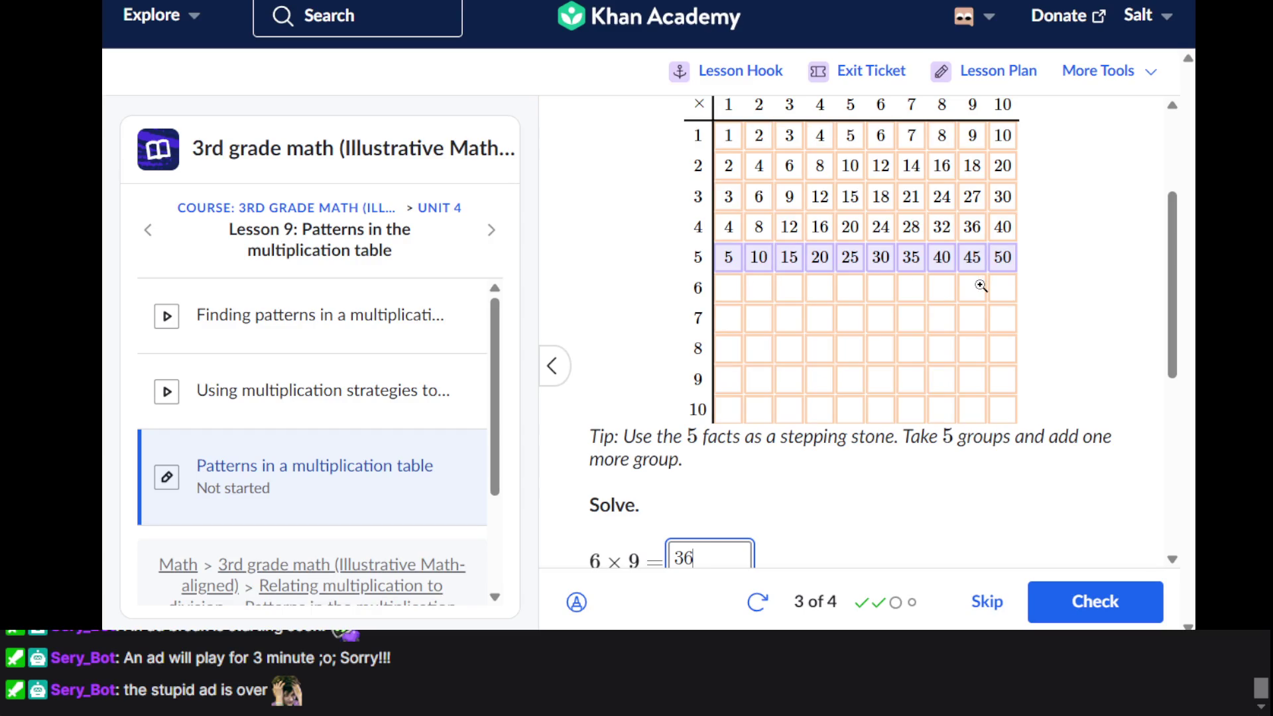
Replace the 36 in the 6 × 9 answer field with 56
{"action": "scroll", "coordinate": [853, 359], "scroll_direction": "down", "scroll_amount": 2}
{"action": "double_click", "coordinate": [716, 409]}
{"action": "key", "text": "BackSpace"}
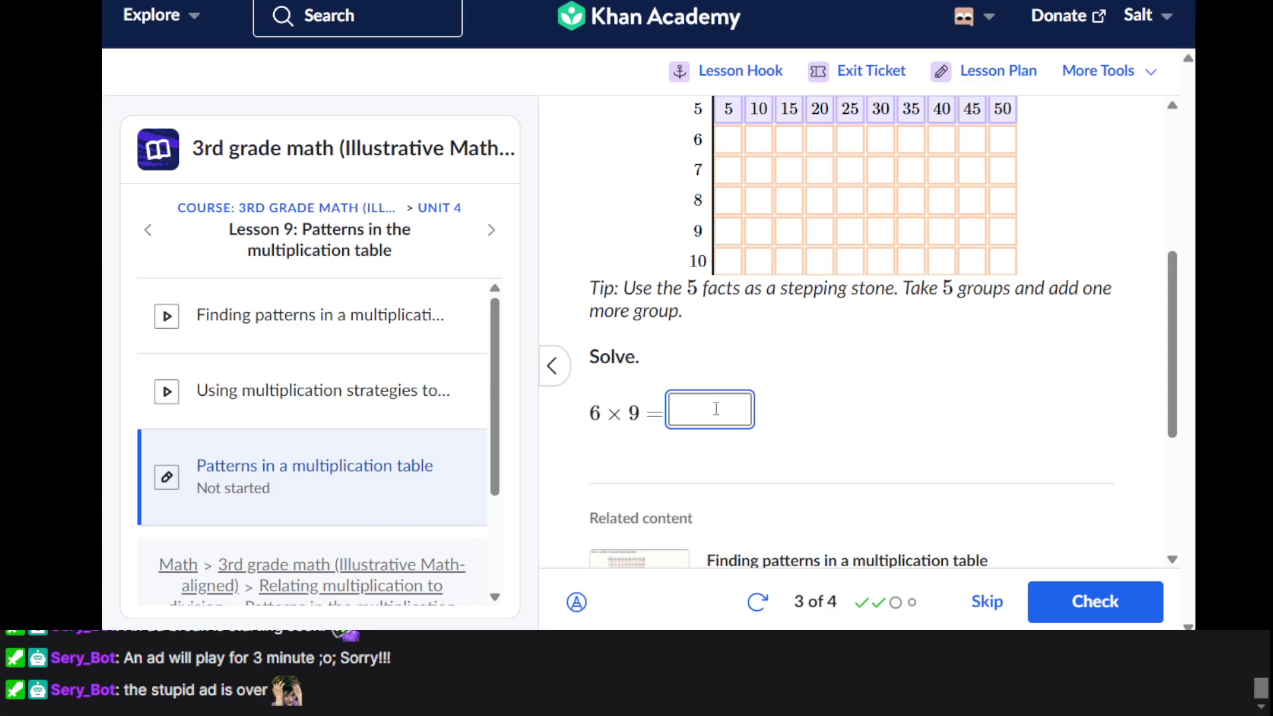
{"action": "type", "text": "56"}
Review the question and remove the trailing 6, leaving 5 in the 6 × 9 answer
{"action": "scroll", "coordinate": [716, 409], "scroll_direction": "up", "scroll_amount": 3}
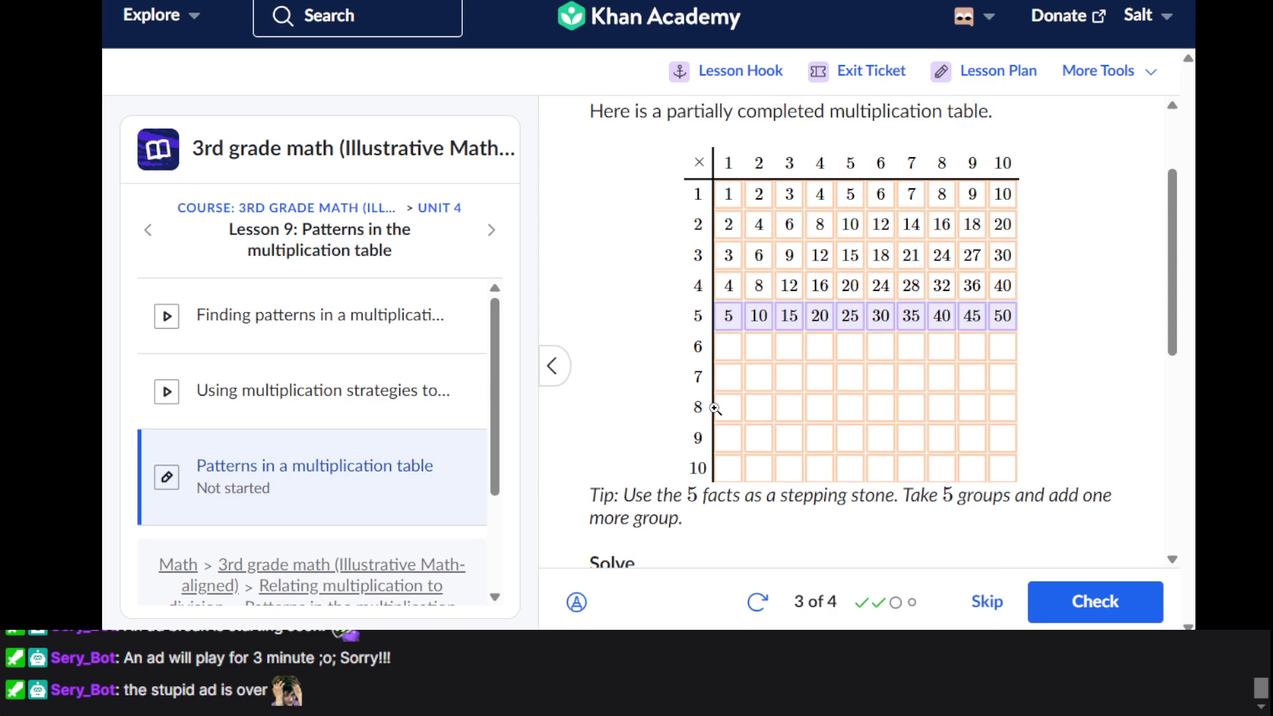
{"action": "scroll", "coordinate": [715, 408], "scroll_direction": "up", "scroll_amount": 2}
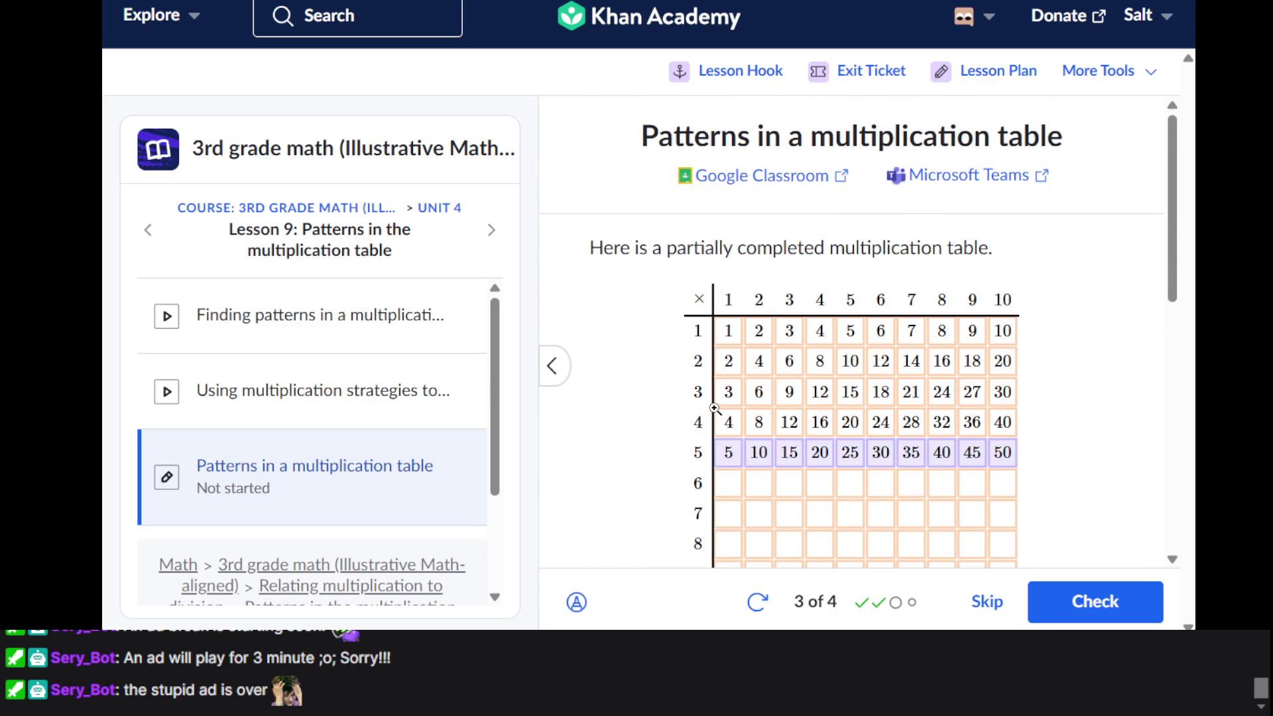
{"action": "scroll", "coordinate": [714, 409], "scroll_direction": "down", "scroll_amount": 3}
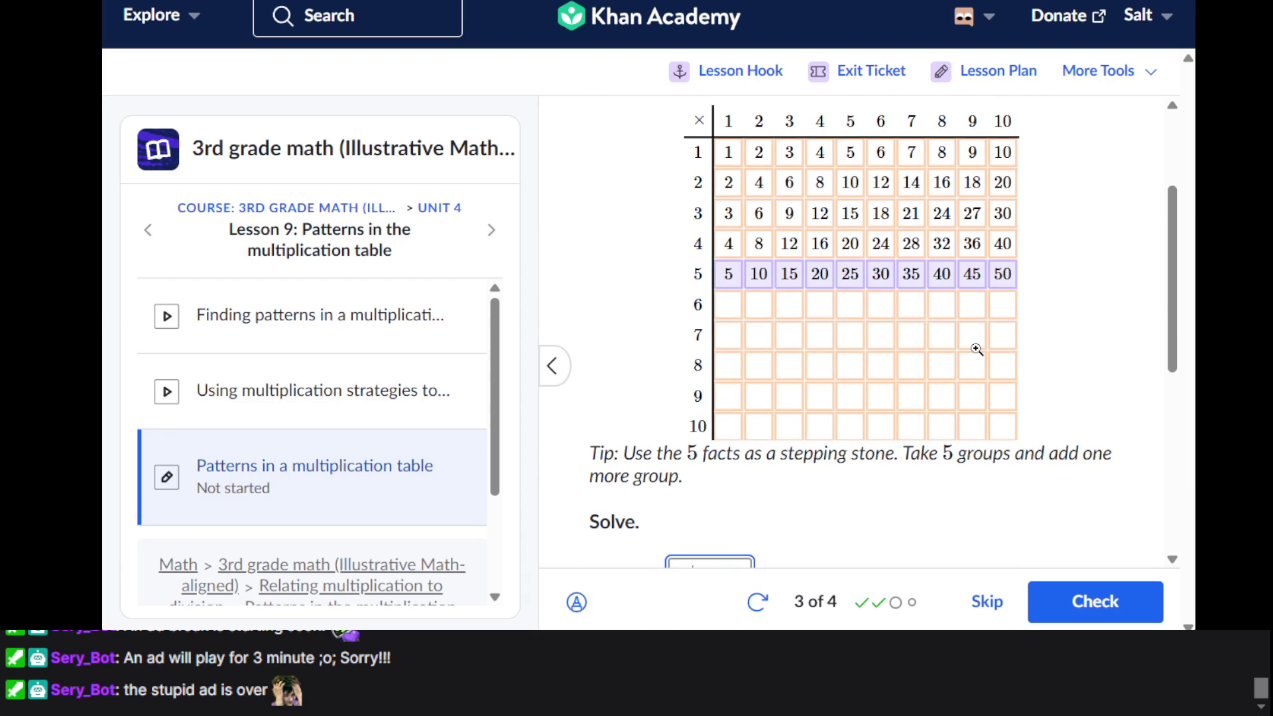
{"action": "scroll", "coordinate": [976, 349], "scroll_direction": "down", "scroll_amount": 3}
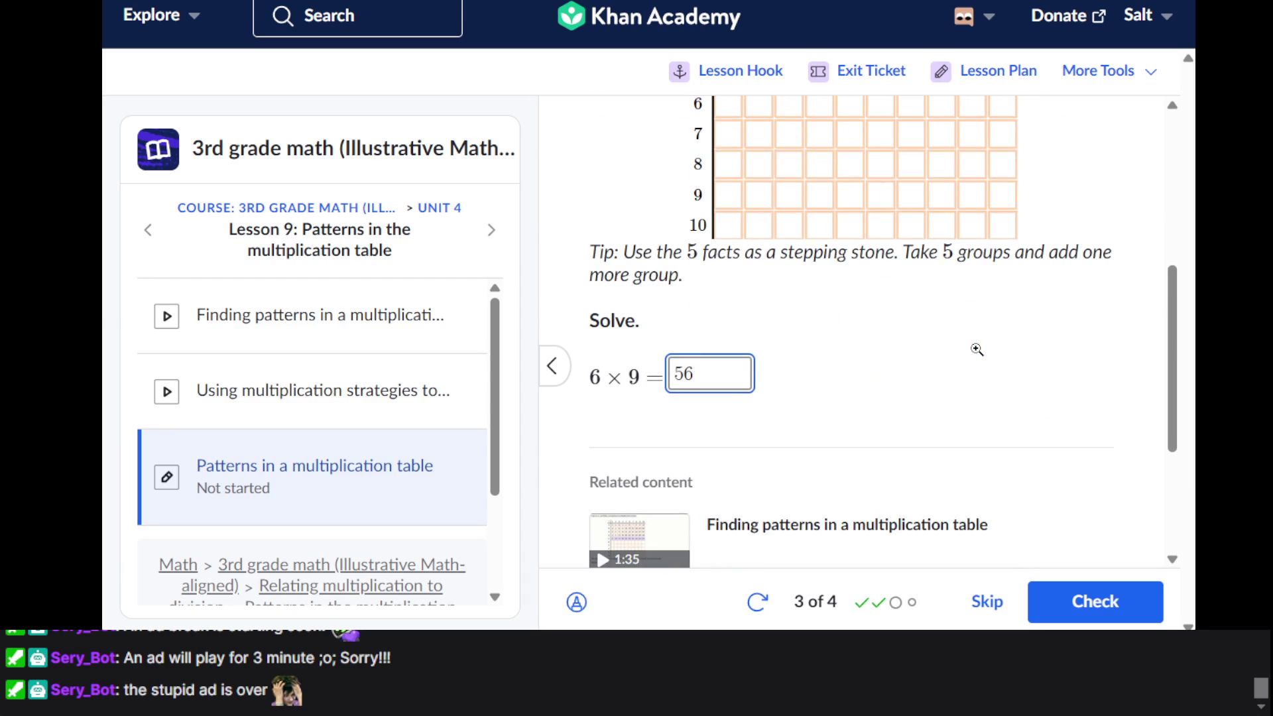
{"action": "scroll", "coordinate": [976, 349], "scroll_direction": "up", "scroll_amount": 3}
{"action": "scroll", "coordinate": [974, 323], "scroll_direction": "down", "scroll_amount": 1}
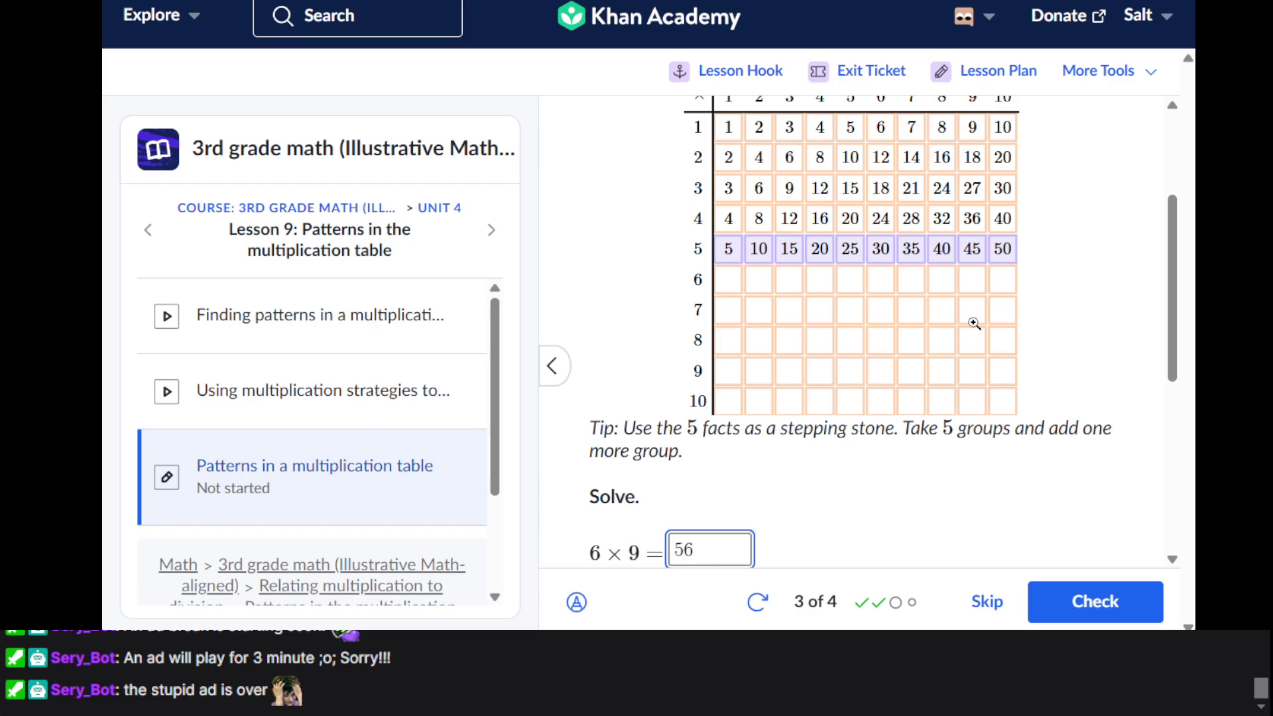
{"action": "scroll", "coordinate": [974, 324], "scroll_direction": "down", "scroll_amount": 1}
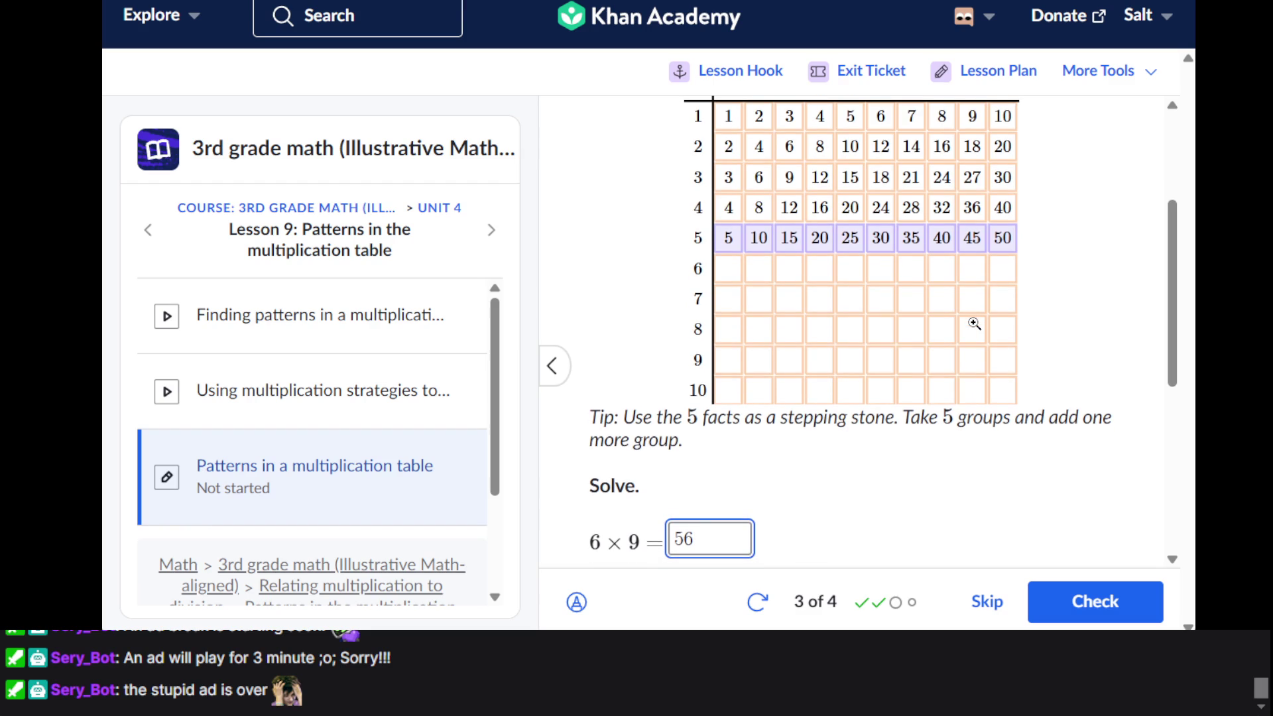
{"action": "scroll", "coordinate": [974, 324], "scroll_direction": "up", "scroll_amount": 2}
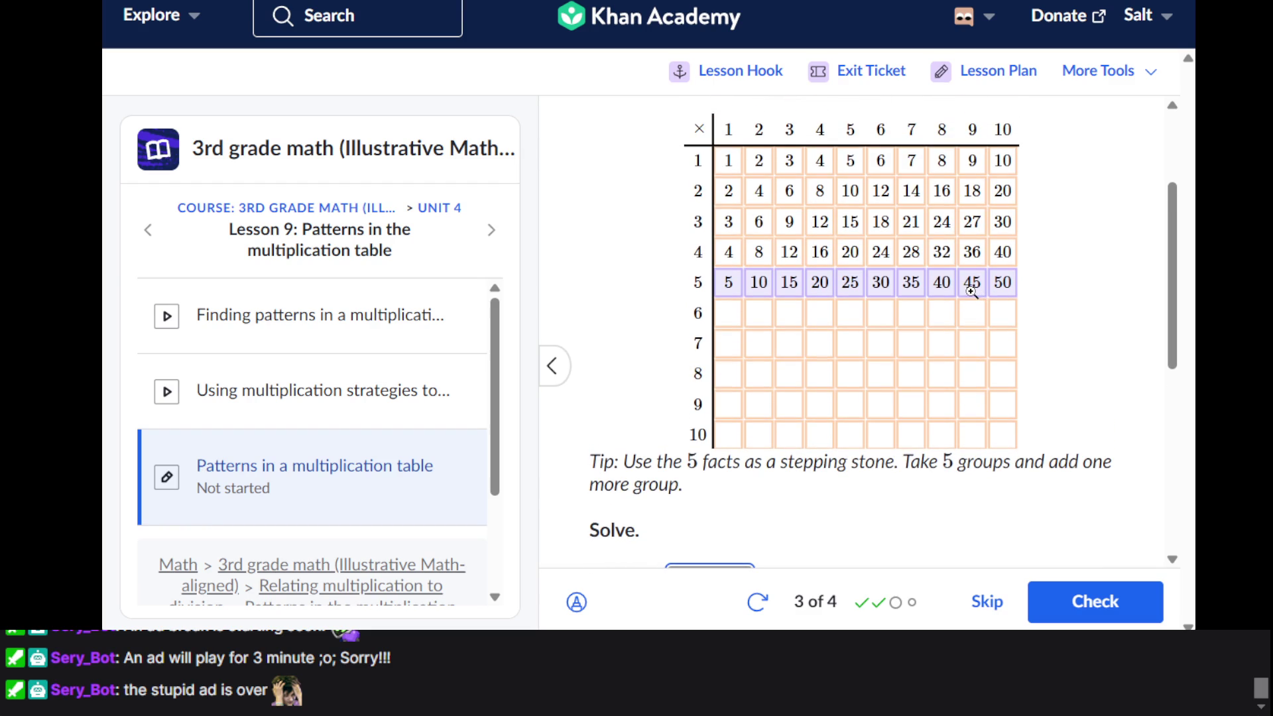
{"action": "scroll", "coordinate": [973, 292], "scroll_direction": "down", "scroll_amount": 2}
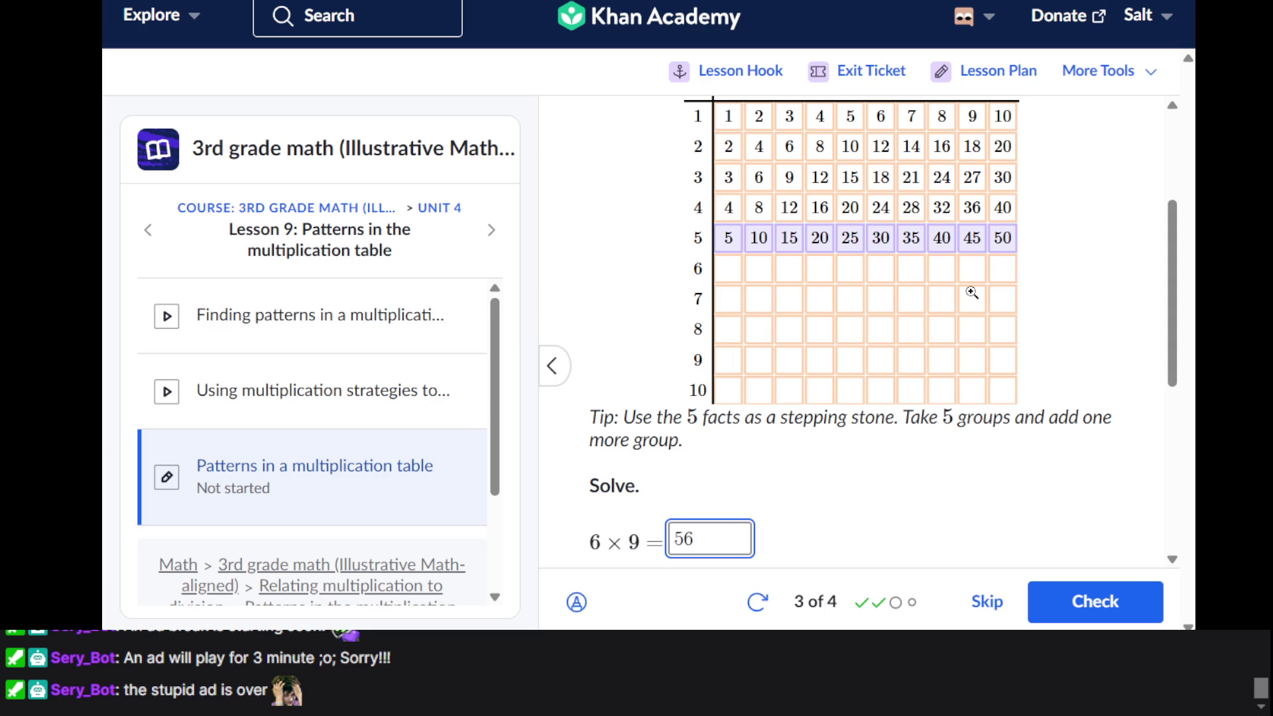
{"action": "scroll", "coordinate": [972, 292], "scroll_direction": "up", "scroll_amount": 1}
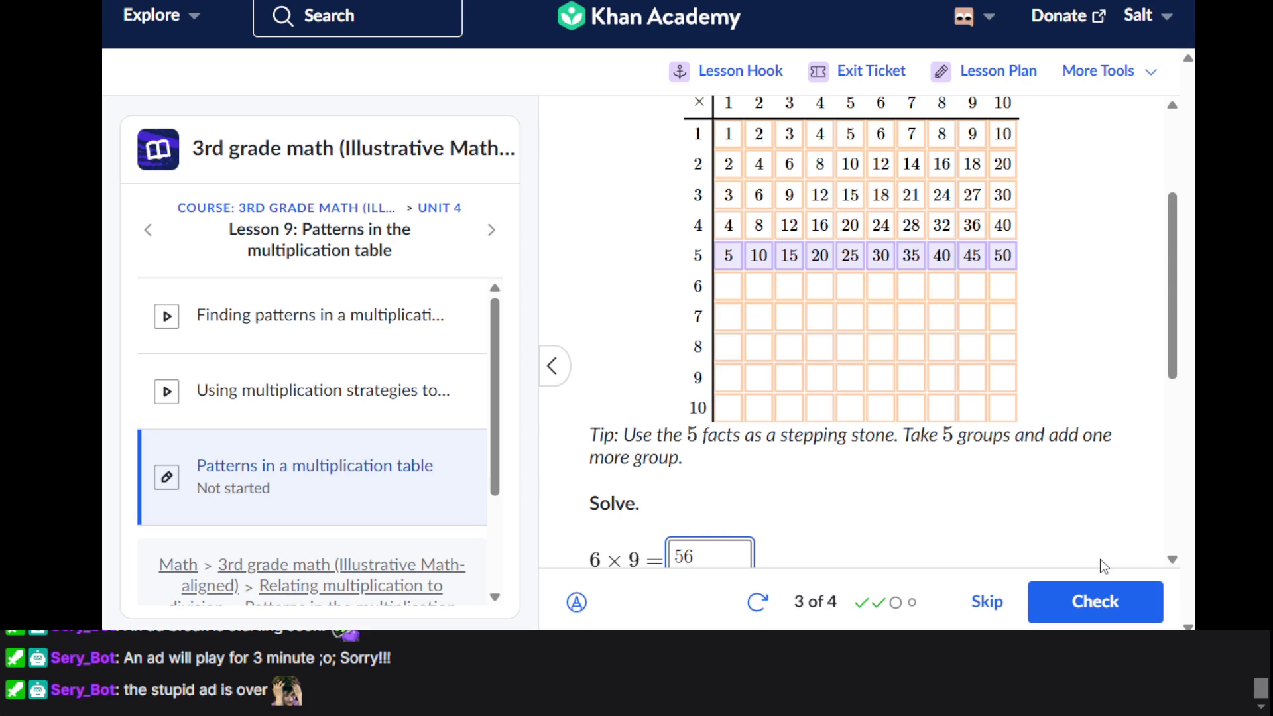
{"action": "scroll", "coordinate": [1100, 559], "scroll_direction": "down", "scroll_amount": 1}
{"action": "key", "text": "BackSpace"}
Complete the 6 × 9 answer as 54 and submit it
{"action": "type", "text": "4"}
{"action": "key", "text": "Return"}
{"action": "key", "text": "Return"}
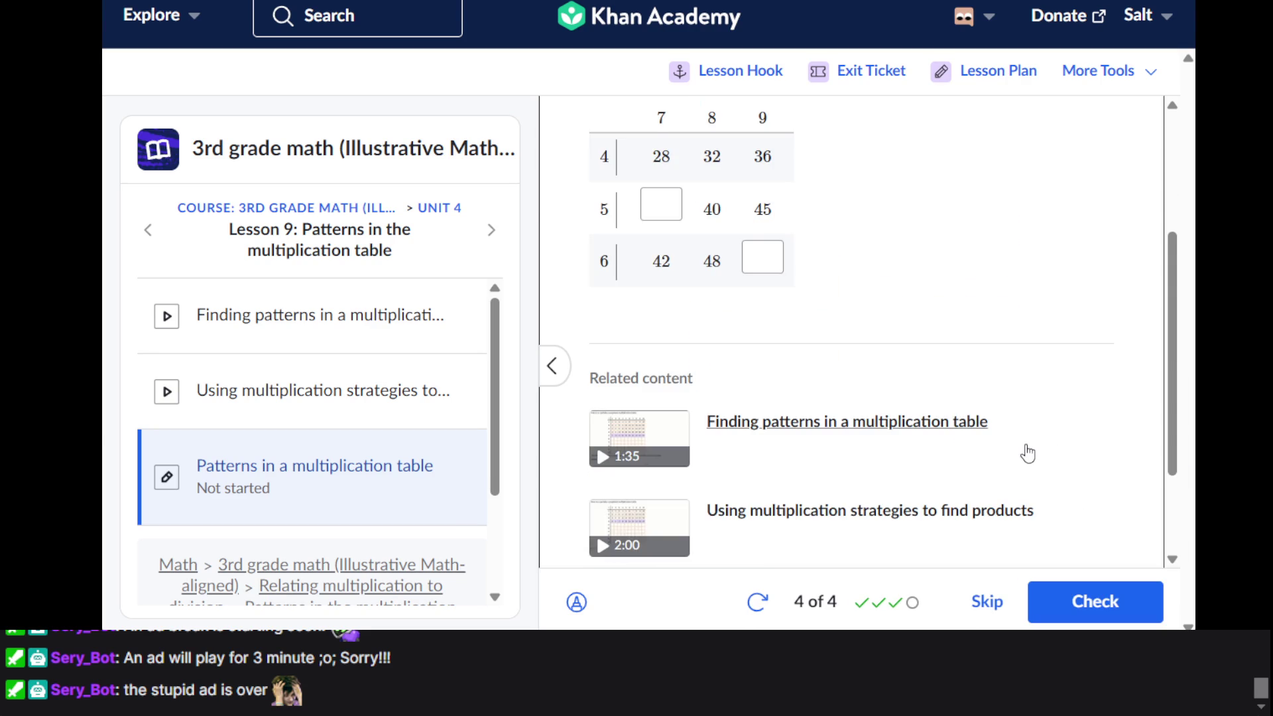
{"action": "scroll", "coordinate": [1026, 445], "scroll_direction": "down", "scroll_amount": 3}
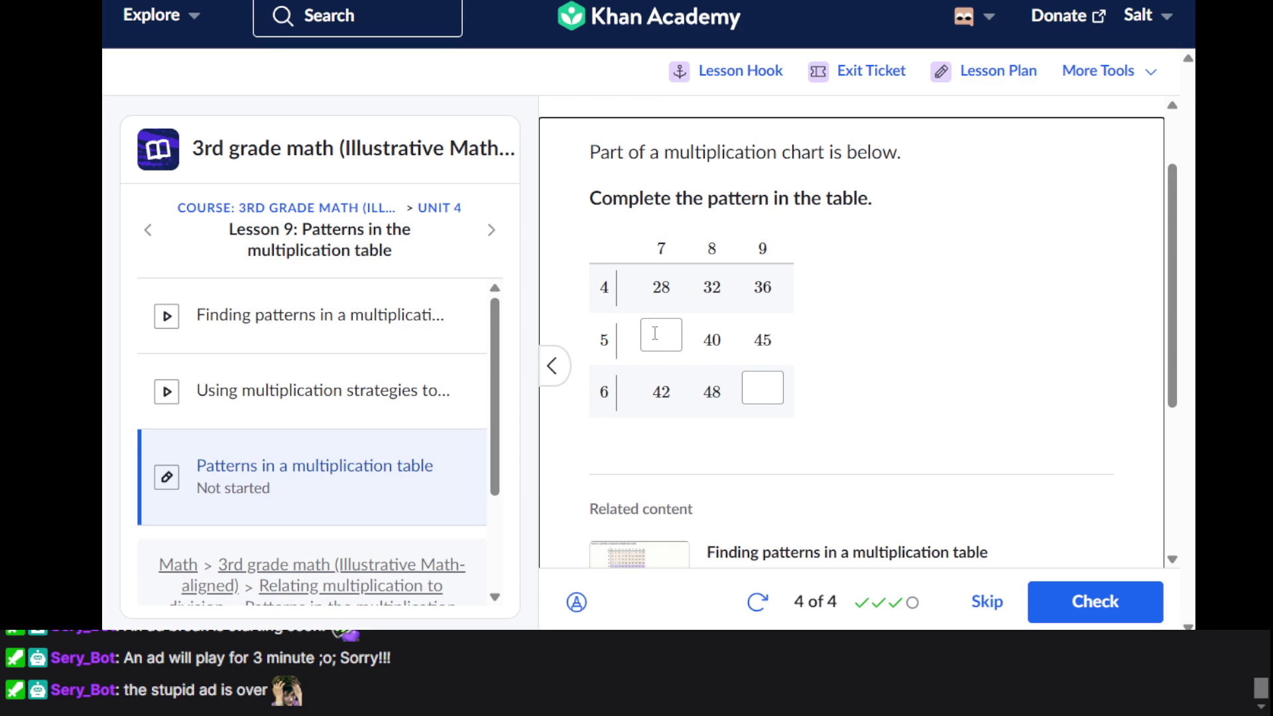
Fill the table's missing values 35 and 54, check, and show the summary
{"action": "left_click", "coordinate": [655, 333]}
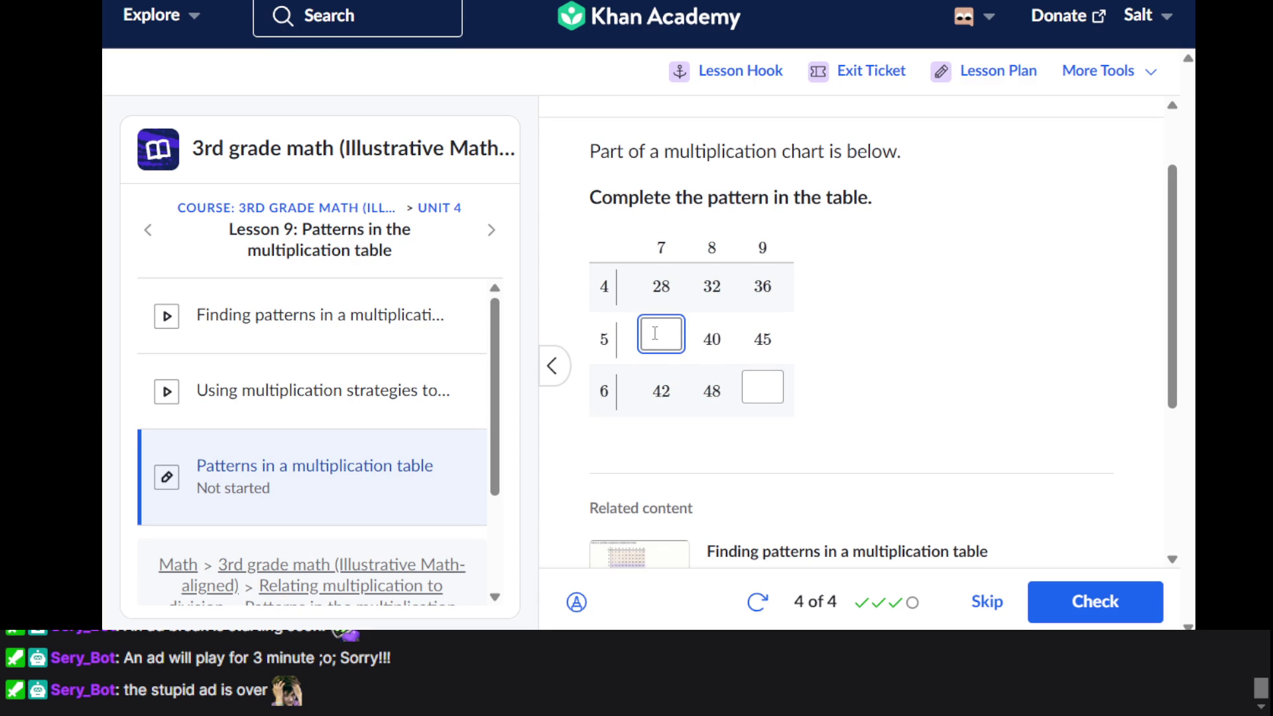
{"action": "type", "text": "35"}
{"action": "left_click", "coordinate": [783, 390]}
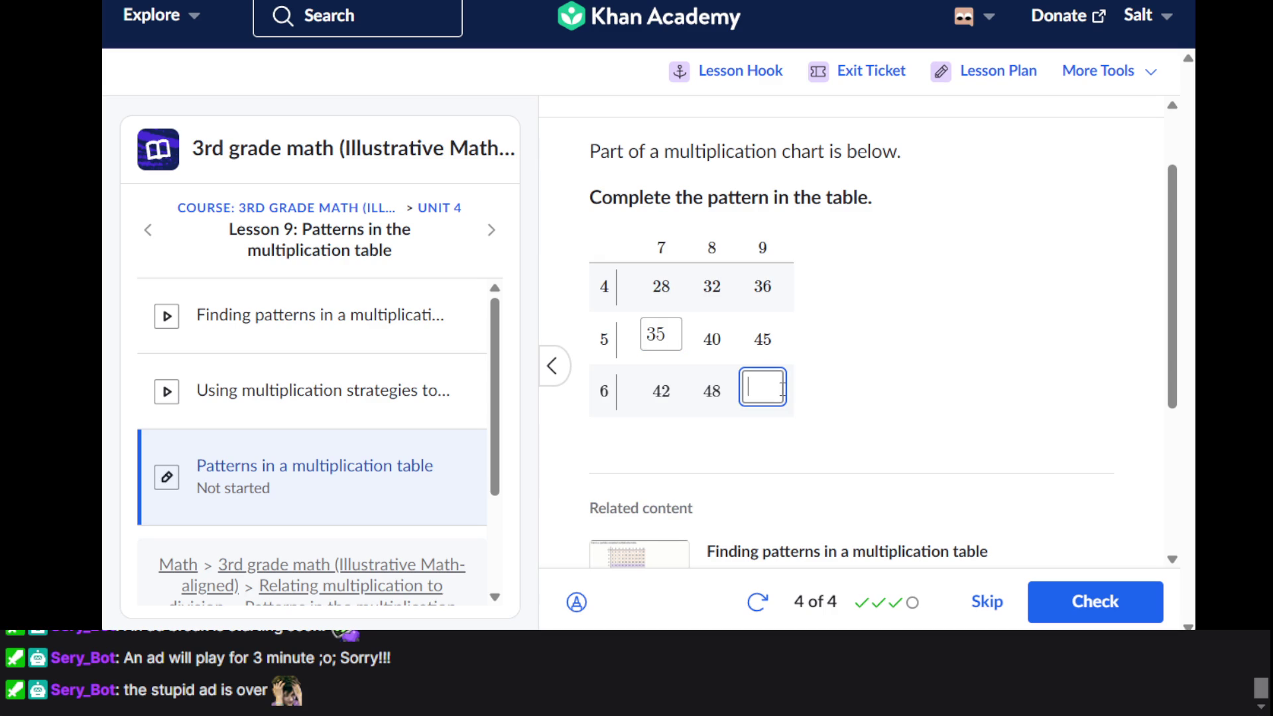
{"action": "type", "text": "54"}
{"action": "left_click", "coordinate": [1045, 611]}
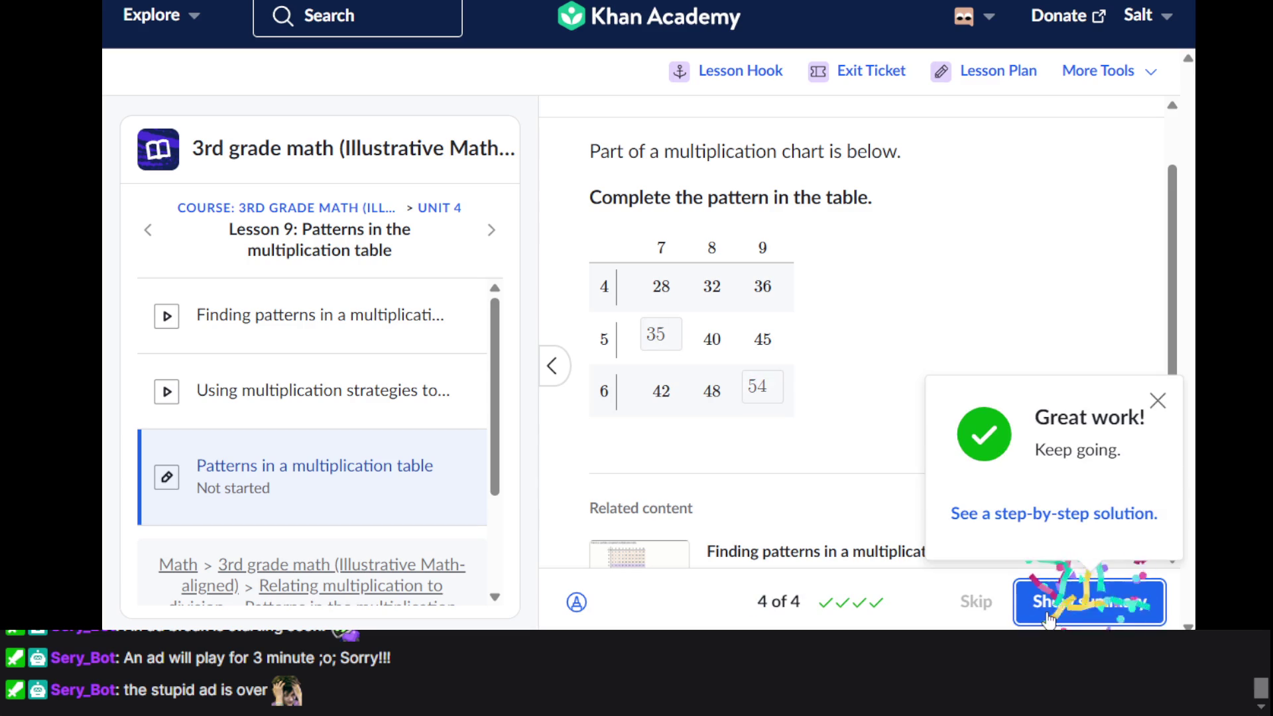
{"action": "left_click", "coordinate": [1047, 611]}
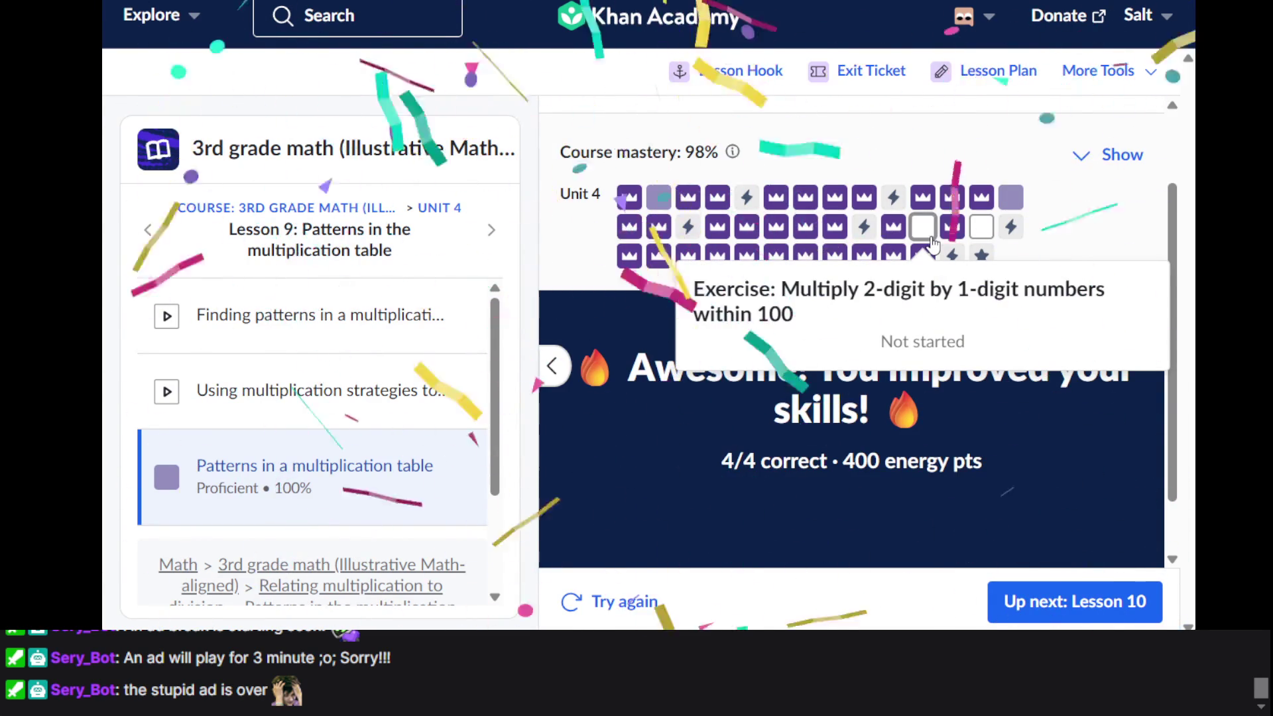
Start the Multiply 2-digit by 1-digit practice questions
{"action": "left_click", "coordinate": [923, 227]}
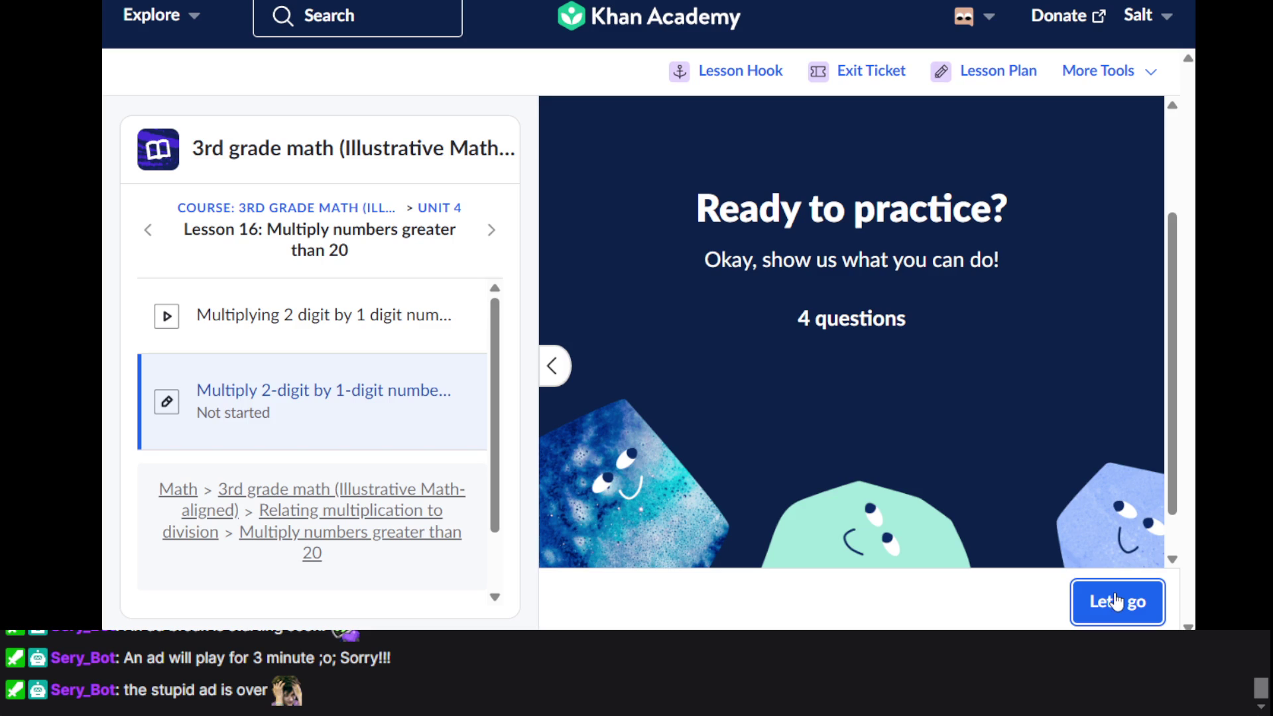
{"action": "left_click", "coordinate": [1118, 601]}
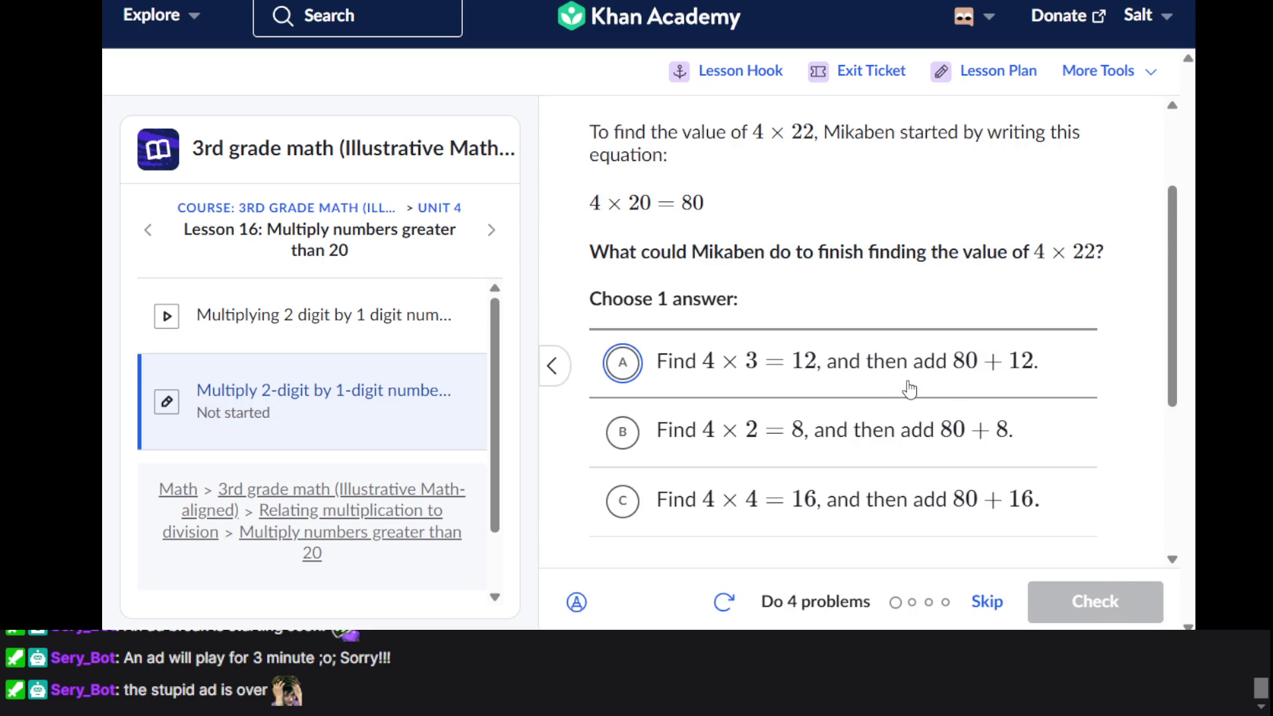
{"action": "scroll", "coordinate": [910, 390], "scroll_direction": "down", "scroll_amount": 1}
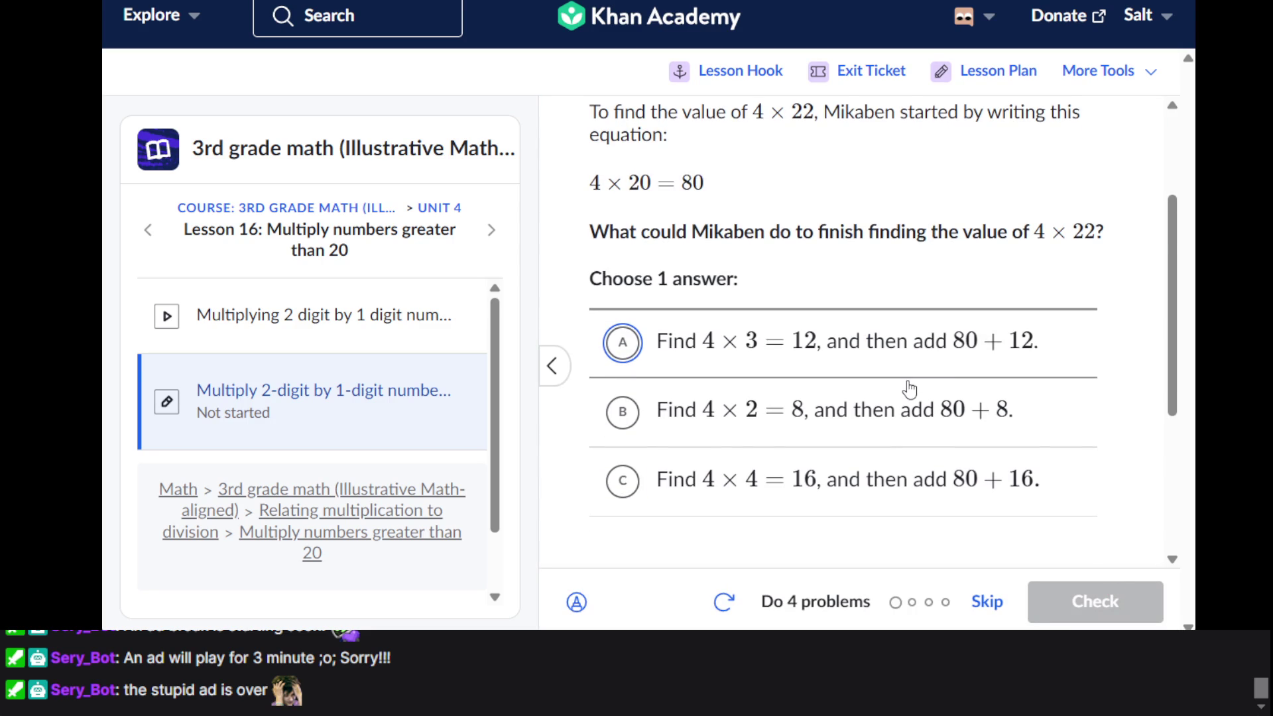
{"action": "scroll", "coordinate": [909, 389], "scroll_direction": "up", "scroll_amount": 2}
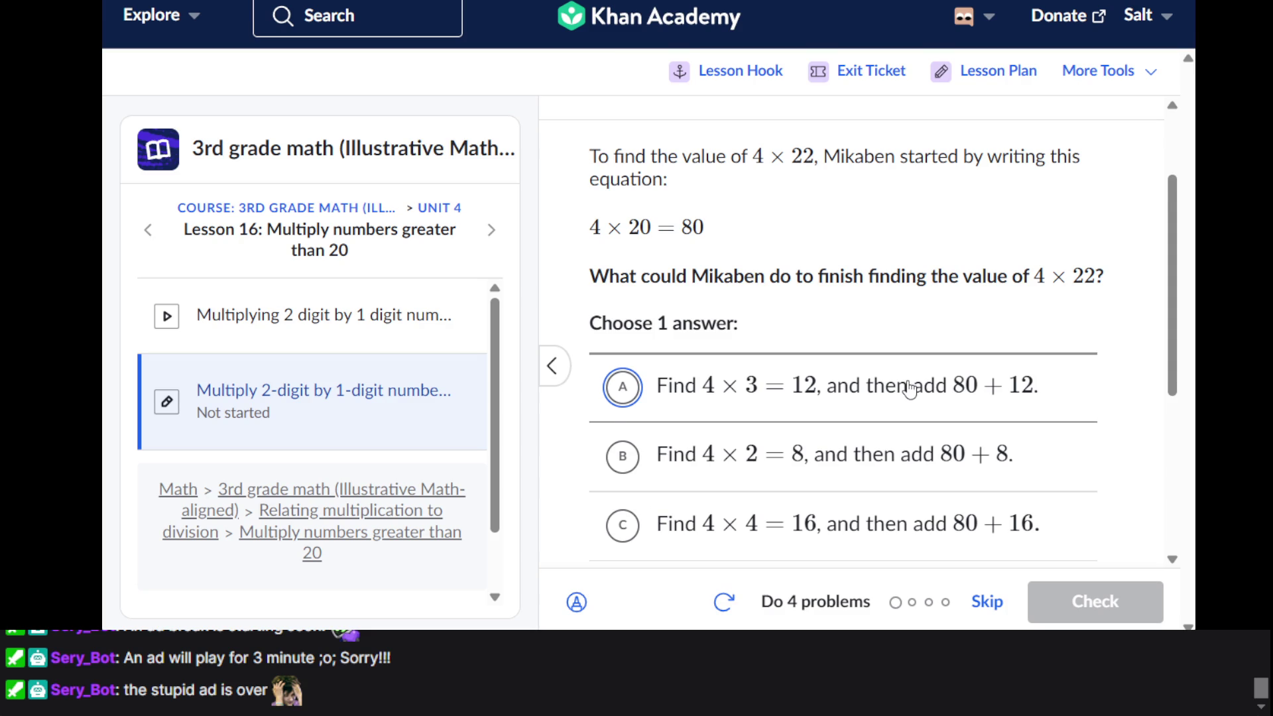
{"action": "scroll", "coordinate": [909, 389], "scroll_direction": "down", "scroll_amount": 2}
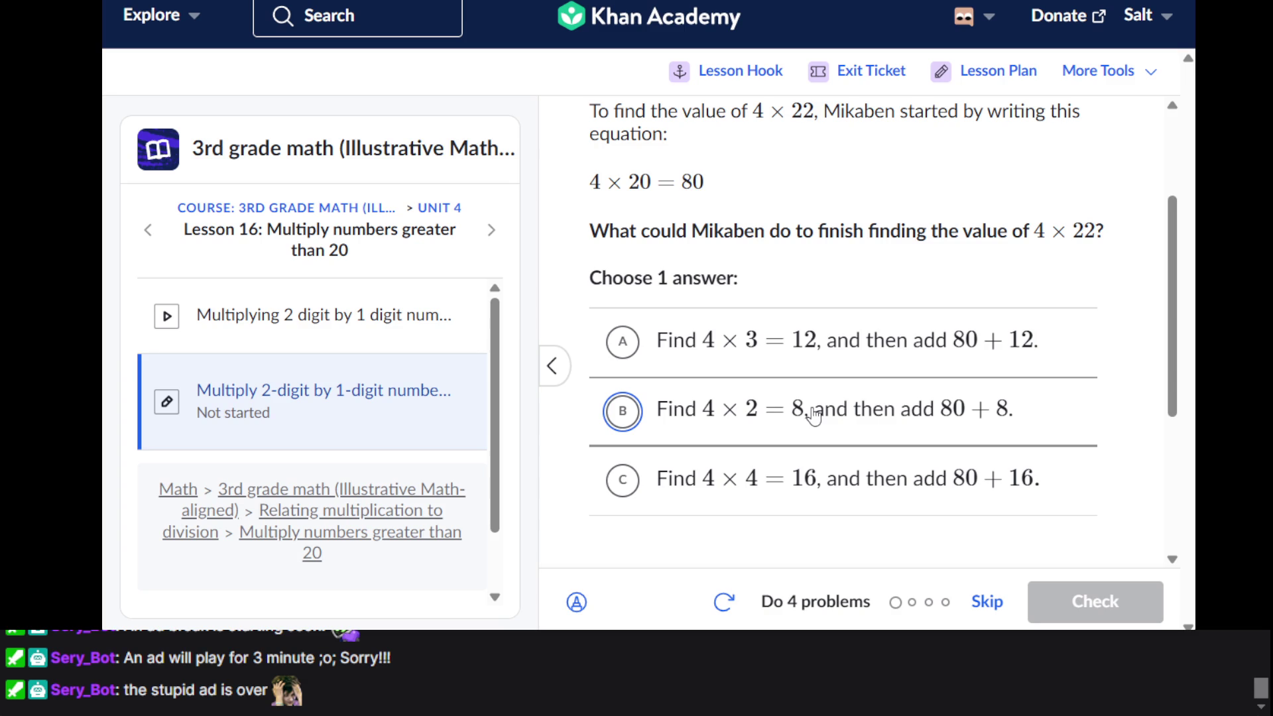
Answer question 1 with choice B (find 4 × 2 = 8, then add) and continue
{"action": "left_click", "coordinate": [815, 417]}
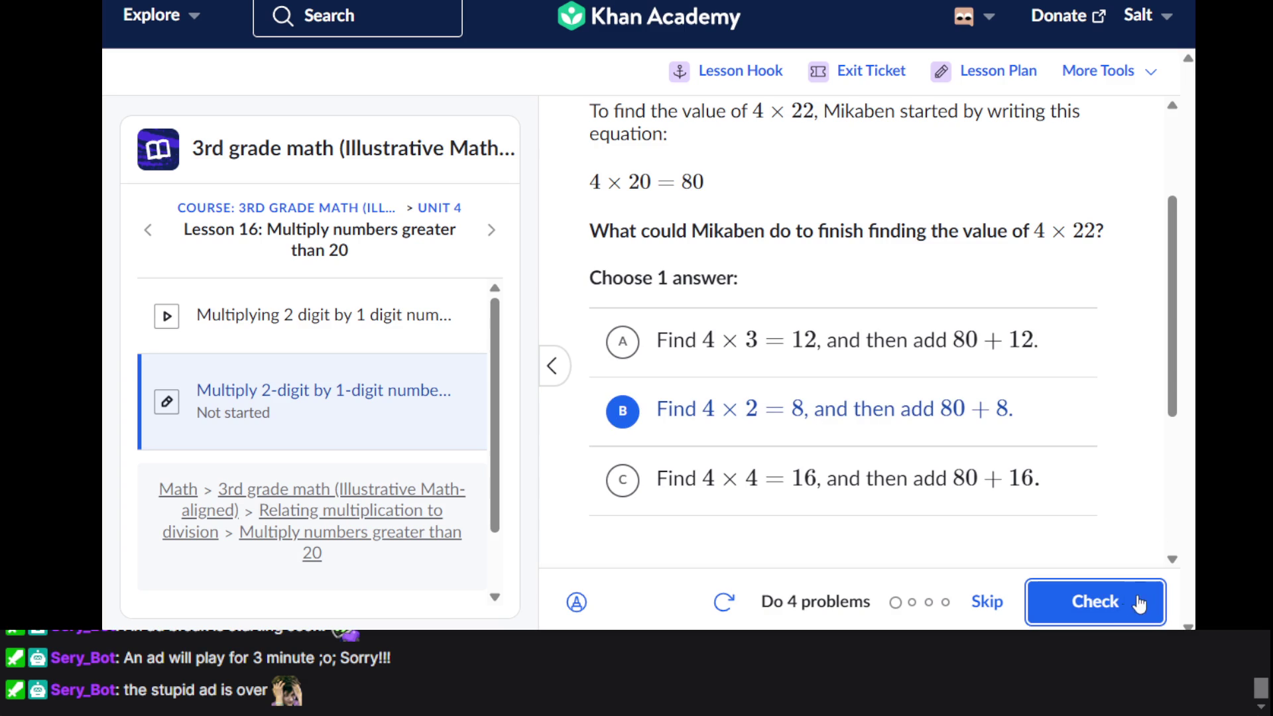
{"action": "left_click", "coordinate": [1102, 608]}
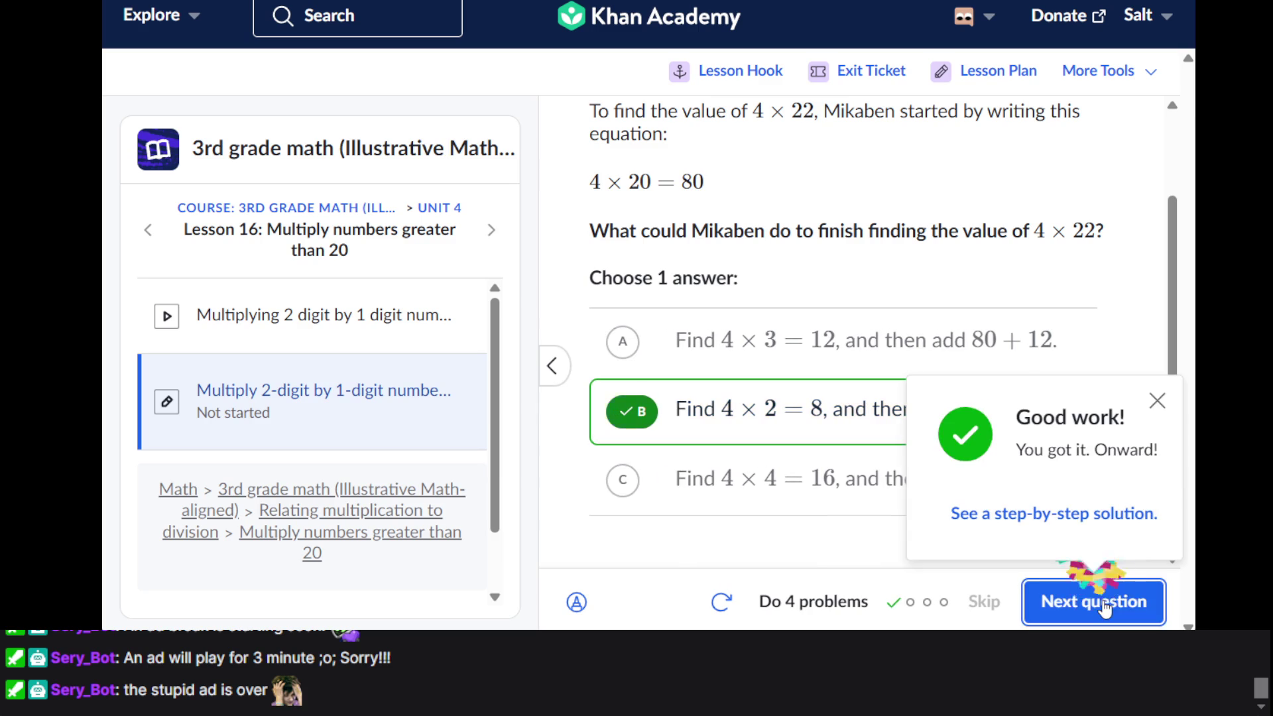
{"action": "left_click", "coordinate": [1102, 608]}
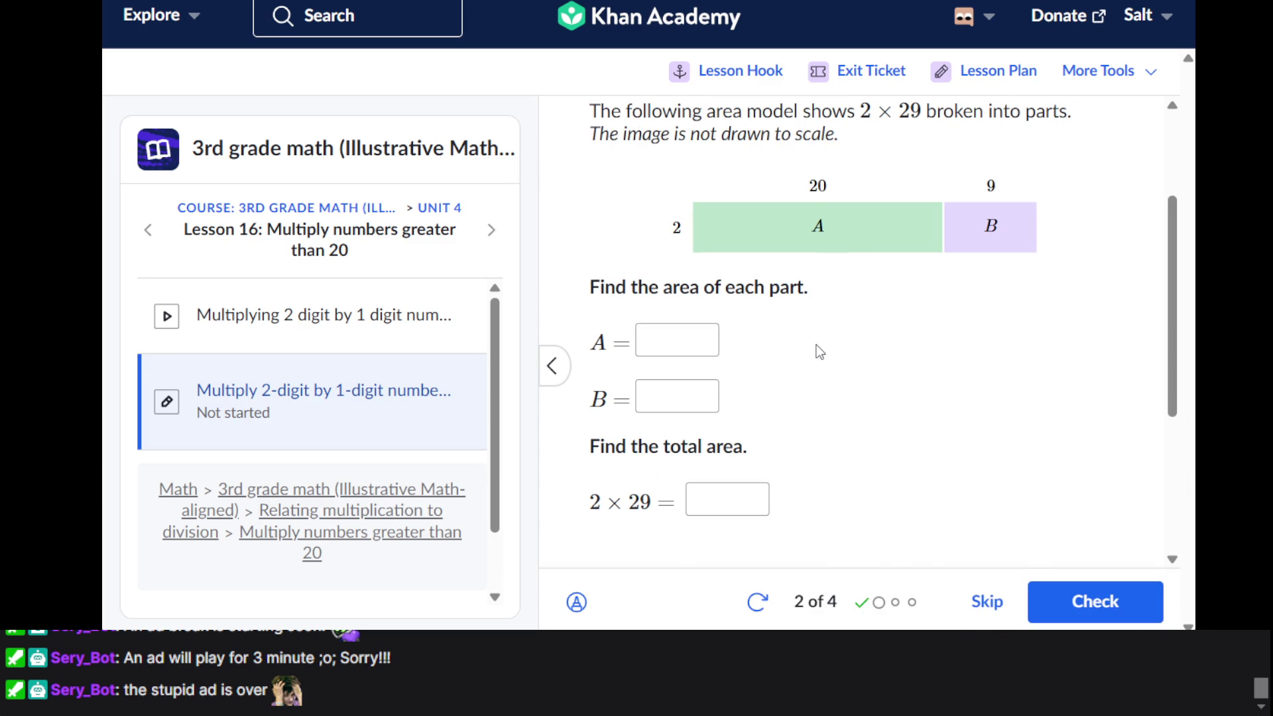
Enter part areas 40 and 18 and total 58 for 2 × 29, then continue
{"action": "scroll", "coordinate": [819, 352], "scroll_direction": "up", "scroll_amount": 1}
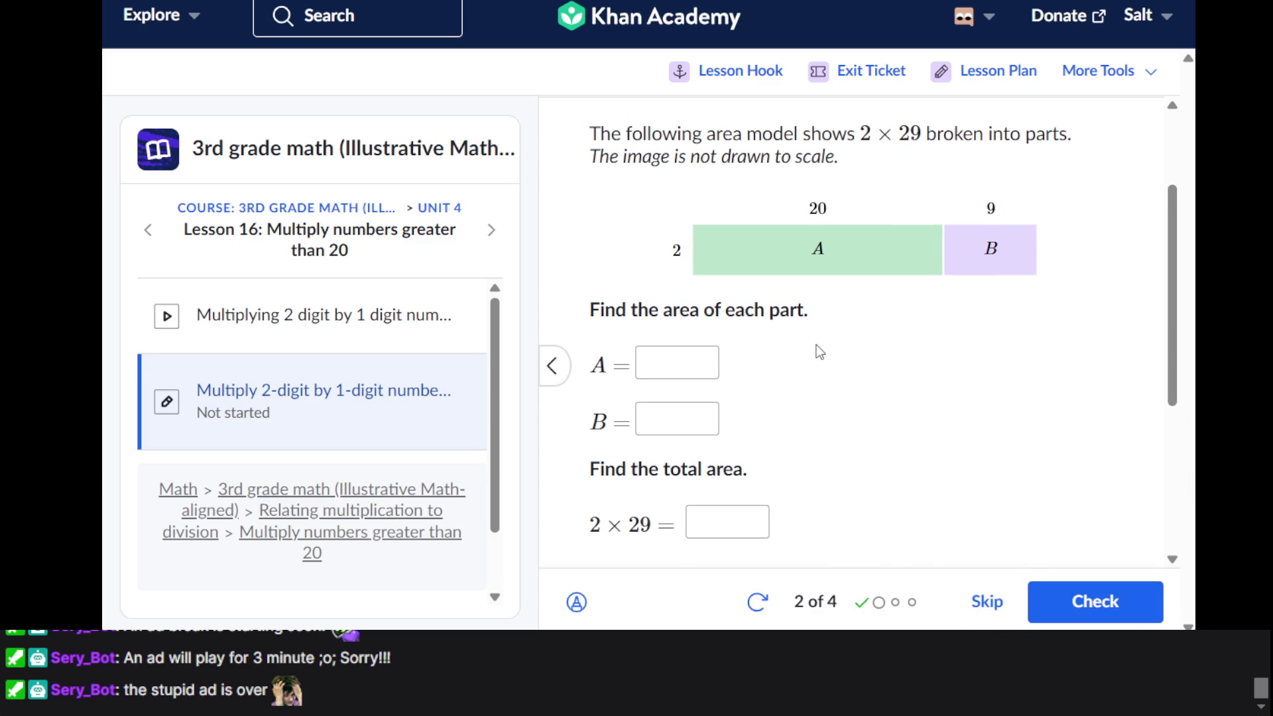
{"action": "scroll", "coordinate": [751, 332], "scroll_direction": "up", "scroll_amount": 1}
{"action": "left_click", "coordinate": [708, 365]}
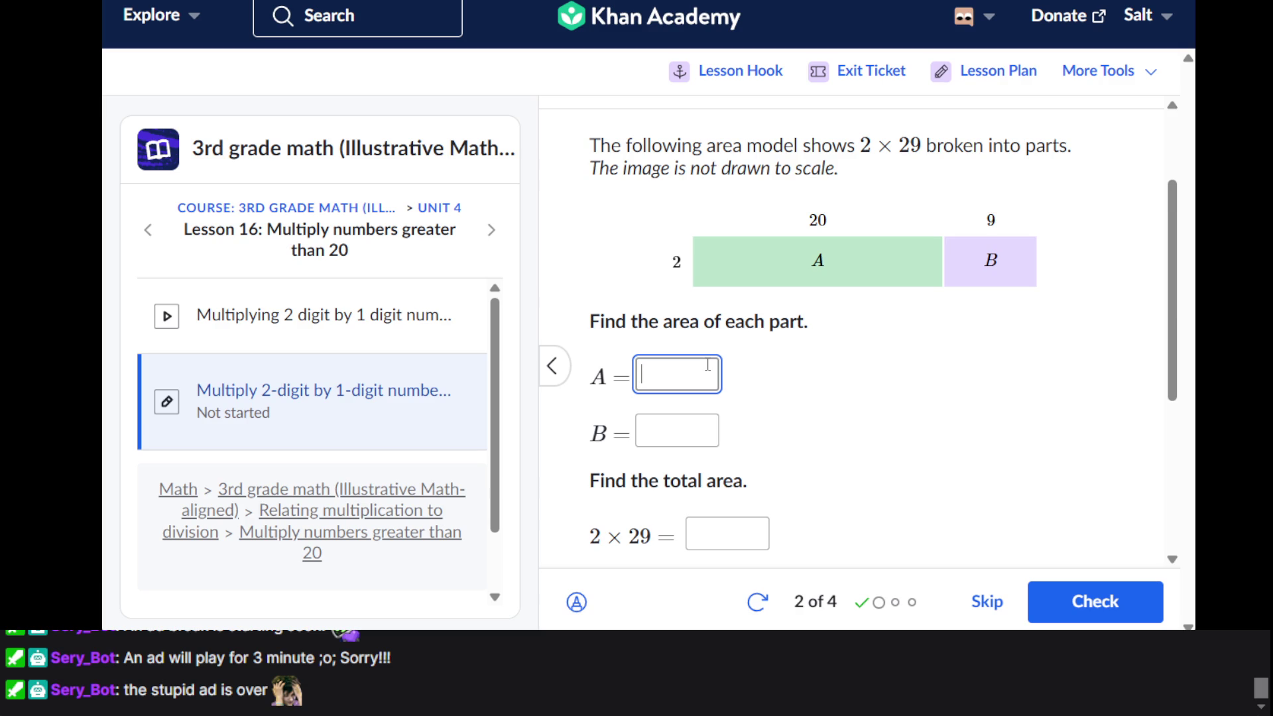
{"action": "type", "text": "40"}
{"action": "left_click", "coordinate": [711, 445]}
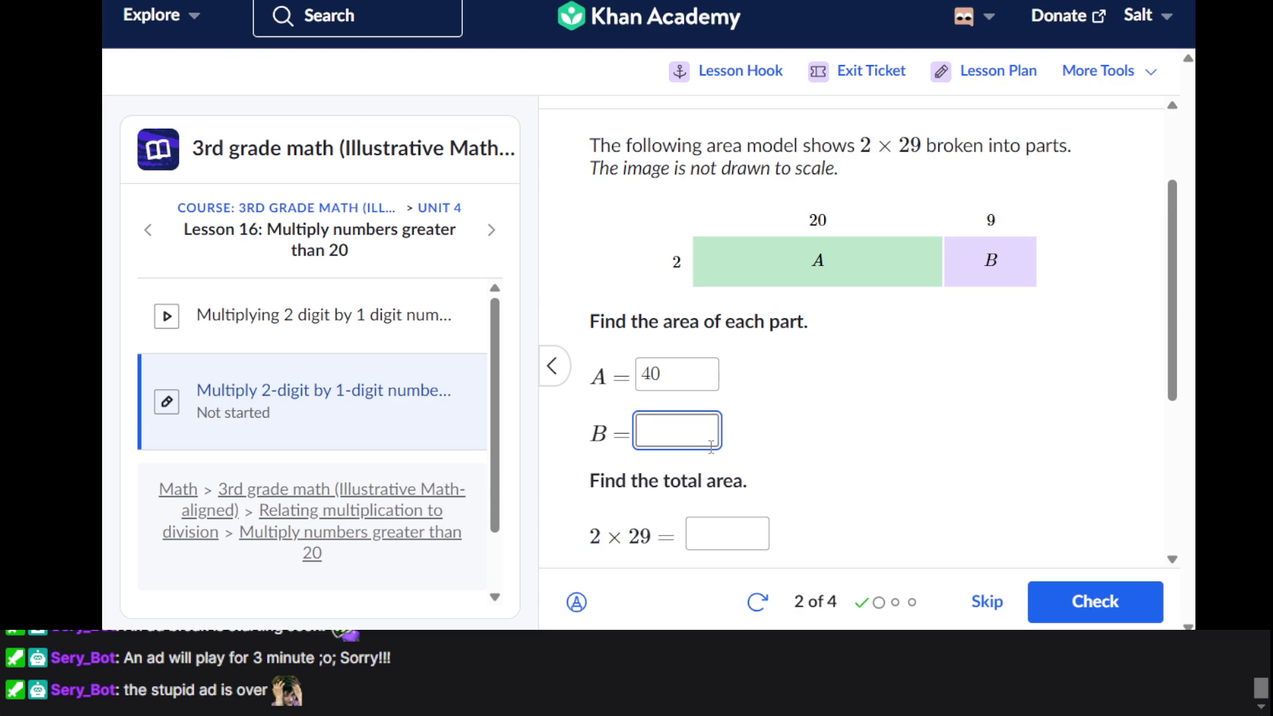
{"action": "type", "text": "18"}
{"action": "scroll", "coordinate": [755, 503], "scroll_direction": "down", "scroll_amount": 1}
{"action": "left_click", "coordinate": [752, 505]}
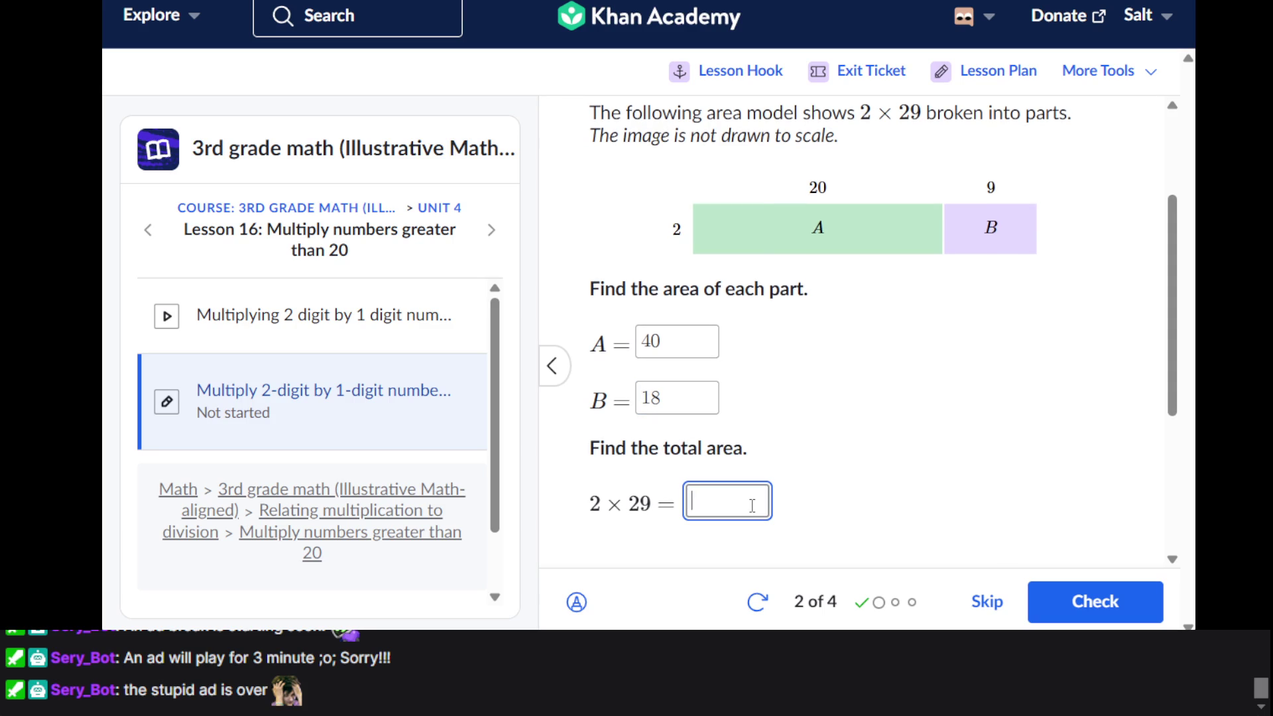
{"action": "type", "text": "58"}
{"action": "key", "text": "Return"}
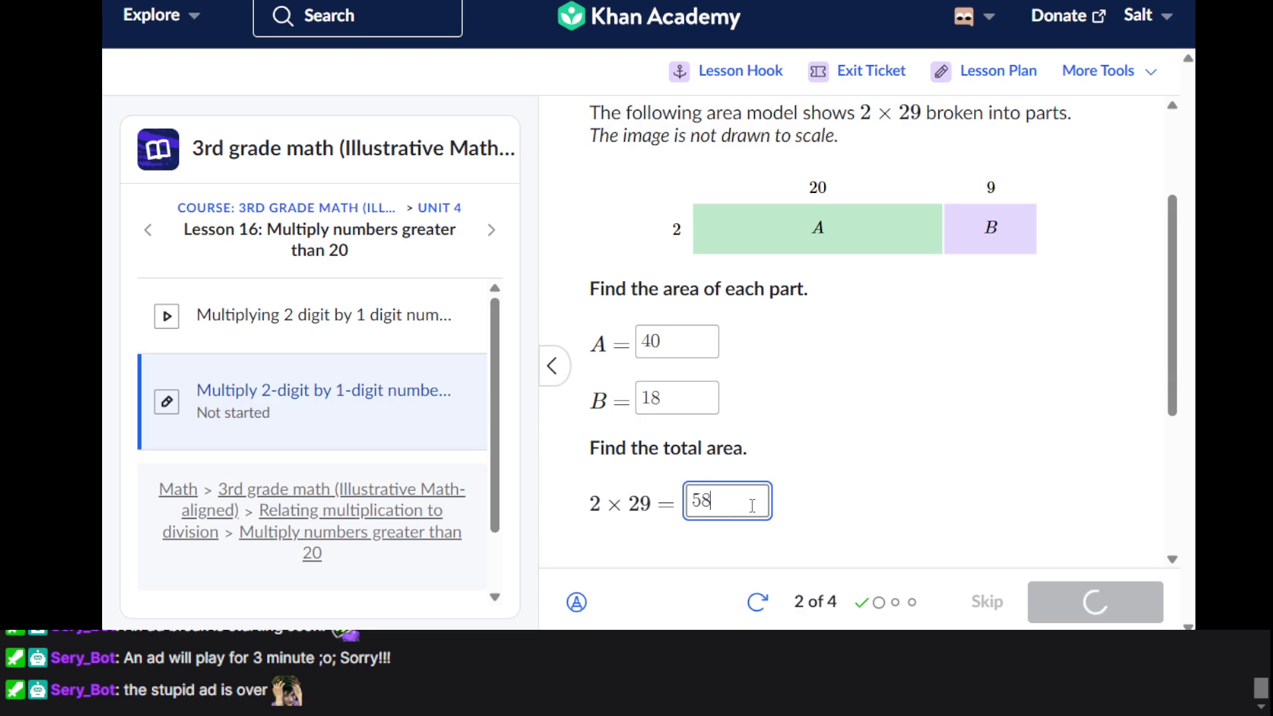
{"action": "key", "text": "Return"}
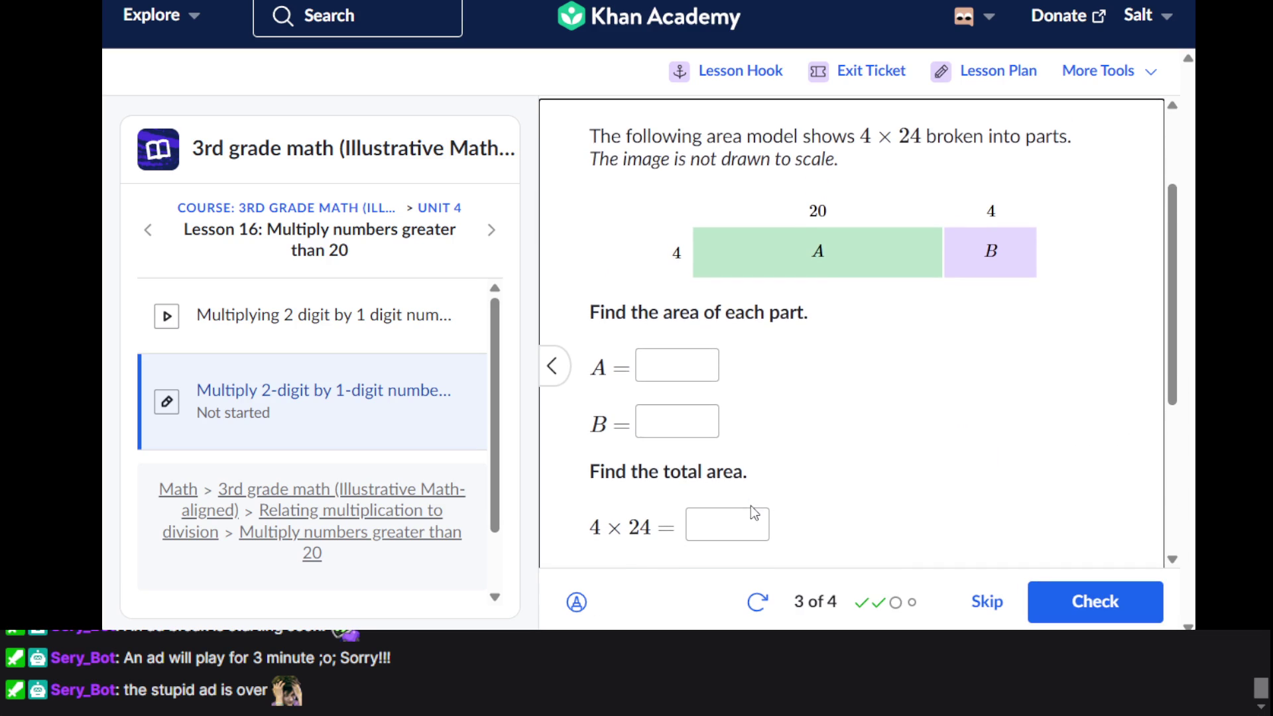
Answer 4 × 24 with part areas 80 and 16 and total 96
{"action": "left_click", "coordinate": [691, 381]}
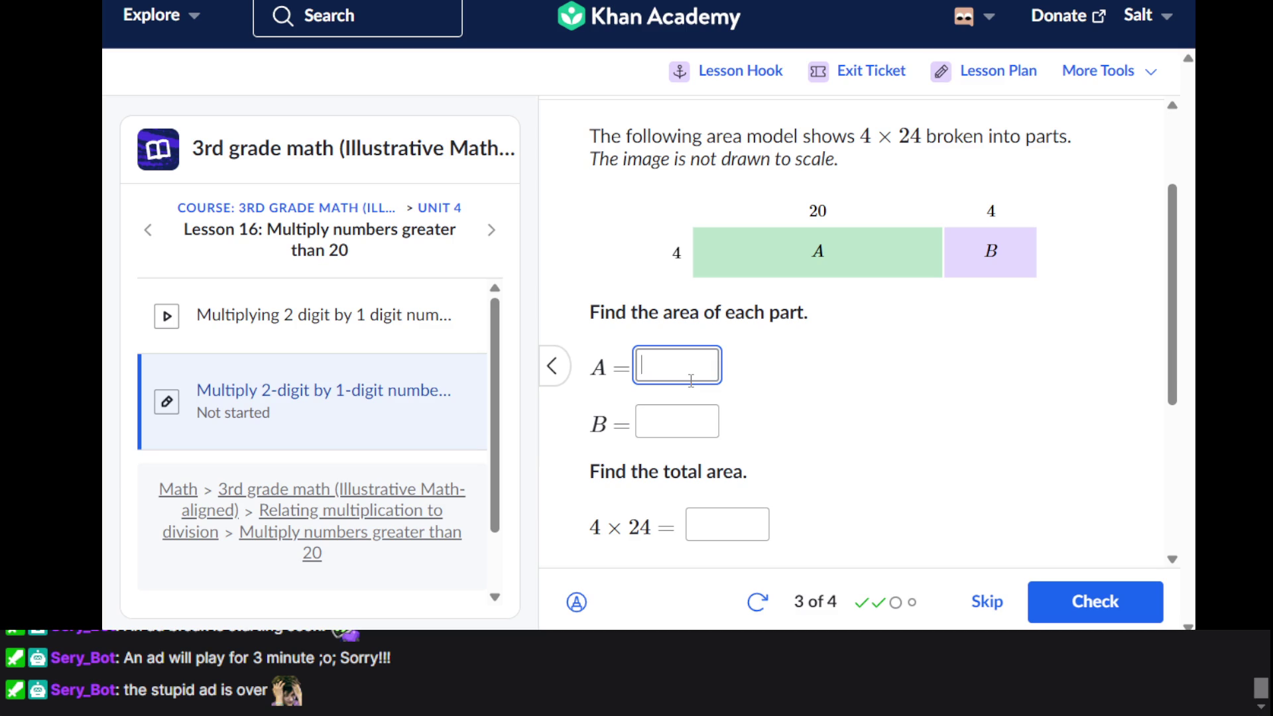
{"action": "type", "text": "80"}
{"action": "left_click", "coordinate": [692, 411]}
{"action": "type", "text": "16"}
{"action": "scroll", "coordinate": [692, 415], "scroll_direction": "down", "scroll_amount": 2}
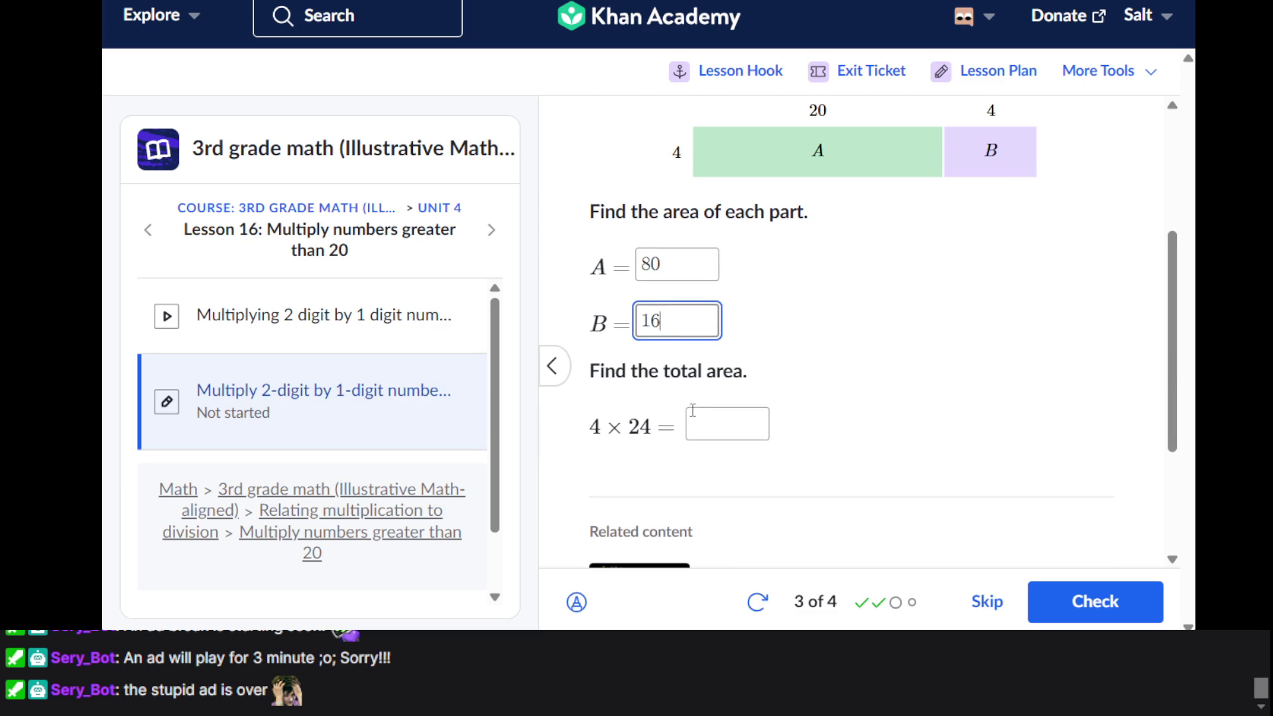
{"action": "left_click", "coordinate": [736, 429]}
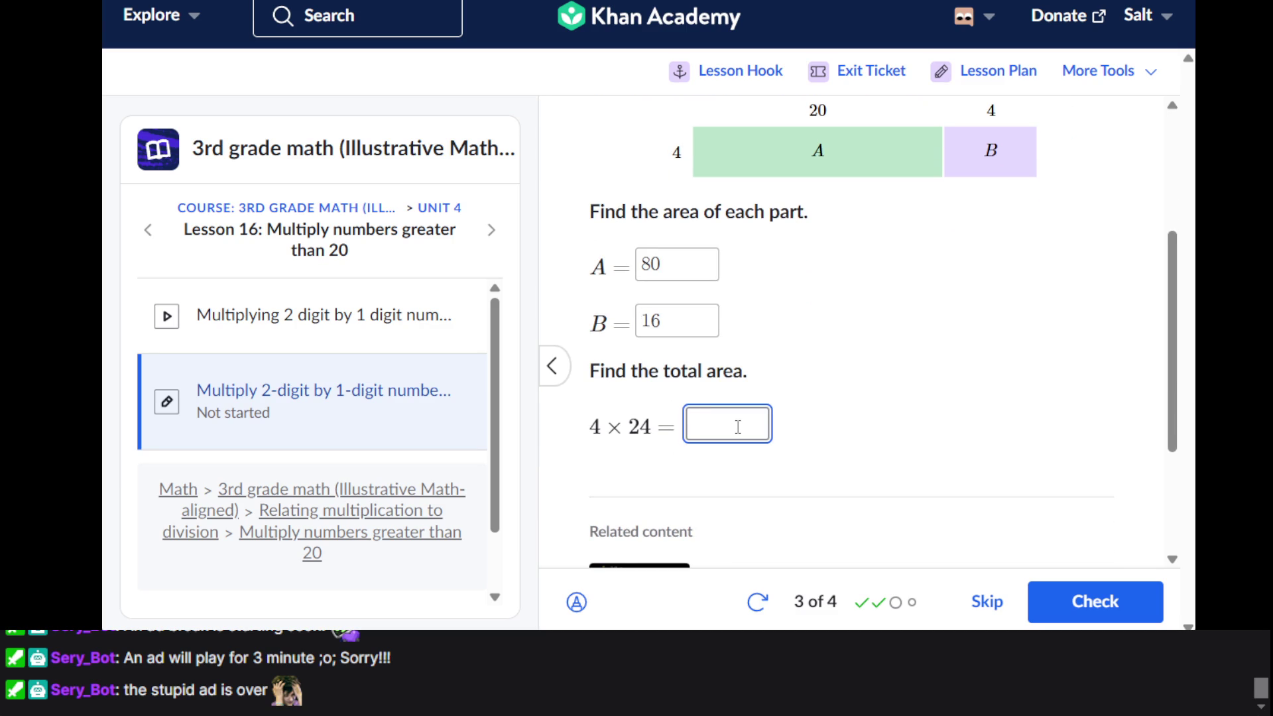
{"action": "type", "text": "96"}
{"action": "key", "text": "Return"}
{"action": "key", "text": "Return"}
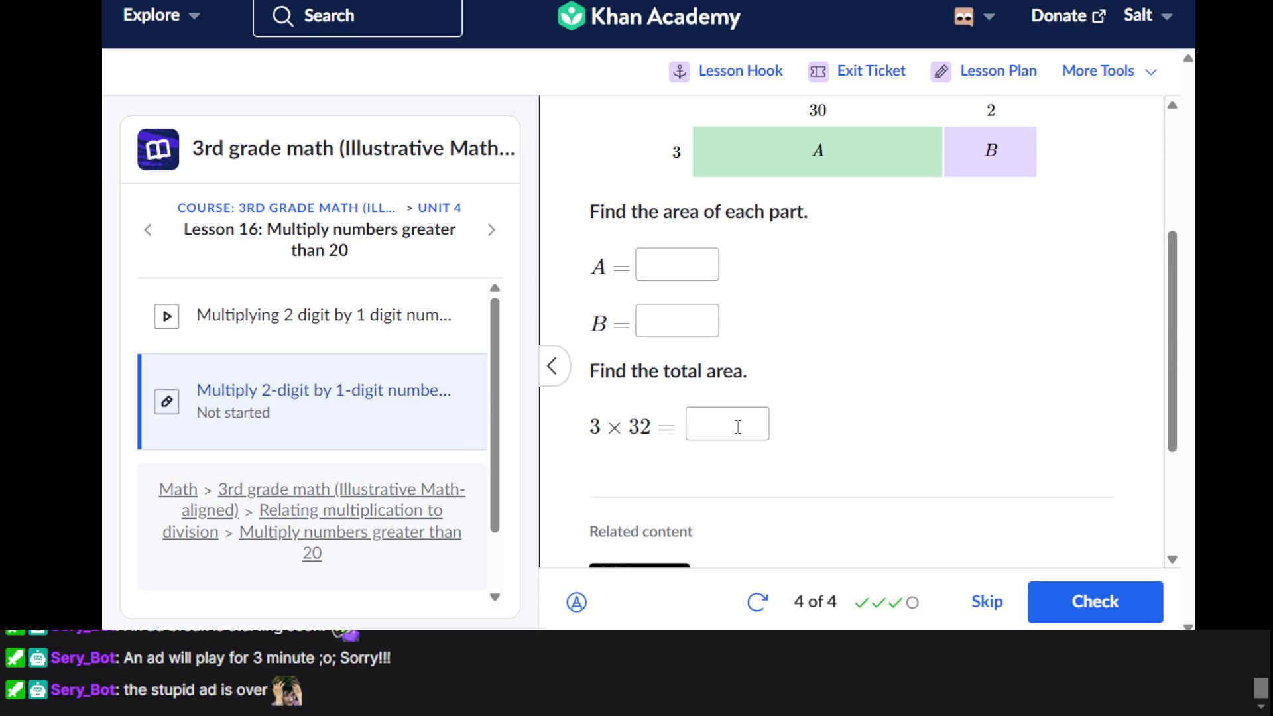
Answer 3 × 32 with part areas 90 and 6 and total 96, then show the summary
{"action": "left_click", "coordinate": [677, 311]}
{"action": "type", "text": "90"}
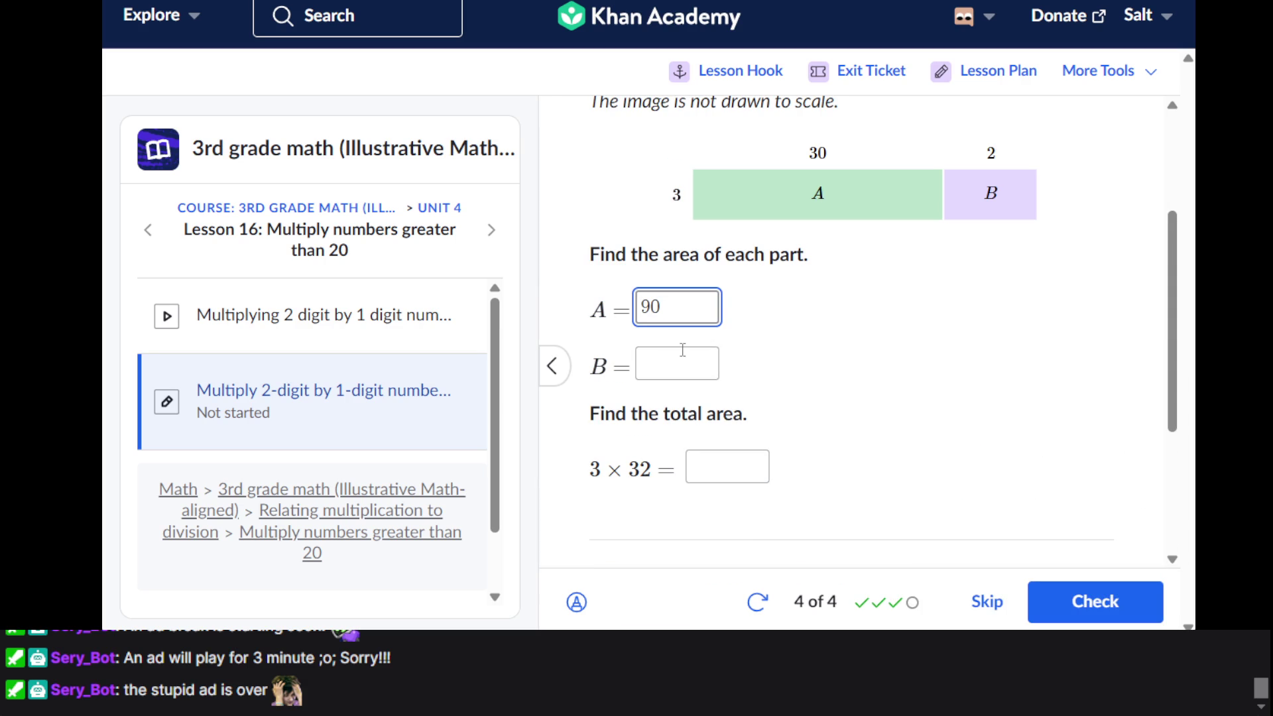
{"action": "left_click", "coordinate": [682, 351]}
{"action": "type", "text": "6"}
{"action": "left_click", "coordinate": [731, 468]}
{"action": "type", "text": "96"}
{"action": "key", "text": "Return"}
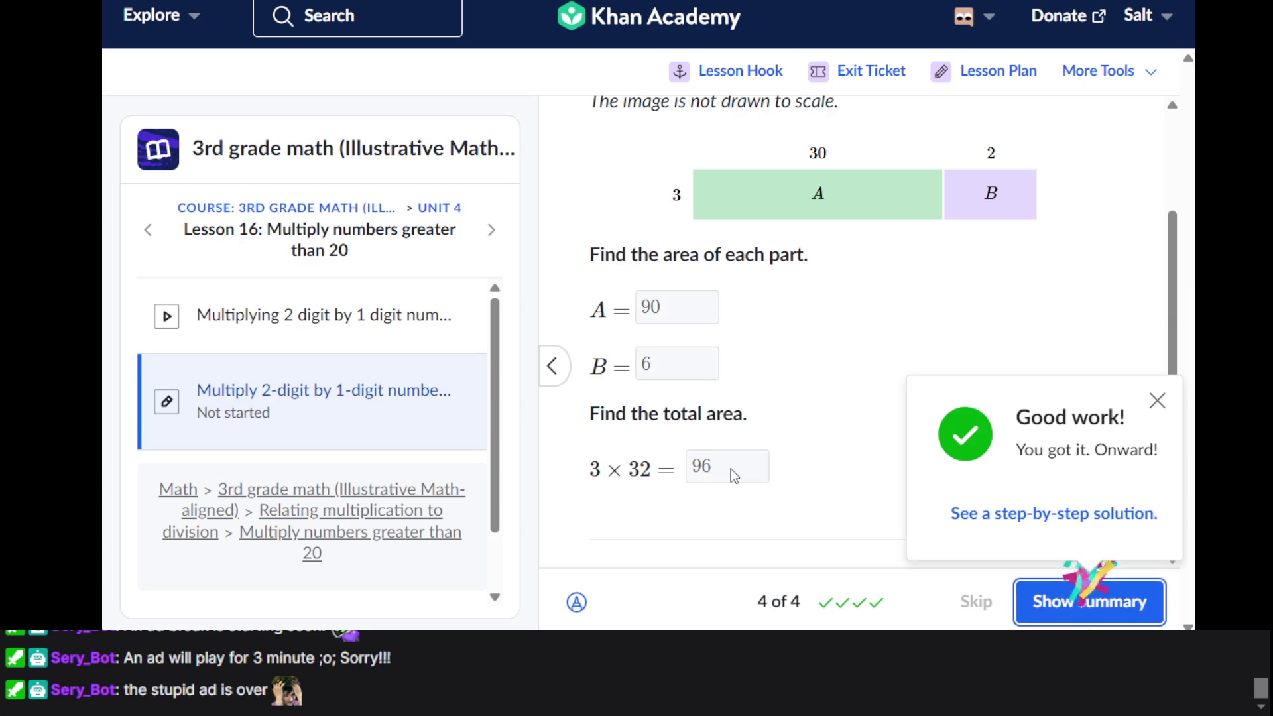
{"action": "key", "text": "Return"}
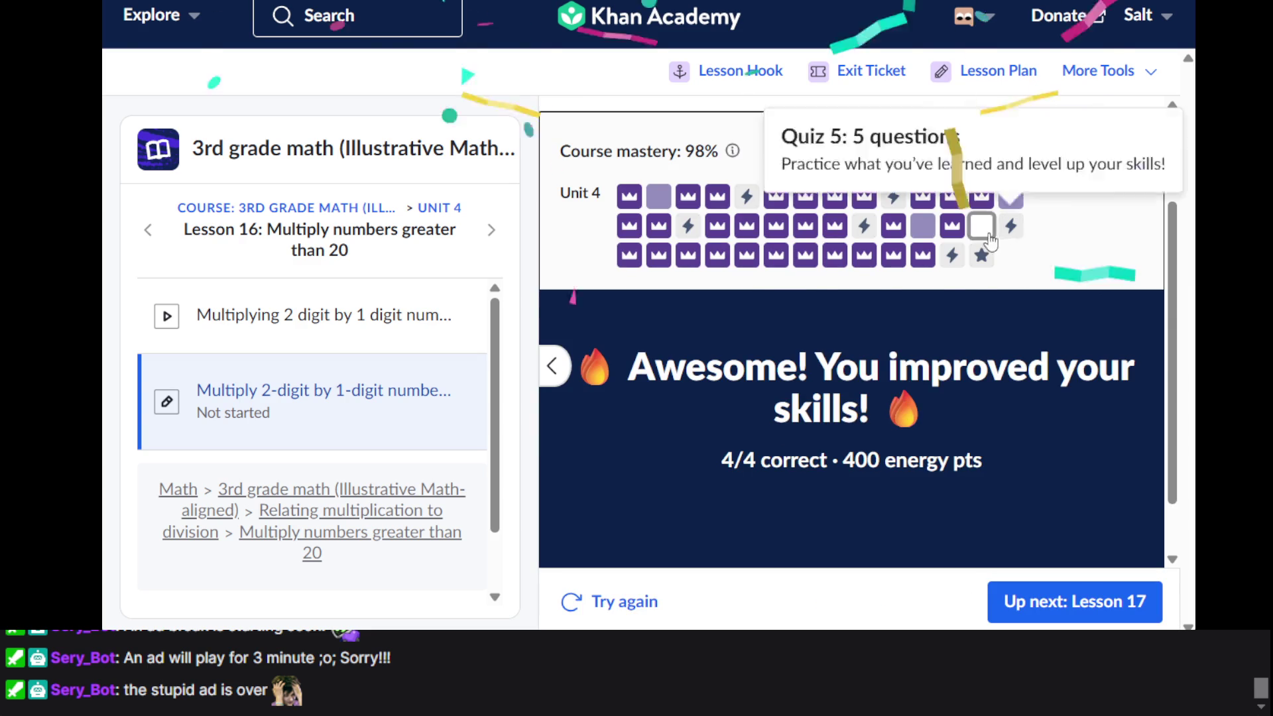
Start Division word problems within 100 and answer the markers-per-group question with 16
{"action": "mouse_move", "coordinate": [986, 239]}
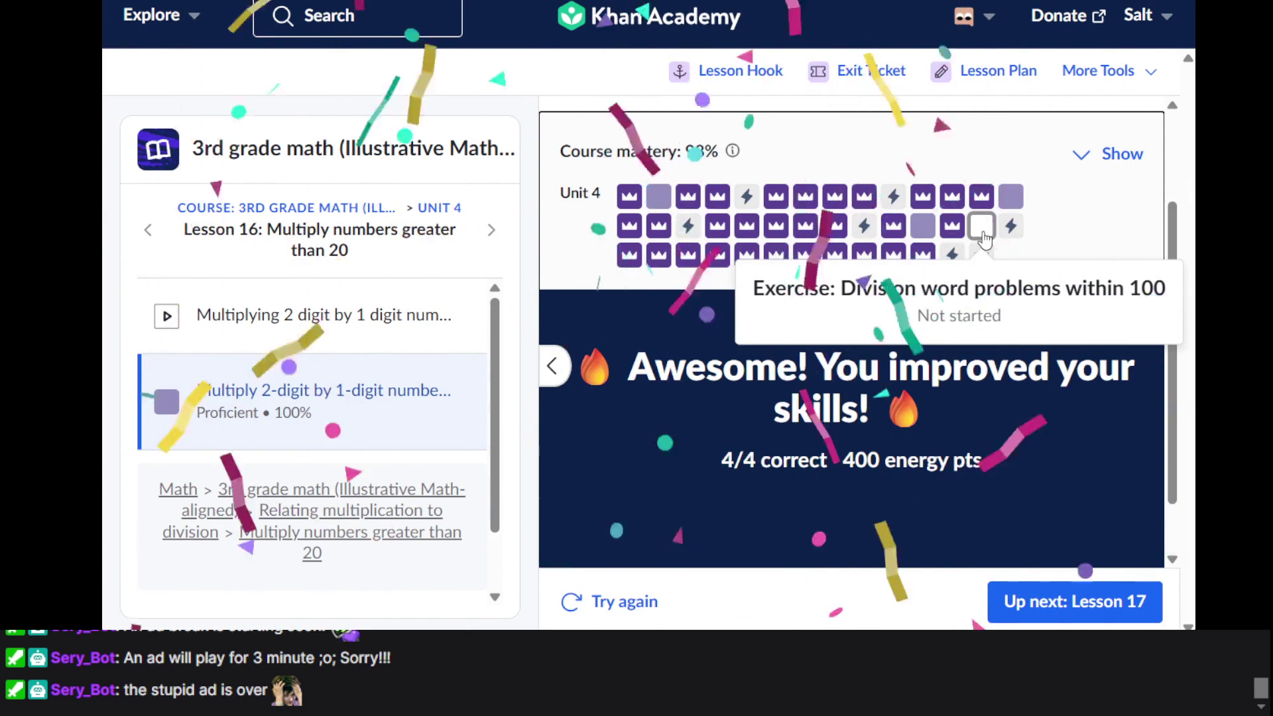
{"action": "left_click", "coordinate": [982, 231]}
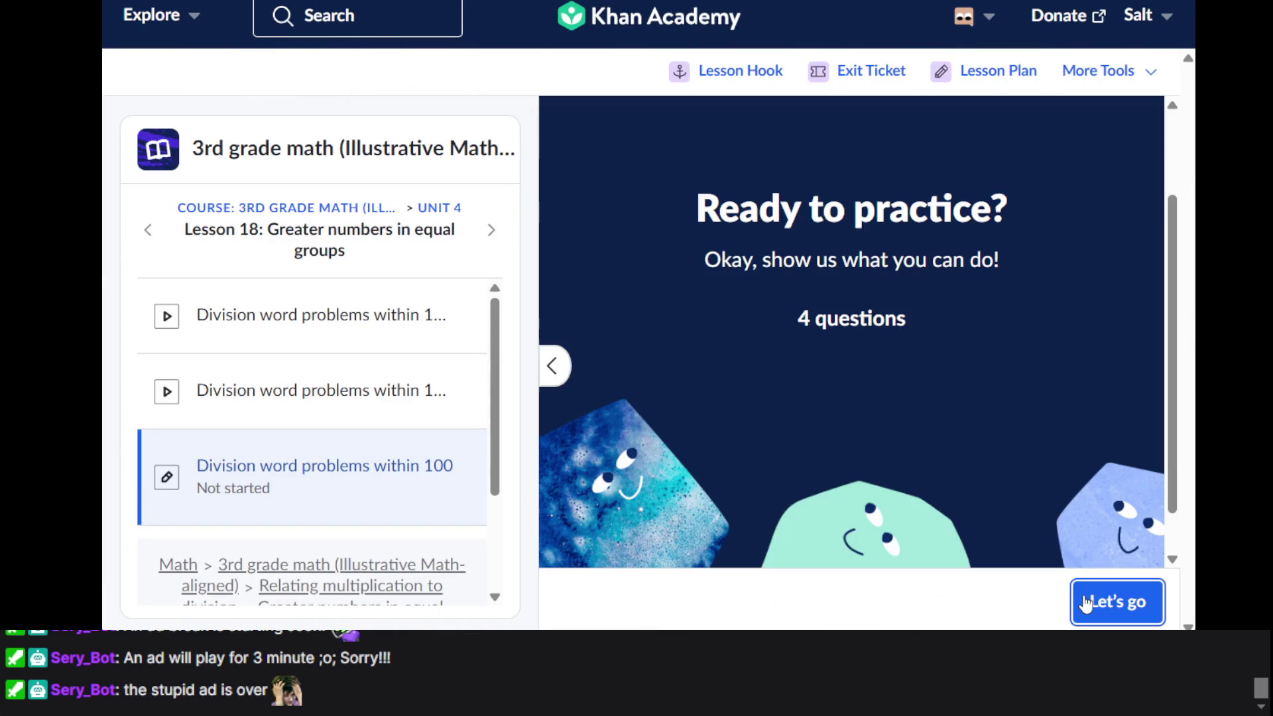
{"action": "left_click", "coordinate": [1087, 602]}
{"action": "scroll", "coordinate": [854, 458], "scroll_direction": "up", "scroll_amount": 1}
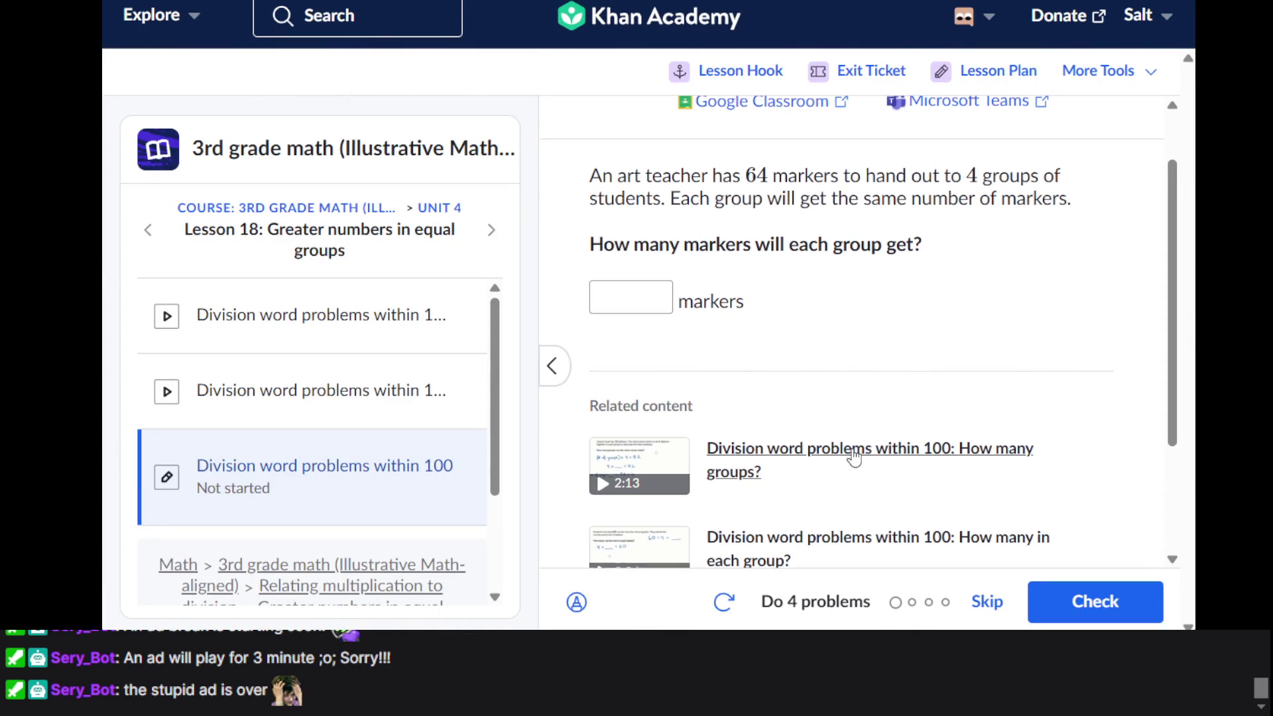
{"action": "left_click", "coordinate": [641, 306]}
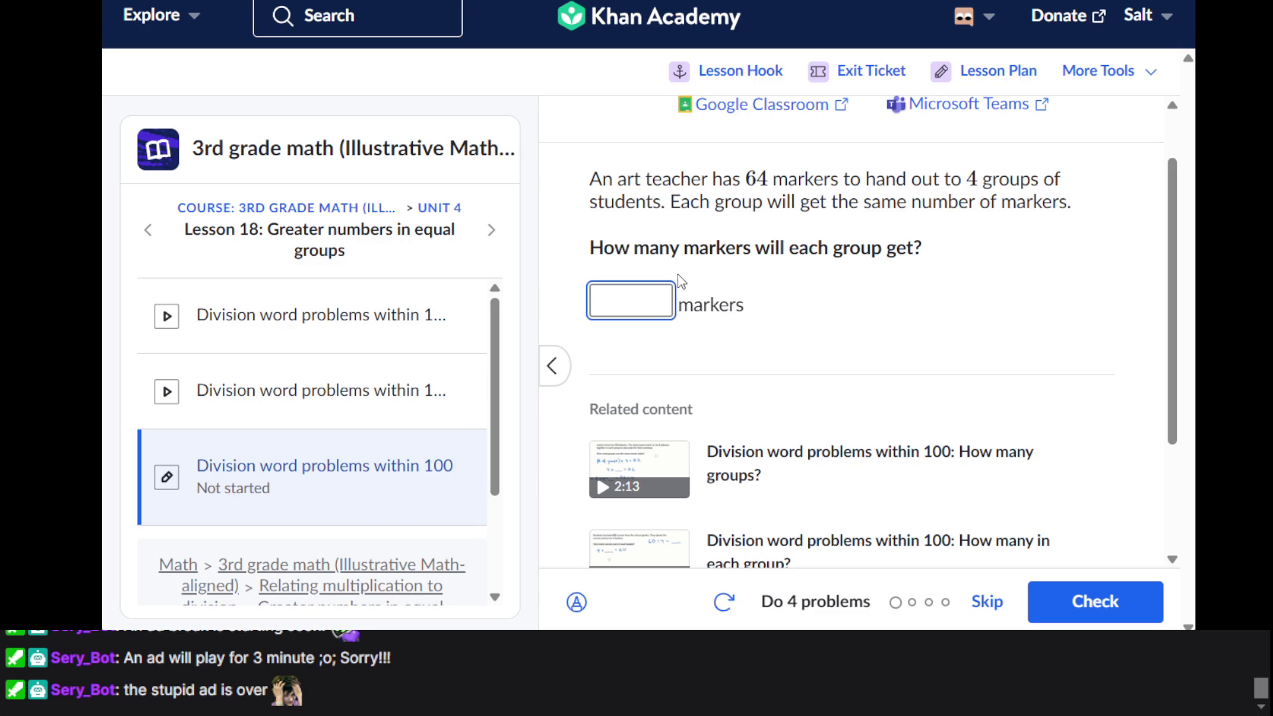
{"action": "type", "text": "16"}
{"action": "key", "text": "Return"}
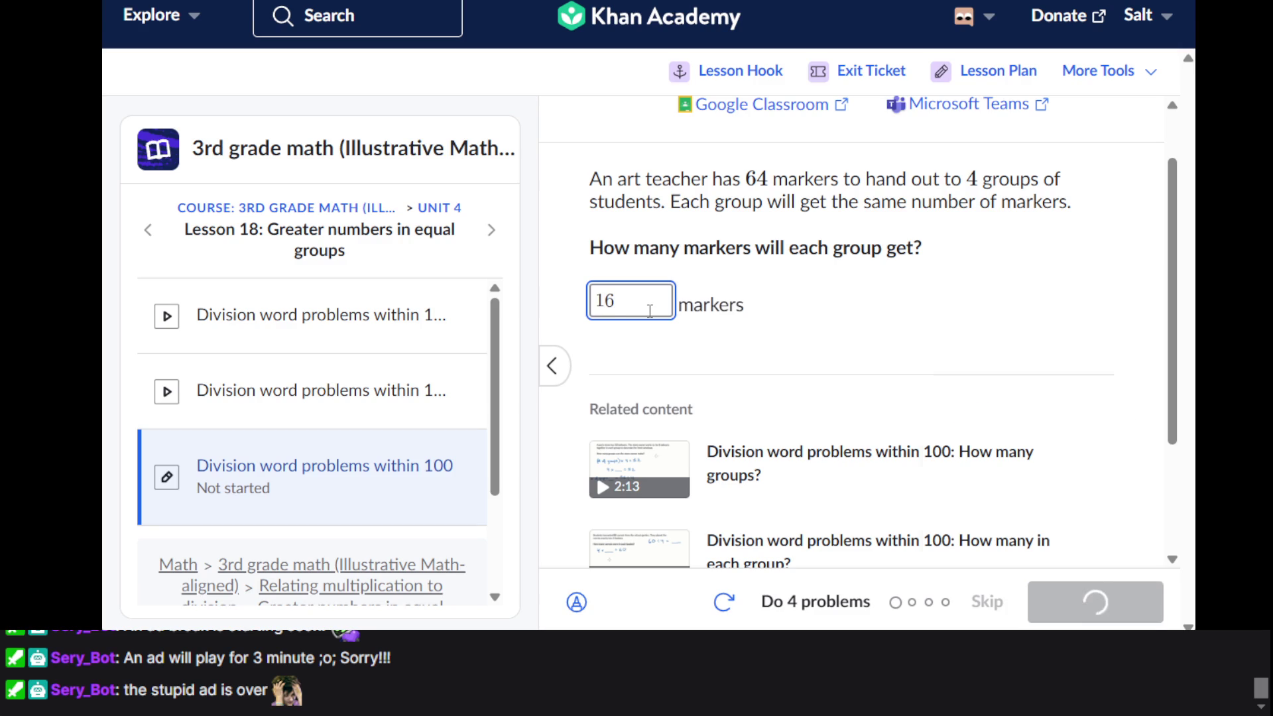
{"action": "key", "text": "Return"}
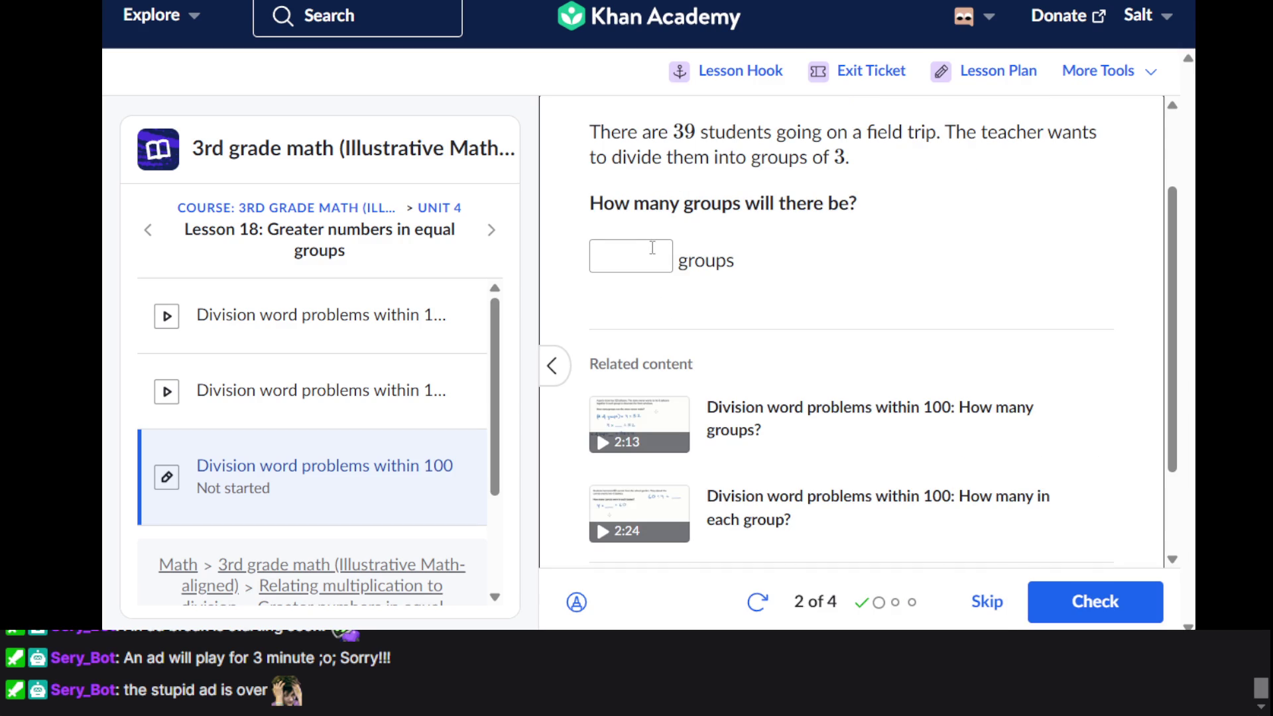
Answer the field trip groups question with 13 and the apples-per-bag question with 11
{"action": "left_click", "coordinate": [652, 247]}
{"action": "scroll", "coordinate": [652, 248], "scroll_direction": "up", "scroll_amount": 2}
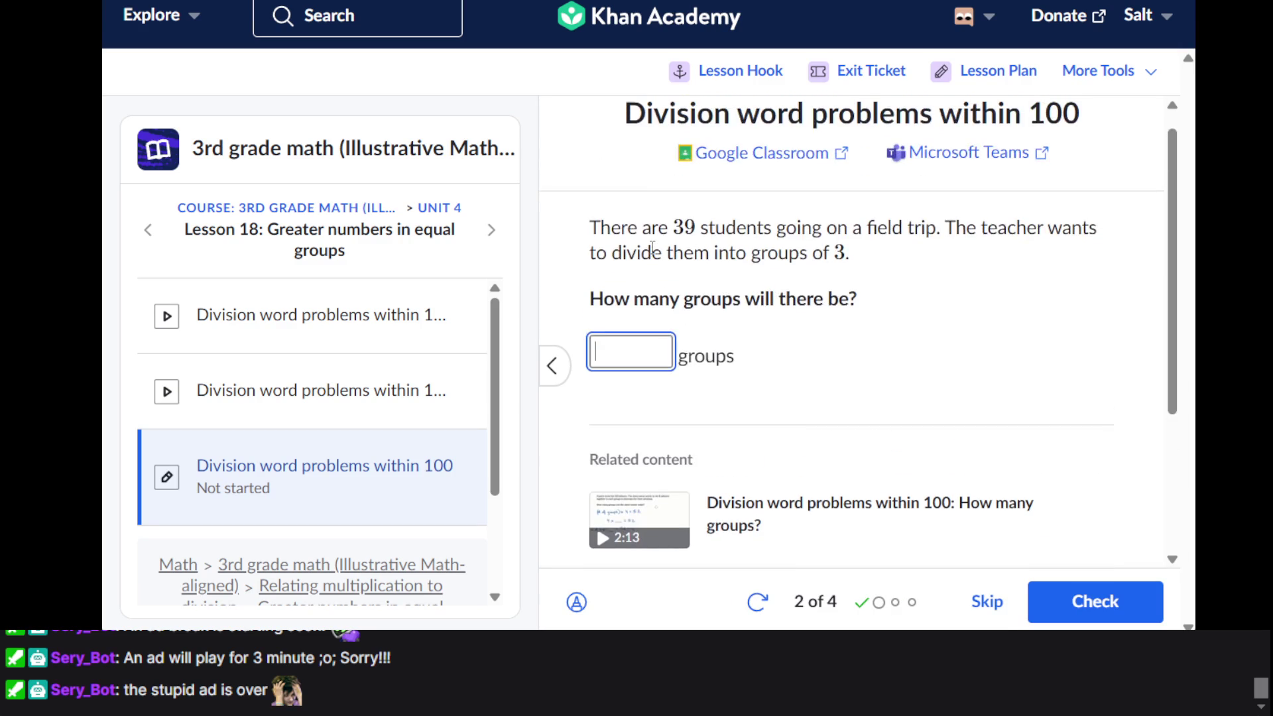
{"action": "type", "text": "13"}
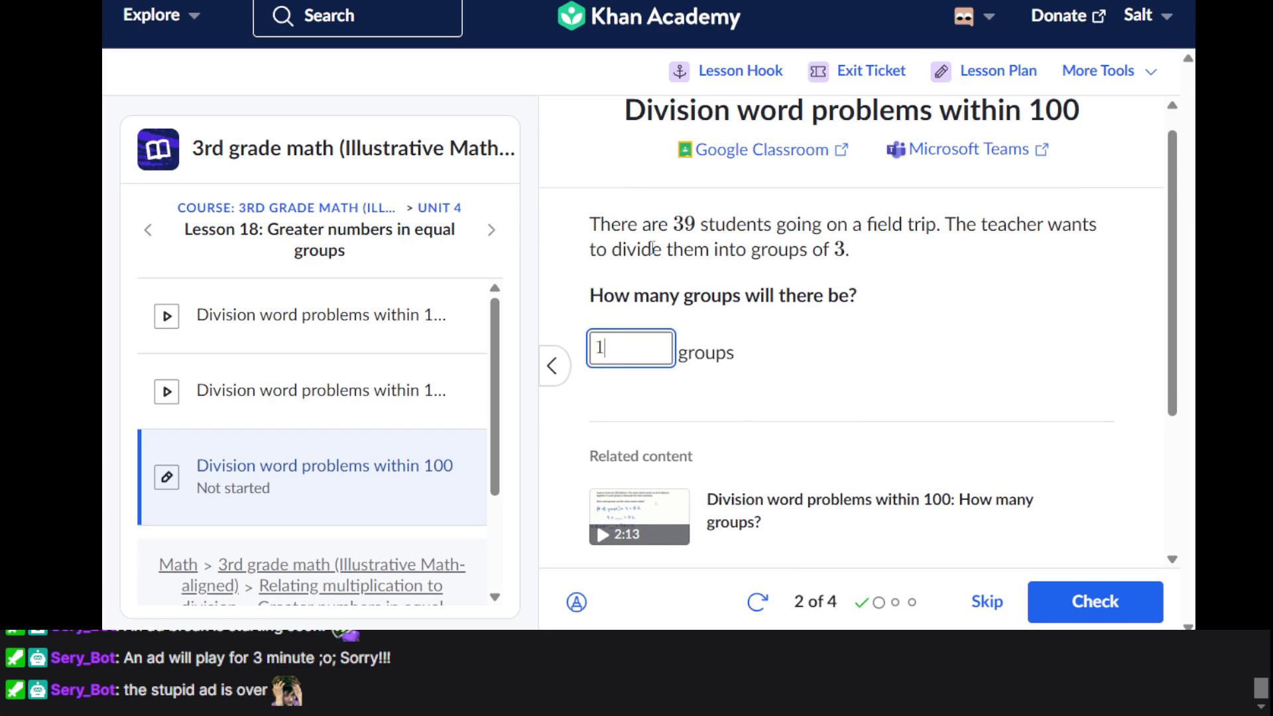
{"action": "key", "text": "Return"}
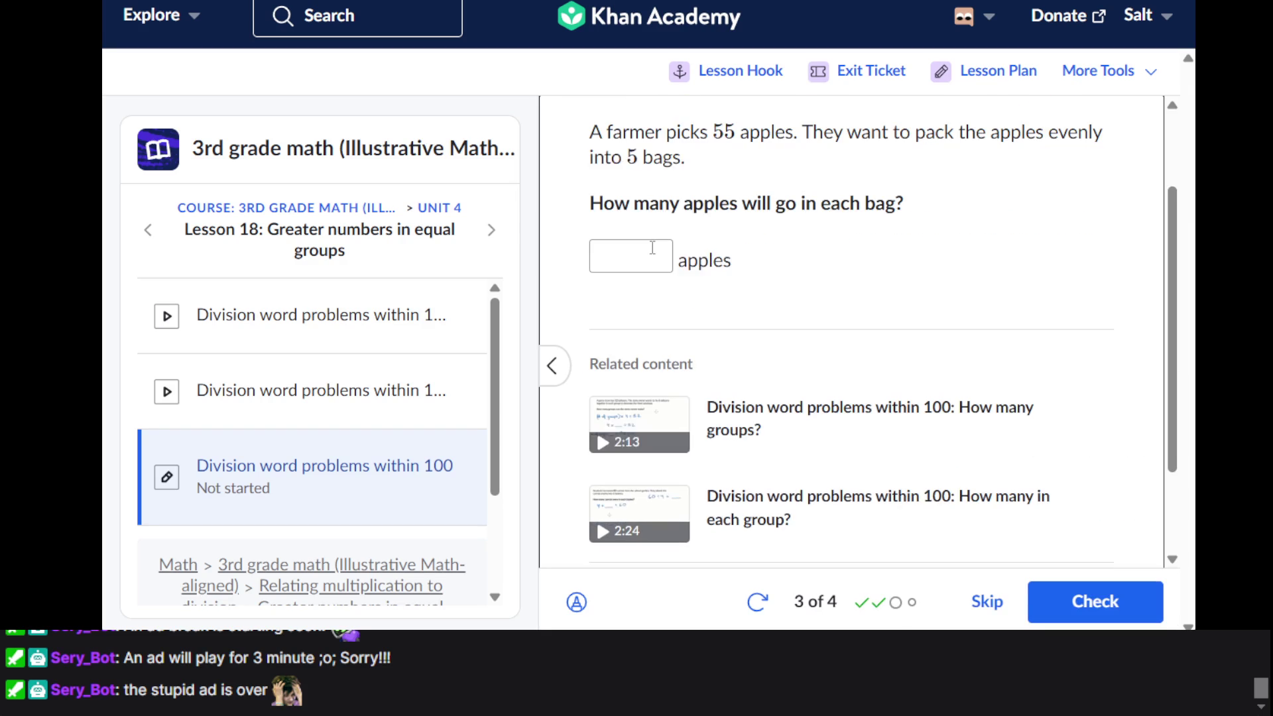
{"action": "left_click", "coordinate": [653, 247]}
{"action": "type", "text": "11"}
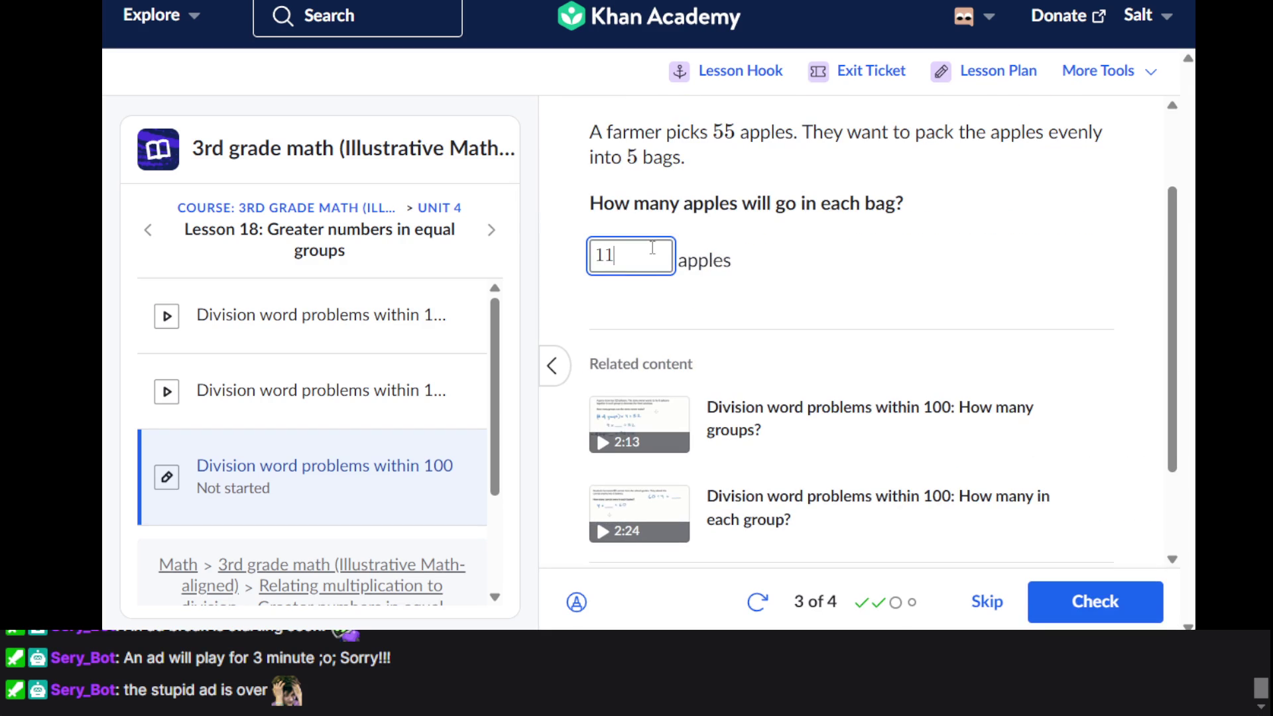
{"action": "key", "text": "Return"}
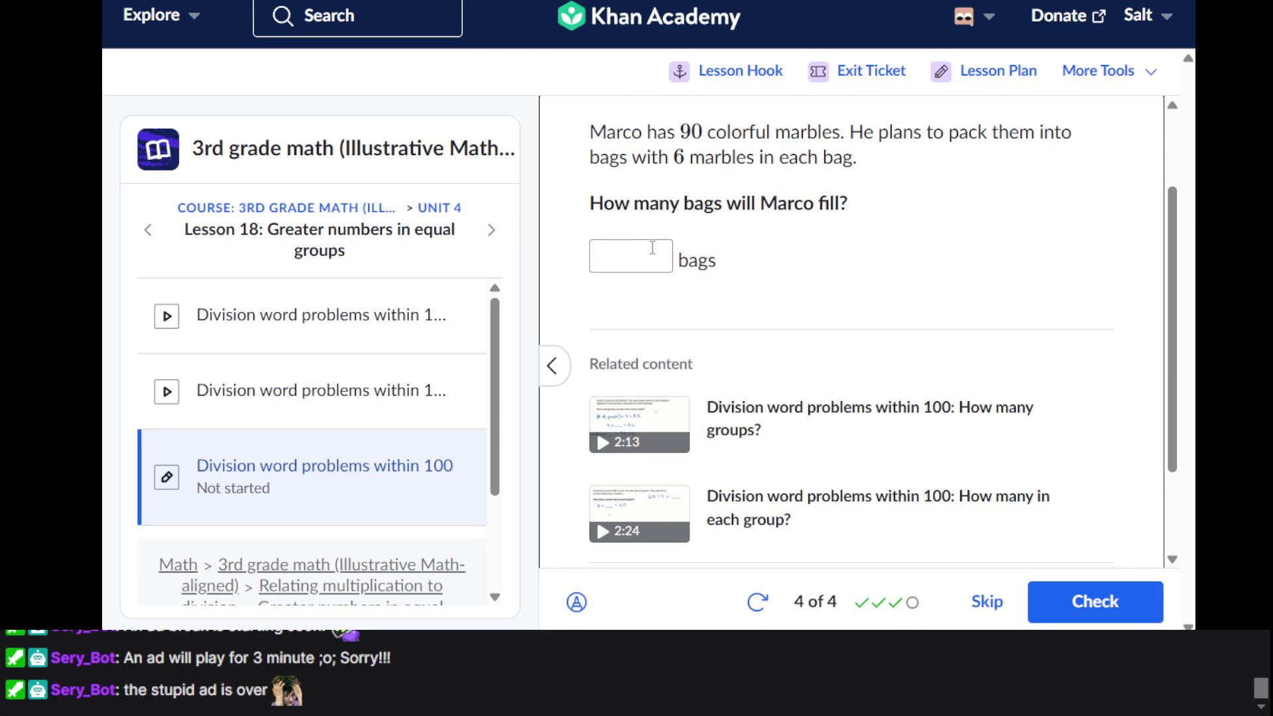
Answer the marble bags question with 15 and show the exercise summary
{"action": "left_click", "coordinate": [652, 248]}
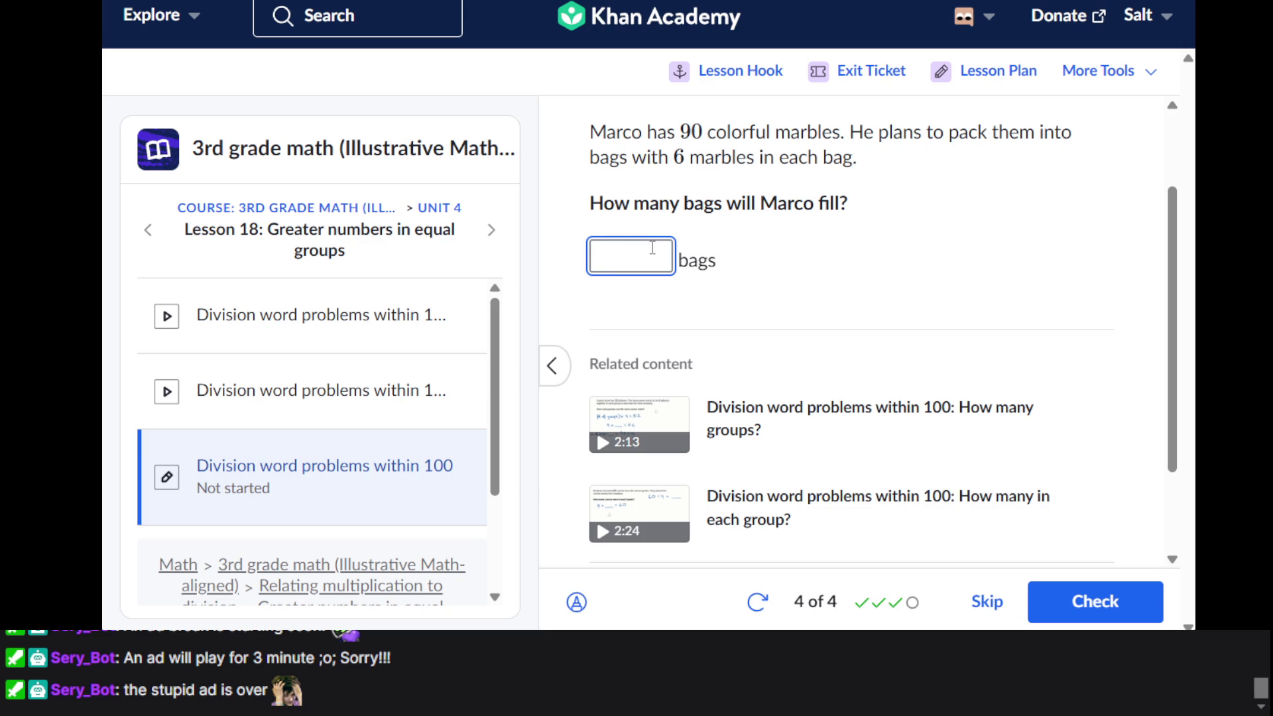
{"action": "type", "text": "2"}
{"action": "key", "text": "BackSpace"}
{"action": "type", "text": "15"}
{"action": "key", "text": "Return"}
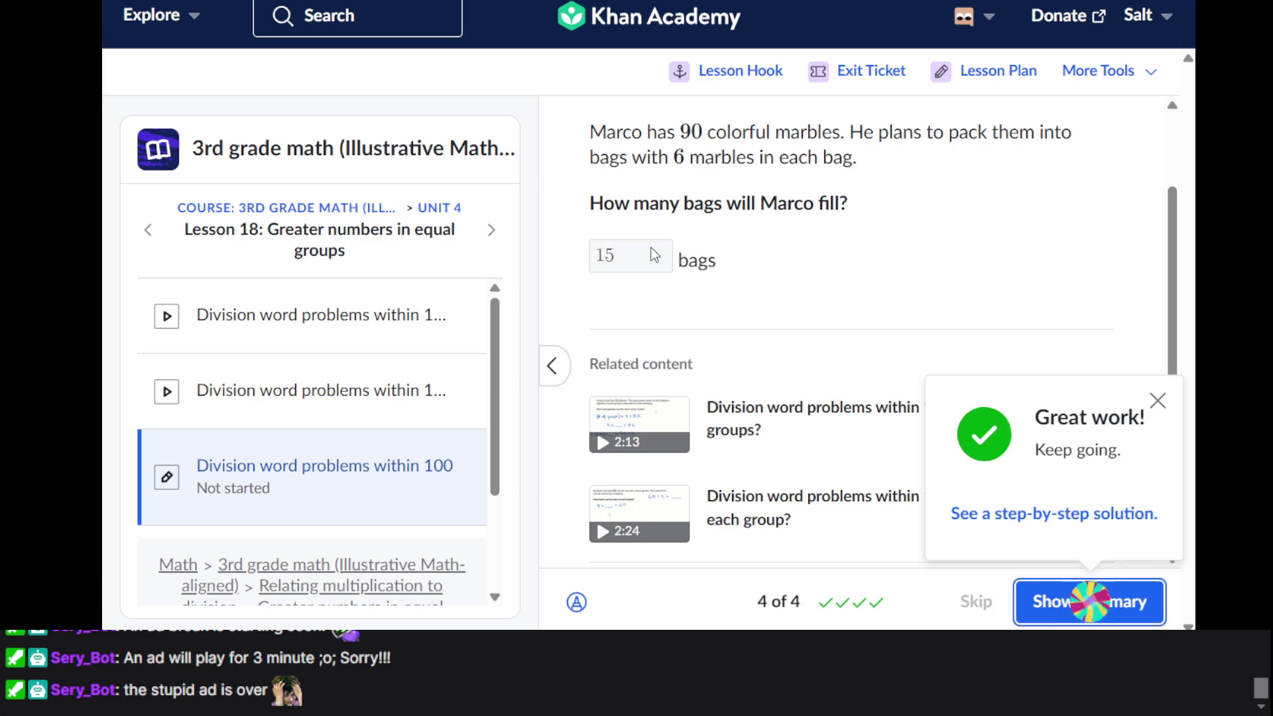
{"action": "key", "text": "Return"}
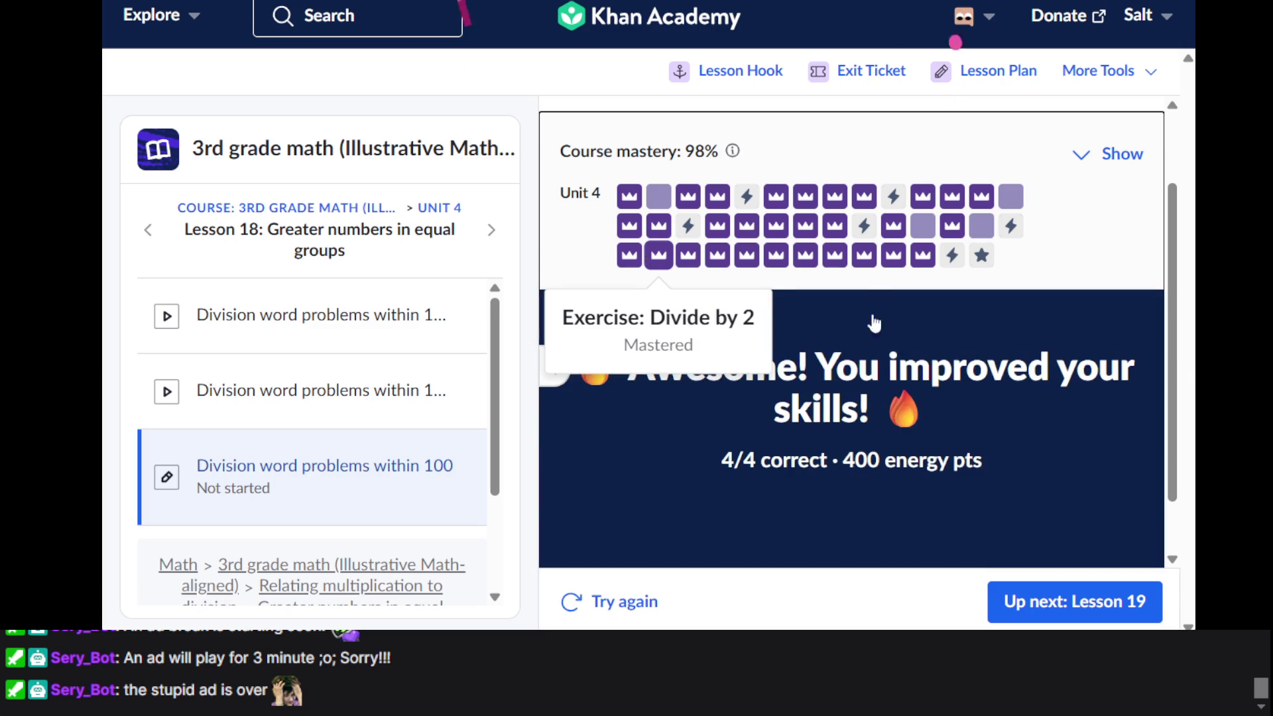
From the 3rd grade math course overview, open Unit 7's unstarted perimeter exercise
{"action": "left_click", "coordinate": [337, 216]}
{"action": "scroll", "coordinate": [696, 315], "scroll_direction": "down", "scroll_amount": 4}
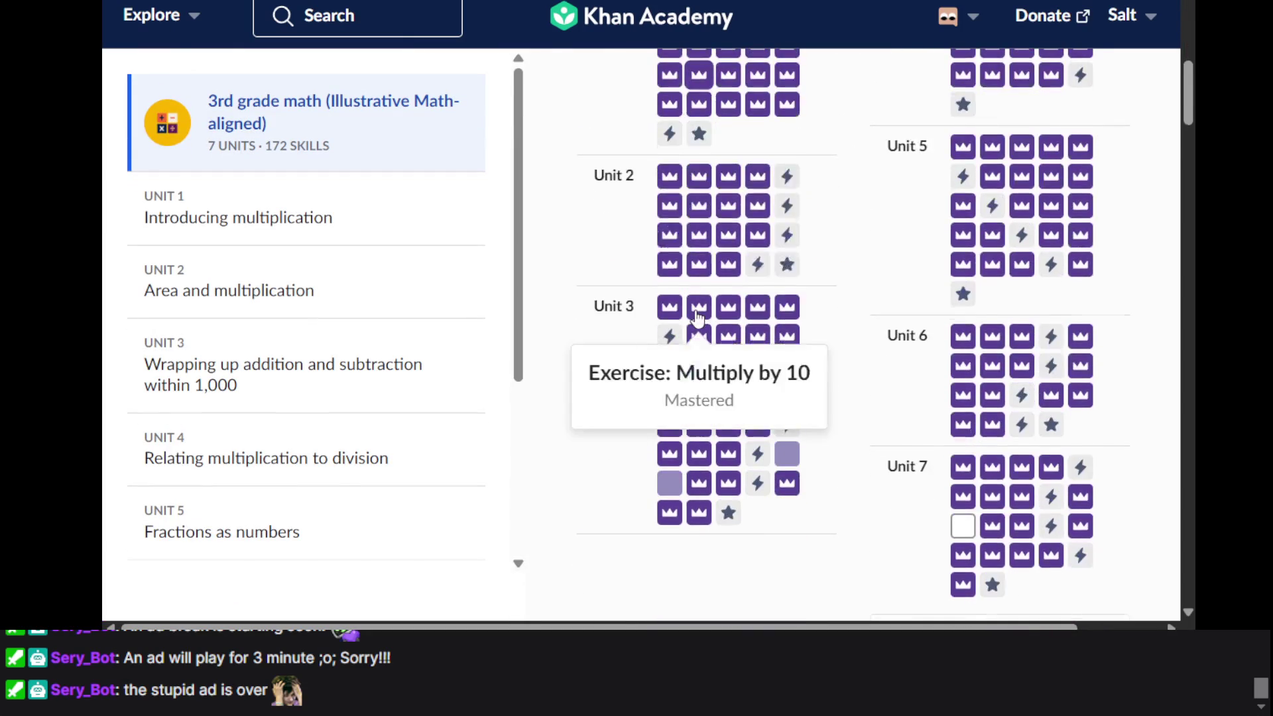
{"action": "scroll", "coordinate": [696, 315], "scroll_direction": "down", "scroll_amount": 2}
{"action": "scroll", "coordinate": [698, 319], "scroll_direction": "up", "scroll_amount": 4}
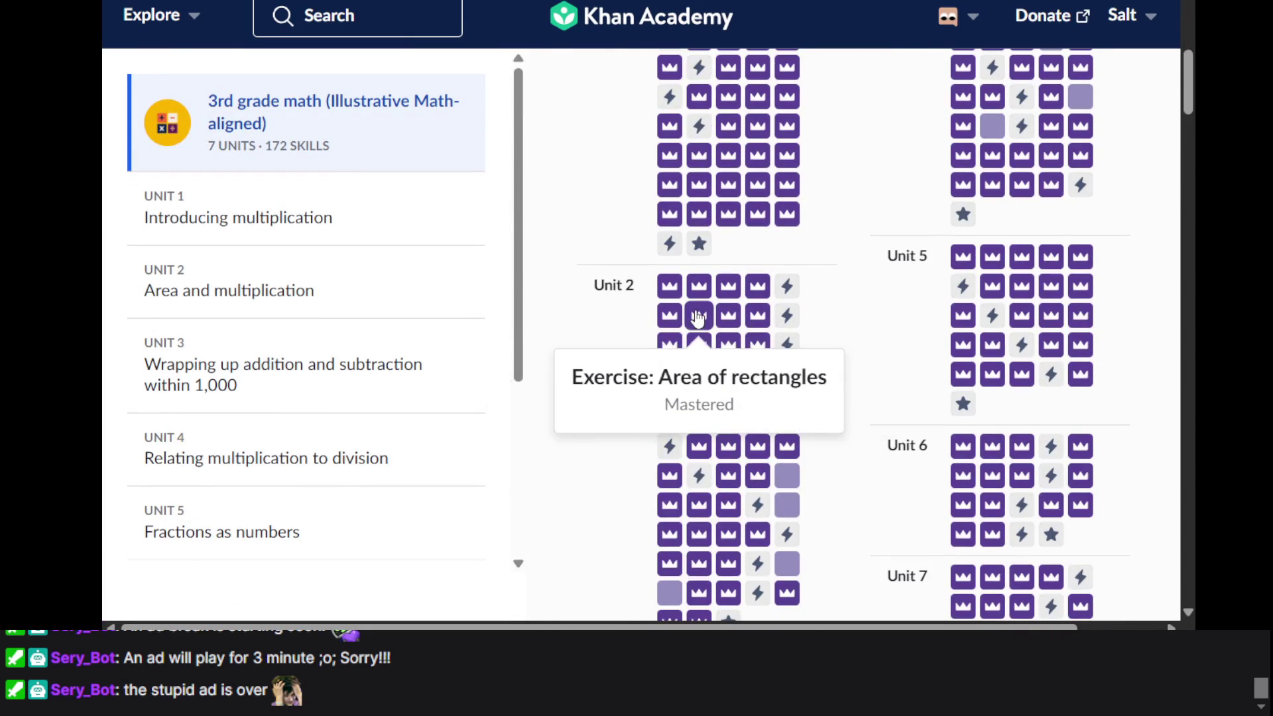
{"action": "scroll", "coordinate": [698, 319], "scroll_direction": "up", "scroll_amount": 3}
{"action": "scroll", "coordinate": [698, 318], "scroll_direction": "down", "scroll_amount": 6}
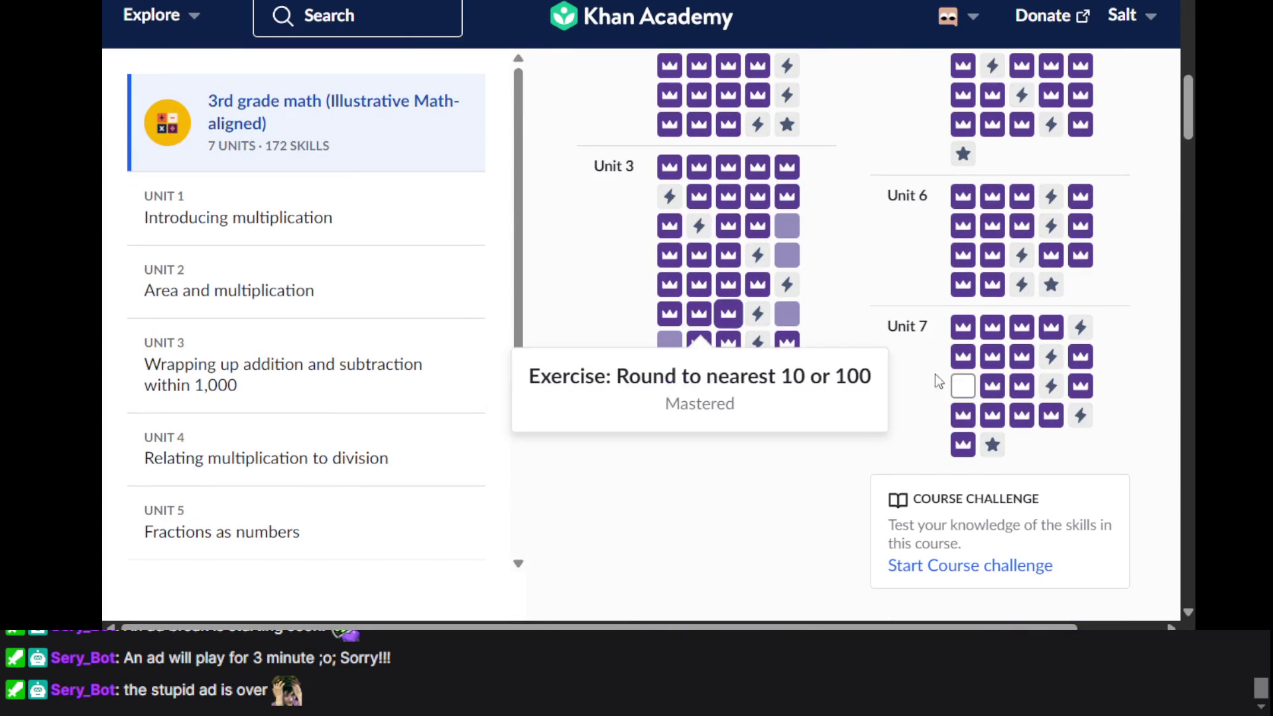
{"action": "left_click", "coordinate": [964, 393]}
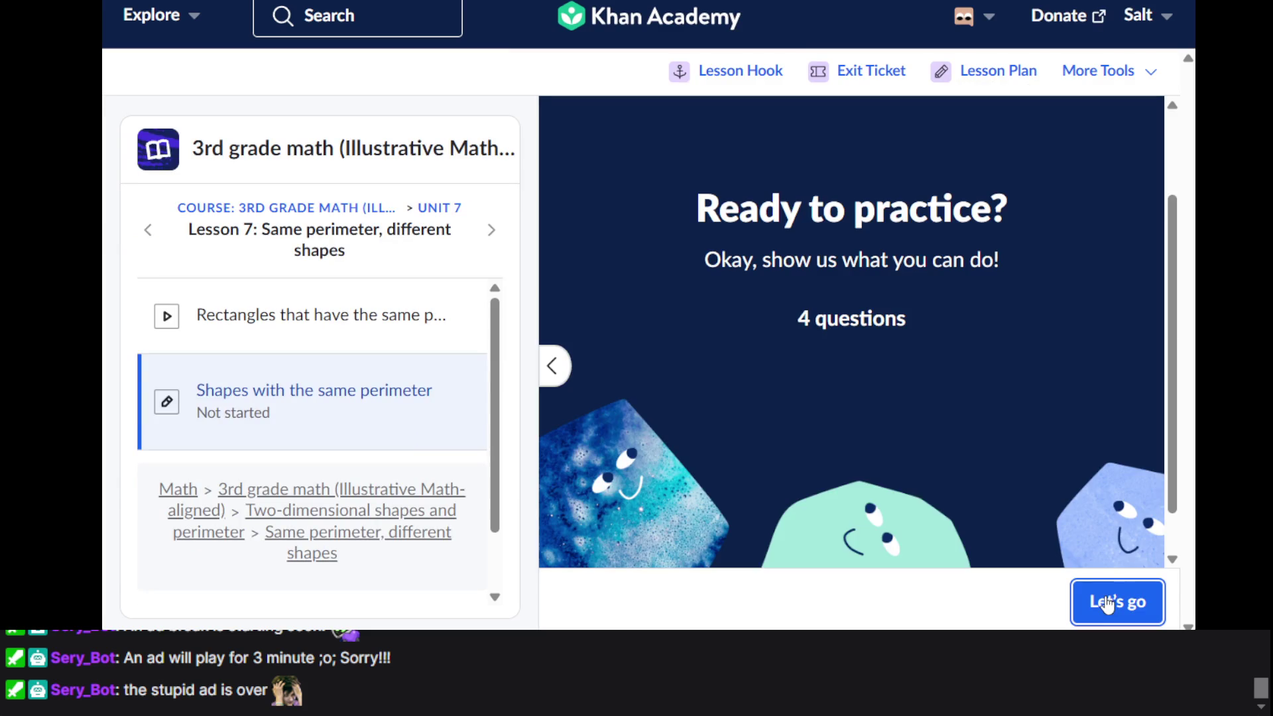
{"action": "left_click", "coordinate": [1105, 602]}
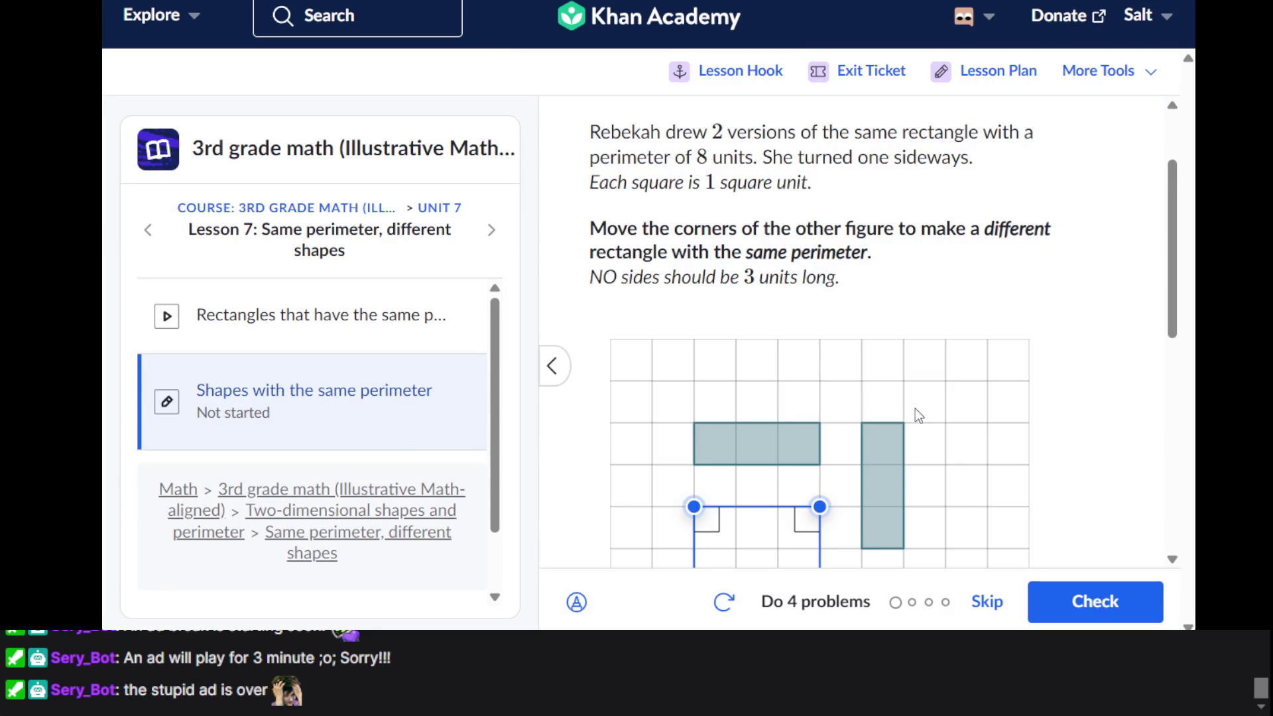
{"action": "scroll", "coordinate": [914, 408], "scroll_direction": "down", "scroll_amount": 3}
{"action": "scroll", "coordinate": [914, 407], "scroll_direction": "up", "scroll_amount": 2}
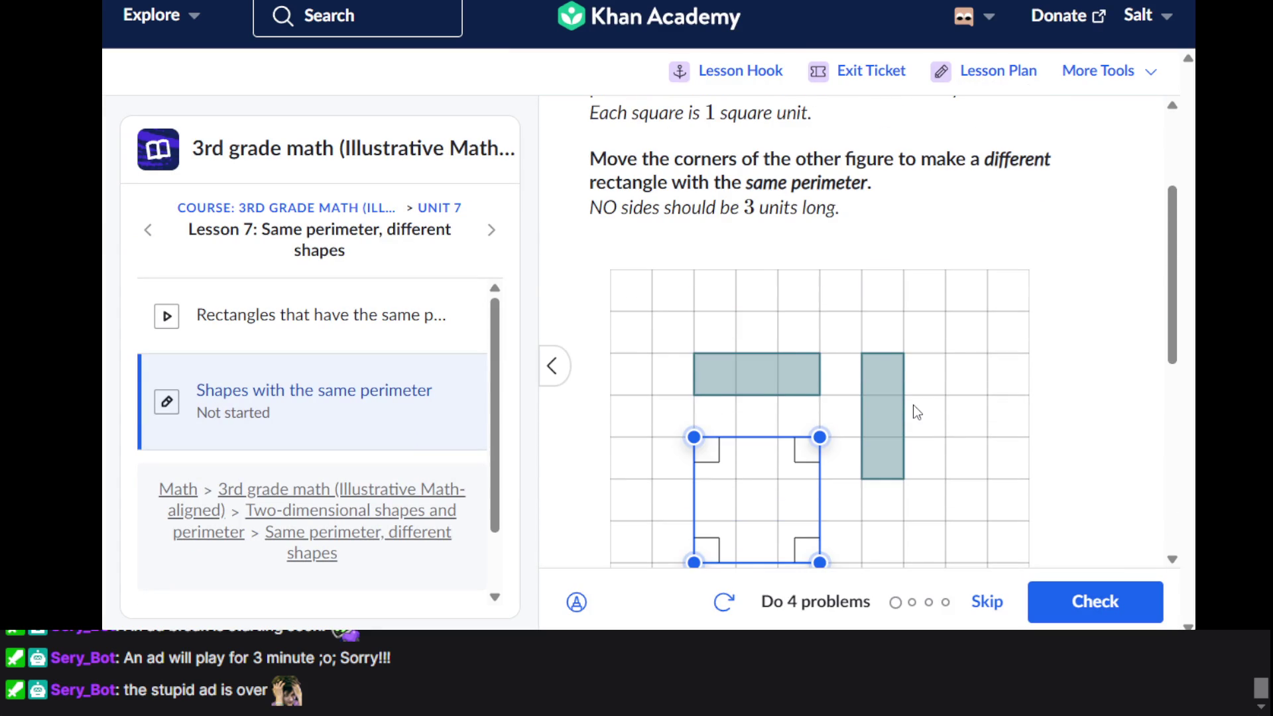
{"action": "scroll", "coordinate": [914, 408], "scroll_direction": "up", "scroll_amount": 3}
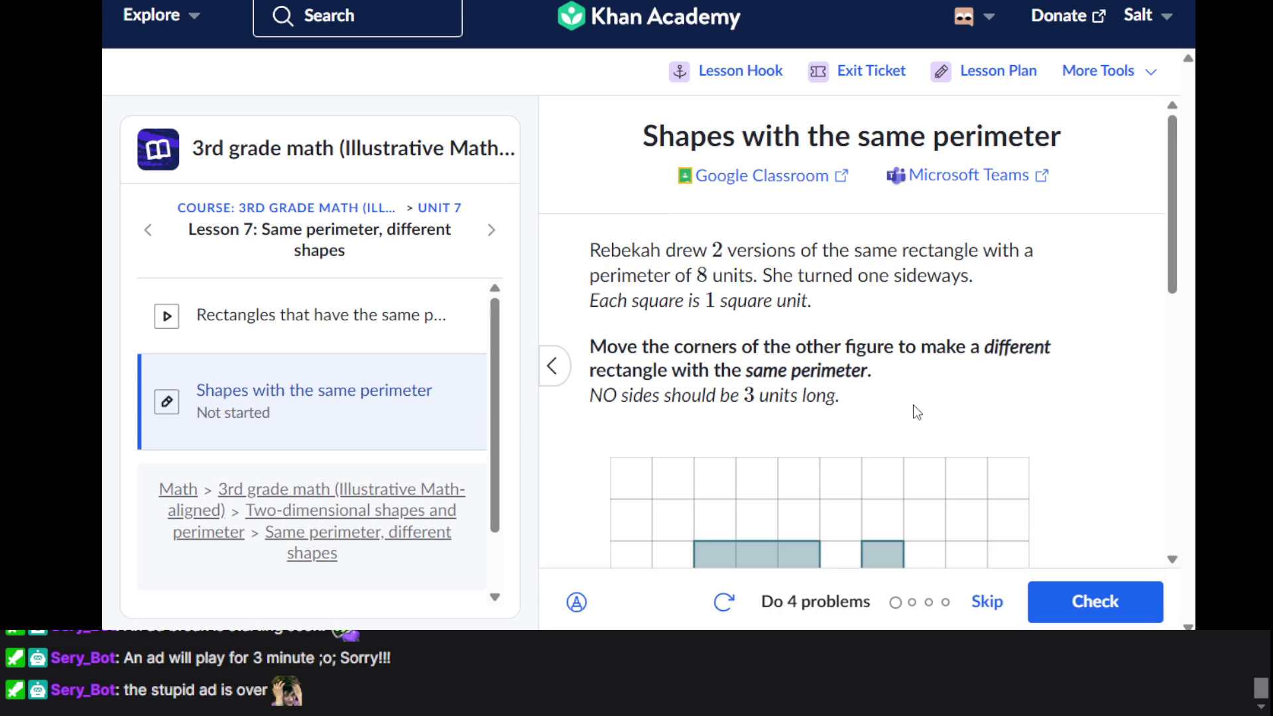
{"action": "scroll", "coordinate": [913, 406], "scroll_direction": "down", "scroll_amount": 3}
{"action": "scroll", "coordinate": [913, 406], "scroll_direction": "up", "scroll_amount": 1}
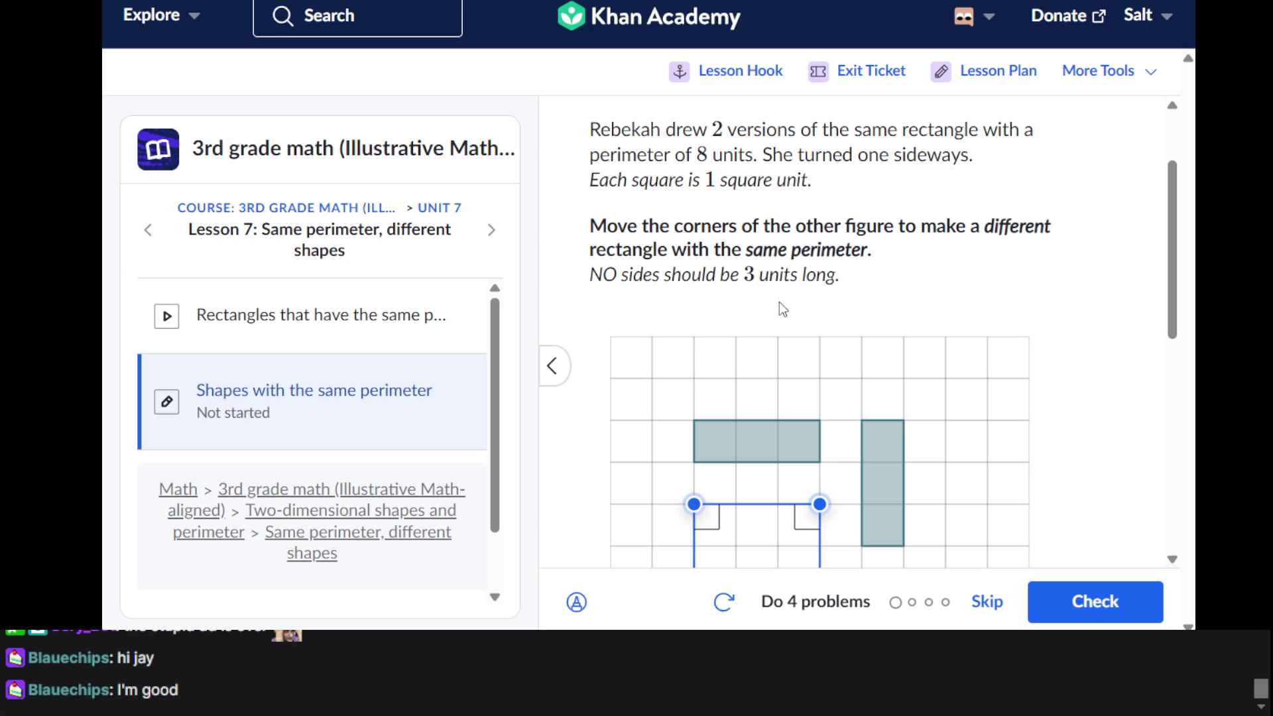
{"action": "scroll", "coordinate": [778, 301], "scroll_direction": "down", "scroll_amount": 3}
{"action": "left_click_drag", "start_coordinate": [826, 421], "coordinate": [825, 336]}
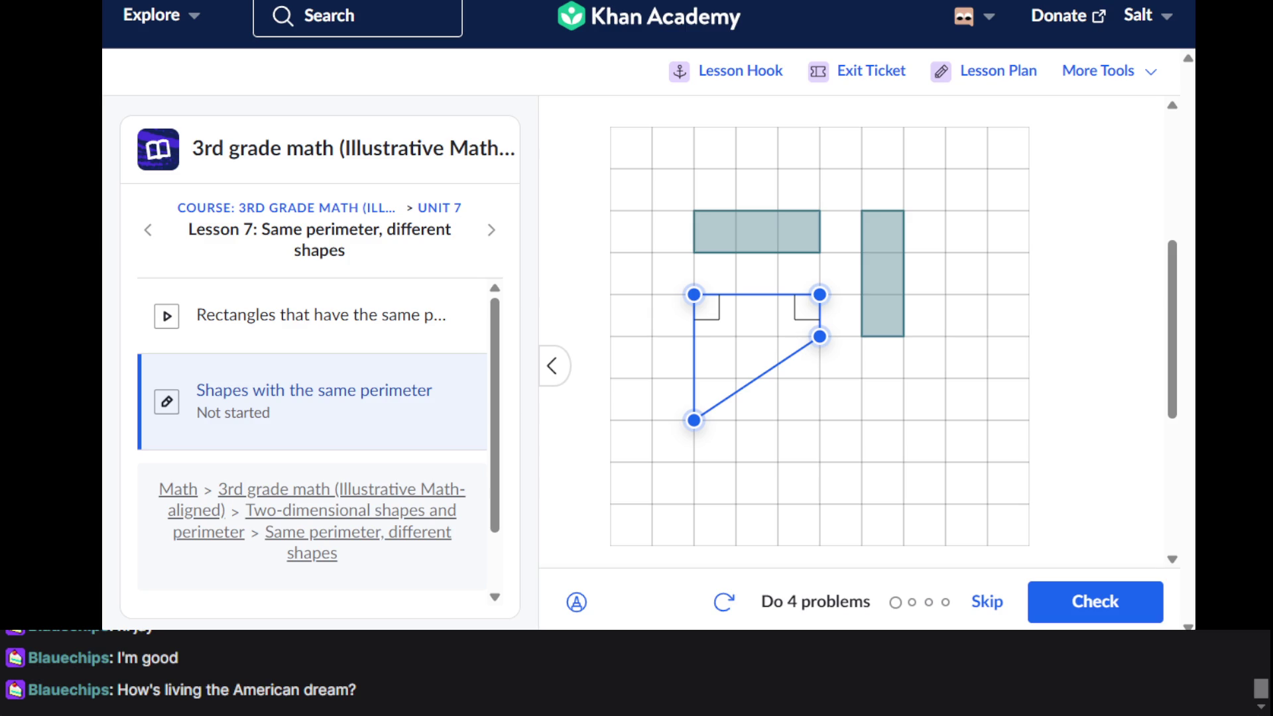
Drag the figure's bottom-left corner up into a 3-by-1 rectangle and reread the instructions
{"action": "left_click_drag", "start_coordinate": [694, 424], "coordinate": [694, 341]}
{"action": "scroll", "coordinate": [843, 389], "scroll_direction": "up", "scroll_amount": 3}
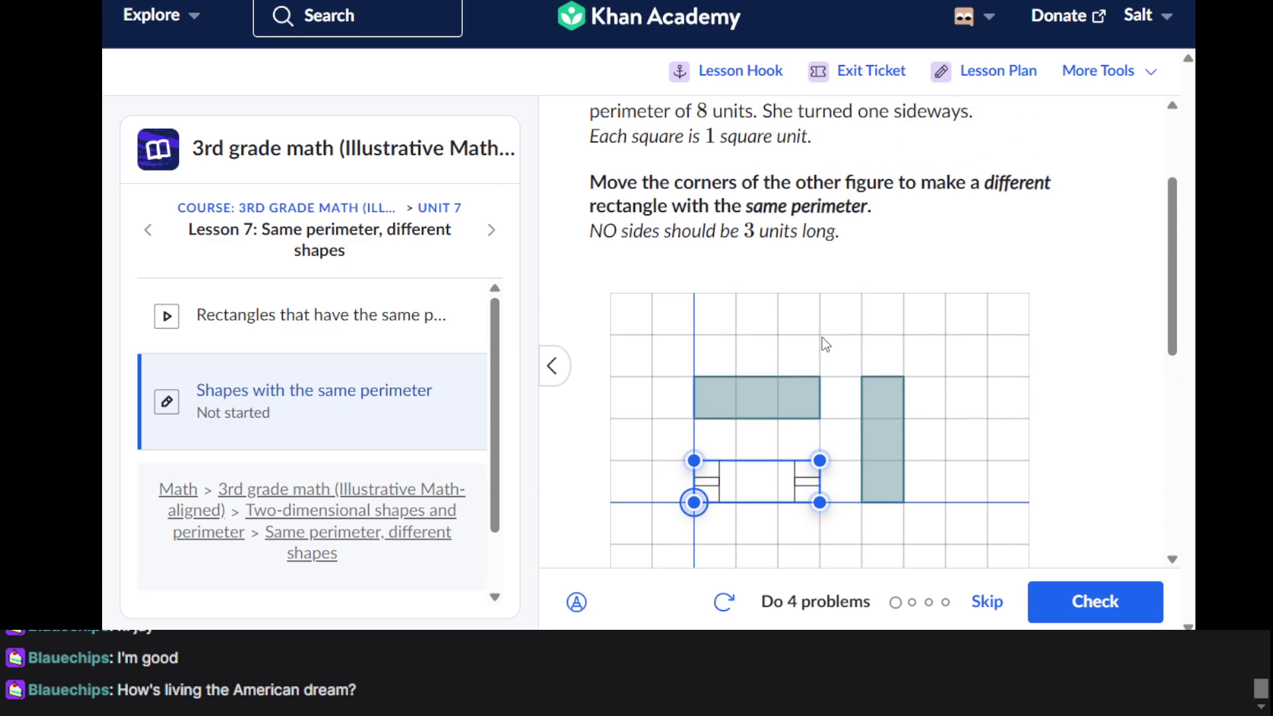
{"action": "scroll", "coordinate": [825, 343], "scroll_direction": "down", "scroll_amount": 1}
{"action": "scroll", "coordinate": [825, 343], "scroll_direction": "up", "scroll_amount": 3}
{"action": "scroll", "coordinate": [824, 343], "scroll_direction": "down", "scroll_amount": 4}
{"action": "scroll", "coordinate": [824, 344], "scroll_direction": "down", "scroll_amount": 1}
{"action": "scroll", "coordinate": [823, 338], "scroll_direction": "up", "scroll_amount": 3}
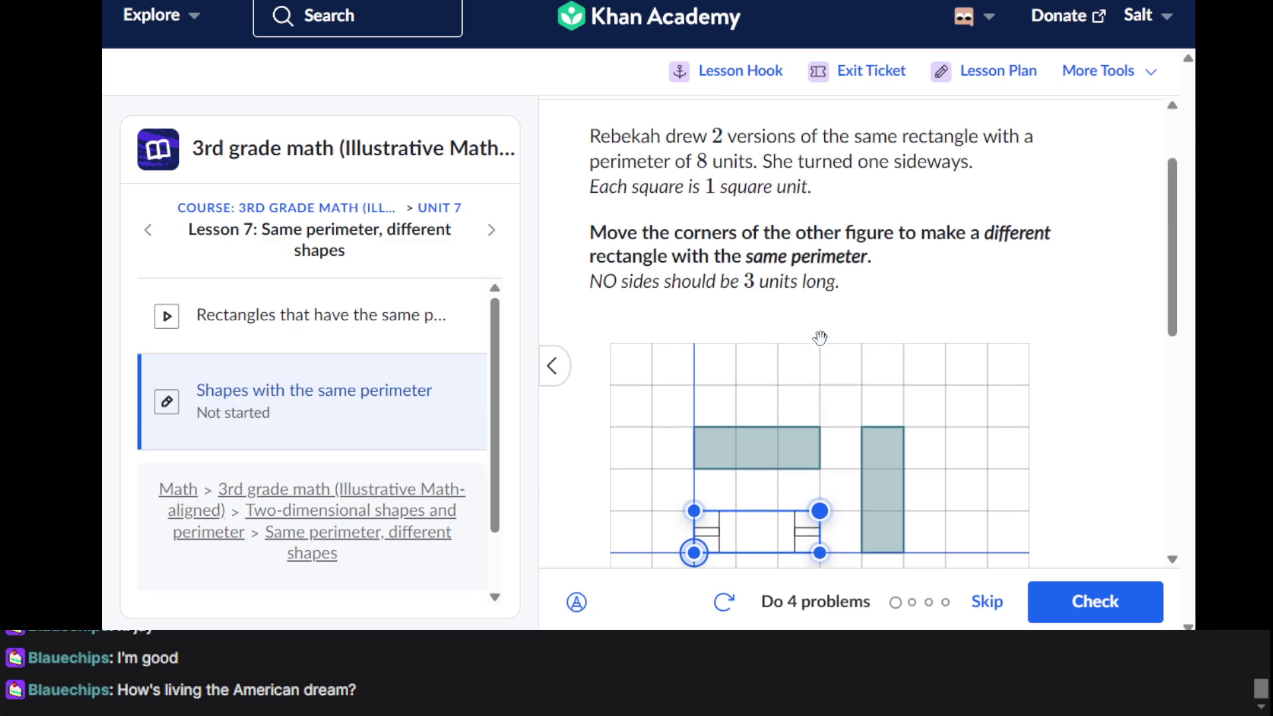
{"action": "triple_click", "coordinate": [684, 252]}
{"action": "left_click", "coordinate": [685, 252]}
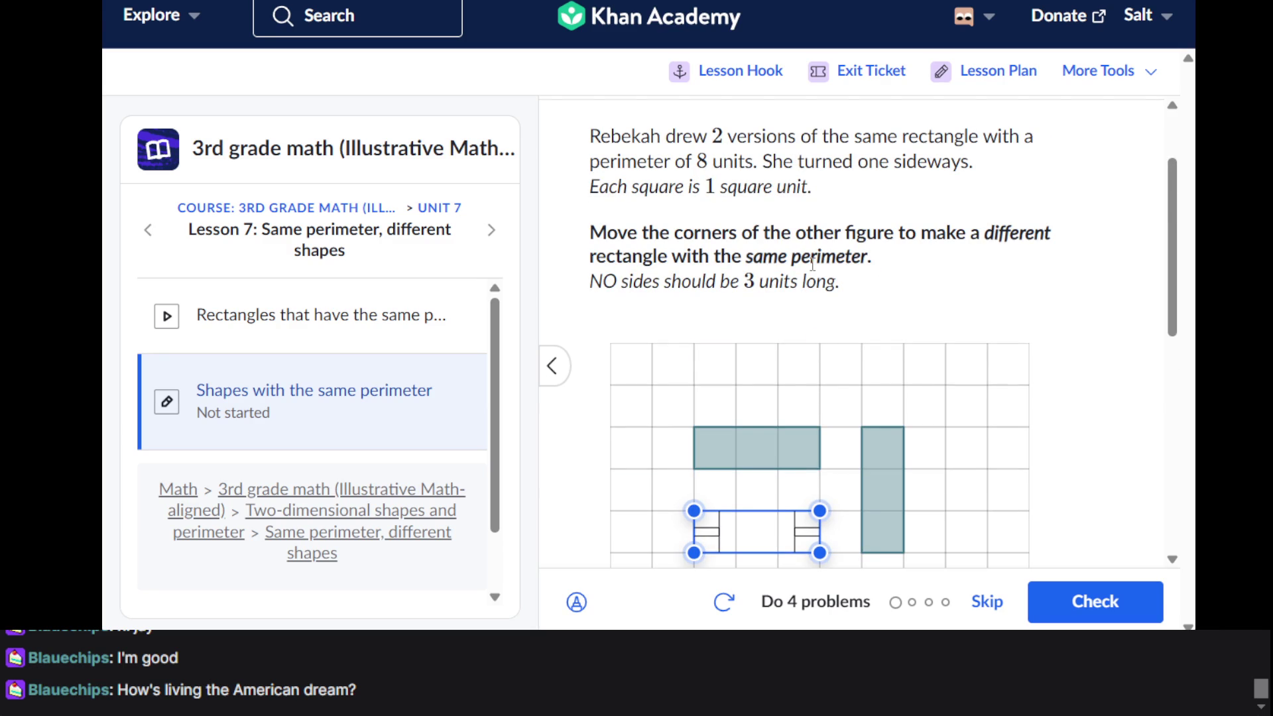
{"action": "scroll", "coordinate": [811, 263], "scroll_direction": "down", "scroll_amount": 1}
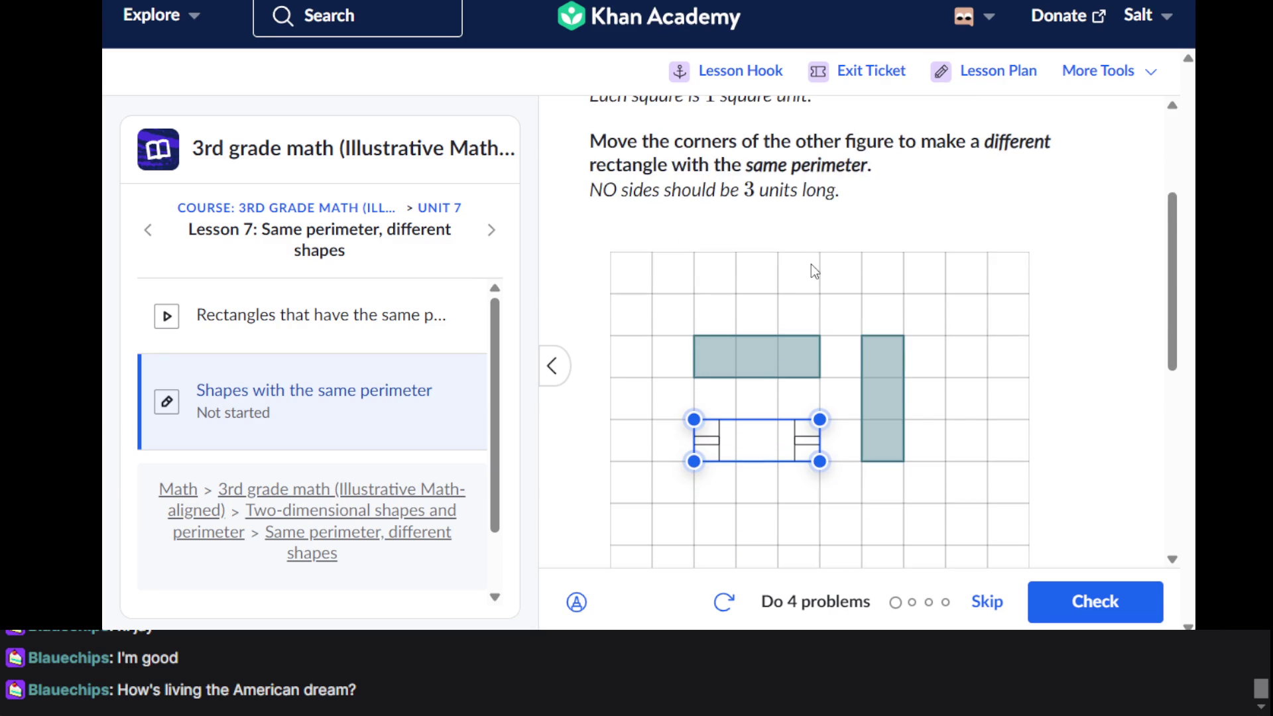
{"action": "scroll", "coordinate": [811, 264], "scroll_direction": "up", "scroll_amount": 3}
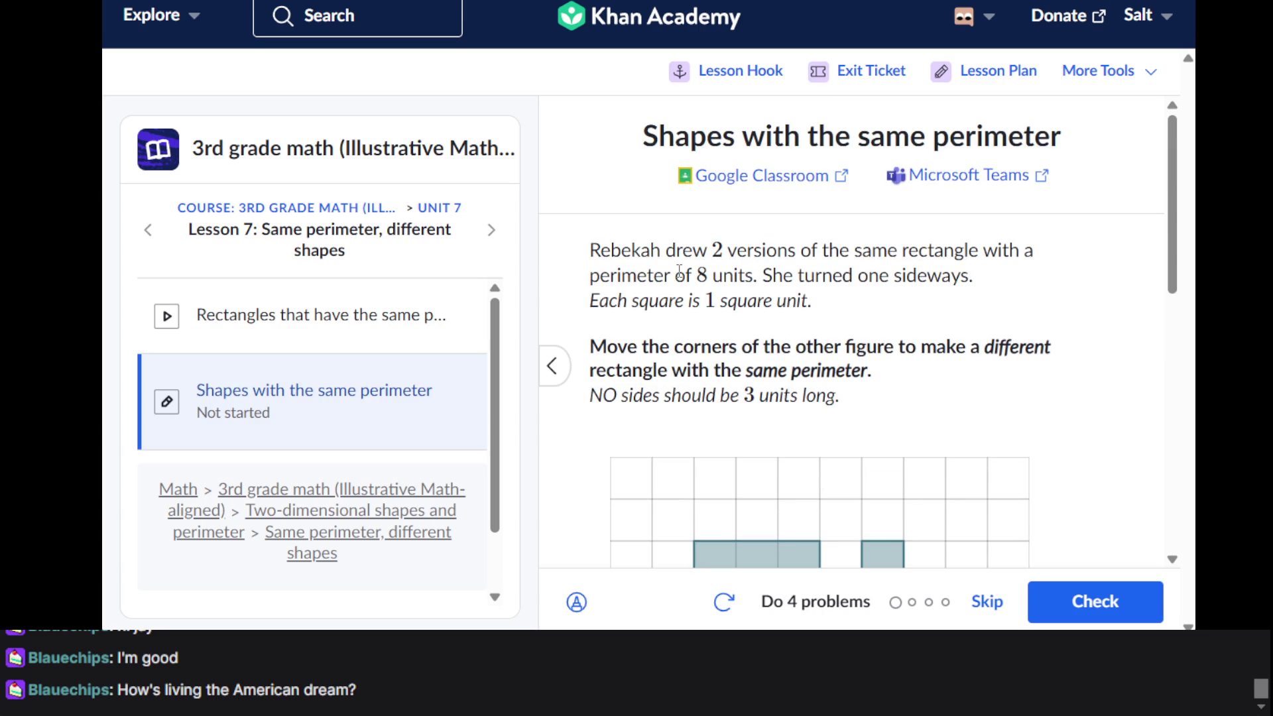
{"action": "scroll", "coordinate": [679, 272], "scroll_direction": "down", "scroll_amount": 5}
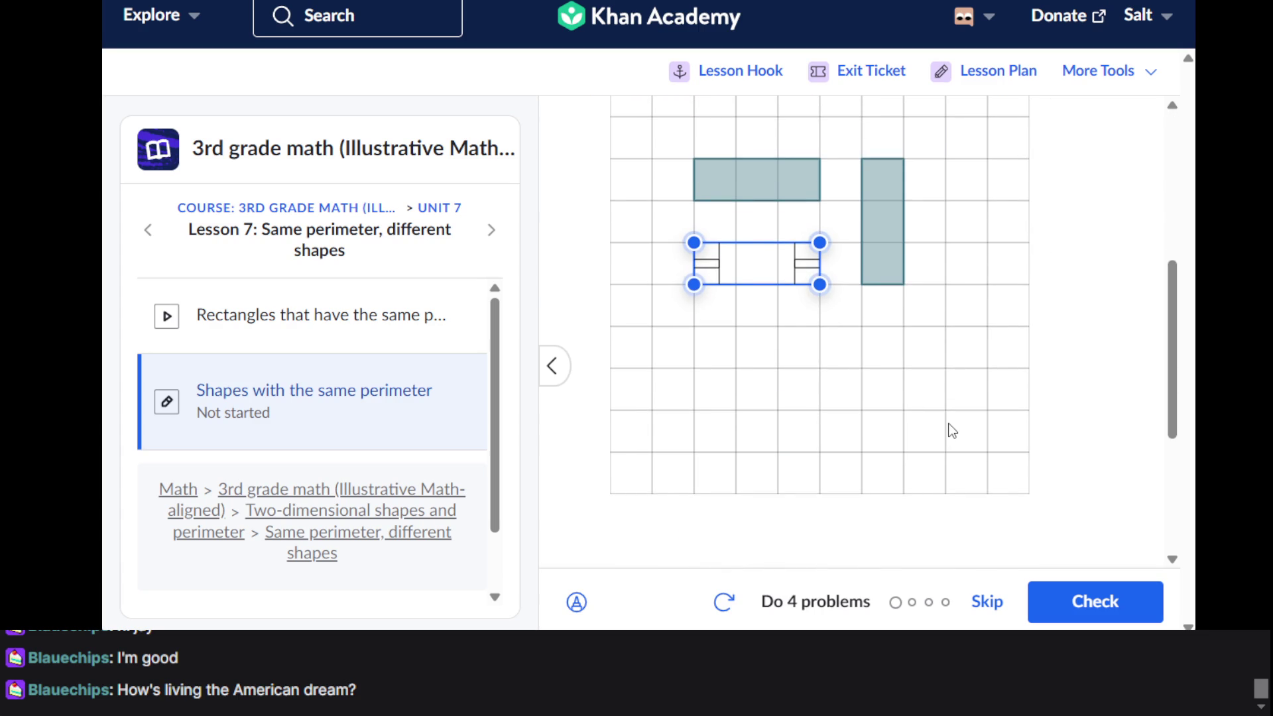
{"action": "scroll", "coordinate": [952, 430], "scroll_direction": "up", "scroll_amount": 1}
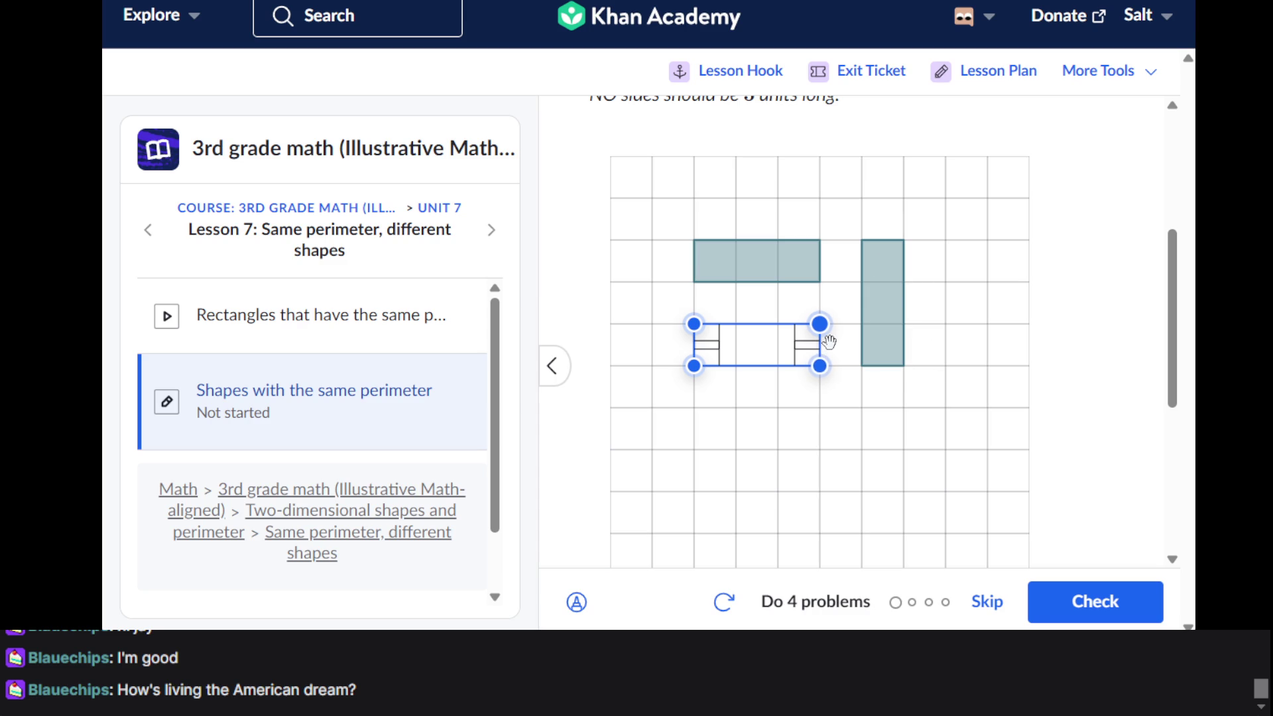
Move the corners to form a 2-by-2 square, check it, and go to question 2
{"action": "left_click_drag", "start_coordinate": [827, 339], "coordinate": [779, 284]}
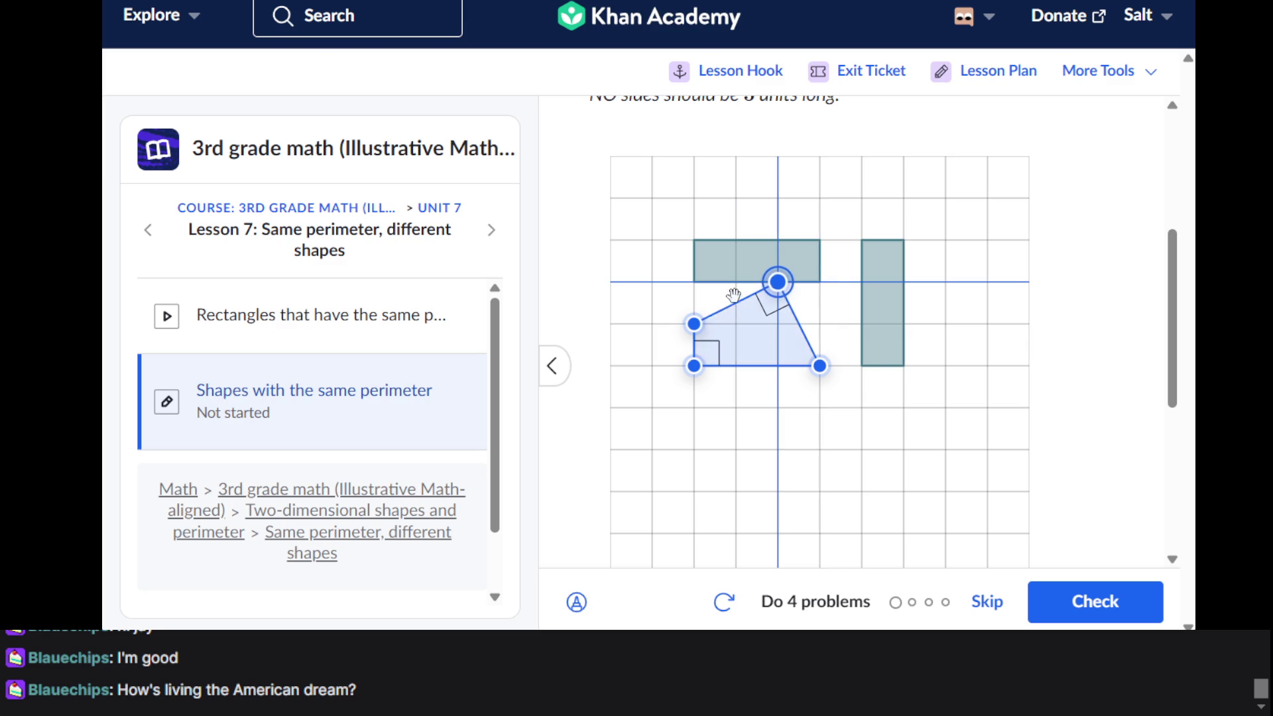
{"action": "left_click", "coordinate": [695, 323]}
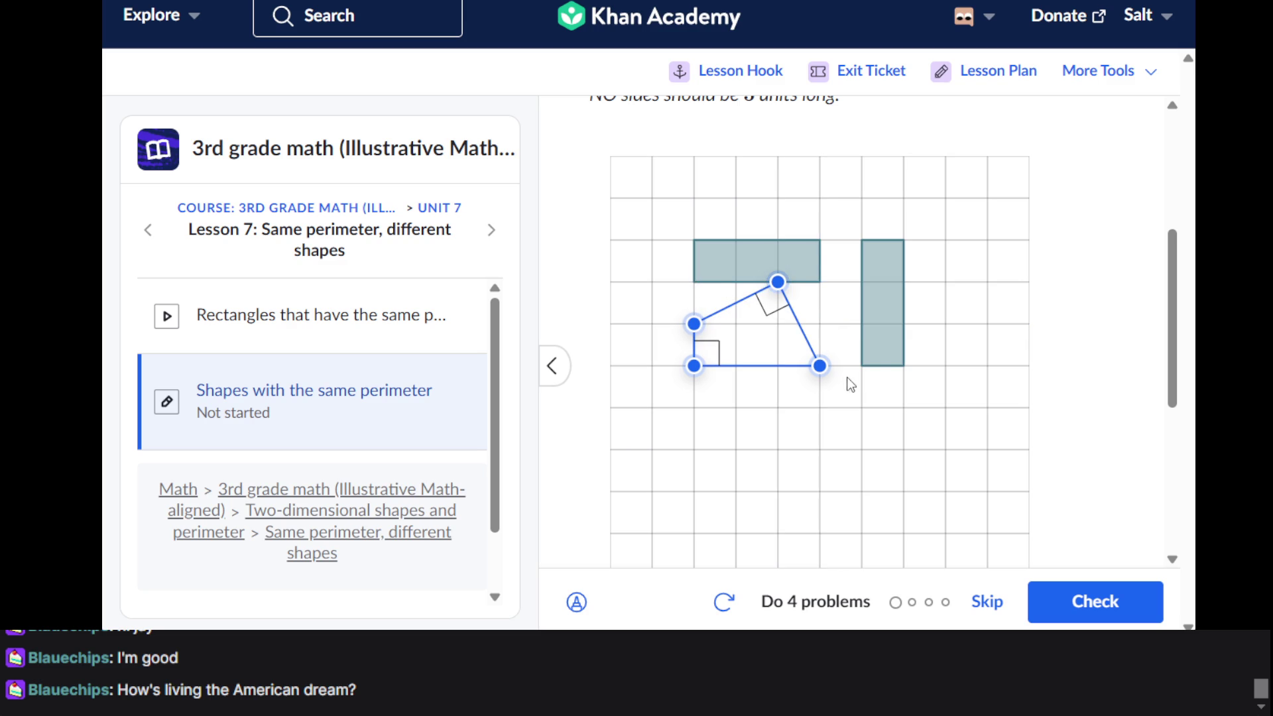
{"action": "left_click_drag", "start_coordinate": [820, 365], "coordinate": [778, 365]}
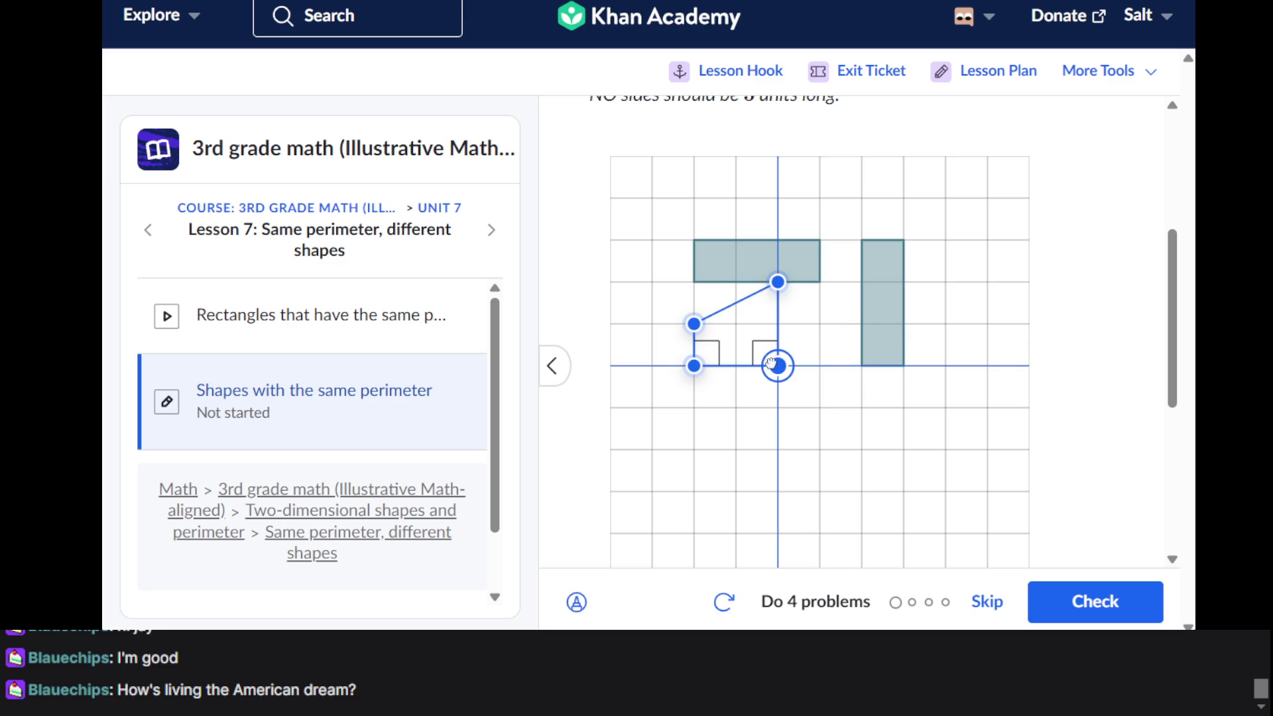
{"action": "left_click_drag", "start_coordinate": [694, 323], "coordinate": [693, 282]}
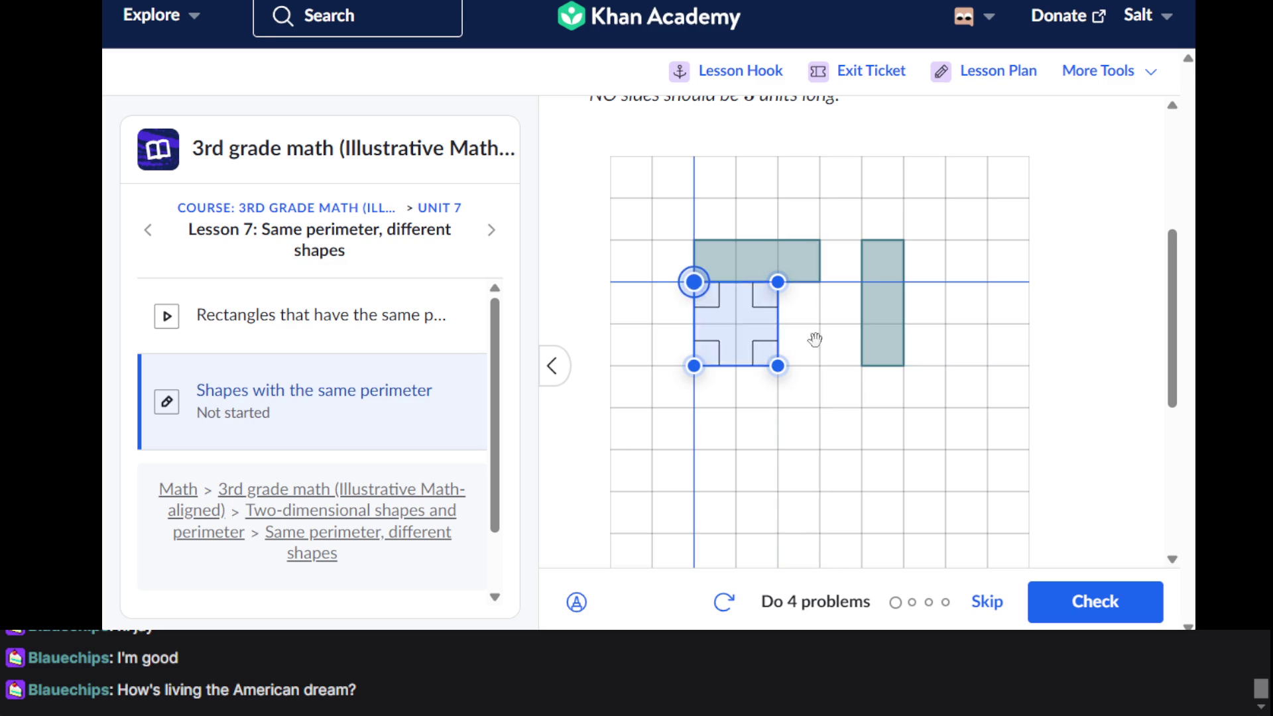
{"action": "left_click", "coordinate": [1113, 583]}
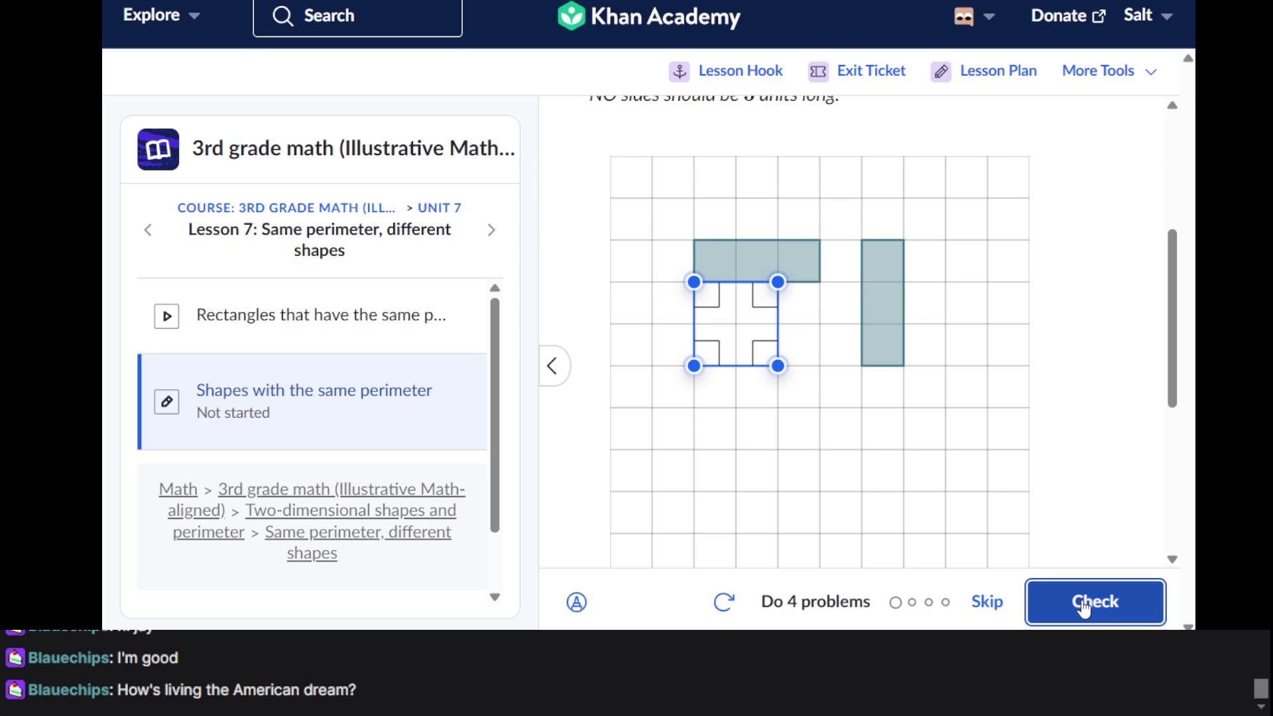
{"action": "left_click", "coordinate": [1095, 601]}
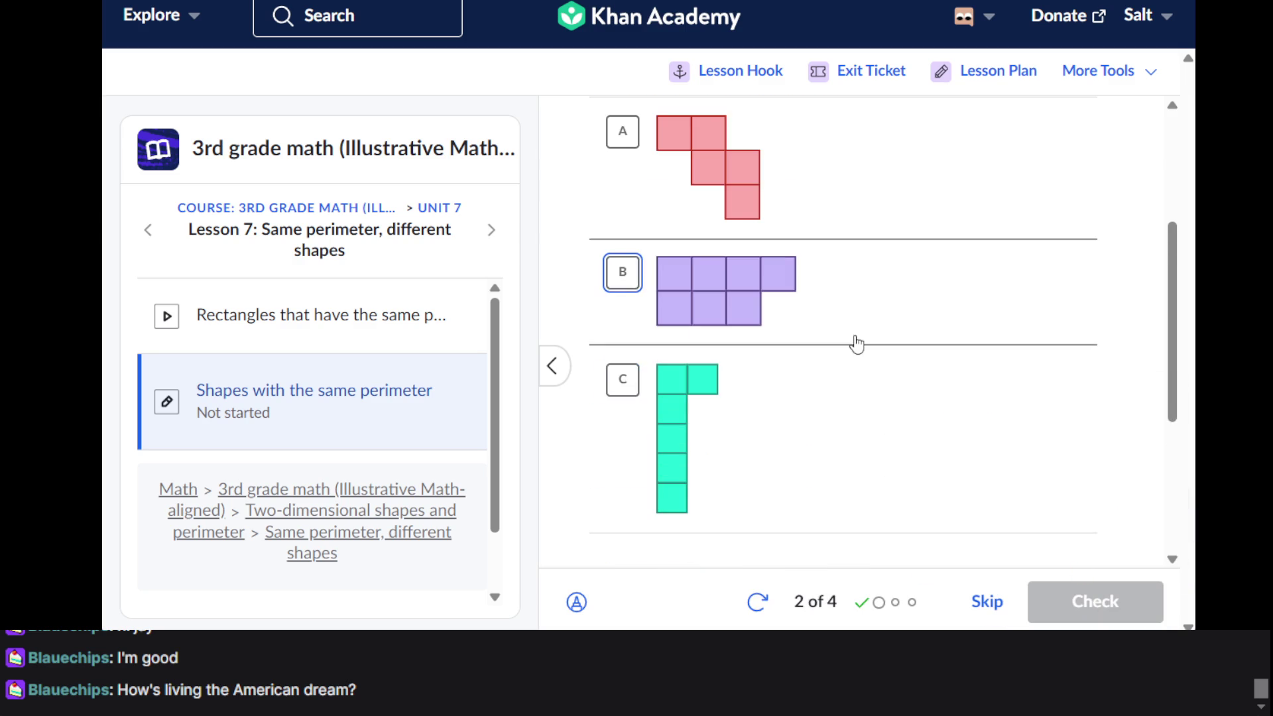
Select shapes B and A as the same-perimeter choices, check, and advance to question 3
{"action": "scroll", "coordinate": [854, 336], "scroll_direction": "down", "scroll_amount": 3}
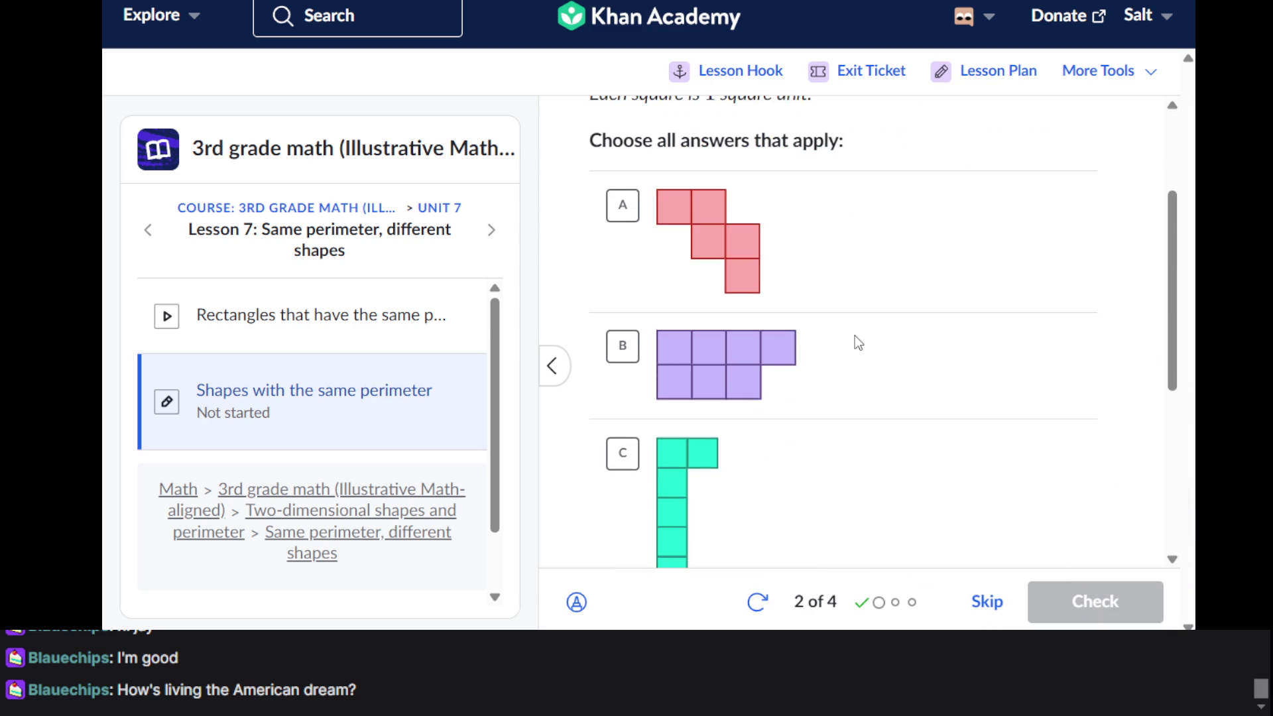
{"action": "scroll", "coordinate": [855, 336], "scroll_direction": "up", "scroll_amount": 2}
{"action": "scroll", "coordinate": [855, 336], "scroll_direction": "down", "scroll_amount": 2}
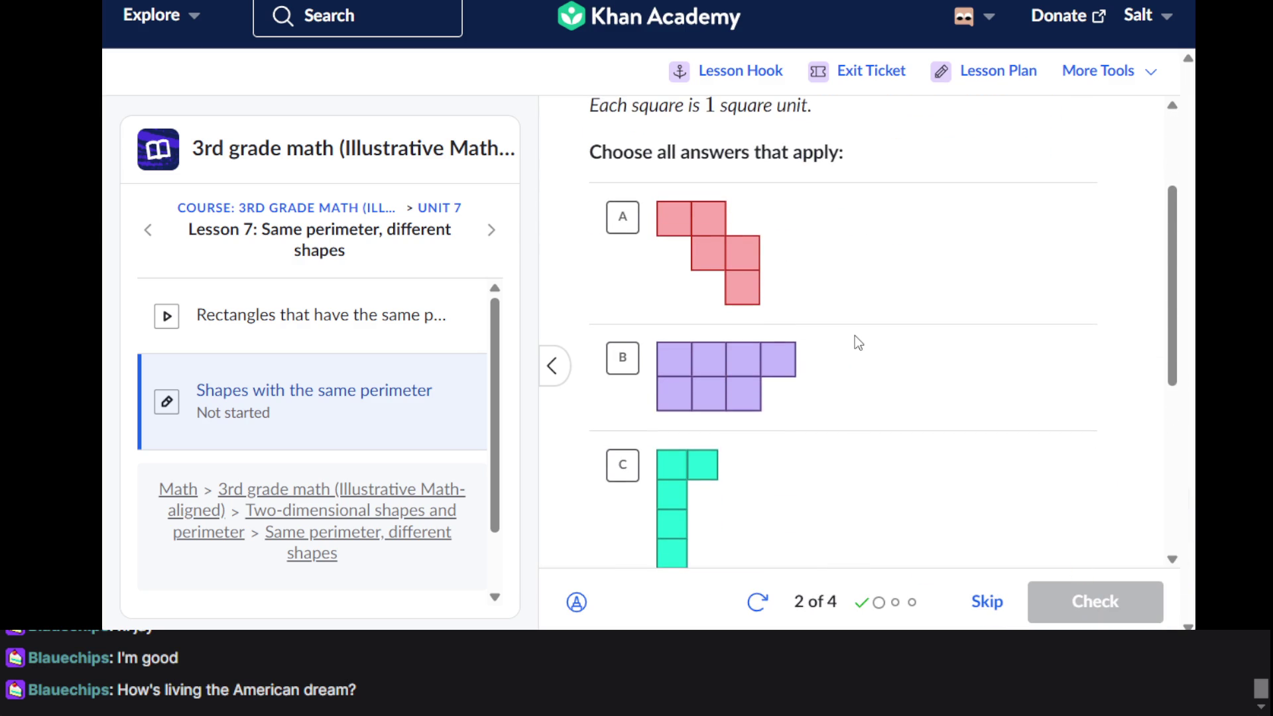
{"action": "scroll", "coordinate": [854, 335], "scroll_direction": "up", "scroll_amount": 1}
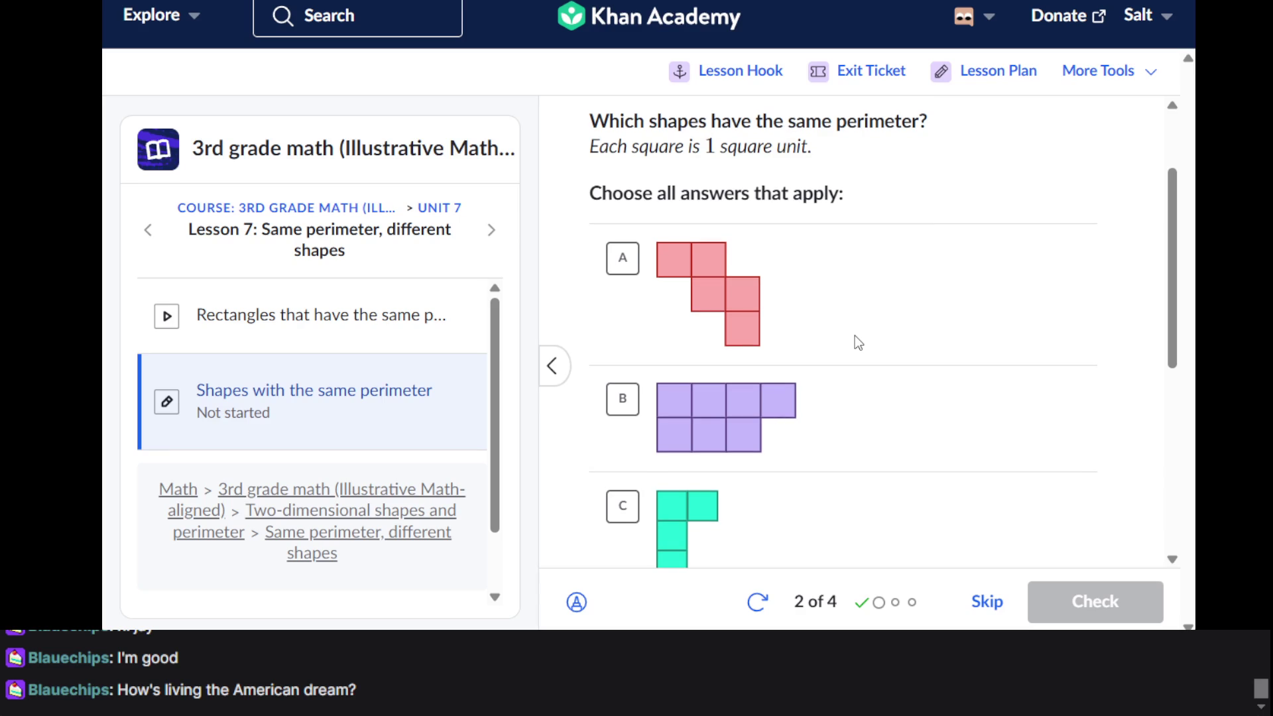
{"action": "scroll", "coordinate": [854, 335], "scroll_direction": "down", "scroll_amount": 2}
{"action": "scroll", "coordinate": [854, 336], "scroll_direction": "up", "scroll_amount": 1}
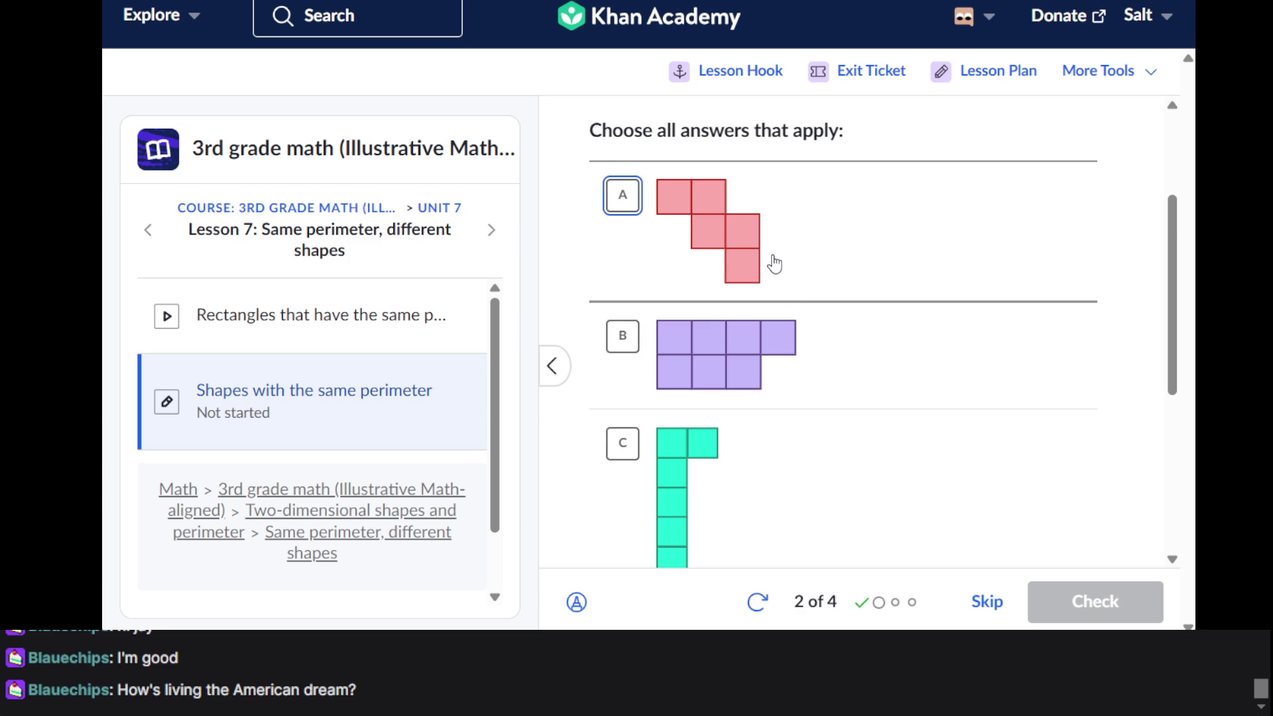
{"action": "scroll", "coordinate": [864, 397], "scroll_direction": "down", "scroll_amount": 1}
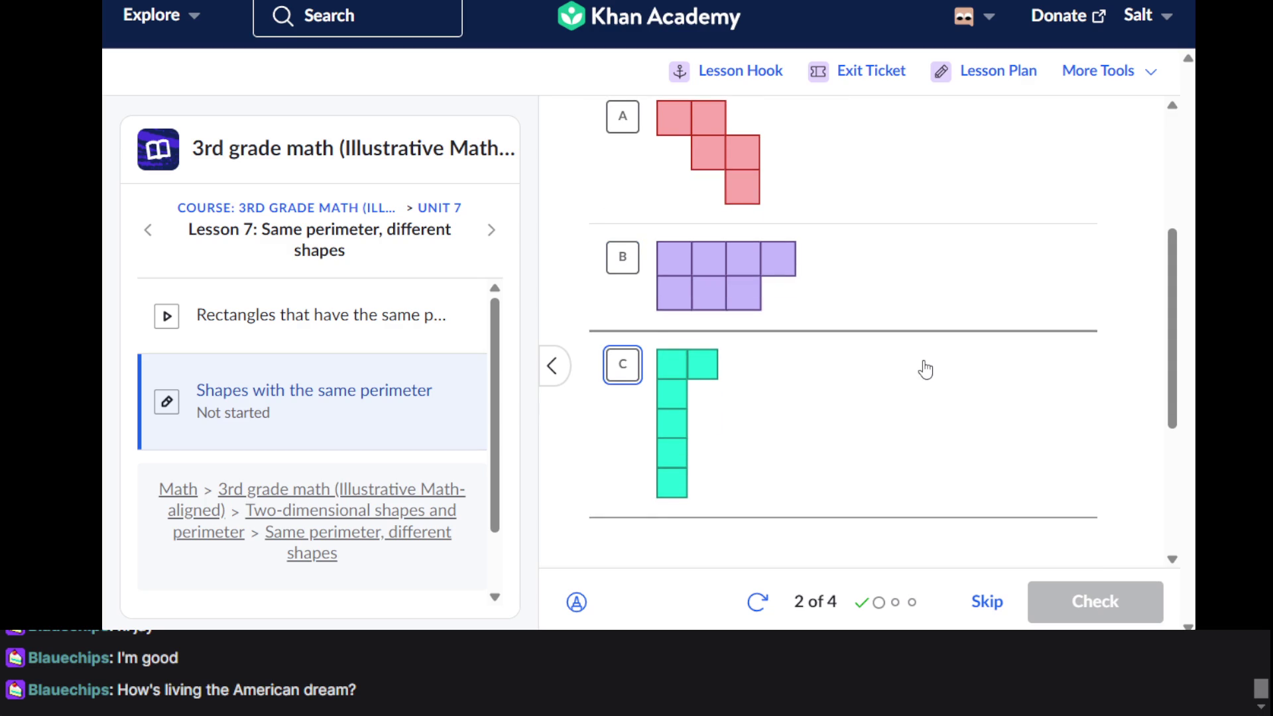
{"action": "left_click", "coordinate": [742, 281]}
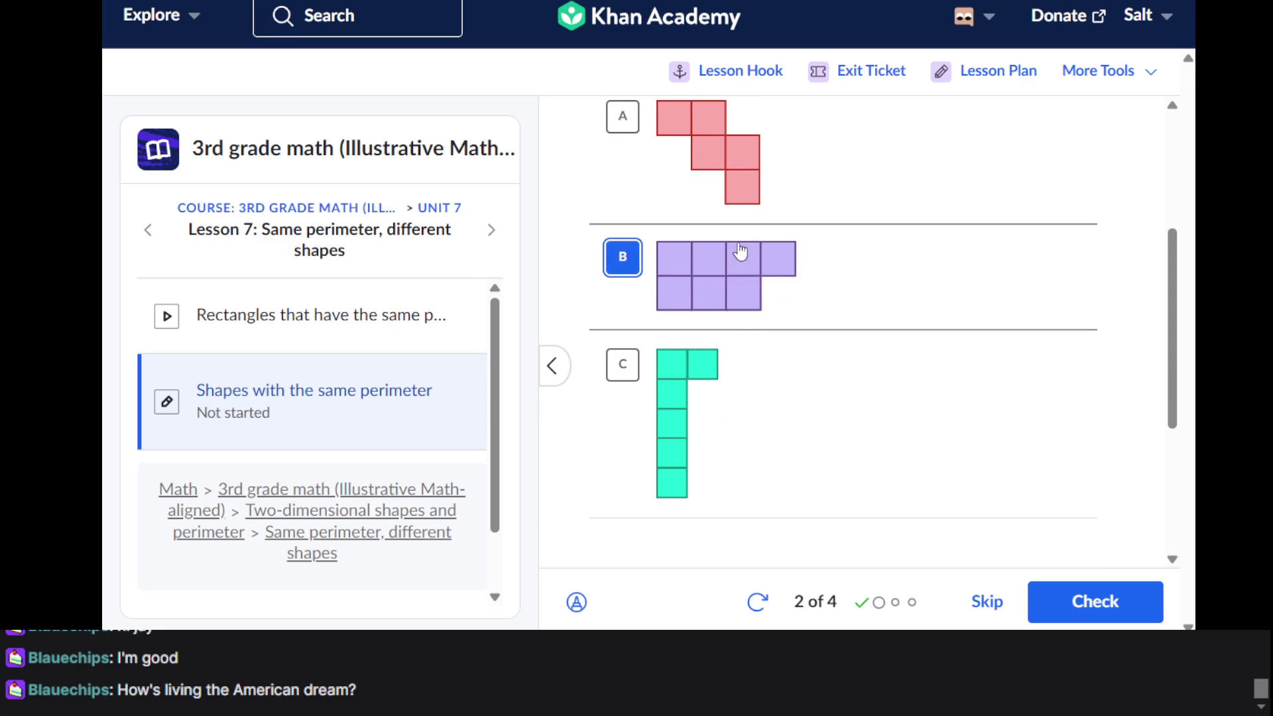
{"action": "left_click", "coordinate": [735, 165]}
{"action": "scroll", "coordinate": [734, 165], "scroll_direction": "down", "scroll_amount": 2}
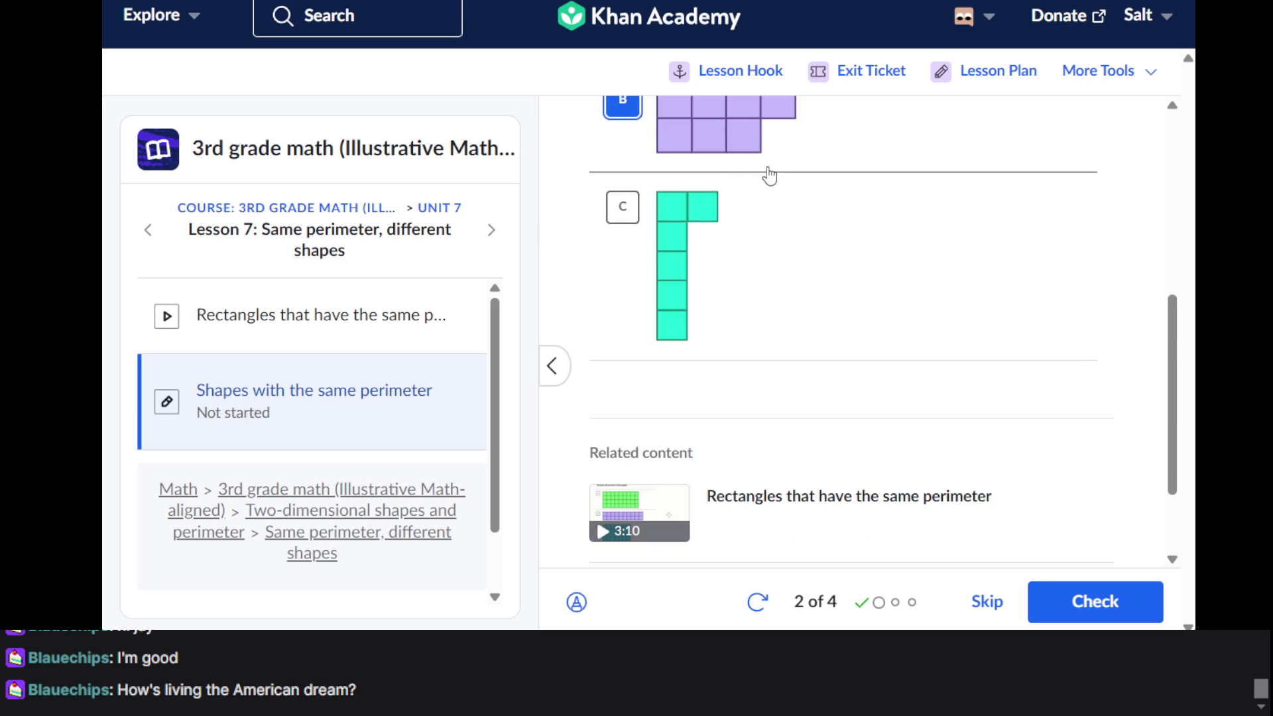
{"action": "left_click", "coordinate": [1064, 620]}
{"action": "left_click", "coordinate": [1089, 600]}
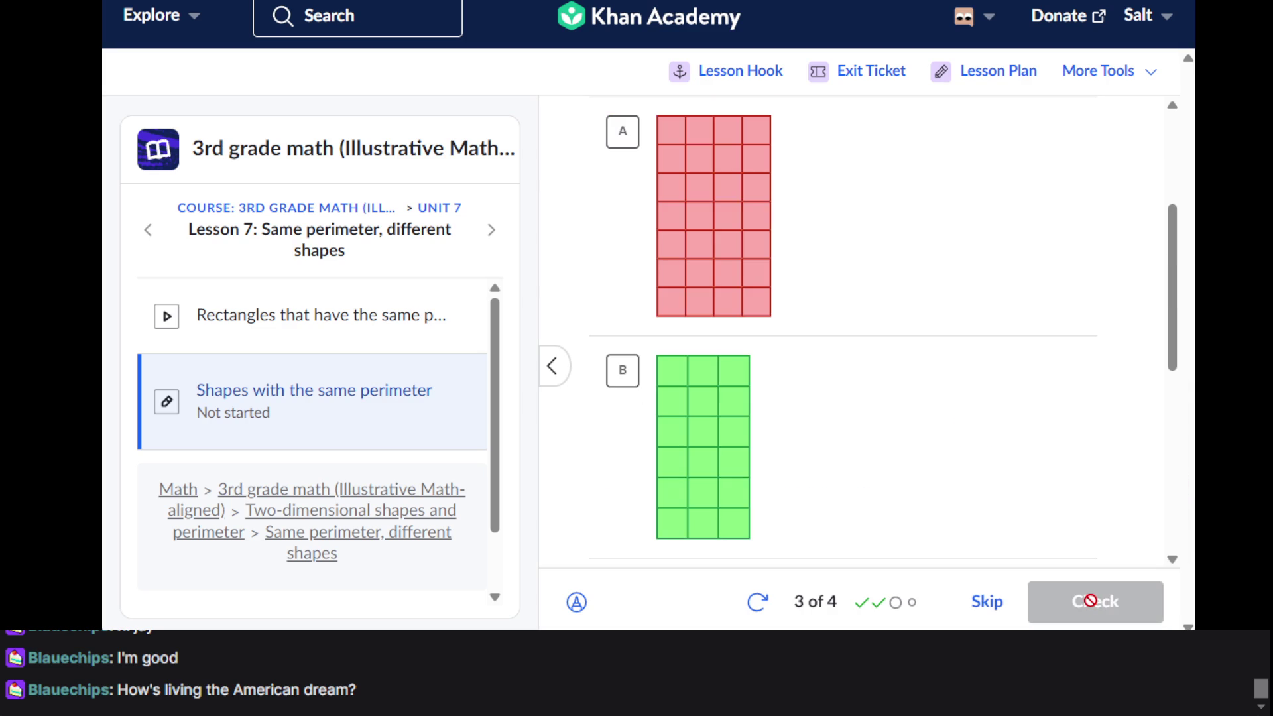
Select and then deselect rectangle A while comparing the question 3 rectangles
{"action": "scroll", "coordinate": [1117, 484], "scroll_direction": "up", "scroll_amount": 3}
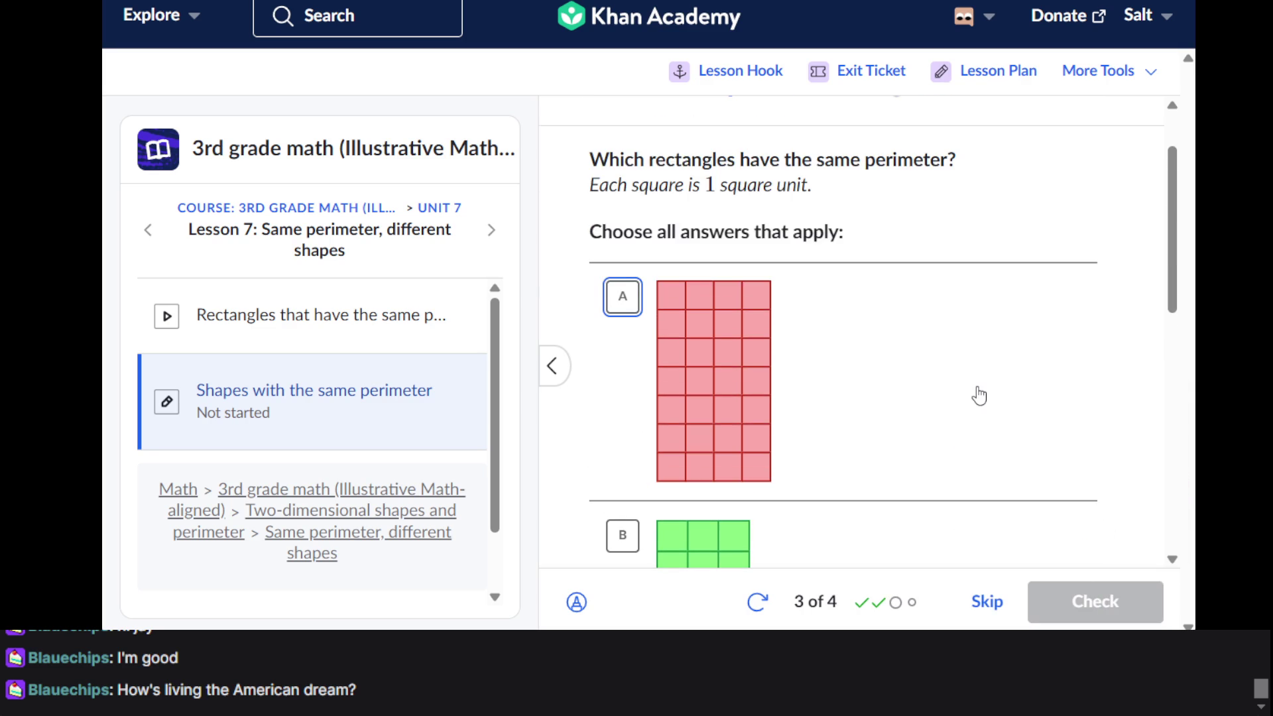
{"action": "left_click", "coordinate": [893, 453]}
{"action": "scroll", "coordinate": [895, 458], "scroll_direction": "down", "scroll_amount": 3}
{"action": "scroll", "coordinate": [896, 459], "scroll_direction": "up", "scroll_amount": 4}
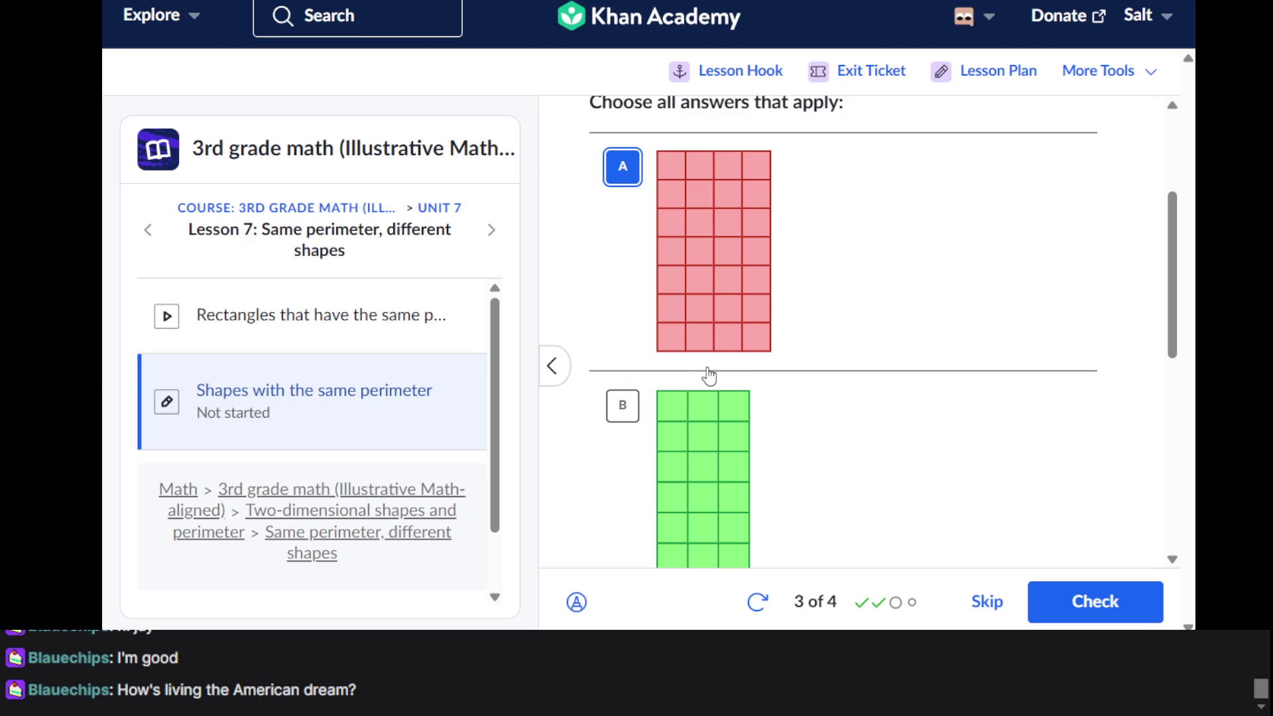
{"action": "scroll", "coordinate": [766, 362], "scroll_direction": "down", "scroll_amount": 3}
{"action": "scroll", "coordinate": [765, 361], "scroll_direction": "down", "scroll_amount": 1}
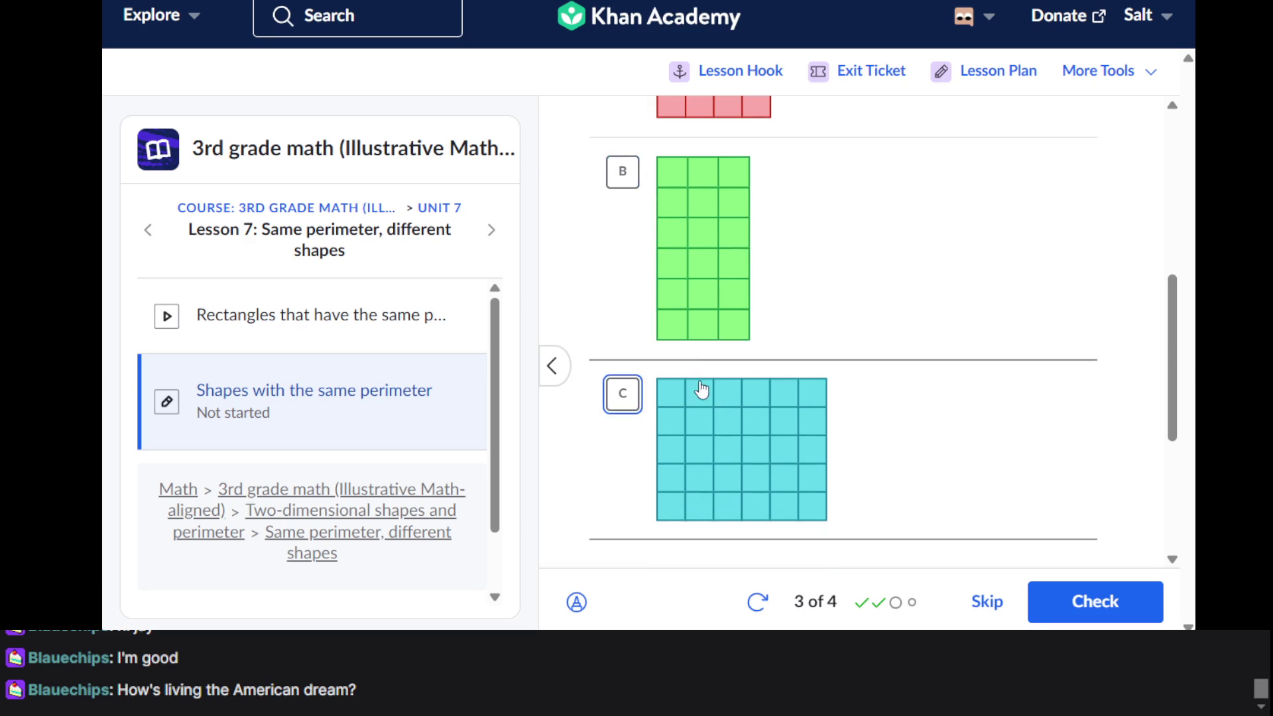
{"action": "scroll", "coordinate": [710, 384], "scroll_direction": "up", "scroll_amount": 3}
{"action": "scroll", "coordinate": [715, 298], "scroll_direction": "down", "scroll_amount": 1}
{"action": "scroll", "coordinate": [714, 298], "scroll_direction": "up", "scroll_amount": 1}
{"action": "left_click", "coordinate": [710, 284]}
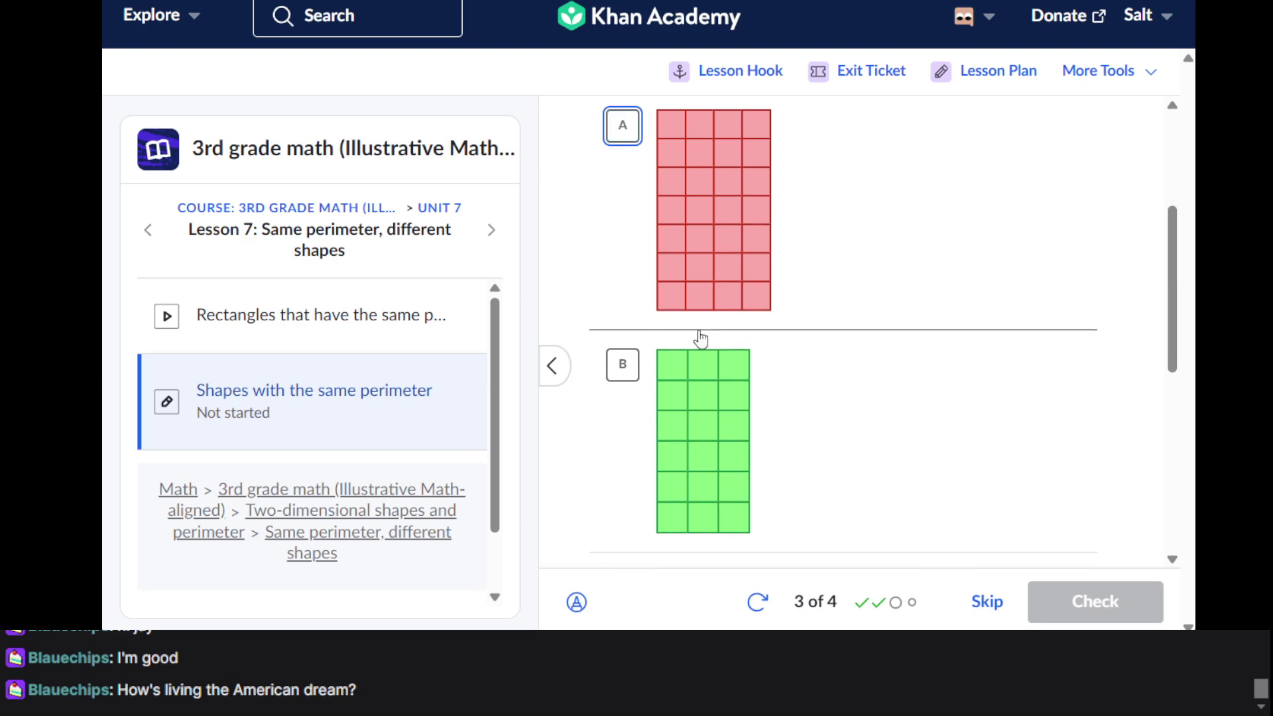
{"action": "scroll", "coordinate": [710, 396], "scroll_direction": "down", "scroll_amount": 4}
{"action": "scroll", "coordinate": [710, 396], "scroll_direction": "up", "scroll_amount": 2}
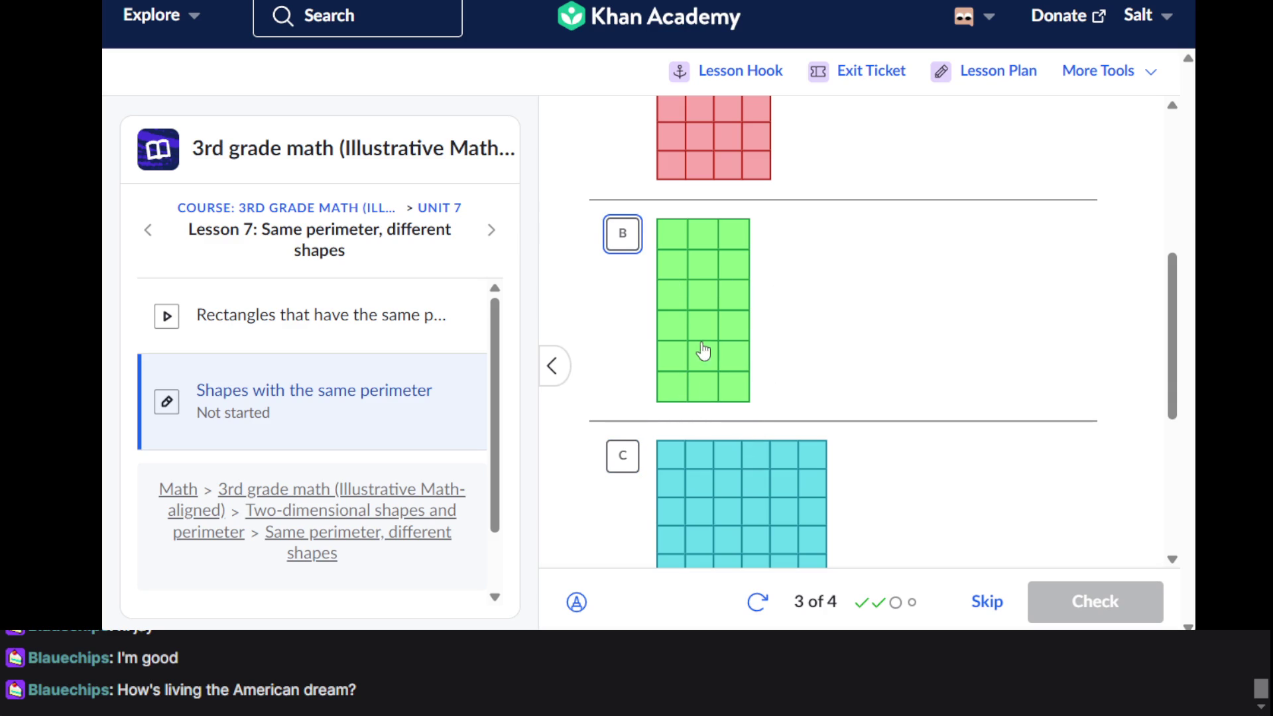
{"action": "scroll", "coordinate": [677, 498], "scroll_direction": "down", "scroll_amount": 1}
{"action": "scroll", "coordinate": [678, 498], "scroll_direction": "up", "scroll_amount": 3}
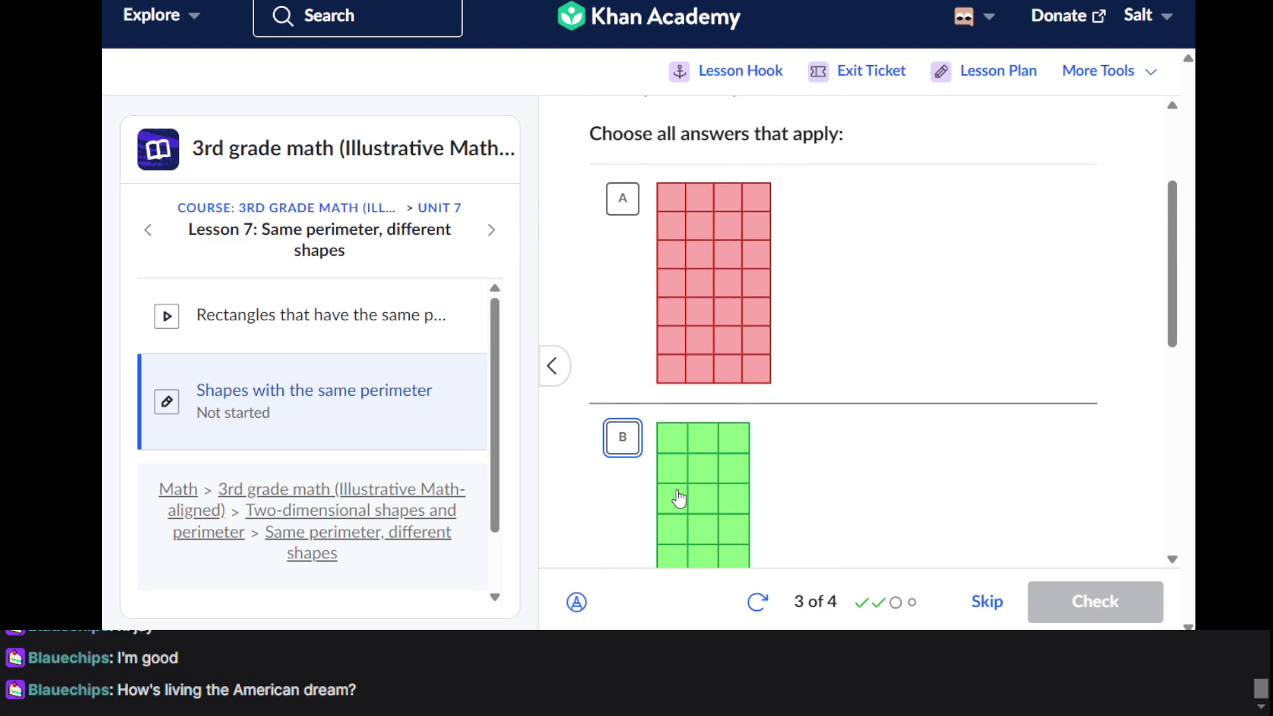
{"action": "scroll", "coordinate": [679, 497], "scroll_direction": "down", "scroll_amount": 6}
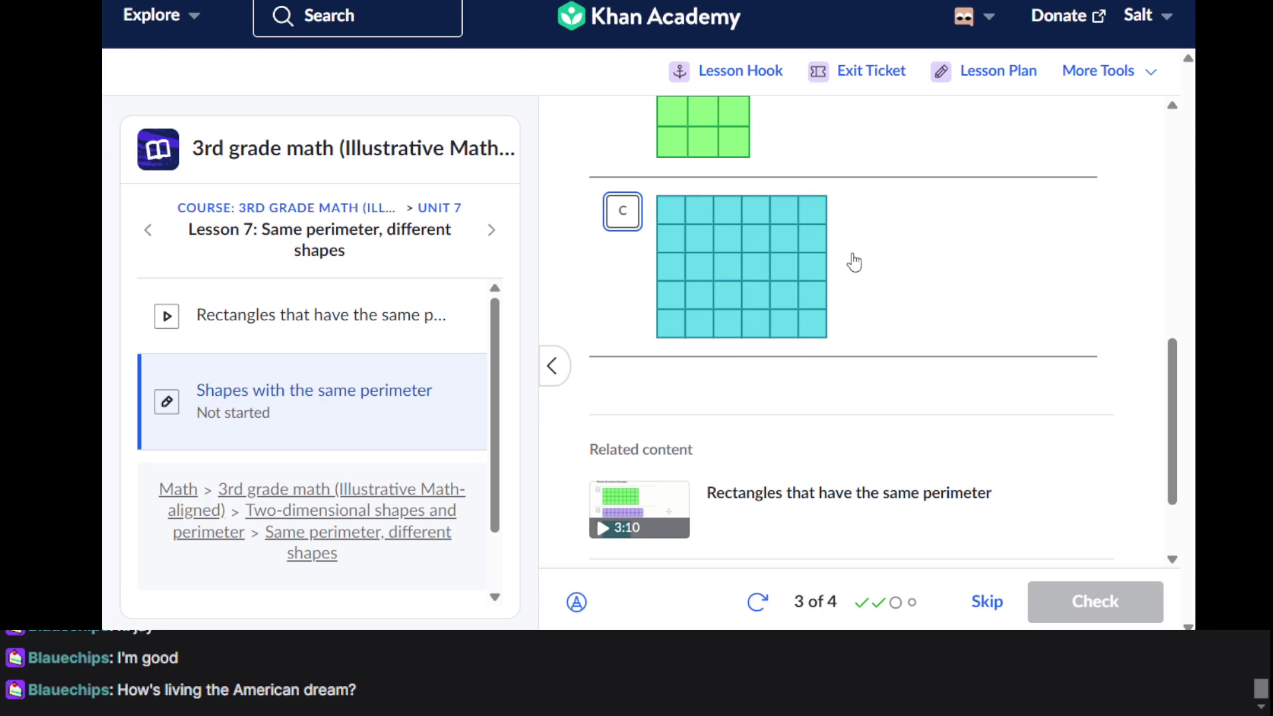
Select rectangle C, check question 3, and move on to question 4
{"action": "left_click", "coordinate": [799, 272]}
{"action": "scroll", "coordinate": [799, 272], "scroll_direction": "up", "scroll_amount": 5}
{"action": "scroll", "coordinate": [987, 453], "scroll_direction": "up", "scroll_amount": 5}
{"action": "scroll", "coordinate": [986, 453], "scroll_direction": "down", "scroll_amount": 3}
{"action": "left_click", "coordinate": [1111, 600]}
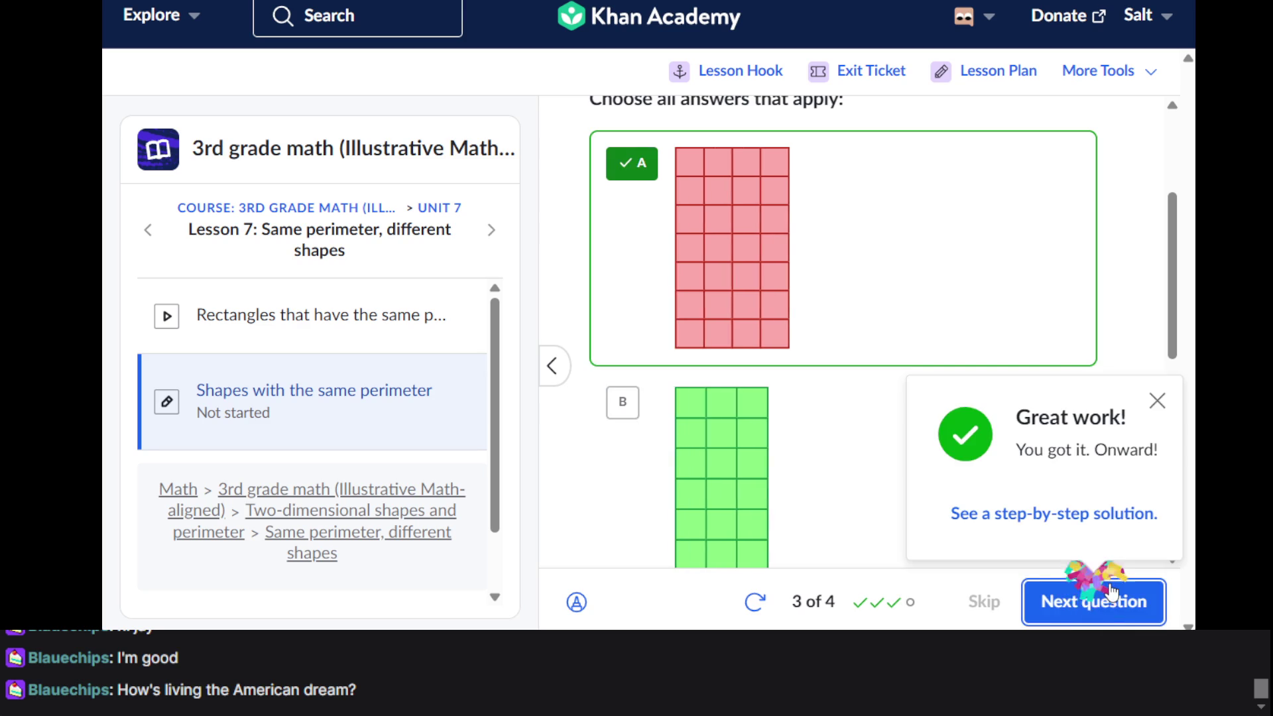
{"action": "left_click", "coordinate": [1111, 597]}
On question 4, select shape B as having an 18-unit perimeter
{"action": "scroll", "coordinate": [740, 319], "scroll_direction": "up", "scroll_amount": 2}
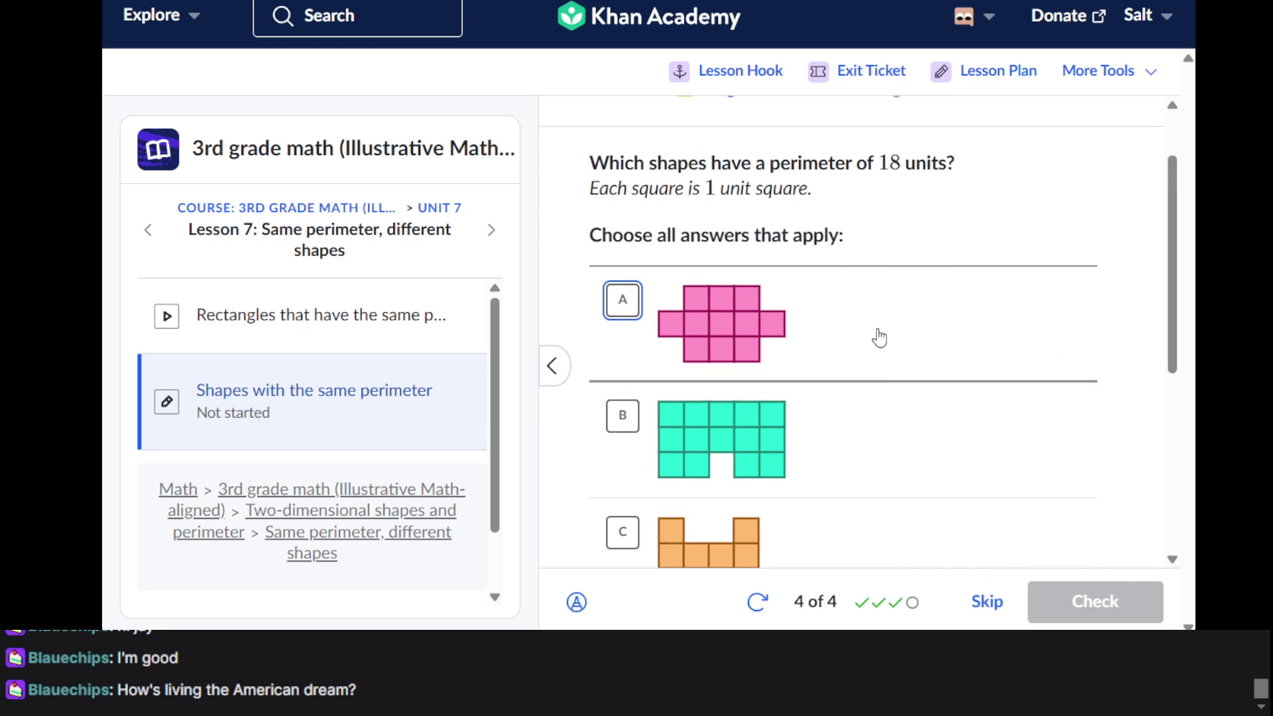
{"action": "scroll", "coordinate": [879, 339], "scroll_direction": "down", "scroll_amount": 1}
{"action": "scroll", "coordinate": [865, 313], "scroll_direction": "up", "scroll_amount": 3}
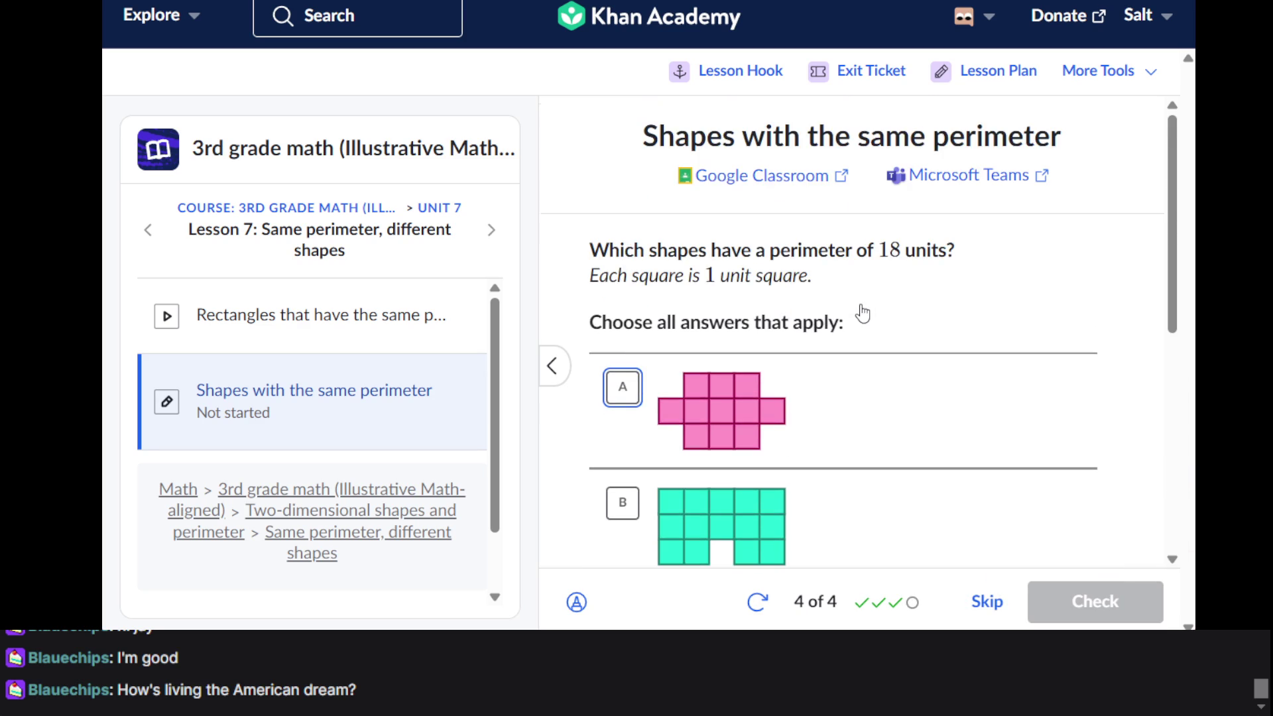
{"action": "scroll", "coordinate": [862, 313], "scroll_direction": "down", "scroll_amount": 3}
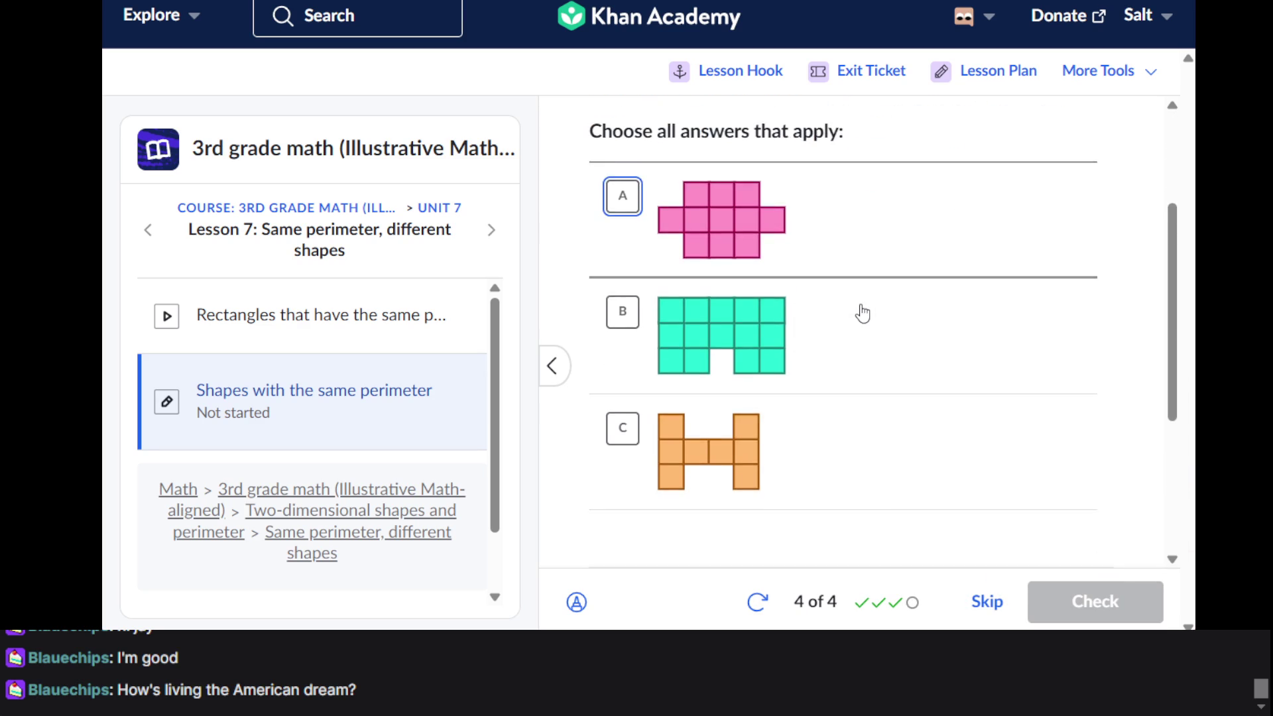
{"action": "scroll", "coordinate": [862, 313], "scroll_direction": "up", "scroll_amount": 1}
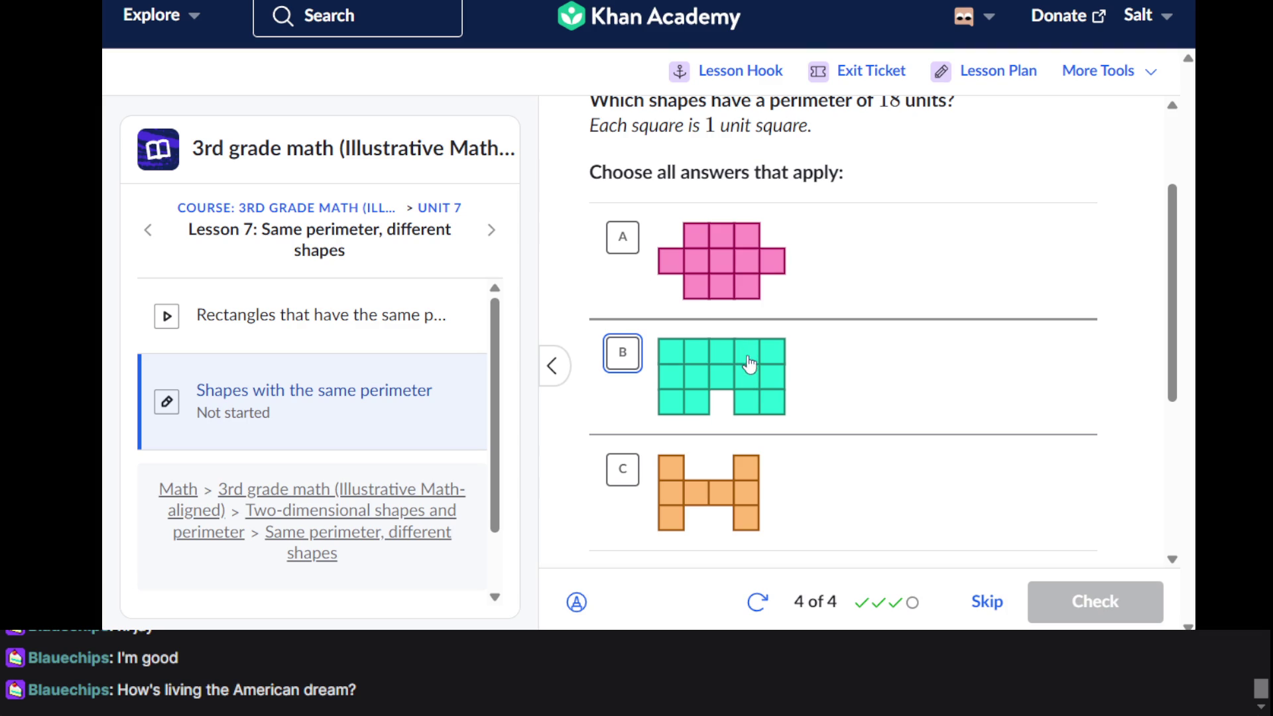
{"action": "left_click", "coordinate": [709, 365]}
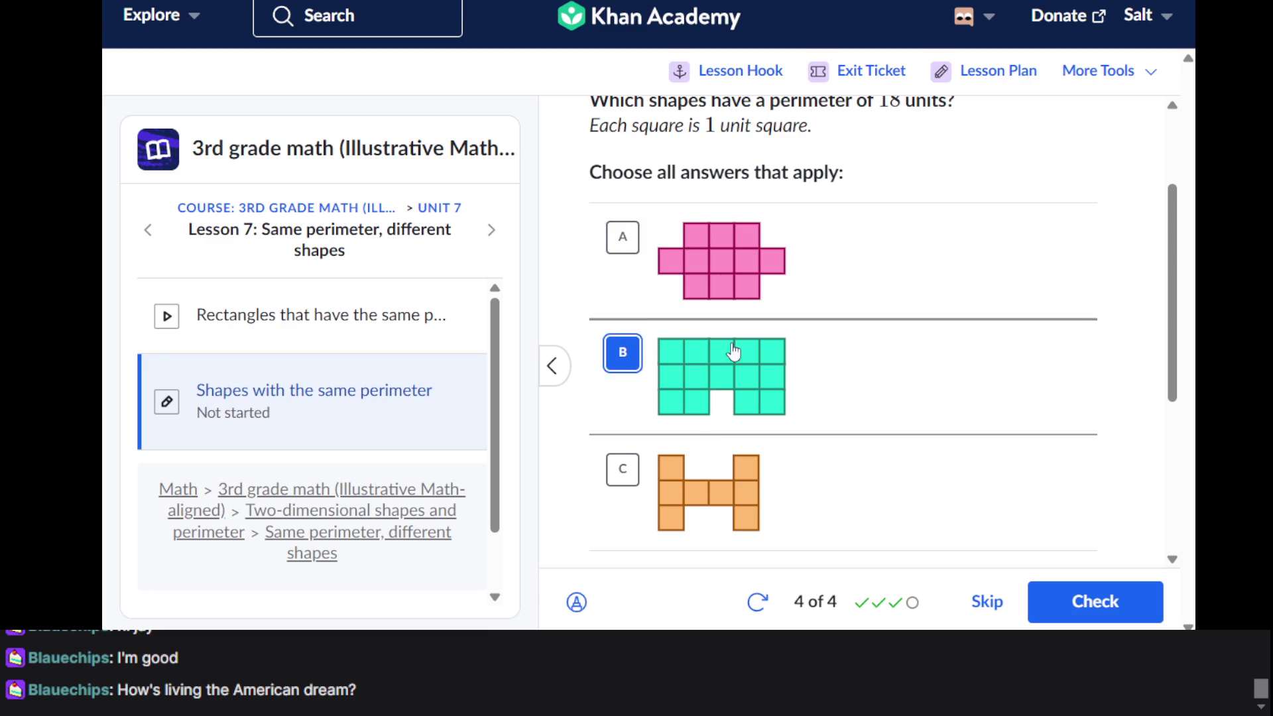
Deselect shape B and select shapes A and C instead
{"action": "scroll", "coordinate": [710, 440], "scroll_direction": "down", "scroll_amount": 3}
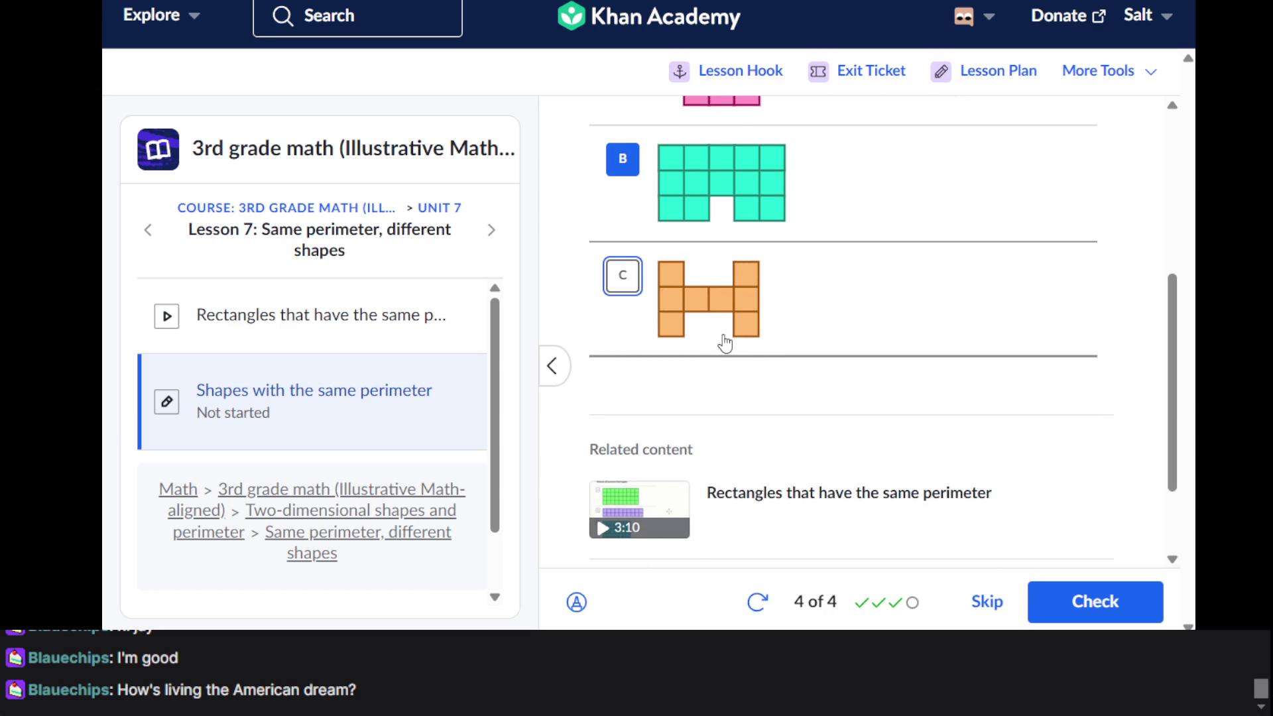
{"action": "scroll", "coordinate": [698, 252], "scroll_direction": "up", "scroll_amount": 2}
{"action": "left_click", "coordinate": [701, 336]}
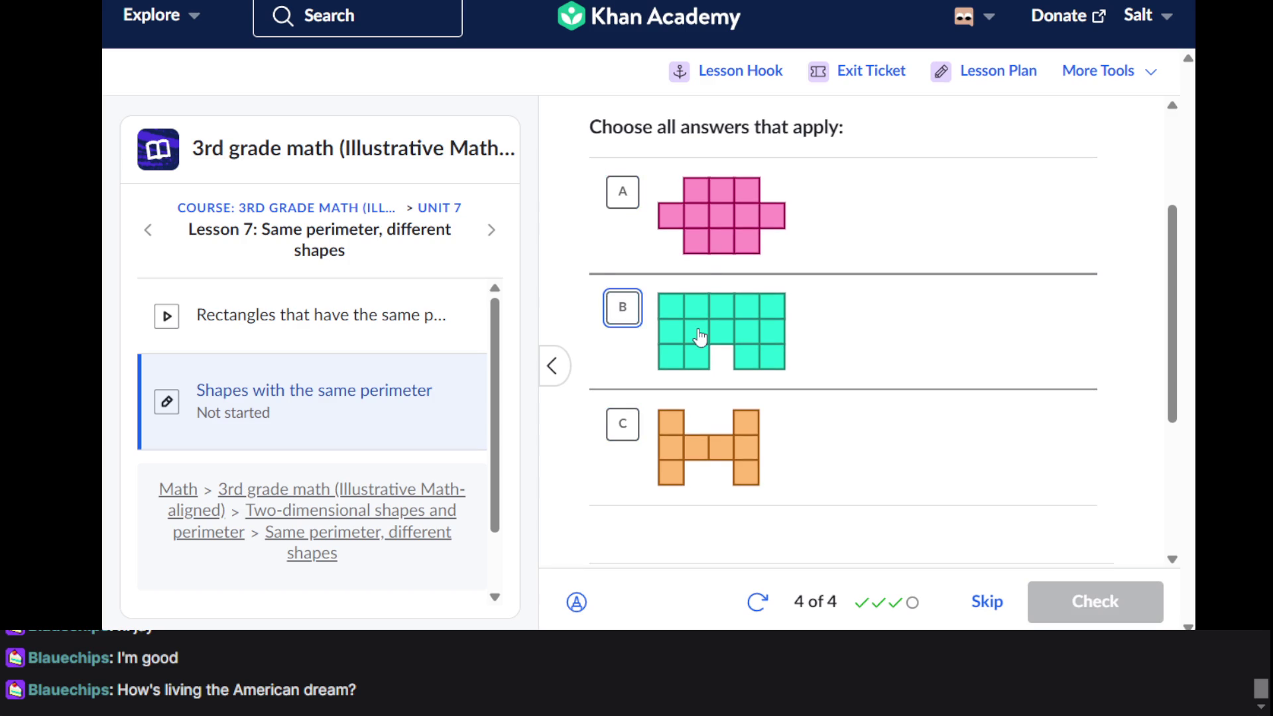
{"action": "left_click", "coordinate": [719, 221]}
{"action": "scroll", "coordinate": [1029, 466], "scroll_direction": "down", "scroll_amount": 2}
{"action": "scroll", "coordinate": [1029, 467], "scroll_direction": "down", "scroll_amount": 1}
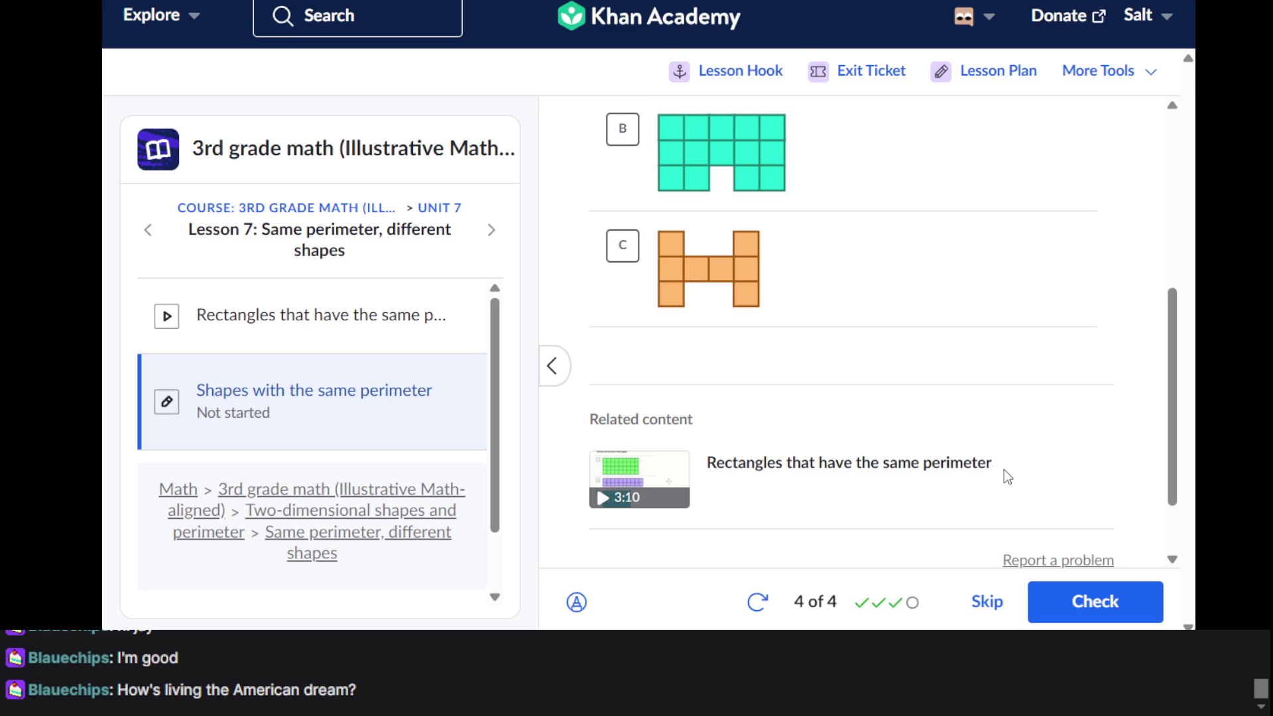
{"action": "left_click", "coordinate": [683, 275]}
Check shapes A and C, then add shape B and check again
{"action": "left_click", "coordinate": [1093, 603]}
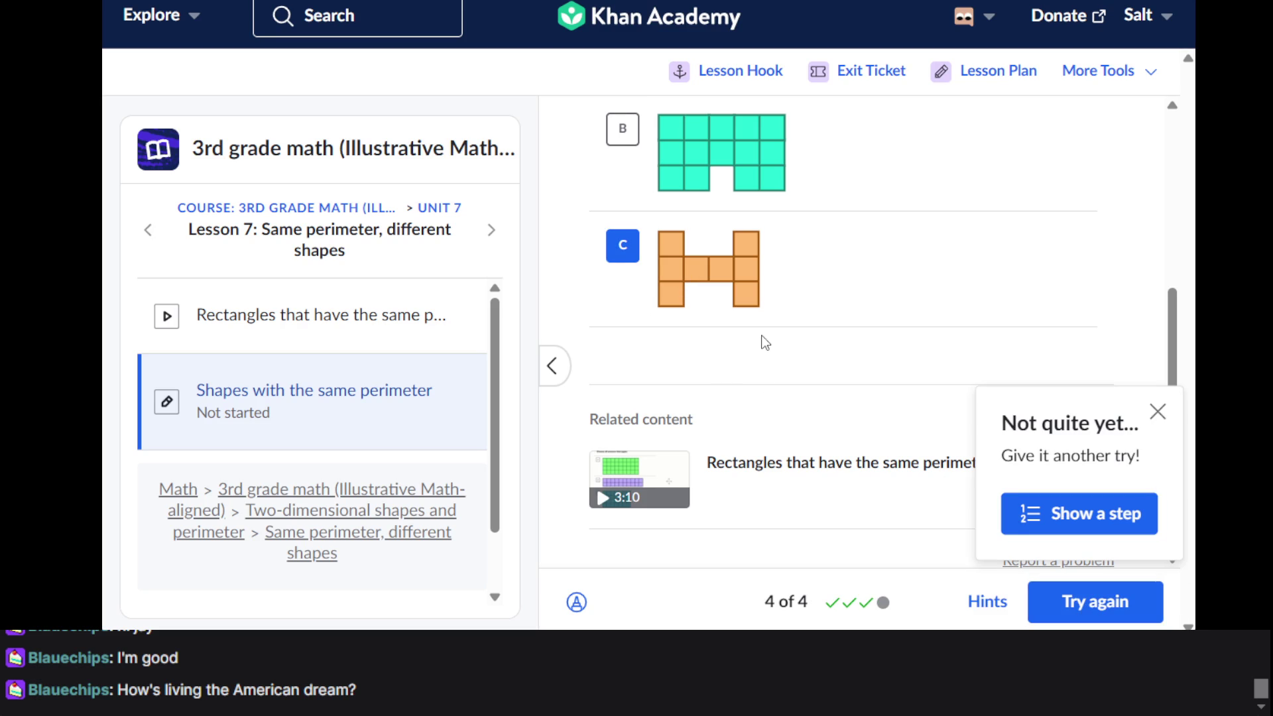
{"action": "scroll", "coordinate": [762, 341], "scroll_direction": "up", "scroll_amount": 5}
{"action": "scroll", "coordinate": [762, 341], "scroll_direction": "down", "scroll_amount": 4}
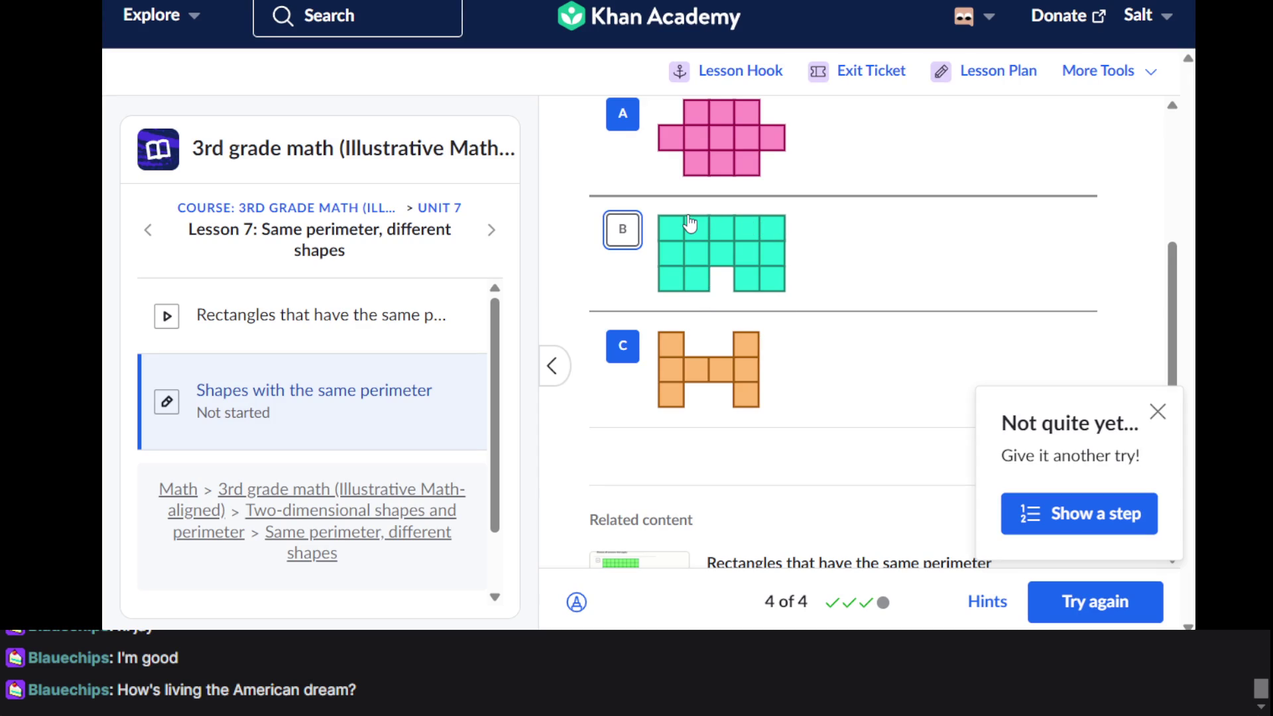
{"action": "left_click", "coordinate": [703, 293]}
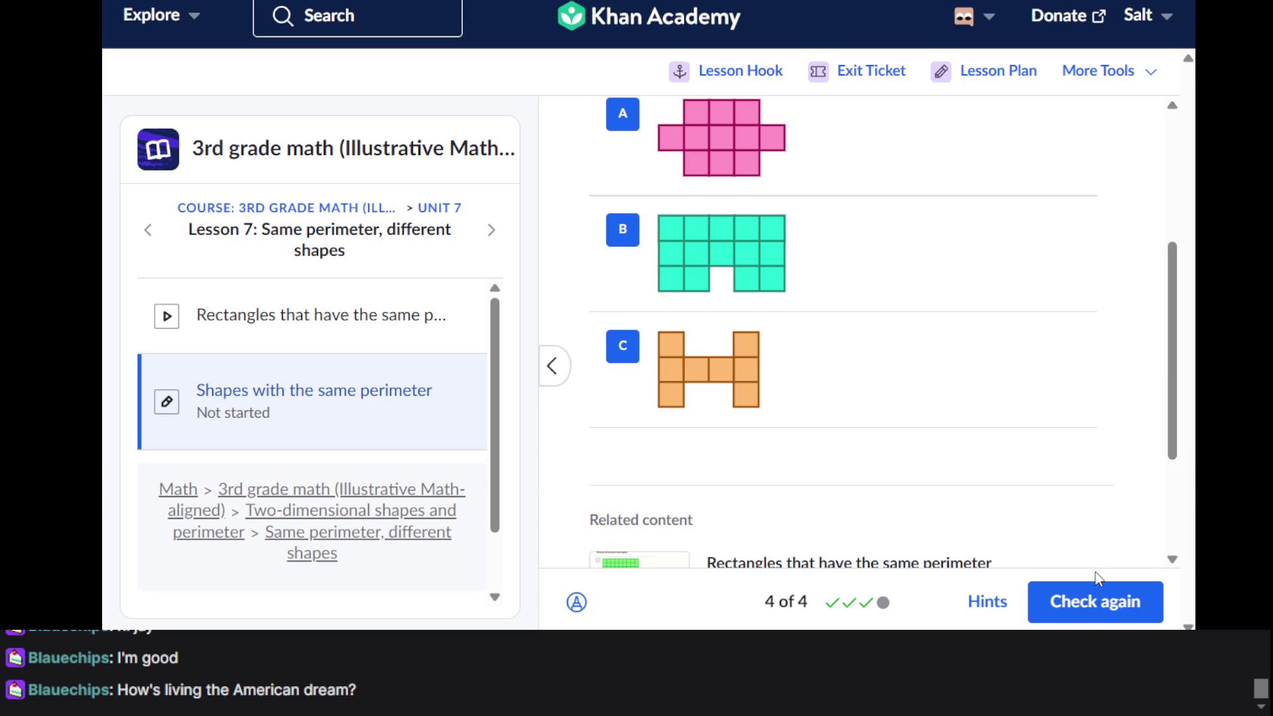
{"action": "left_click", "coordinate": [1091, 604]}
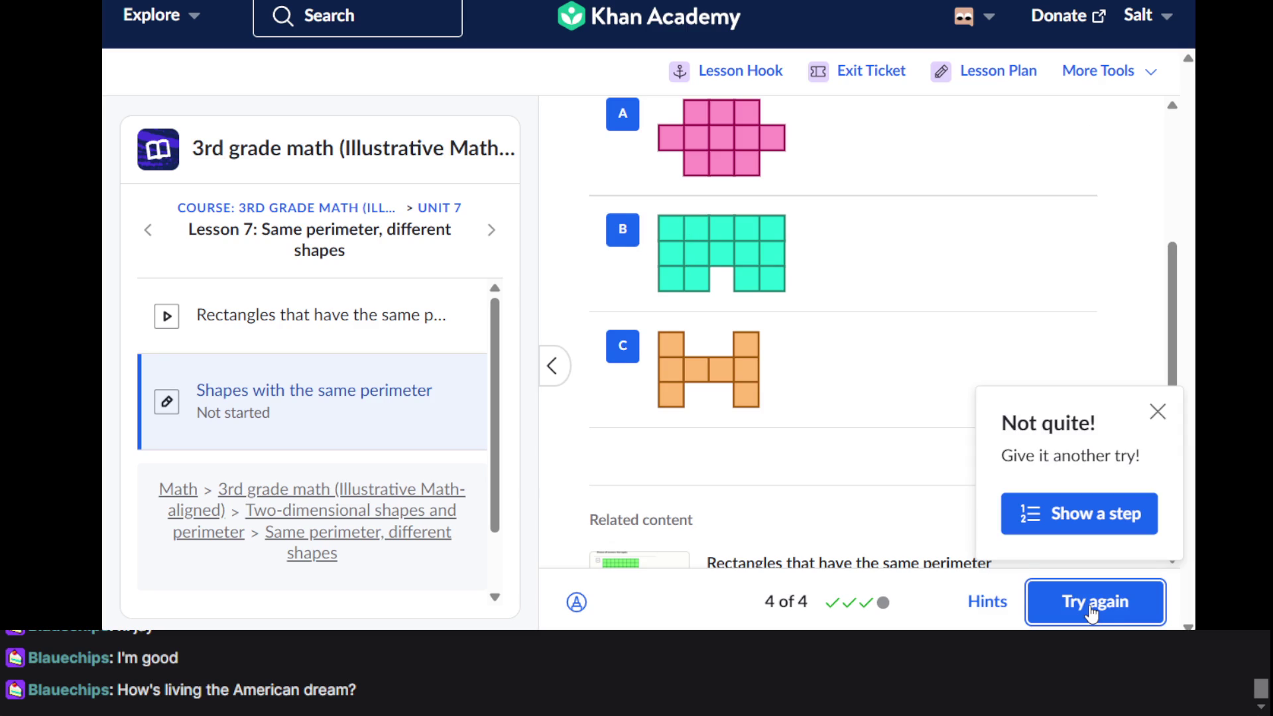
Drop shape A, submit shapes B and C for a correct answer, and open the bonus question
{"action": "scroll", "coordinate": [788, 348], "scroll_direction": "down", "scroll_amount": 3}
{"action": "scroll", "coordinate": [788, 347], "scroll_direction": "up", "scroll_amount": 7}
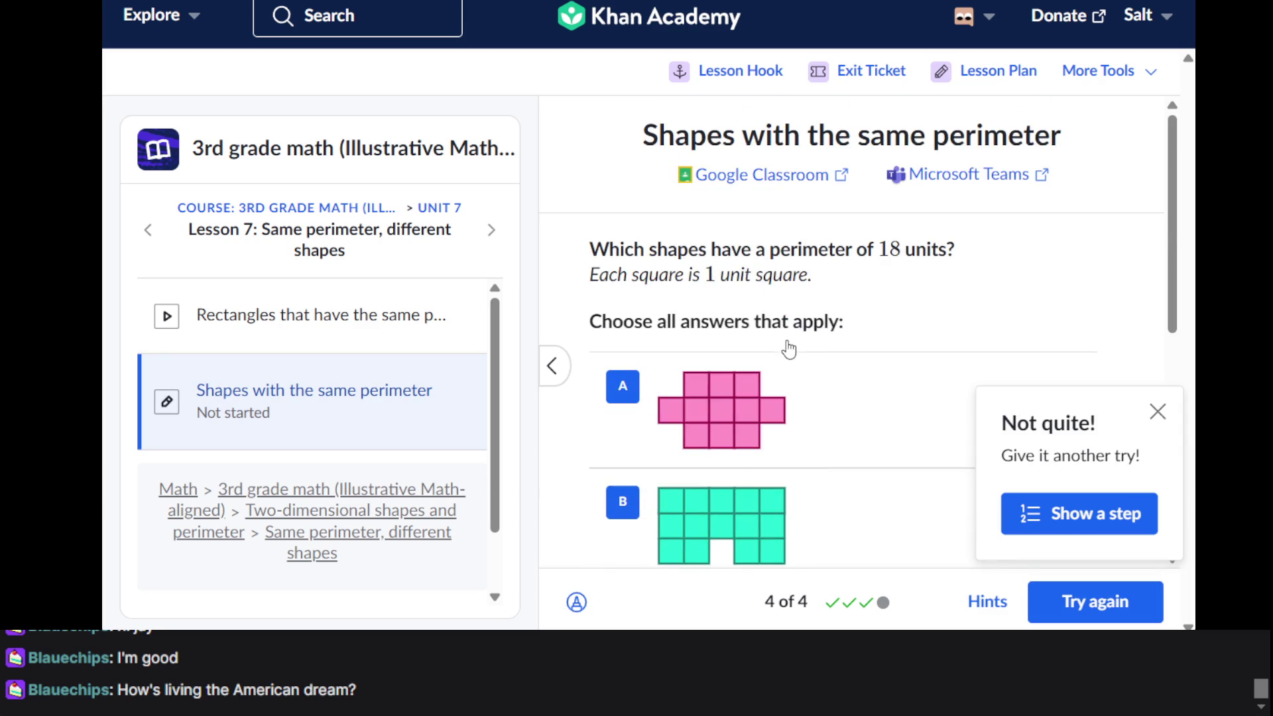
{"action": "scroll", "coordinate": [787, 347], "scroll_direction": "down", "scroll_amount": 3}
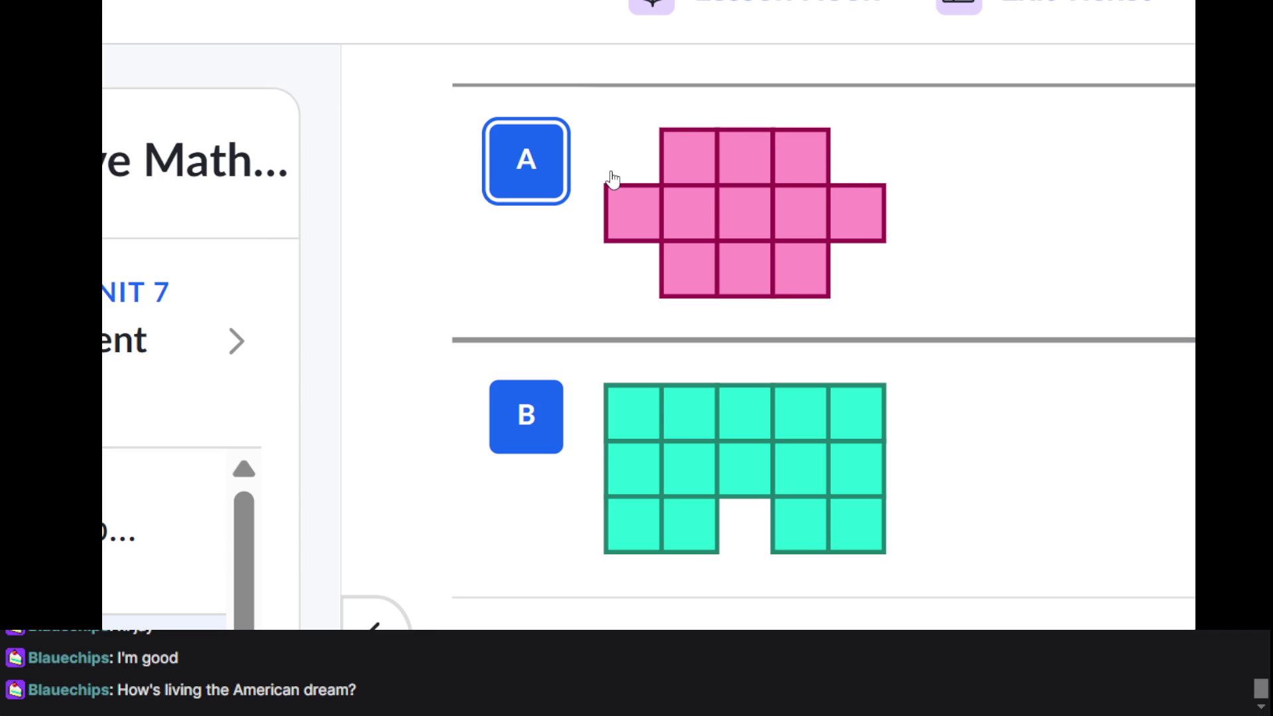
{"action": "left_click", "coordinate": [613, 179]}
{"action": "left_click", "coordinate": [1104, 601]}
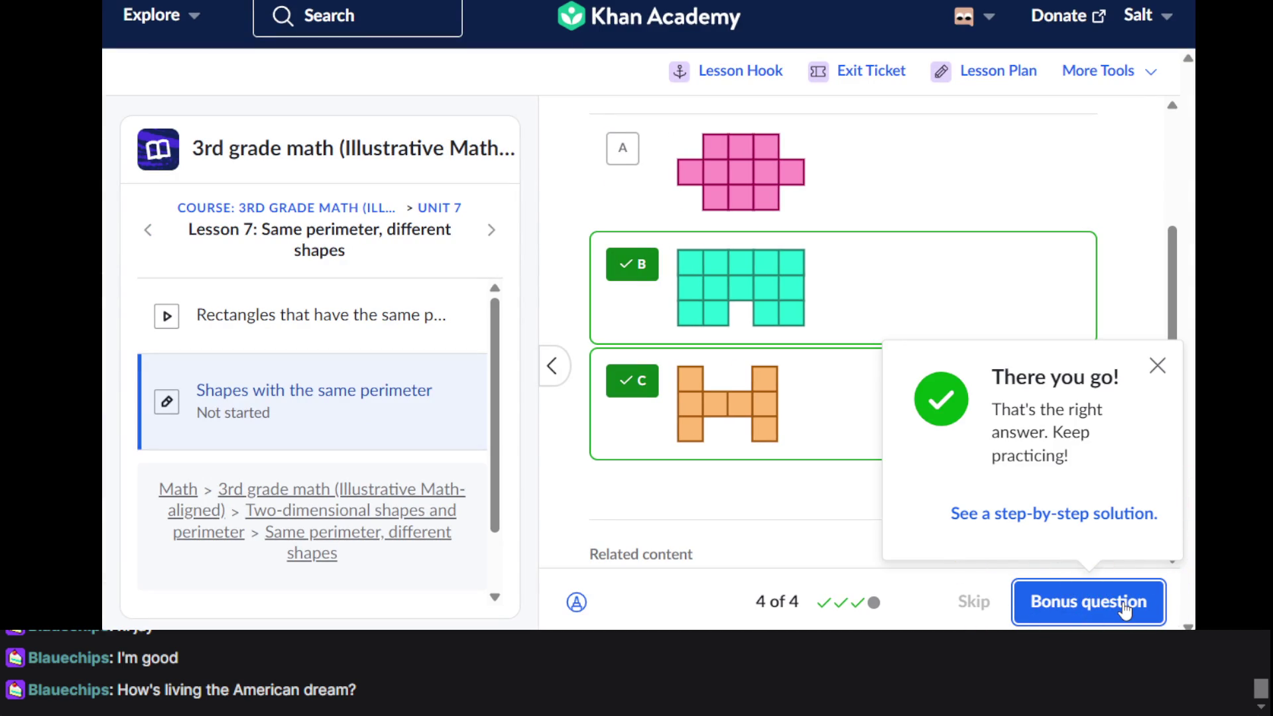
{"action": "left_click", "coordinate": [1125, 608]}
Select shapes A and B as sharing the same perimeter on the bonus question
{"action": "scroll", "coordinate": [800, 395], "scroll_direction": "up", "scroll_amount": 2}
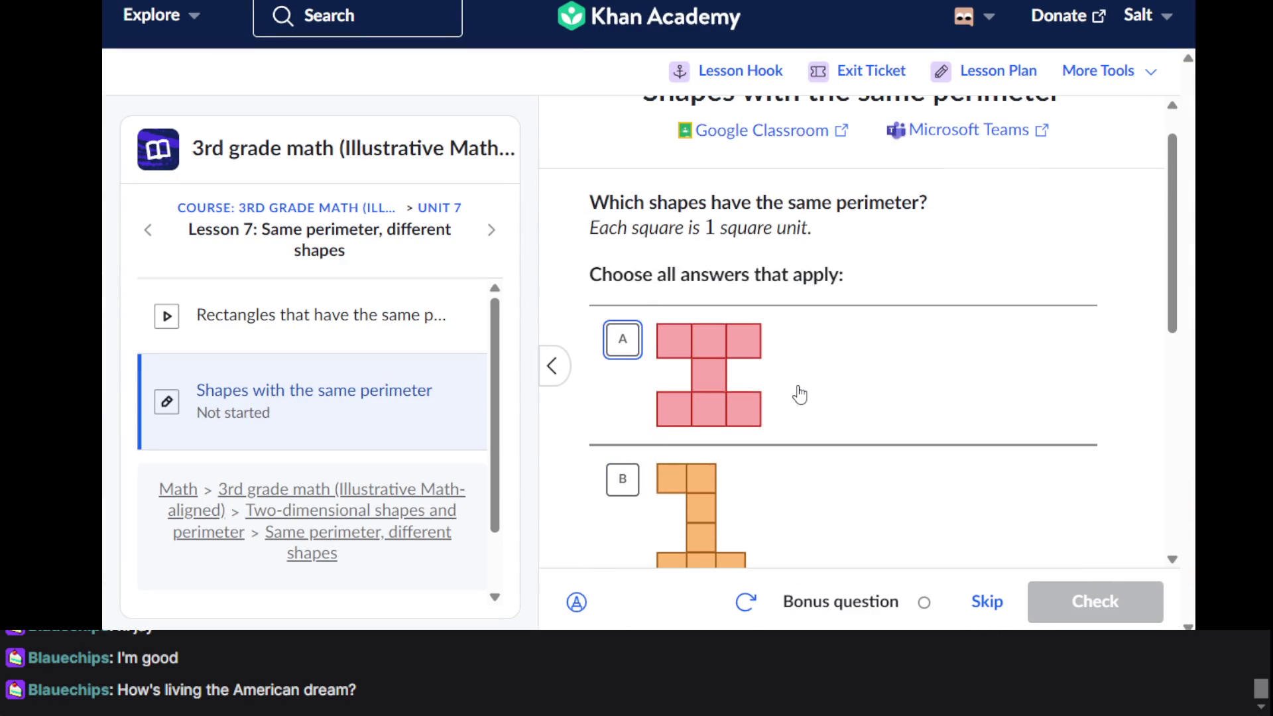
{"action": "scroll", "coordinate": [800, 396], "scroll_direction": "down", "scroll_amount": 3}
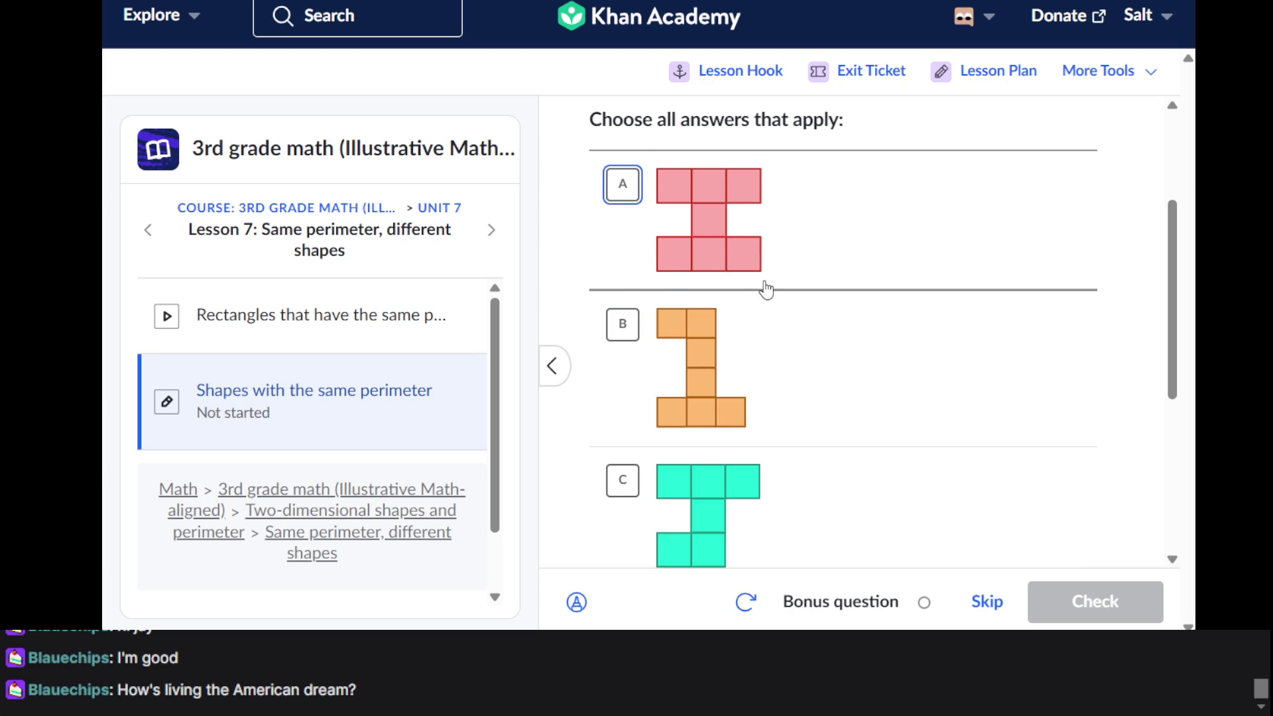
{"action": "left_click", "coordinate": [671, 260]}
{"action": "scroll", "coordinate": [663, 246], "scroll_direction": "down", "scroll_amount": 2}
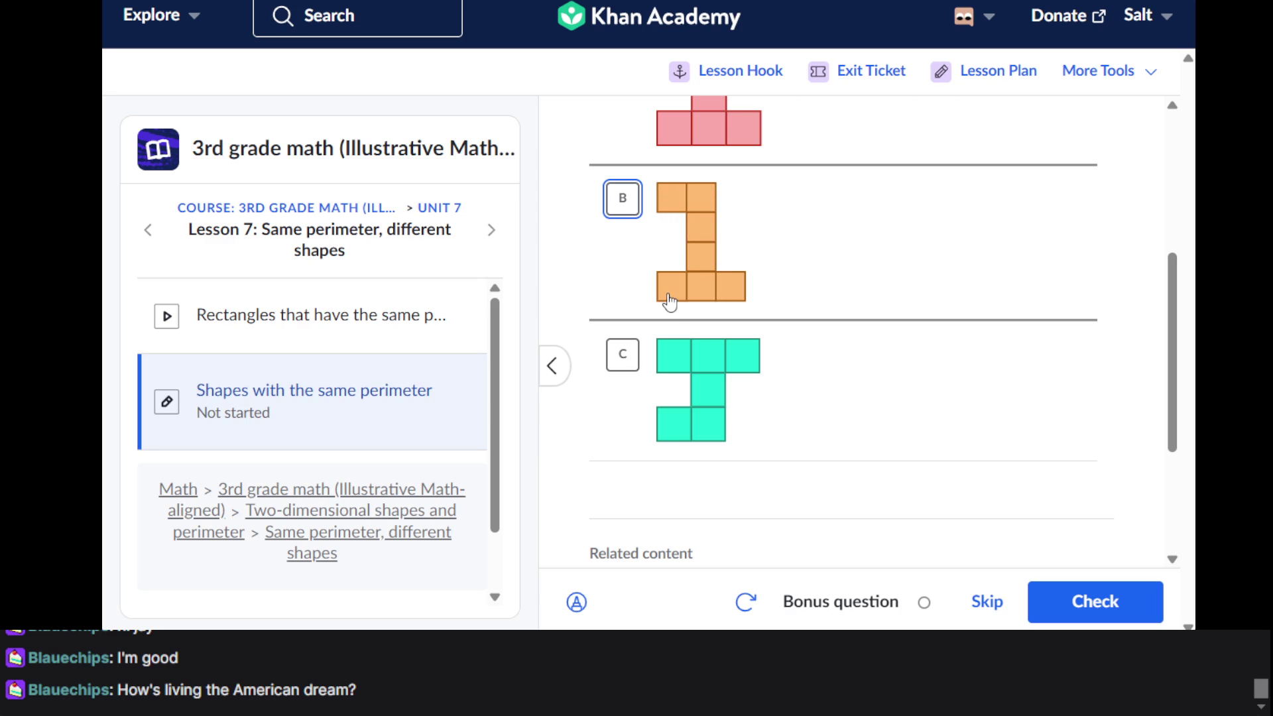
{"action": "scroll", "coordinate": [668, 295], "scroll_direction": "up", "scroll_amount": 2}
{"action": "left_click", "coordinate": [649, 352]}
Check the bonus answer, view the summary, and return to the 3rd grade math overview
{"action": "scroll", "coordinate": [649, 352], "scroll_direction": "down", "scroll_amount": 3}
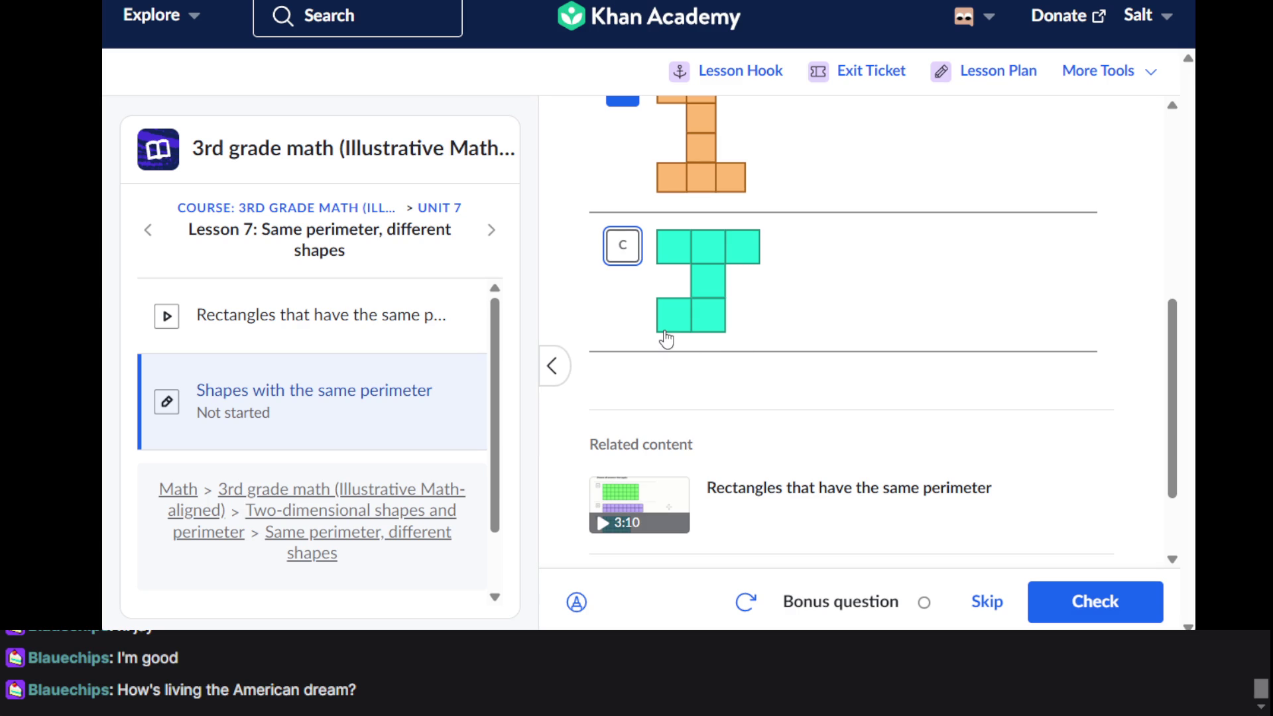
{"action": "scroll", "coordinate": [1080, 528], "scroll_direction": "up", "scroll_amount": 2}
{"action": "left_click", "coordinate": [1096, 601]}
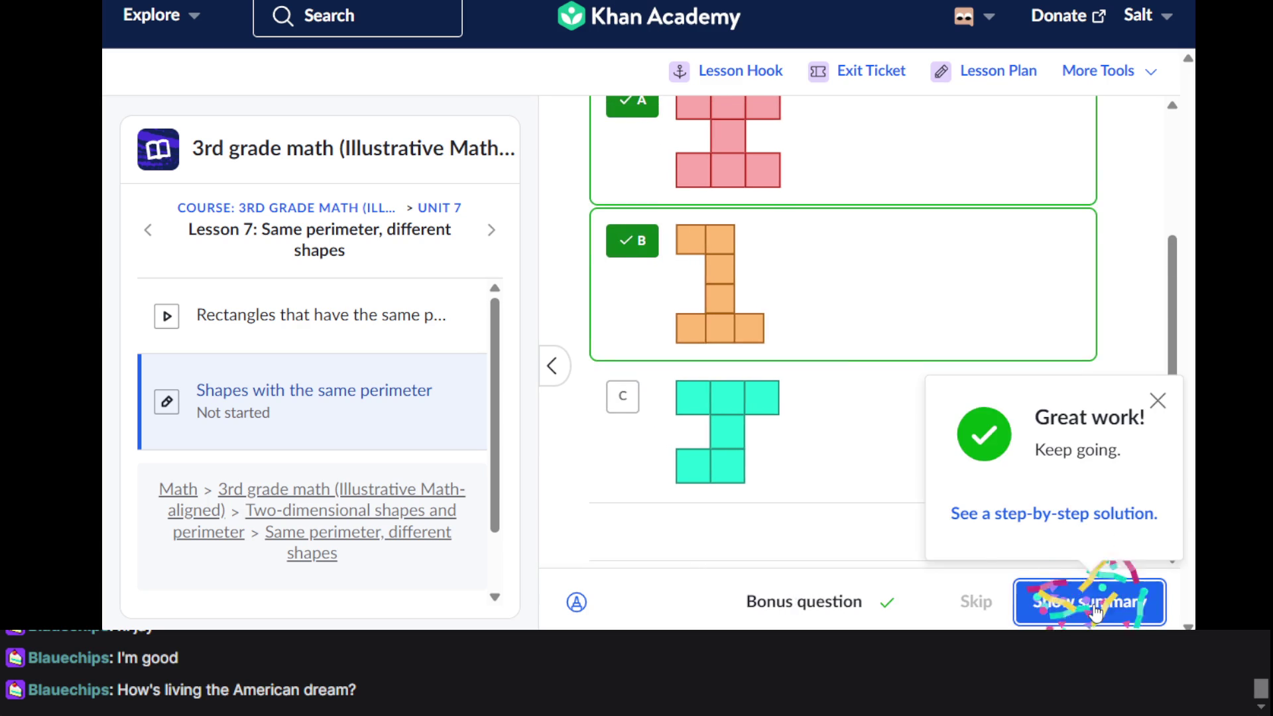
{"action": "left_click", "coordinate": [1095, 602]}
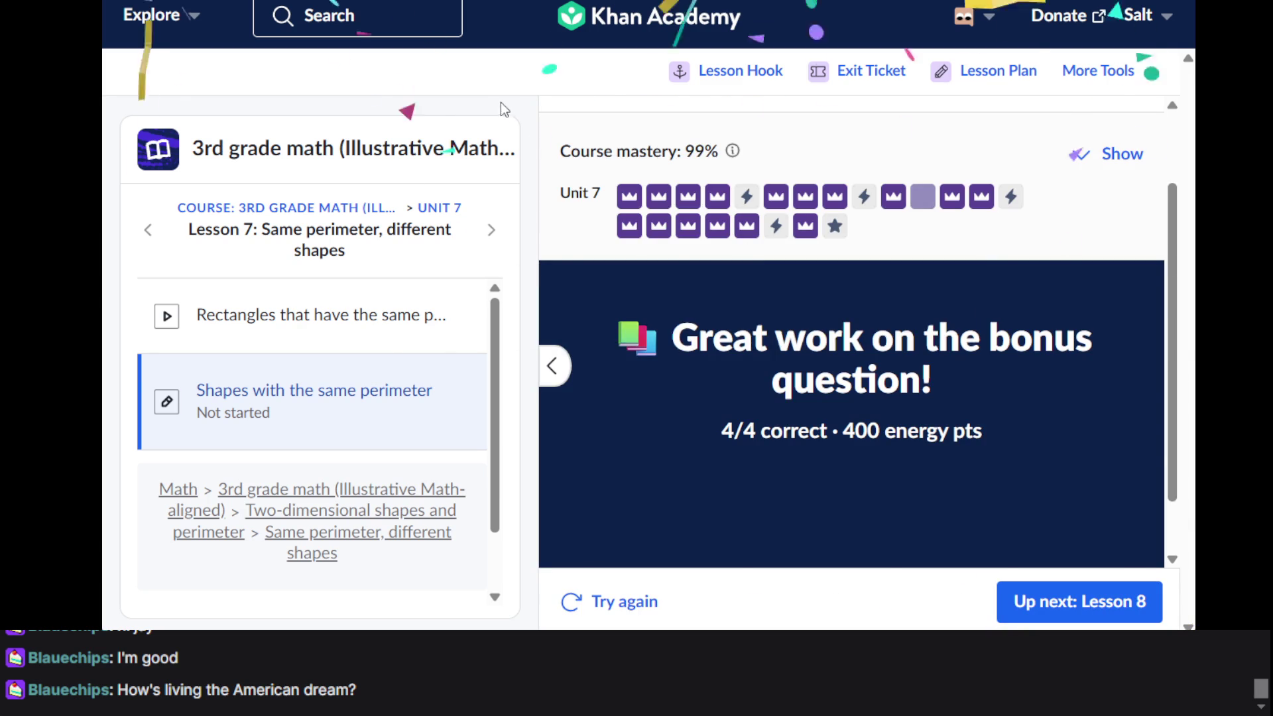
{"action": "left_click", "coordinate": [334, 209]}
Reload the 3rd grade math page with F5 to show 99% mastery and a full Level 19 bar
{"action": "scroll", "coordinate": [683, 325], "scroll_direction": "down", "scroll_amount": 10}
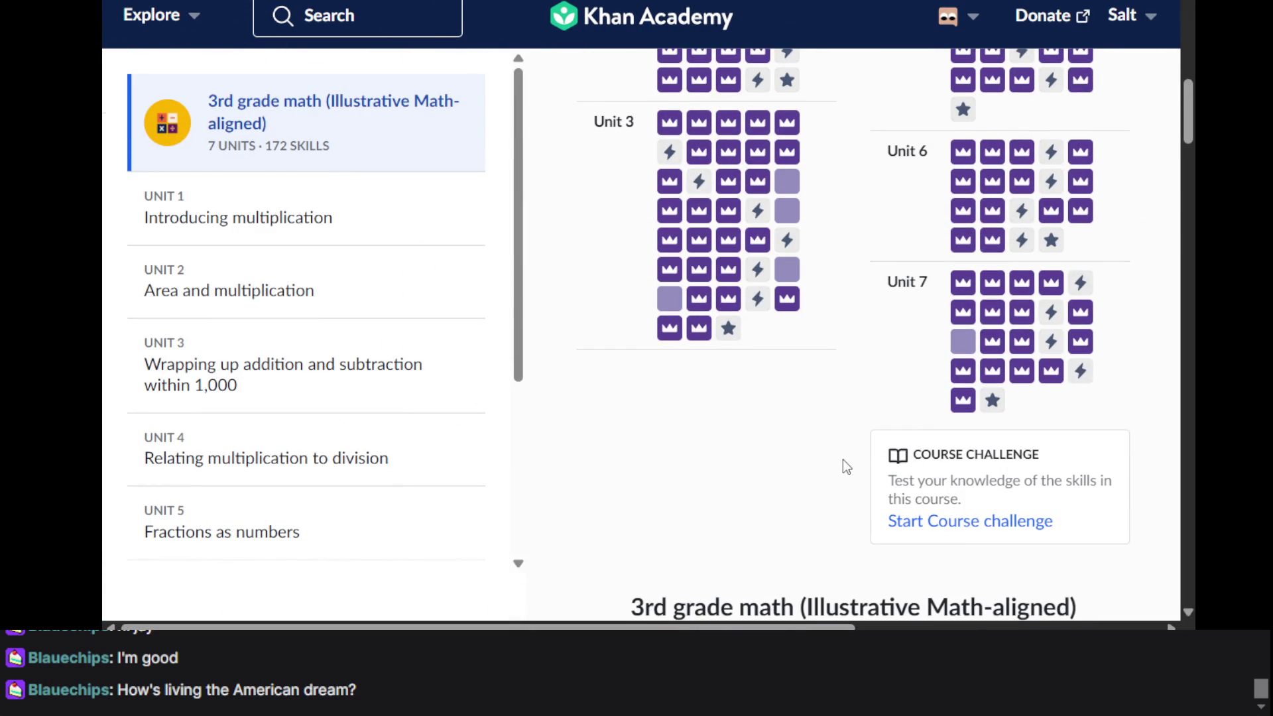
{"action": "scroll", "coordinate": [865, 326], "scroll_direction": "up", "scroll_amount": 4}
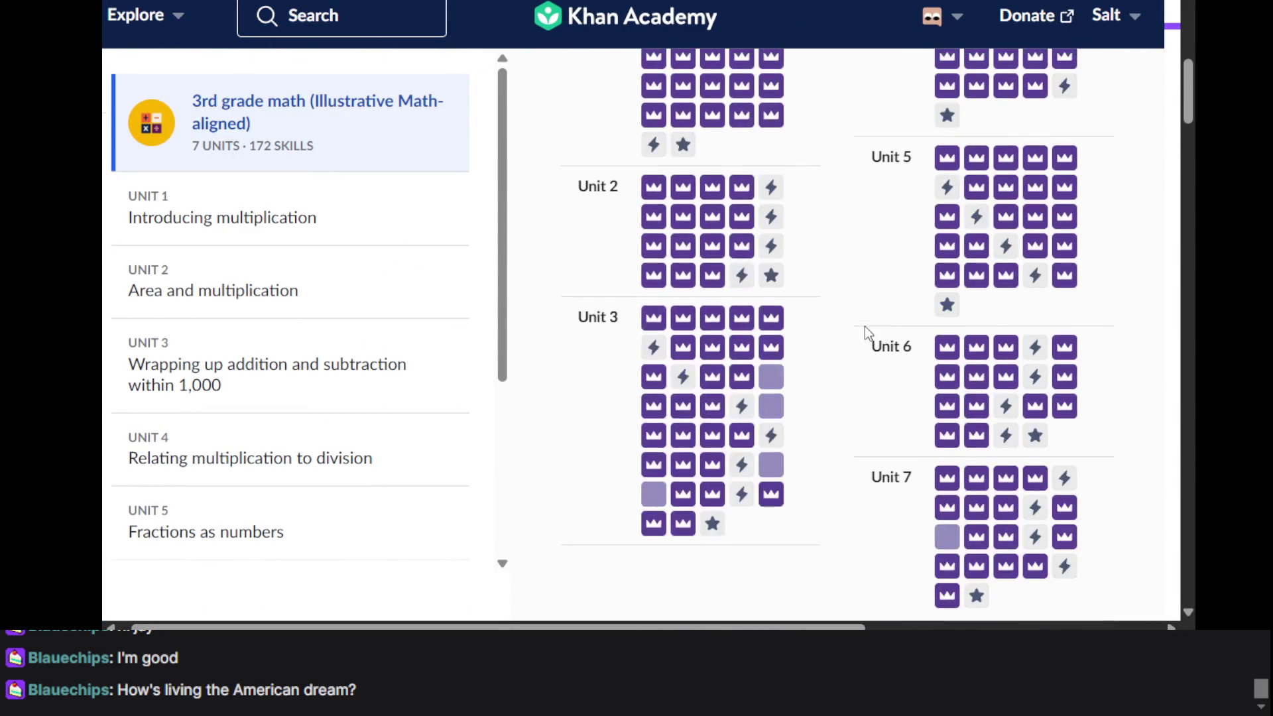
{"action": "scroll", "coordinate": [864, 326], "scroll_direction": "up", "scroll_amount": 4}
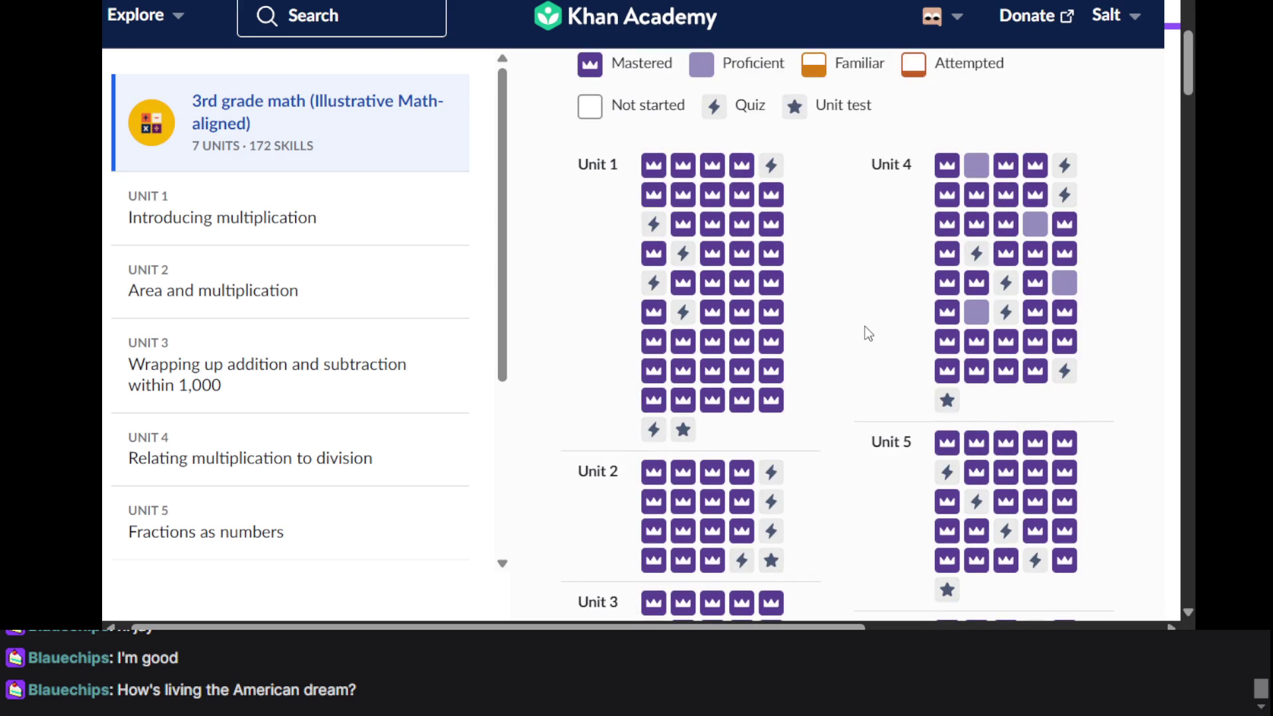
{"action": "scroll", "coordinate": [865, 326], "scroll_direction": "down", "scroll_amount": 5}
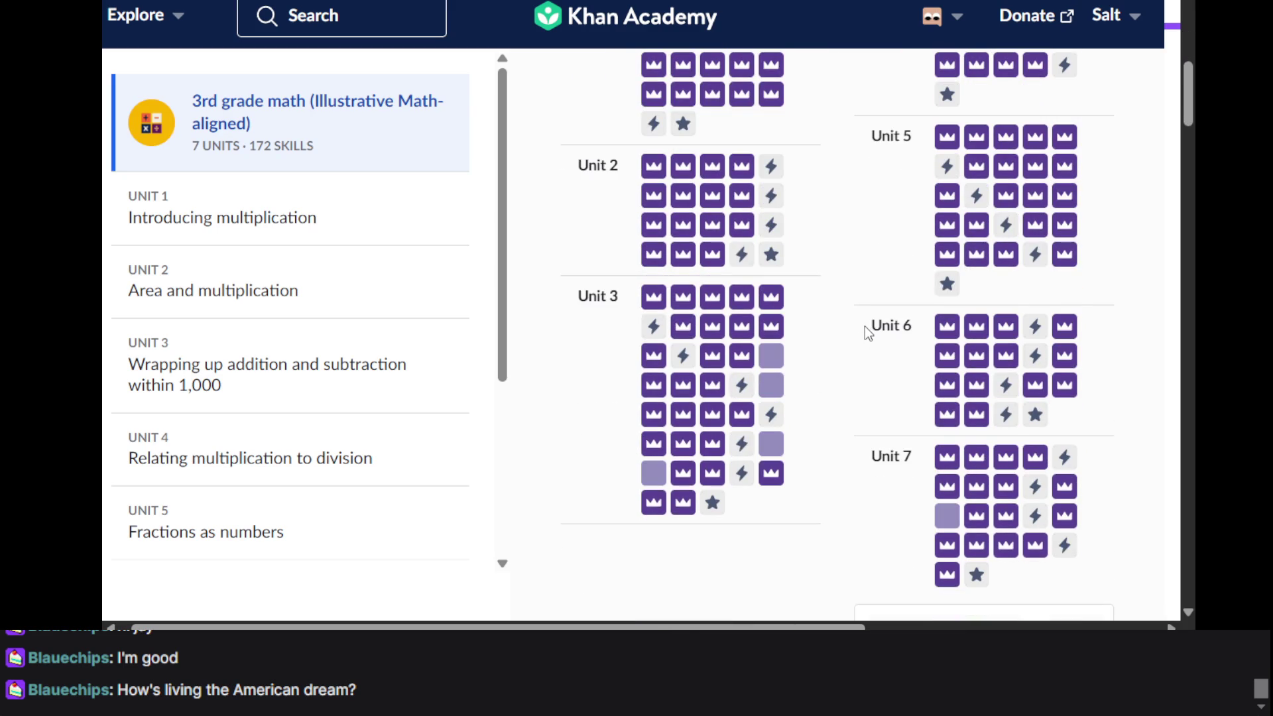
{"action": "scroll", "coordinate": [865, 326], "scroll_direction": "up", "scroll_amount": 1}
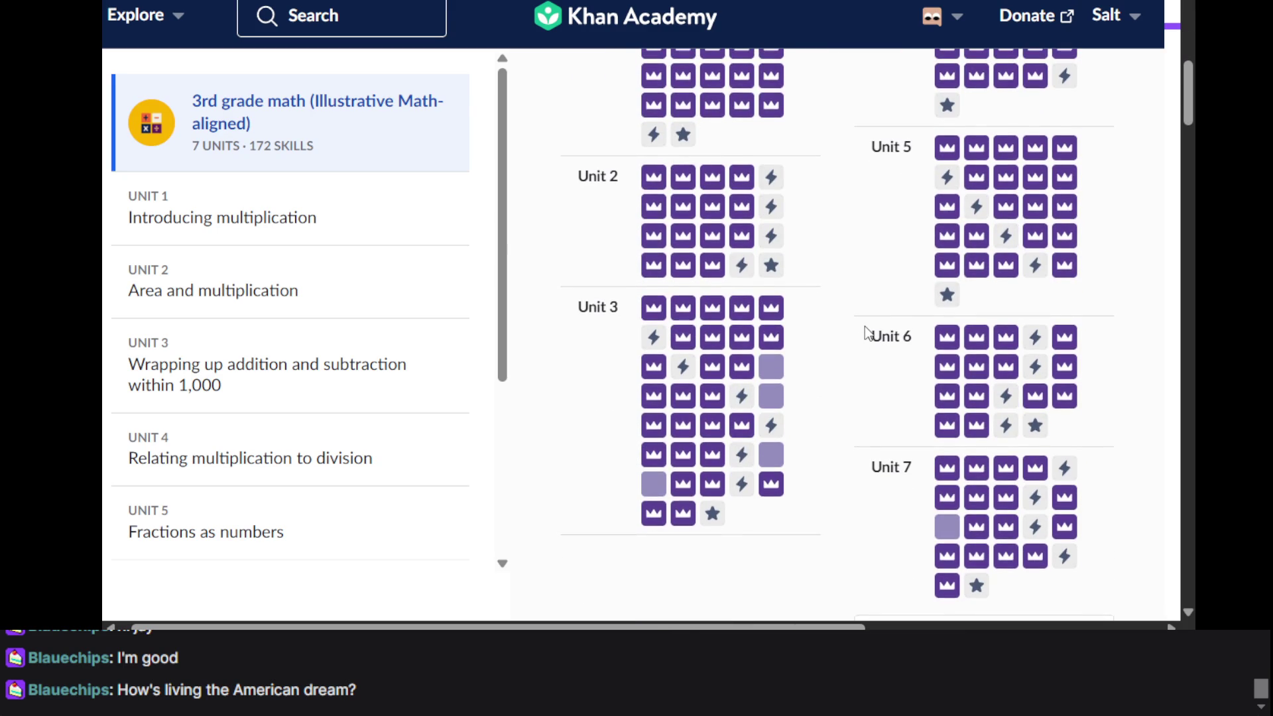
{"action": "scroll", "coordinate": [864, 330], "scroll_direction": "up", "scroll_amount": 7}
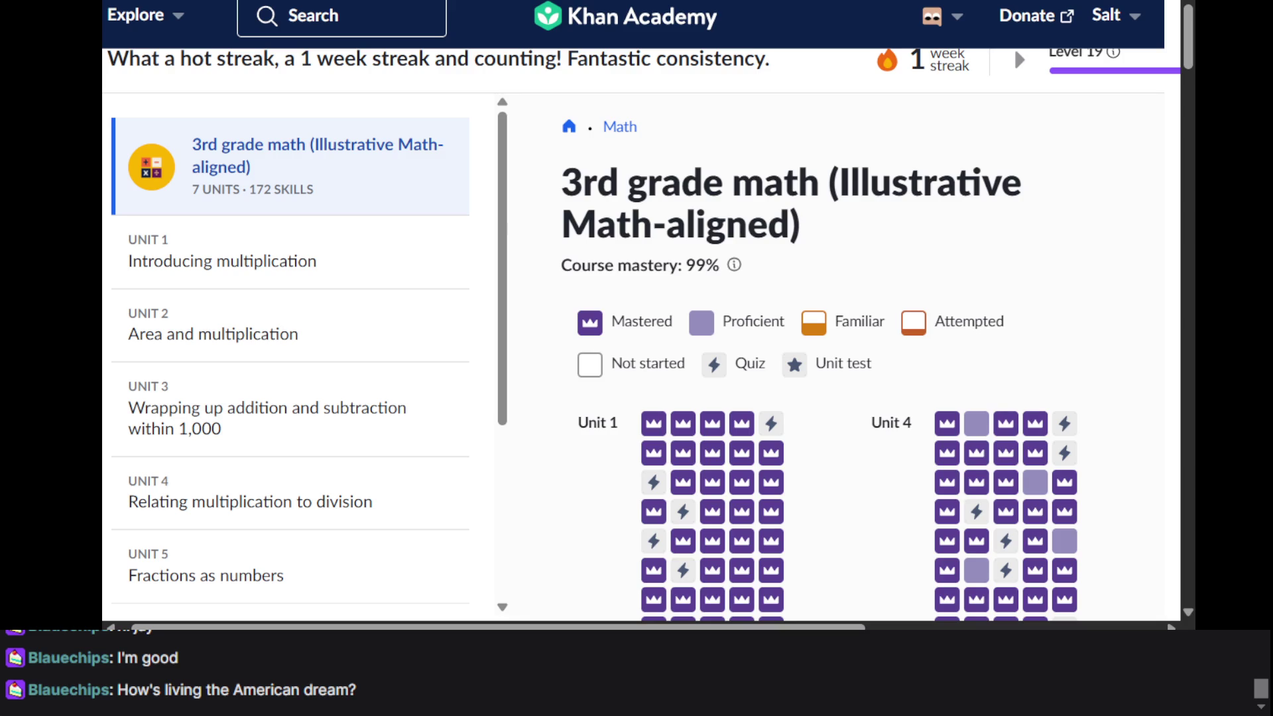
{"action": "key", "text": "F5"}
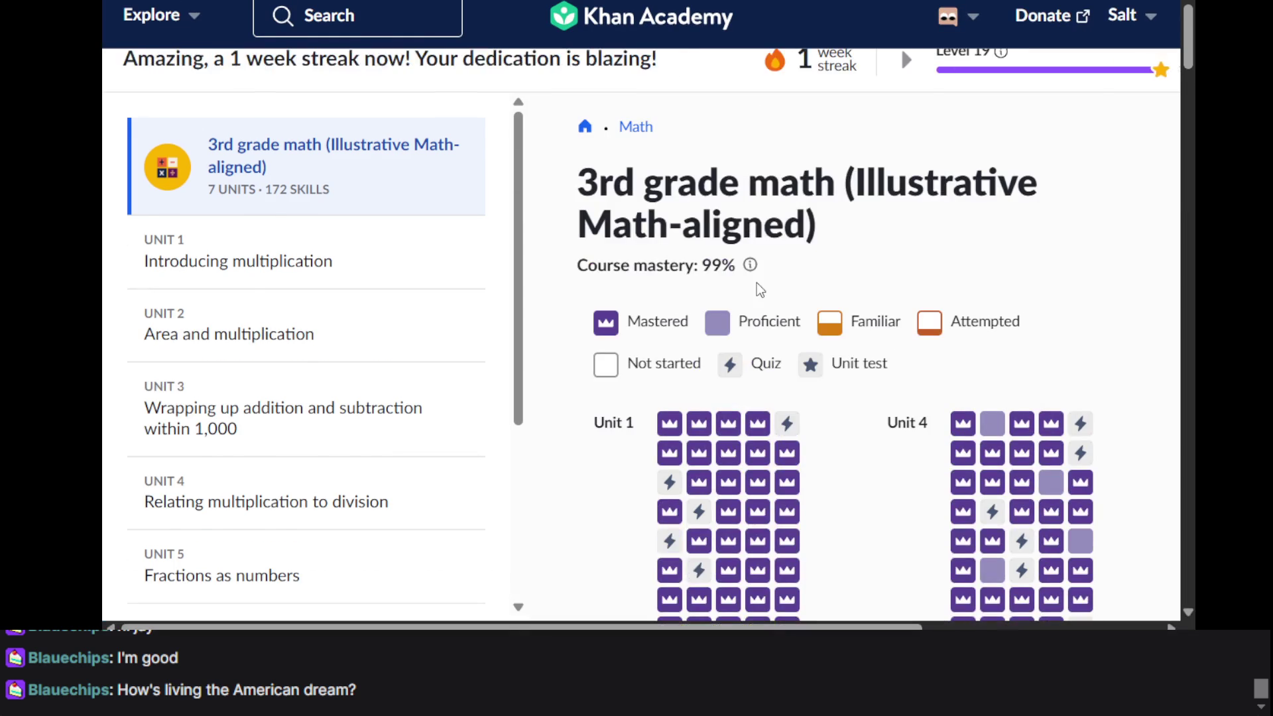
{"action": "scroll", "coordinate": [756, 284], "scroll_direction": "down", "scroll_amount": 7}
{"action": "scroll", "coordinate": [757, 286], "scroll_direction": "down", "scroll_amount": 5}
{"action": "scroll", "coordinate": [757, 286], "scroll_direction": "up", "scroll_amount": 7}
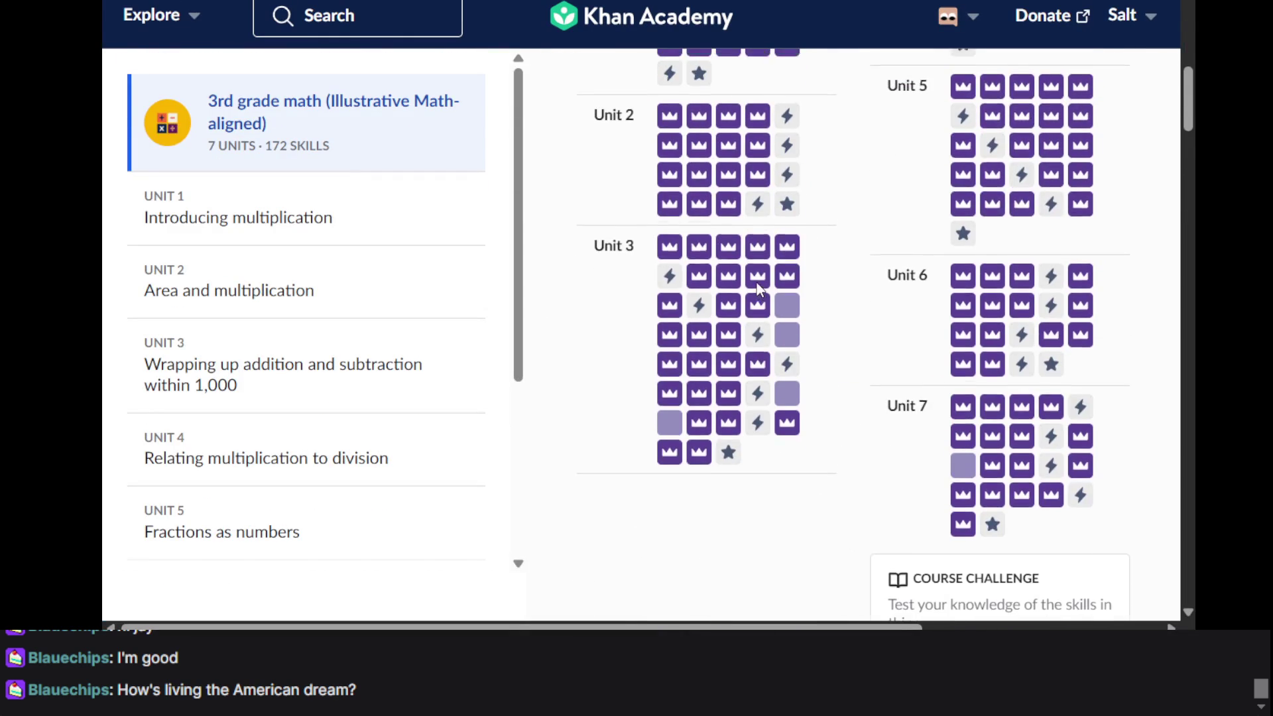
{"action": "scroll", "coordinate": [757, 285], "scroll_direction": "up", "scroll_amount": 10}
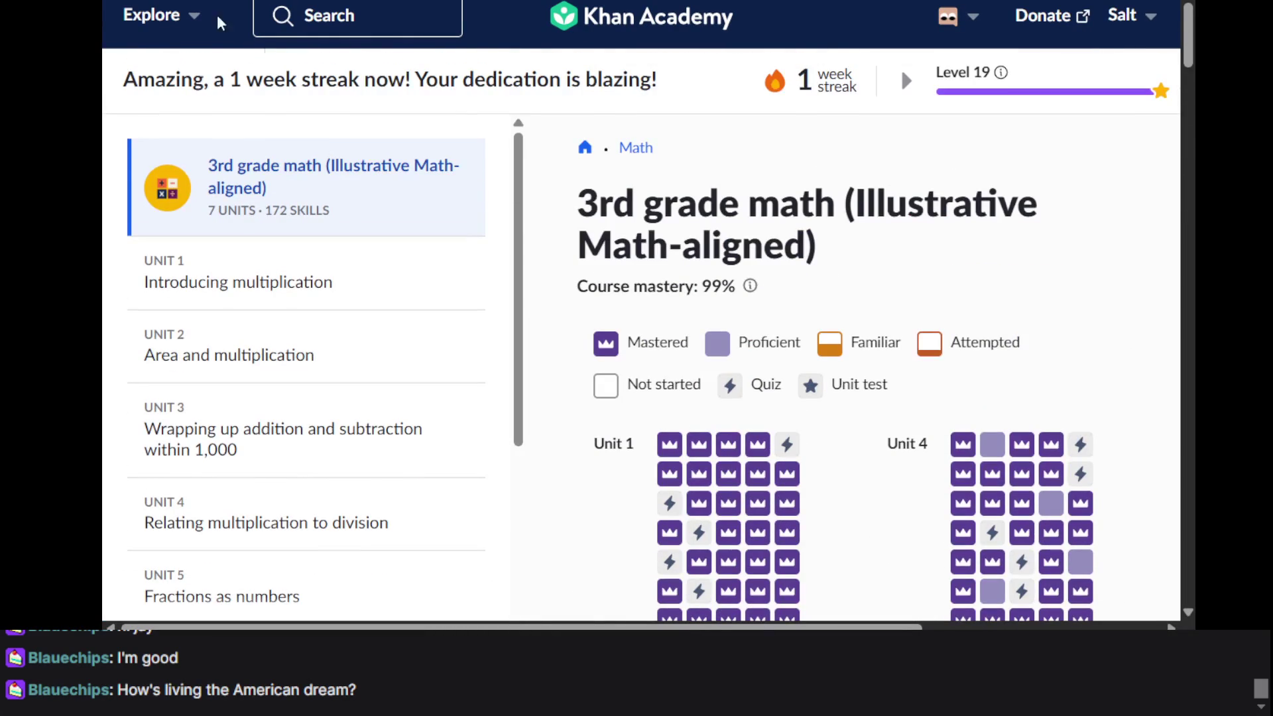
Browse the Explore math categories and open 7th grade under Math: Pre-K - 8th grade
{"action": "left_click", "coordinate": [189, 16]}
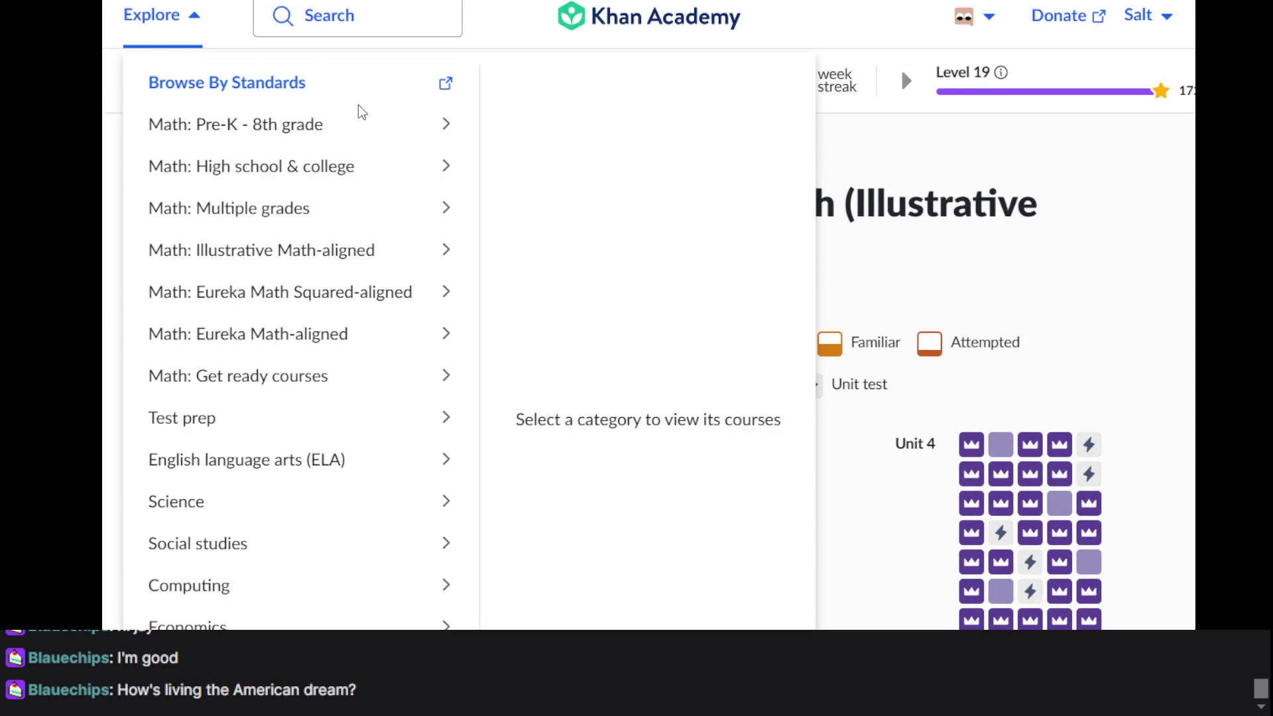
{"action": "left_click", "coordinate": [315, 126]}
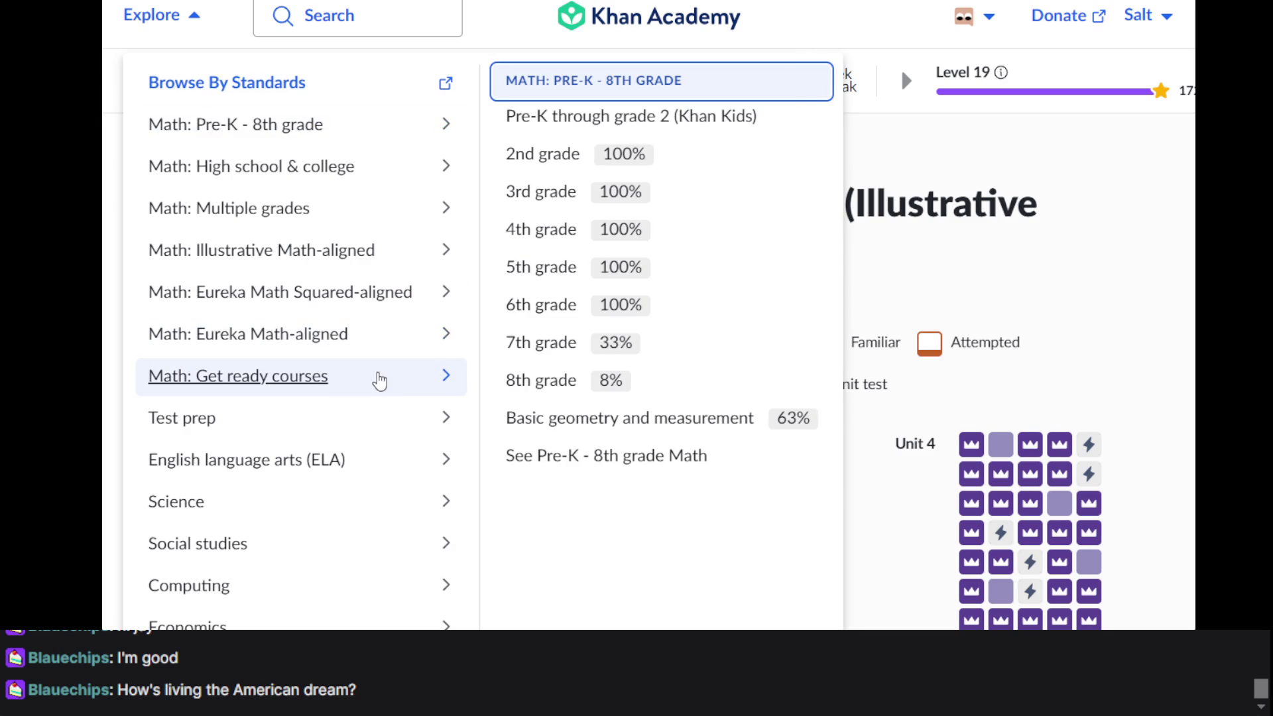
{"action": "left_click", "coordinate": [356, 175]}
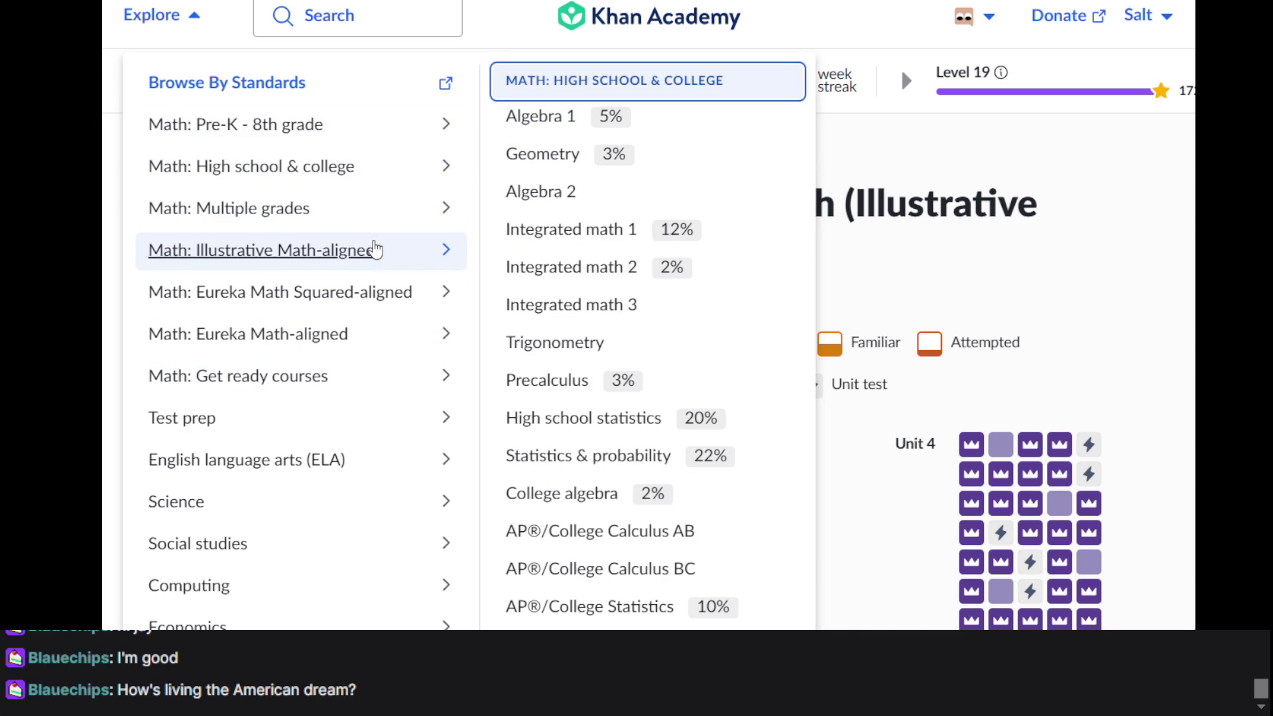
{"action": "left_click", "coordinate": [374, 249]}
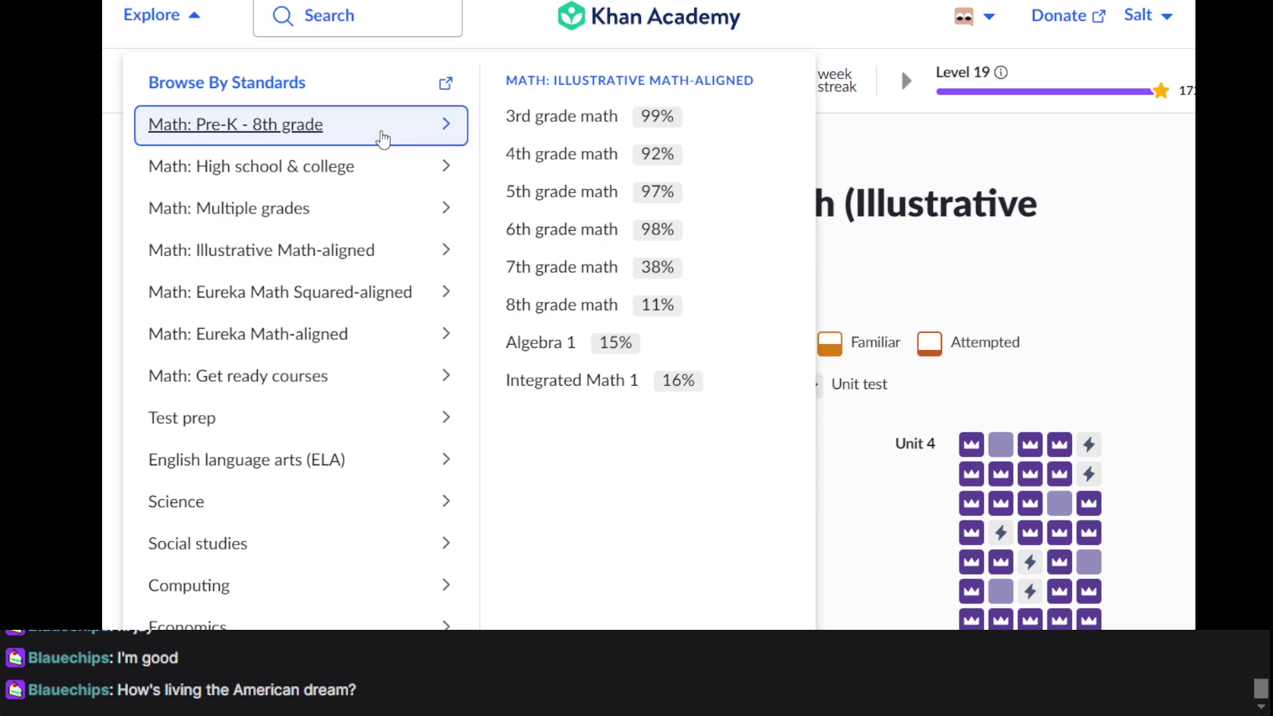
{"action": "left_click", "coordinate": [379, 134]}
{"action": "left_click", "coordinate": [610, 343]}
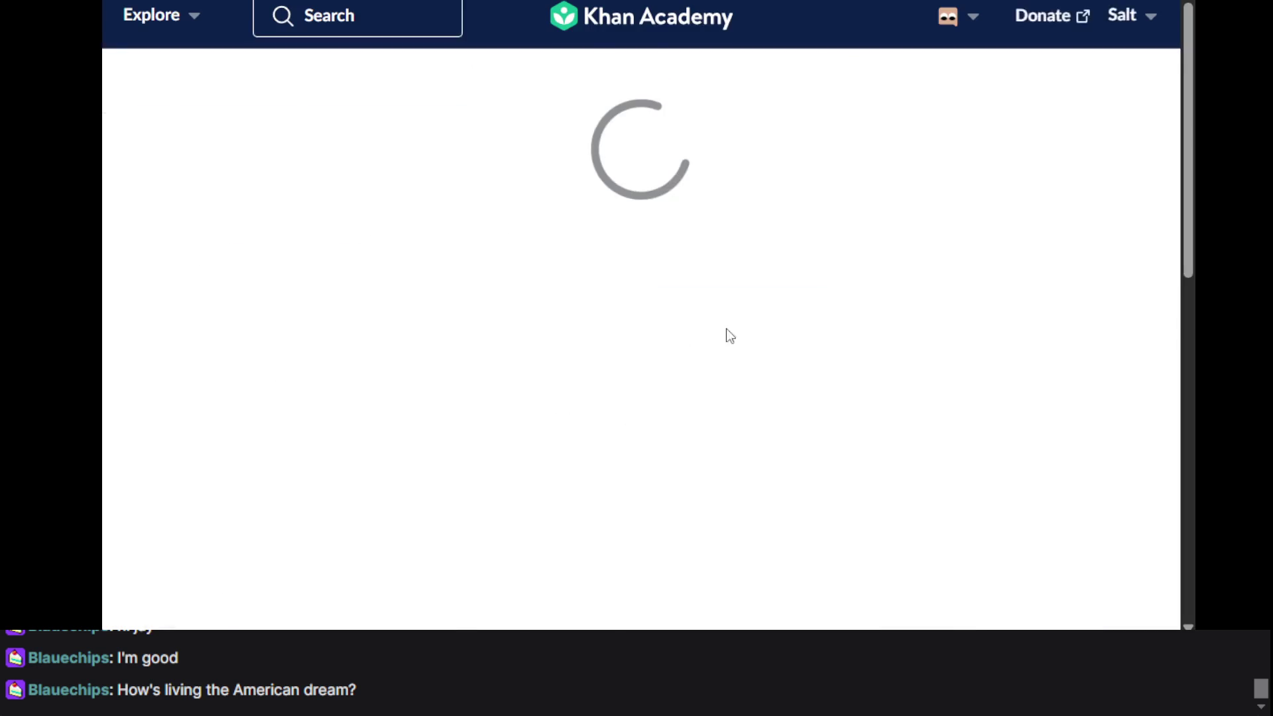
Start Unit 1's Solving proportions practice and place the cursor in the t answer for 4/3 = t/7
{"action": "scroll", "coordinate": [758, 517], "scroll_direction": "down", "scroll_amount": 2}
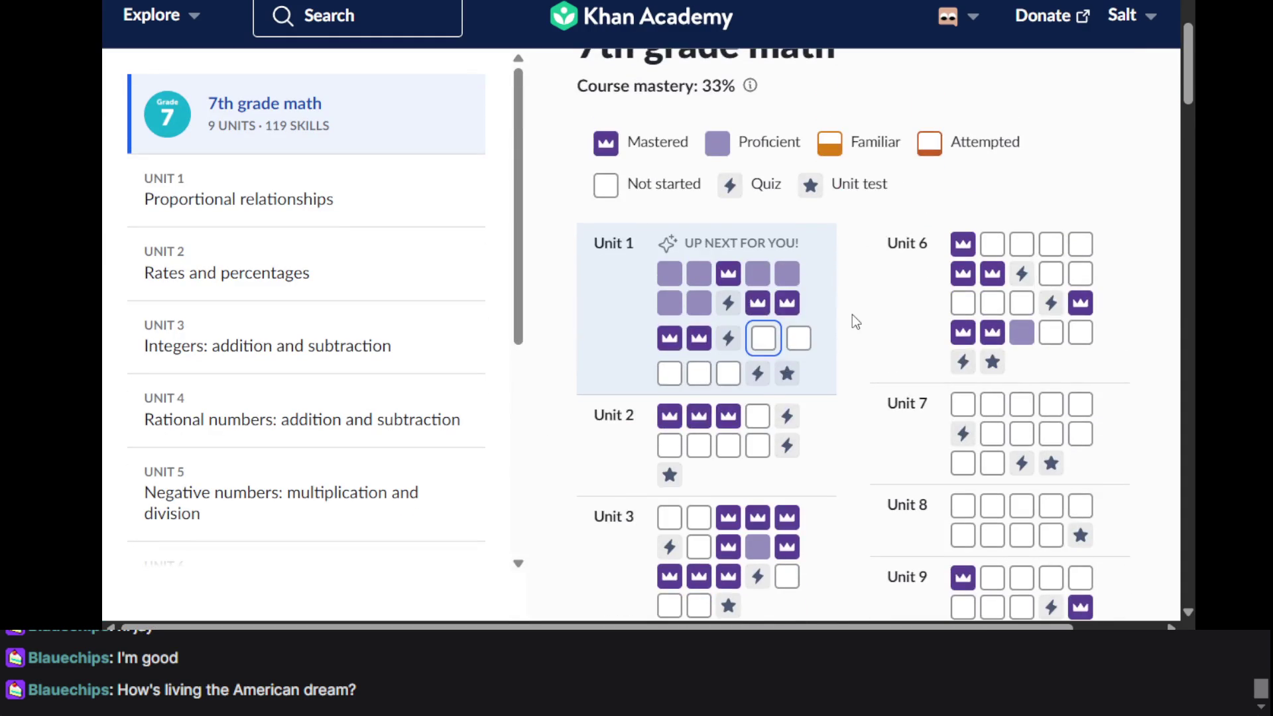
{"action": "scroll", "coordinate": [852, 322], "scroll_direction": "down", "scroll_amount": 2}
{"action": "left_click", "coordinate": [764, 183]}
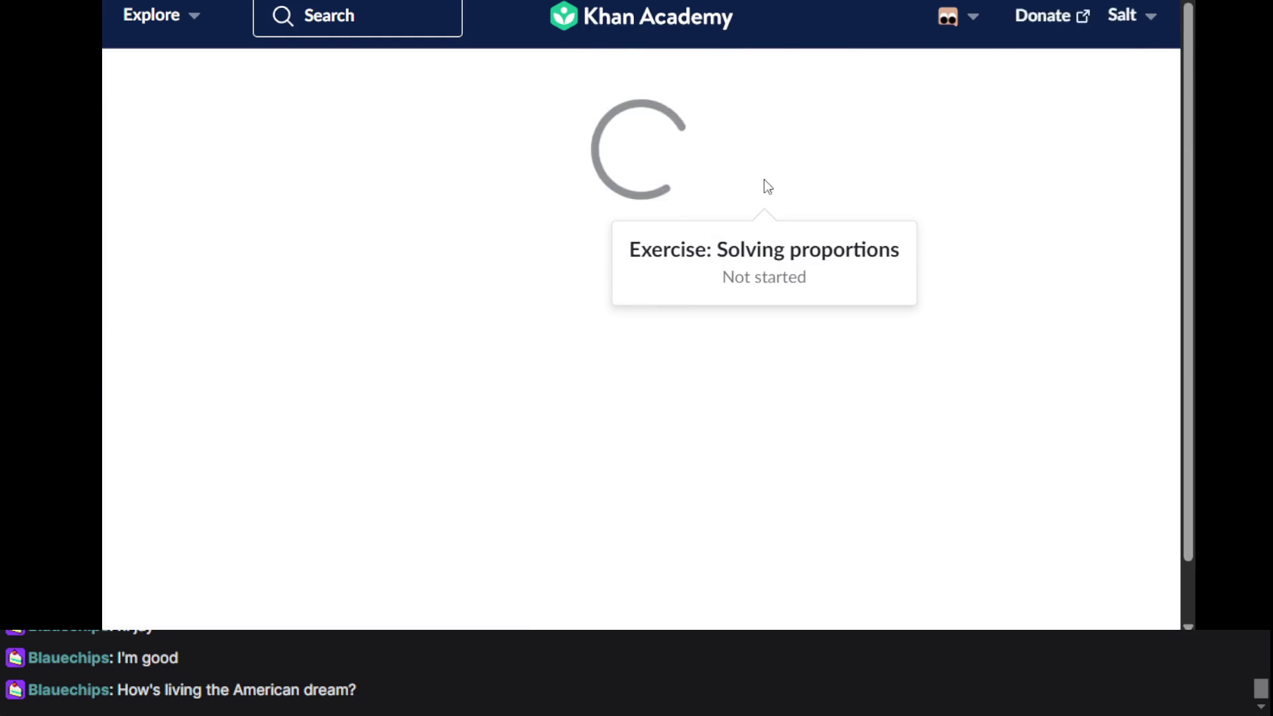
{"action": "left_click", "coordinate": [1107, 594]}
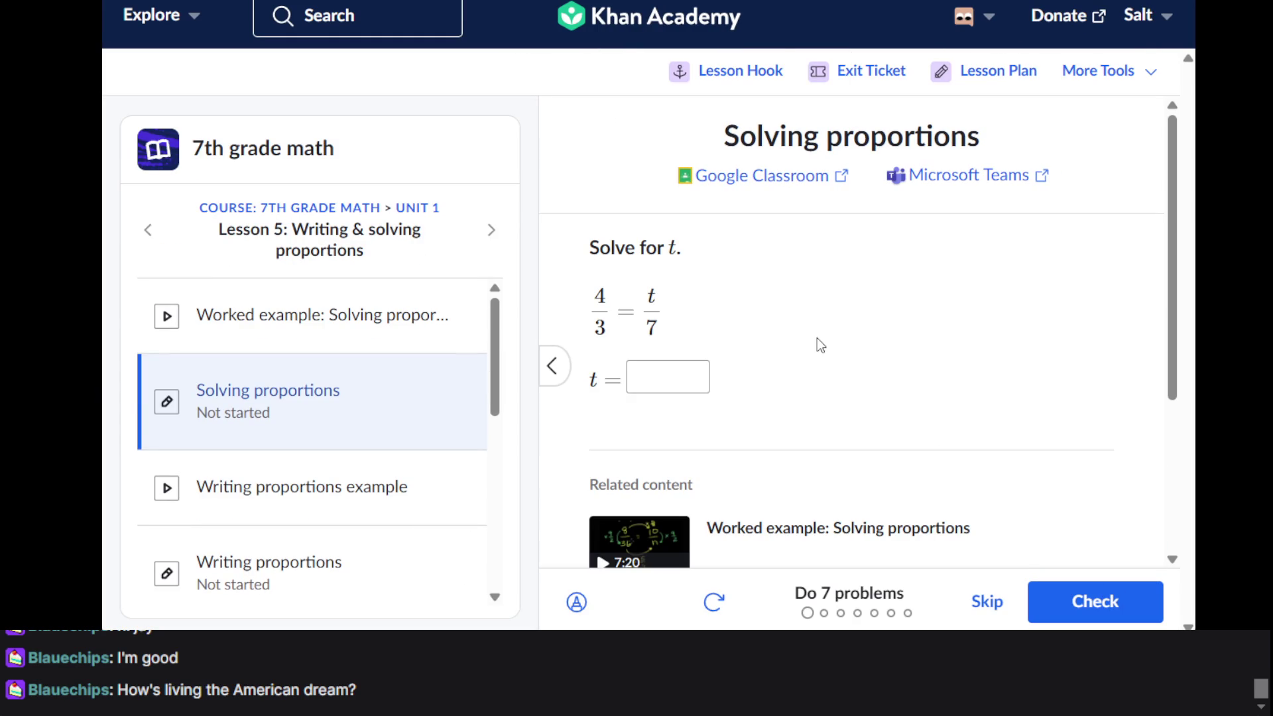
{"action": "scroll", "coordinate": [817, 337], "scroll_direction": "down", "scroll_amount": 2}
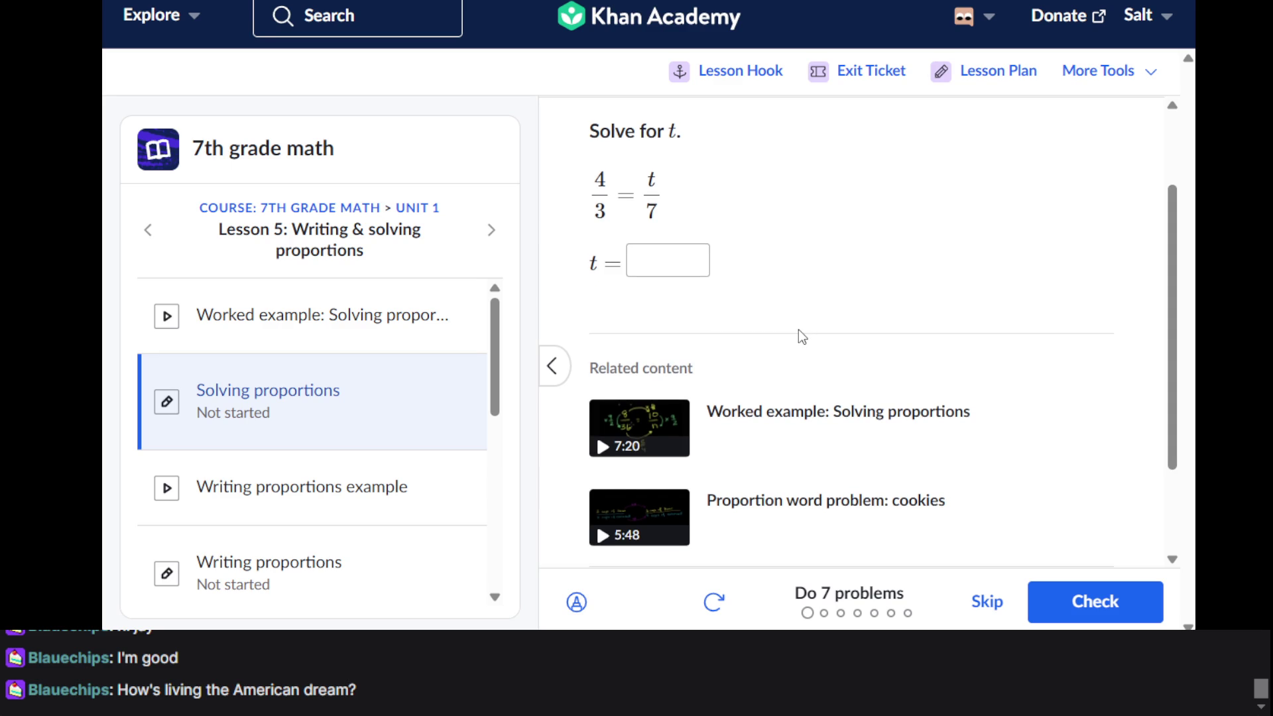
{"action": "left_click", "coordinate": [679, 271]}
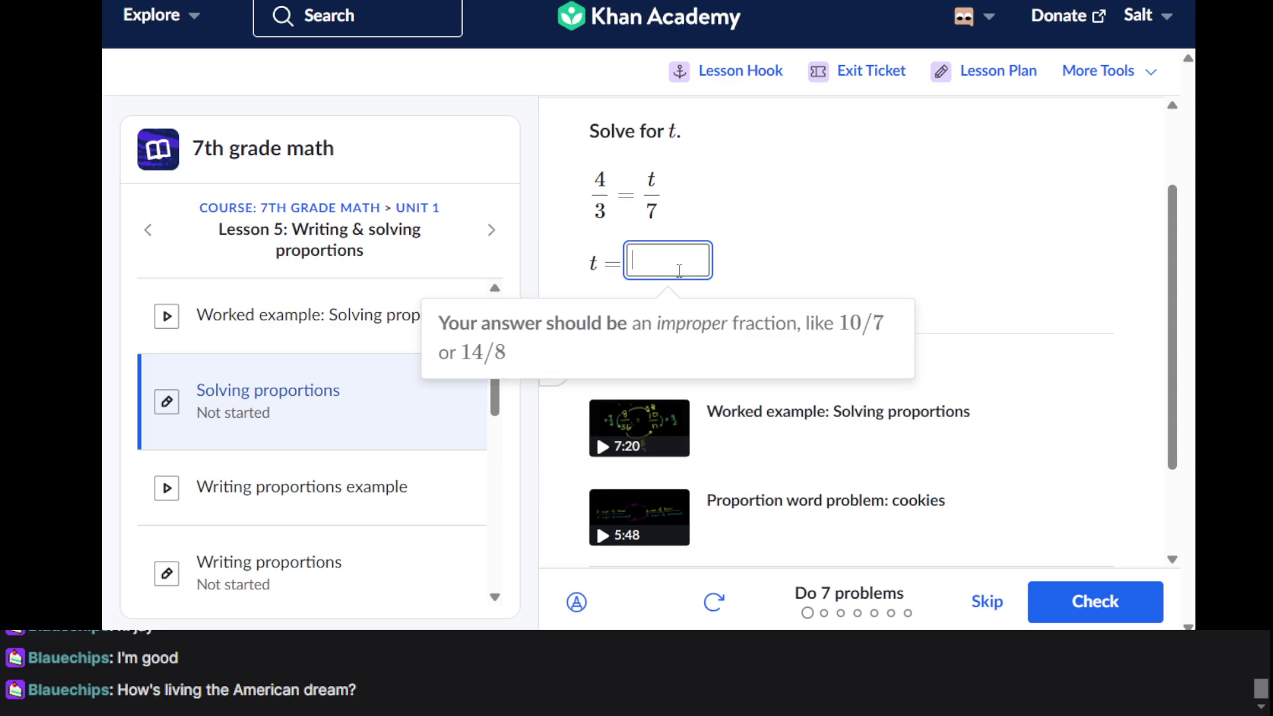
Answer t = 28/3 for problem 1, check it, and continue
{"action": "type", "text": "28/3"}
{"action": "left_click", "coordinate": [1108, 587]}
{"action": "left_click", "coordinate": [1100, 600]}
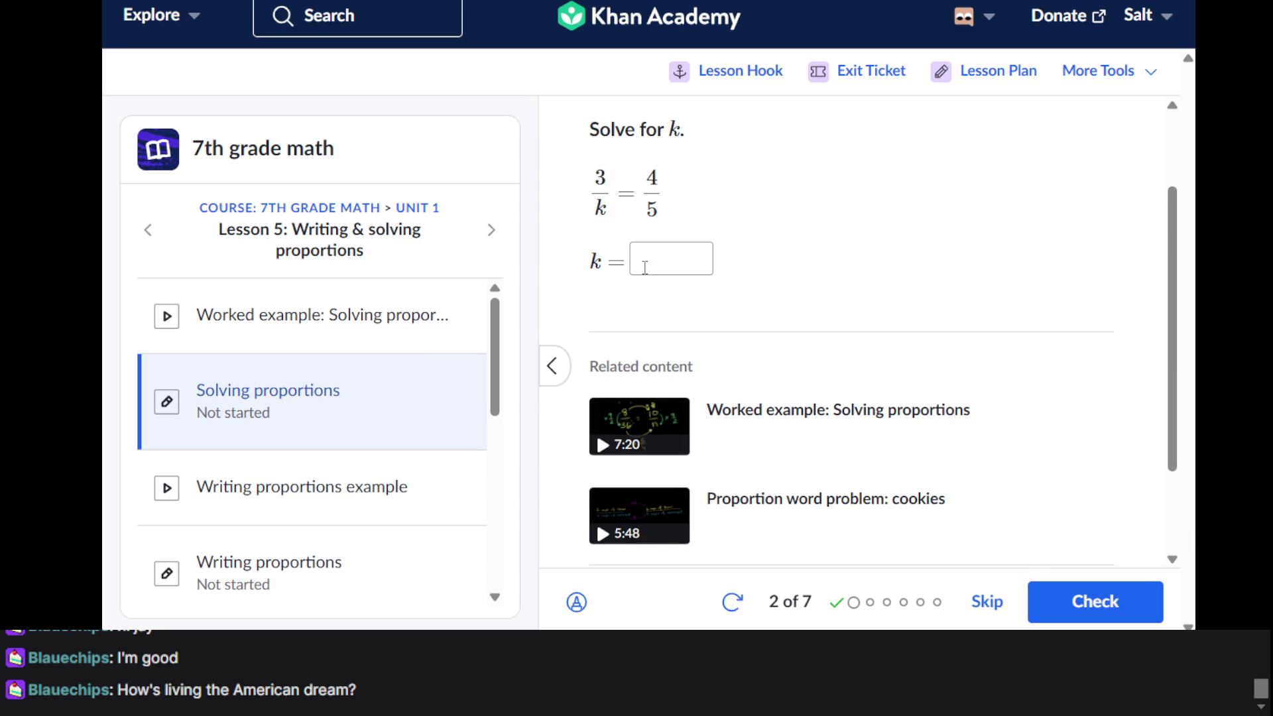
Submit k = 4/15 for problem 2, 3/k = 4/5, which is marked wrong
{"action": "scroll", "coordinate": [646, 265], "scroll_direction": "up", "scroll_amount": 1}
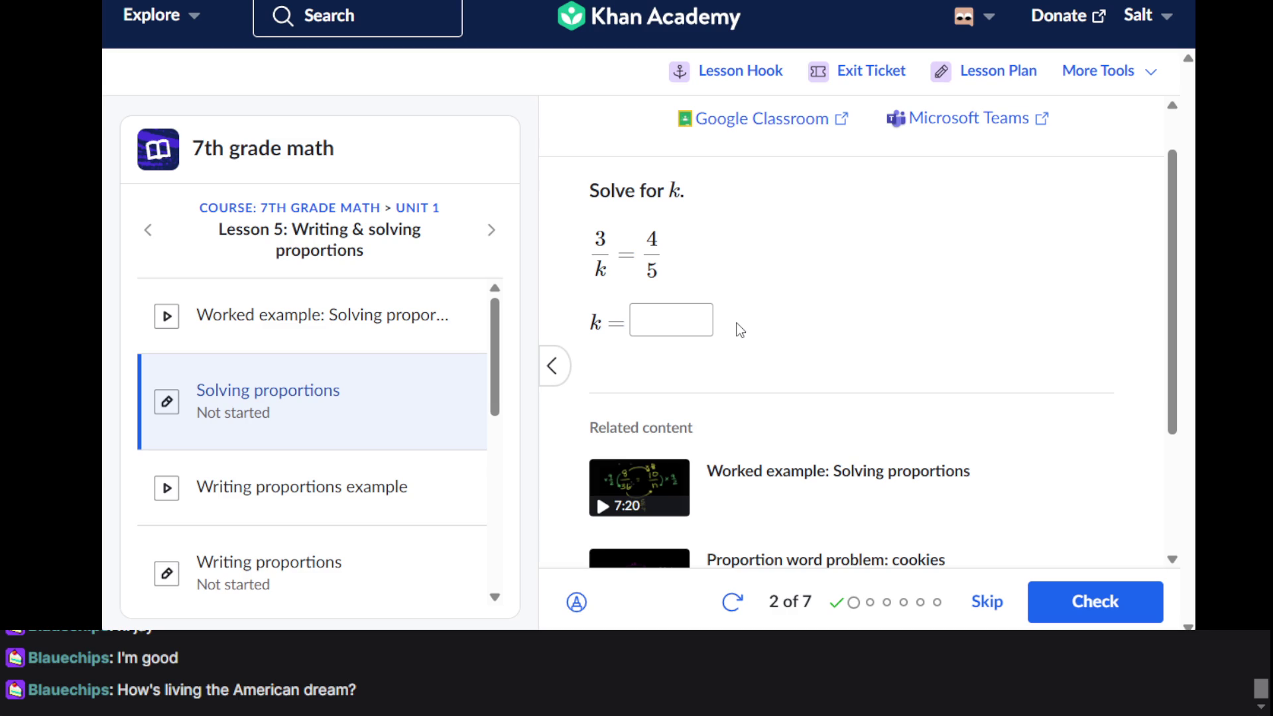
{"action": "left_click", "coordinate": [681, 324]}
{"action": "type", "text": "5"}
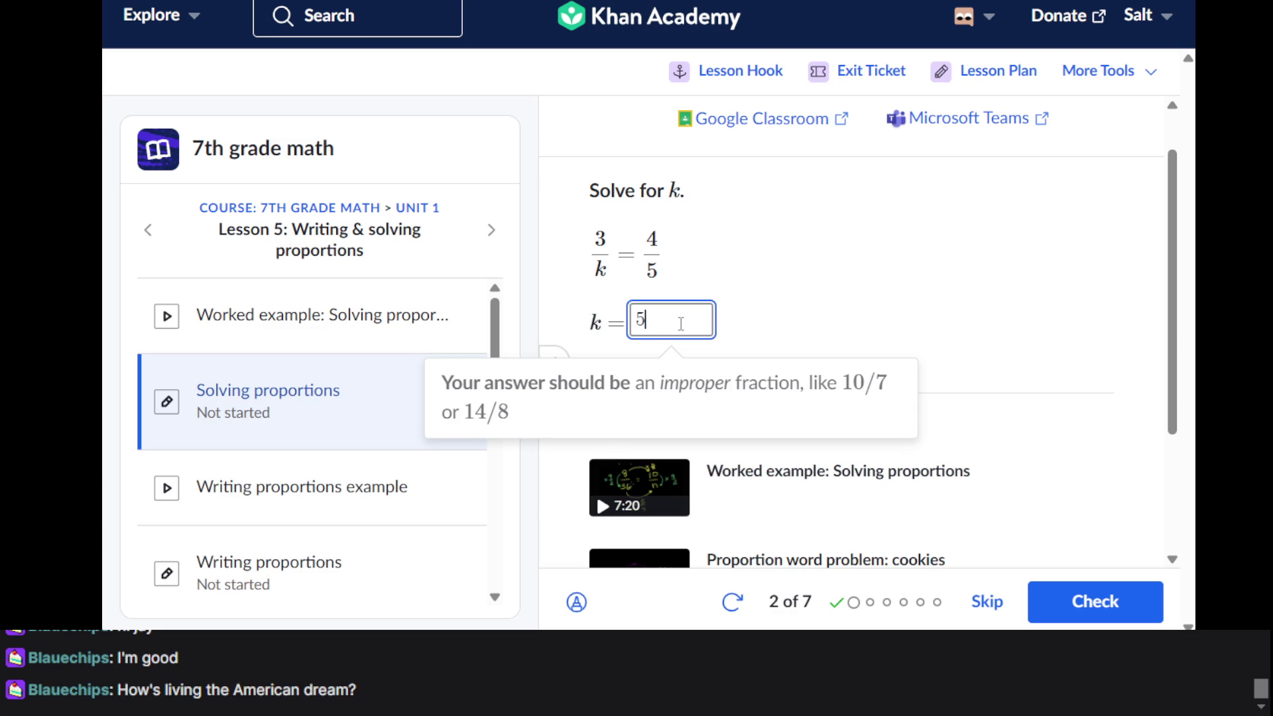
{"action": "key", "text": "BackSpace"}
{"action": "type", "text": "4/15"}
{"action": "key", "text": "Return"}
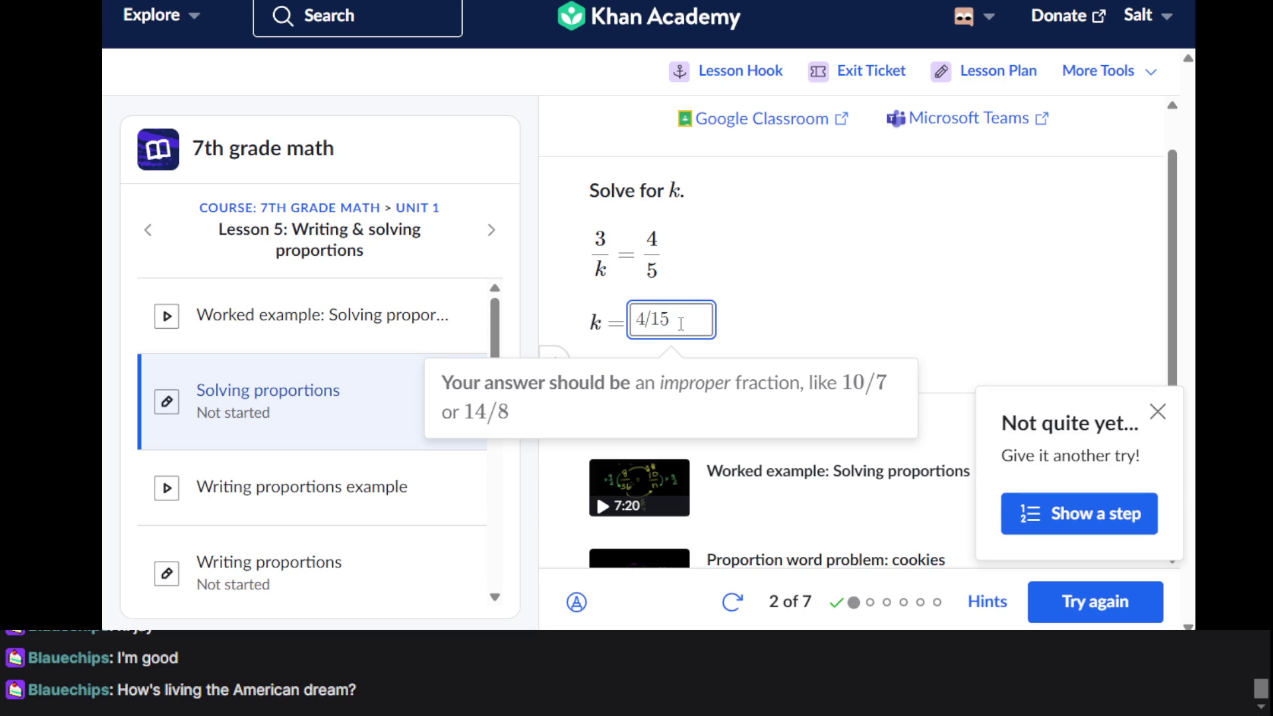
{"action": "left_click", "coordinate": [804, 318]}
Reveal the first two hints for 3/k = 4/5, dismissing an accidental Start over prompt
{"action": "scroll", "coordinate": [804, 318], "scroll_direction": "down", "scroll_amount": 1}
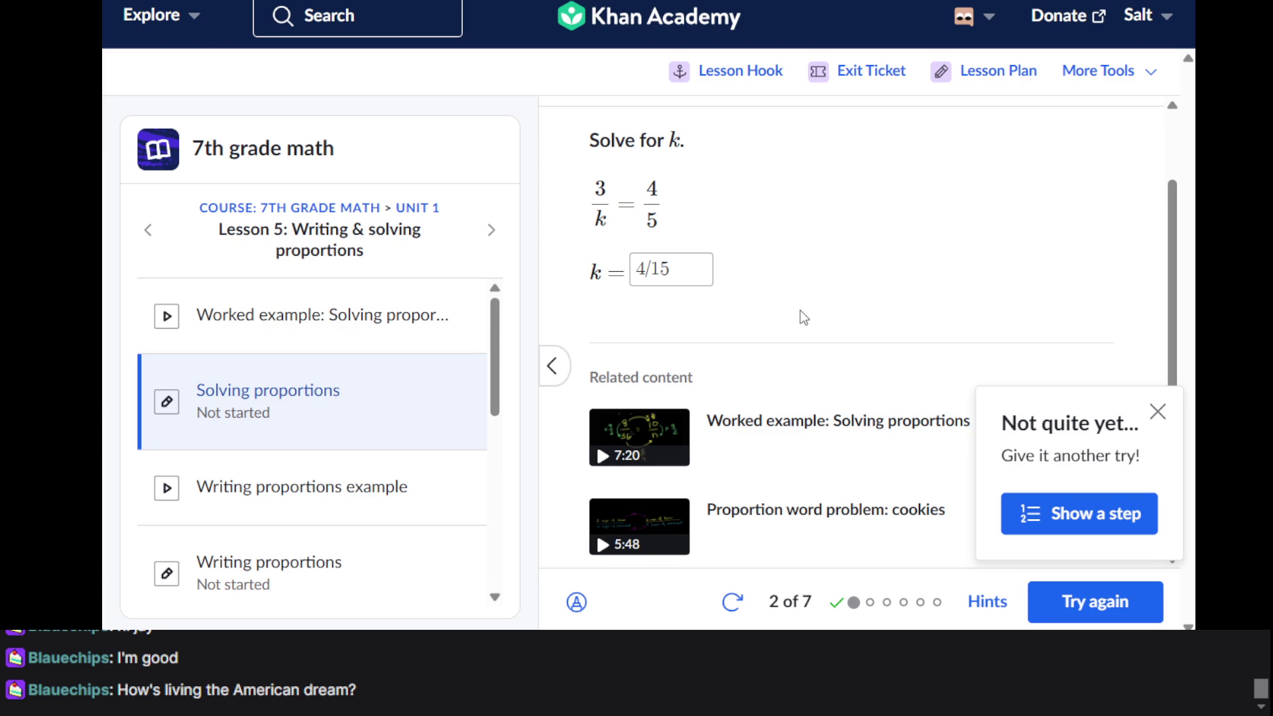
{"action": "left_click", "coordinate": [1044, 527]}
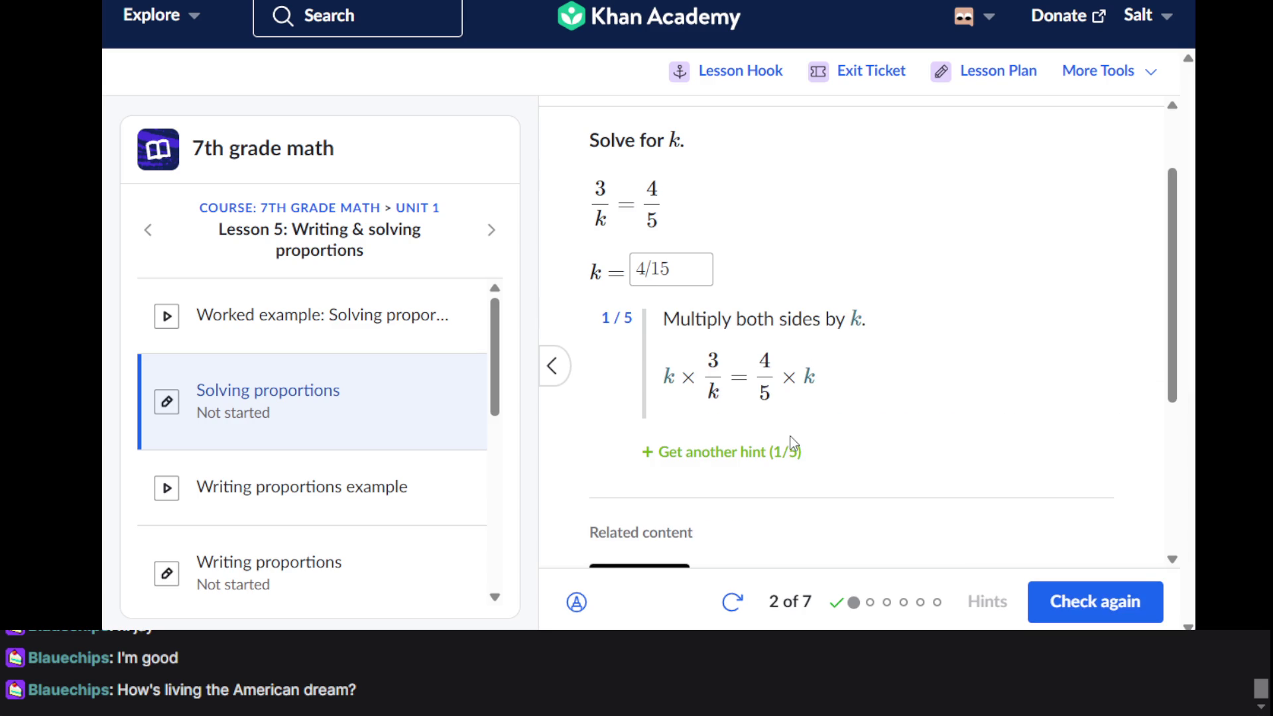
{"action": "left_click", "coordinate": [732, 602]}
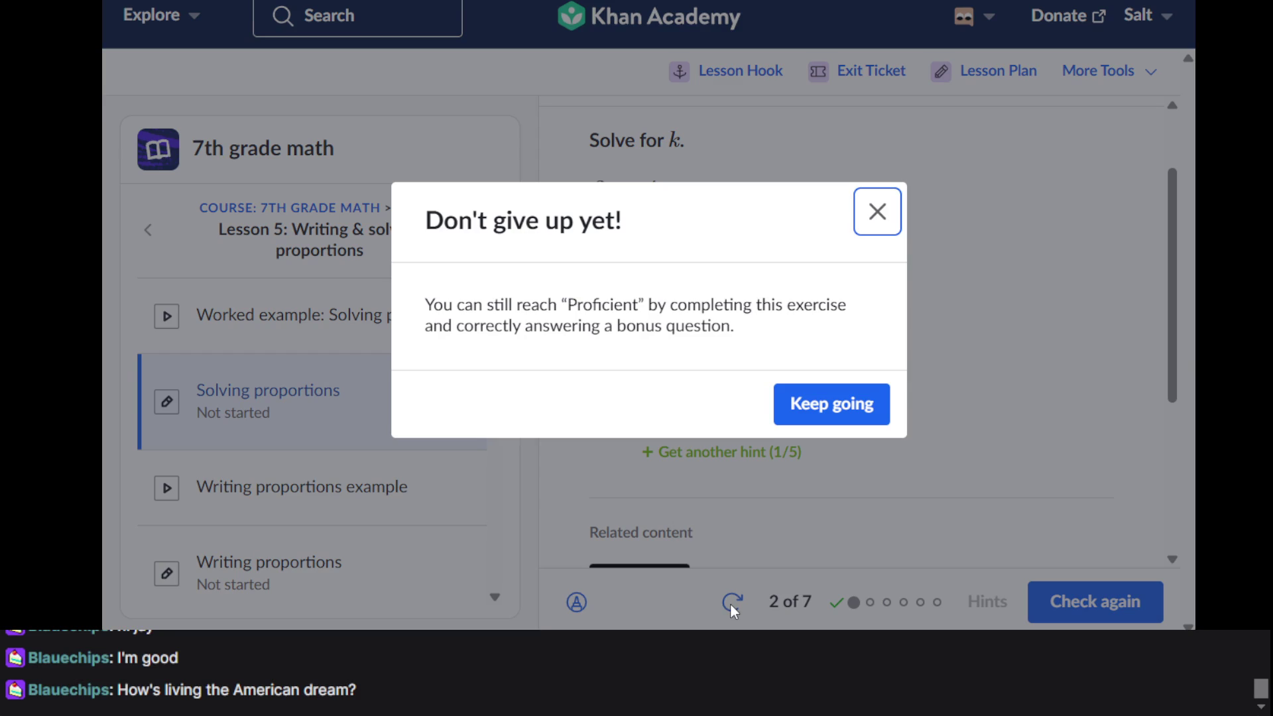
{"action": "left_click", "coordinate": [885, 232]}
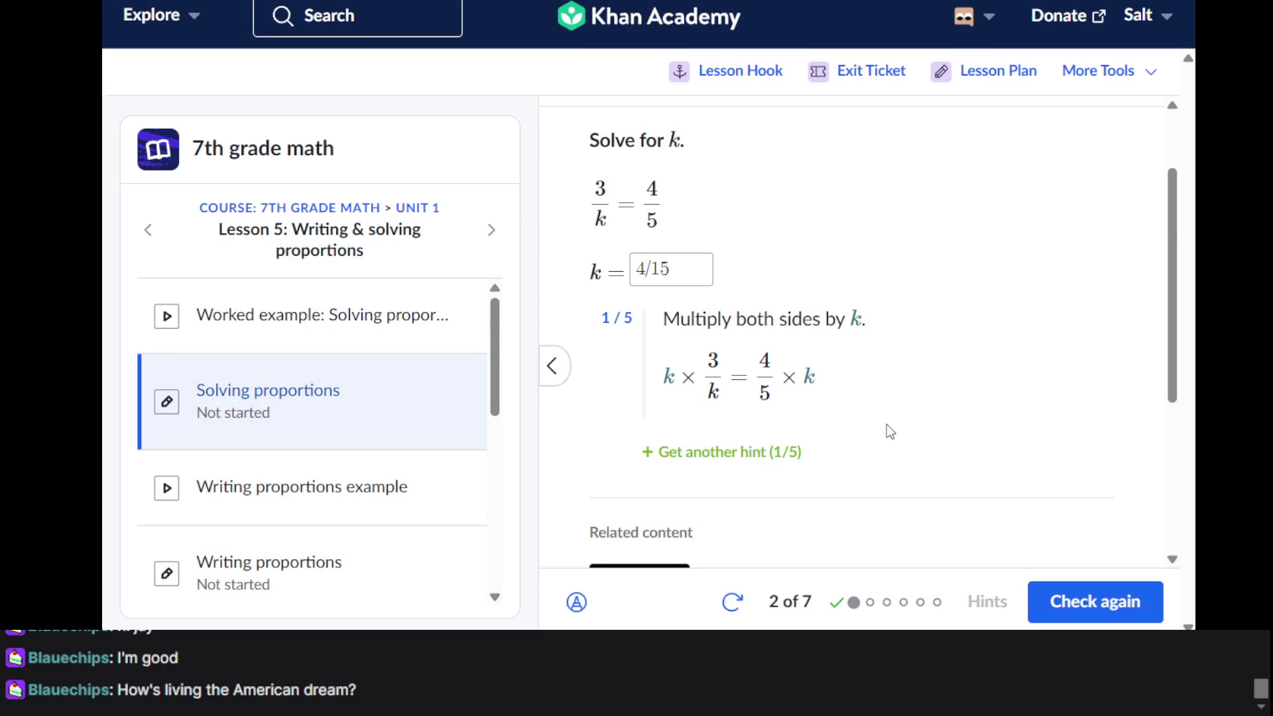
{"action": "scroll", "coordinate": [720, 330], "scroll_direction": "down", "scroll_amount": 1}
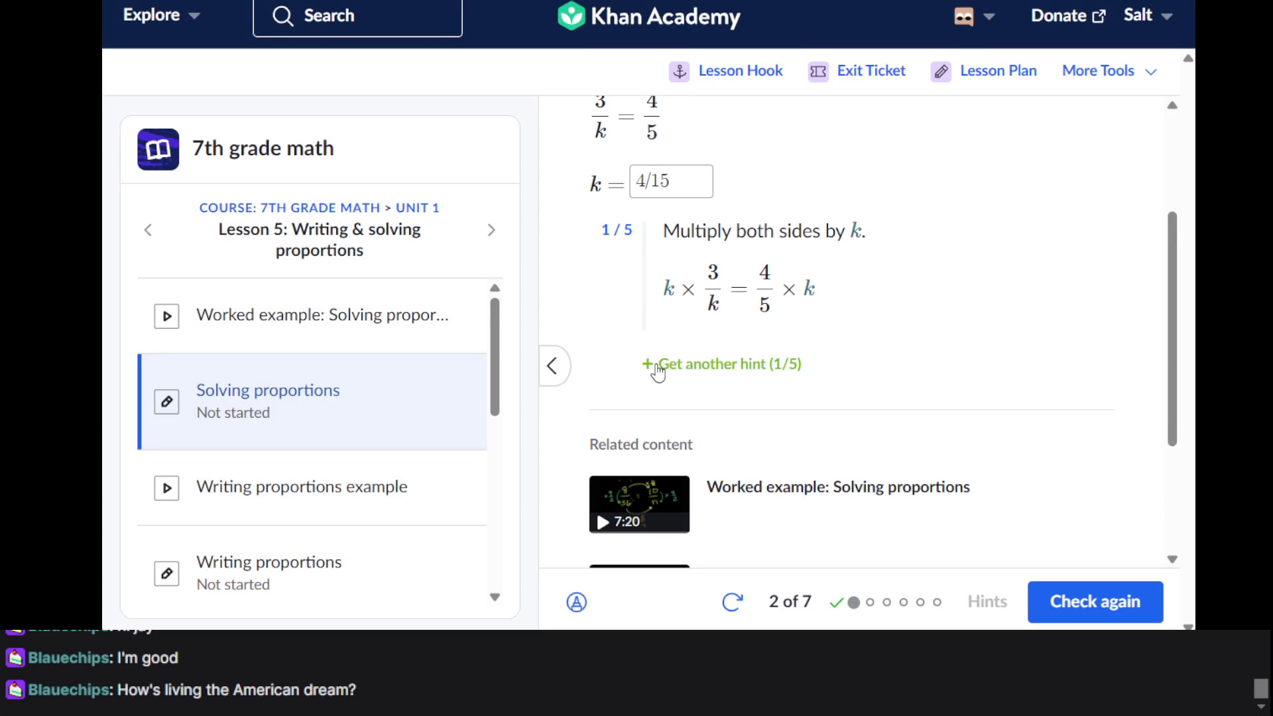
{"action": "scroll", "coordinate": [658, 373], "scroll_direction": "up", "scroll_amount": 1}
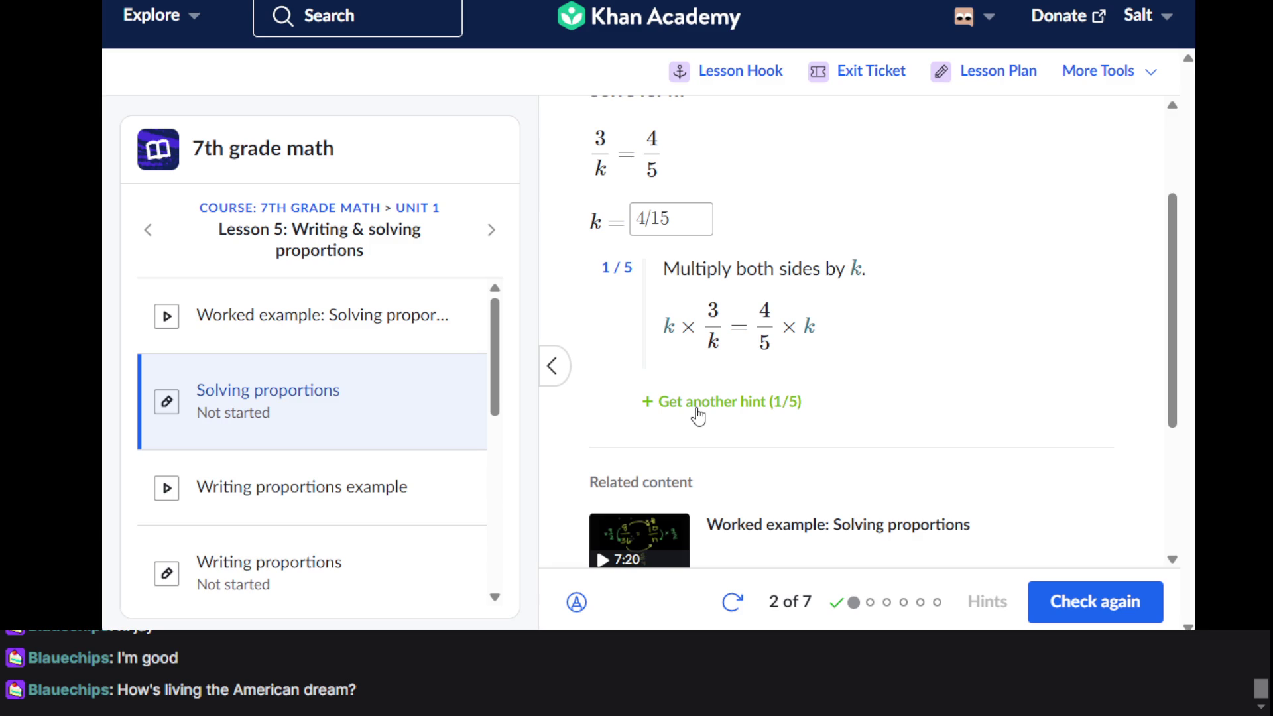
{"action": "left_click", "coordinate": [698, 403]}
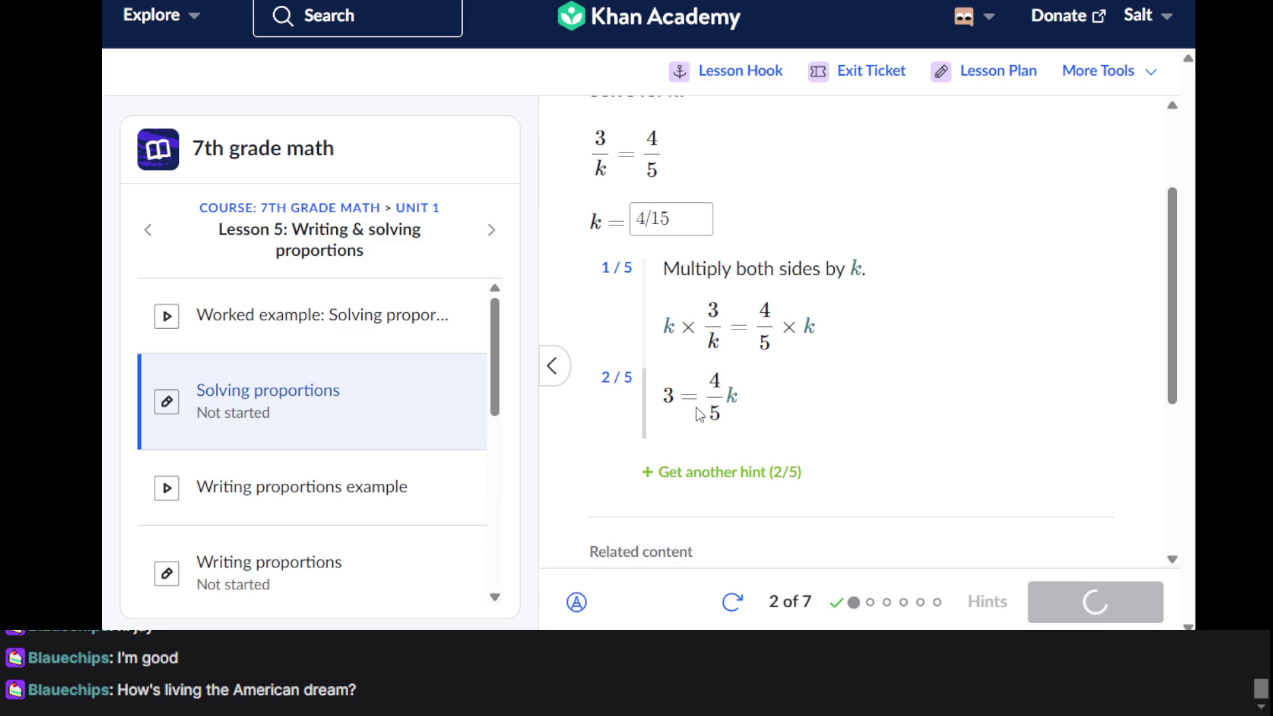
Reveal hints three through five, ending at k = 15/4
{"action": "scroll", "coordinate": [698, 415], "scroll_direction": "down", "scroll_amount": 1}
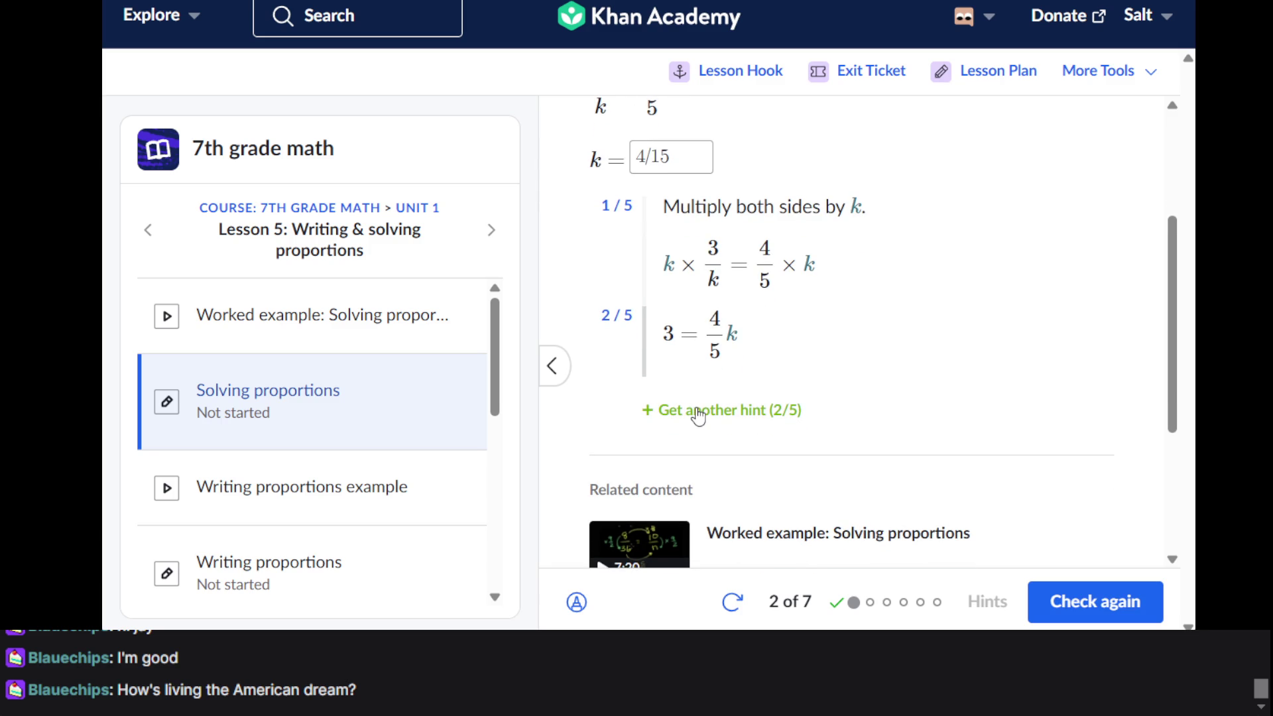
{"action": "scroll", "coordinate": [698, 416], "scroll_direction": "up", "scroll_amount": 1}
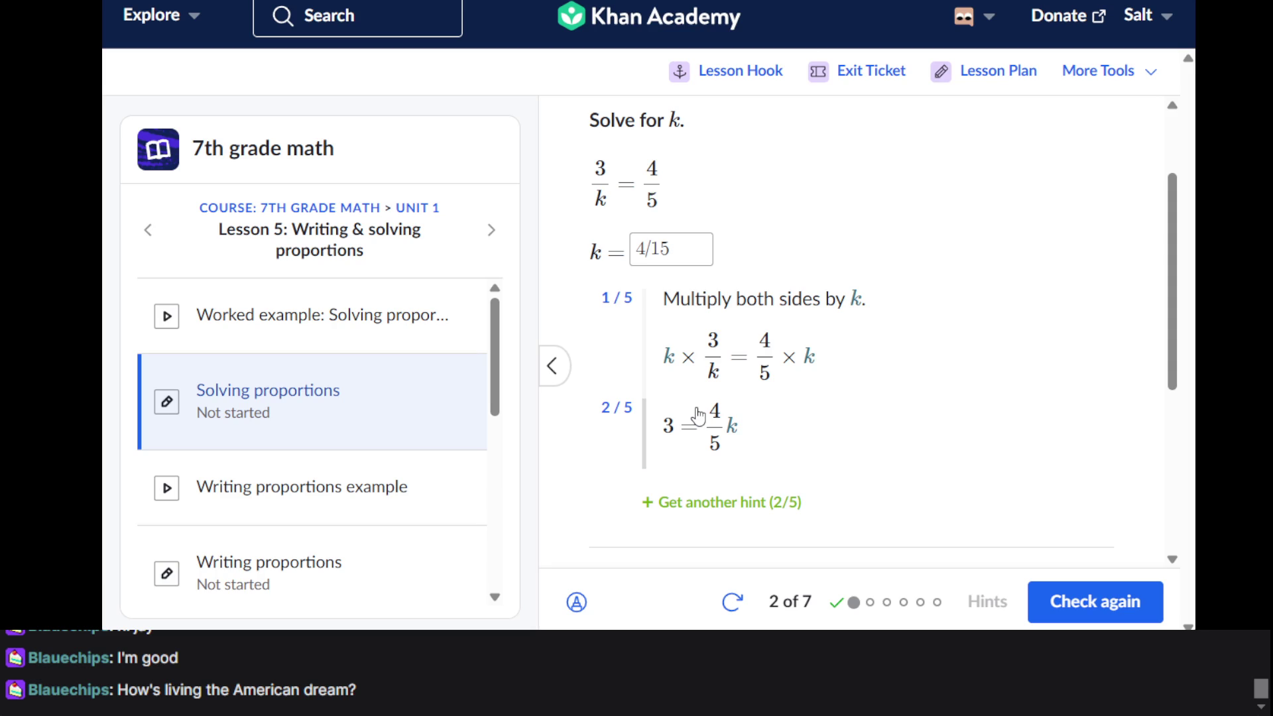
{"action": "scroll", "coordinate": [698, 416], "scroll_direction": "down", "scroll_amount": 1}
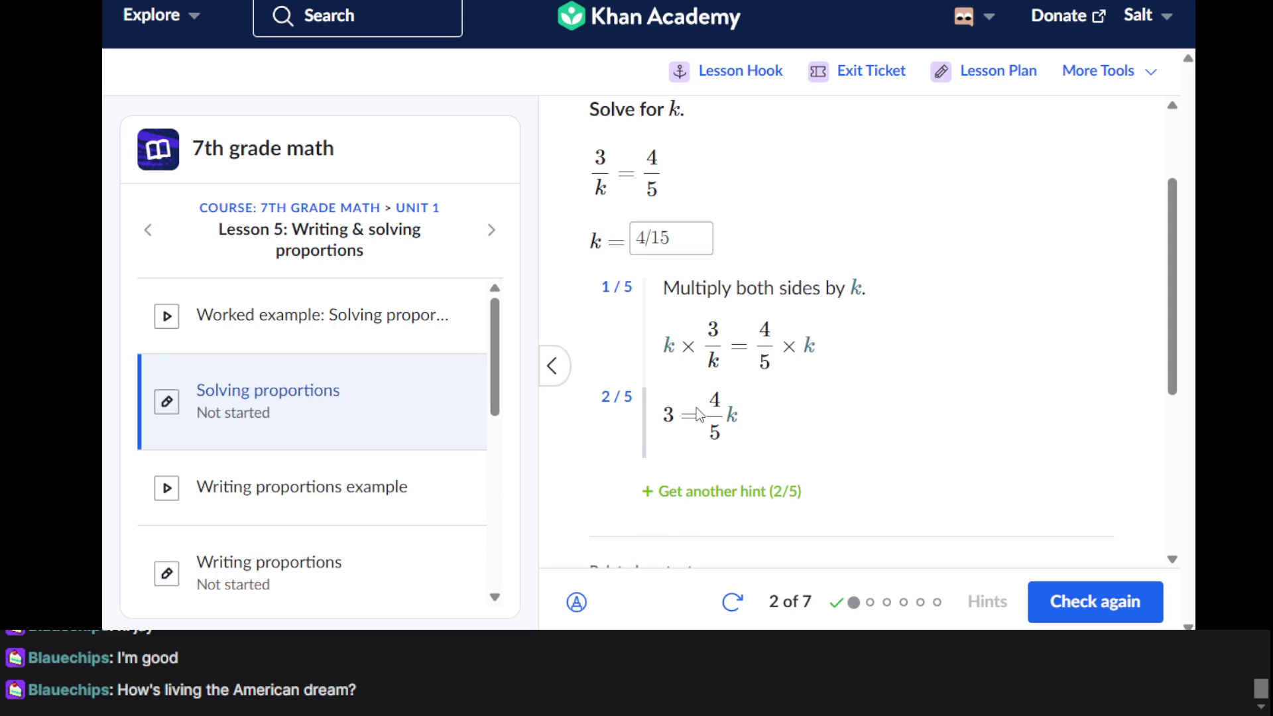
{"action": "left_click", "coordinate": [760, 494]}
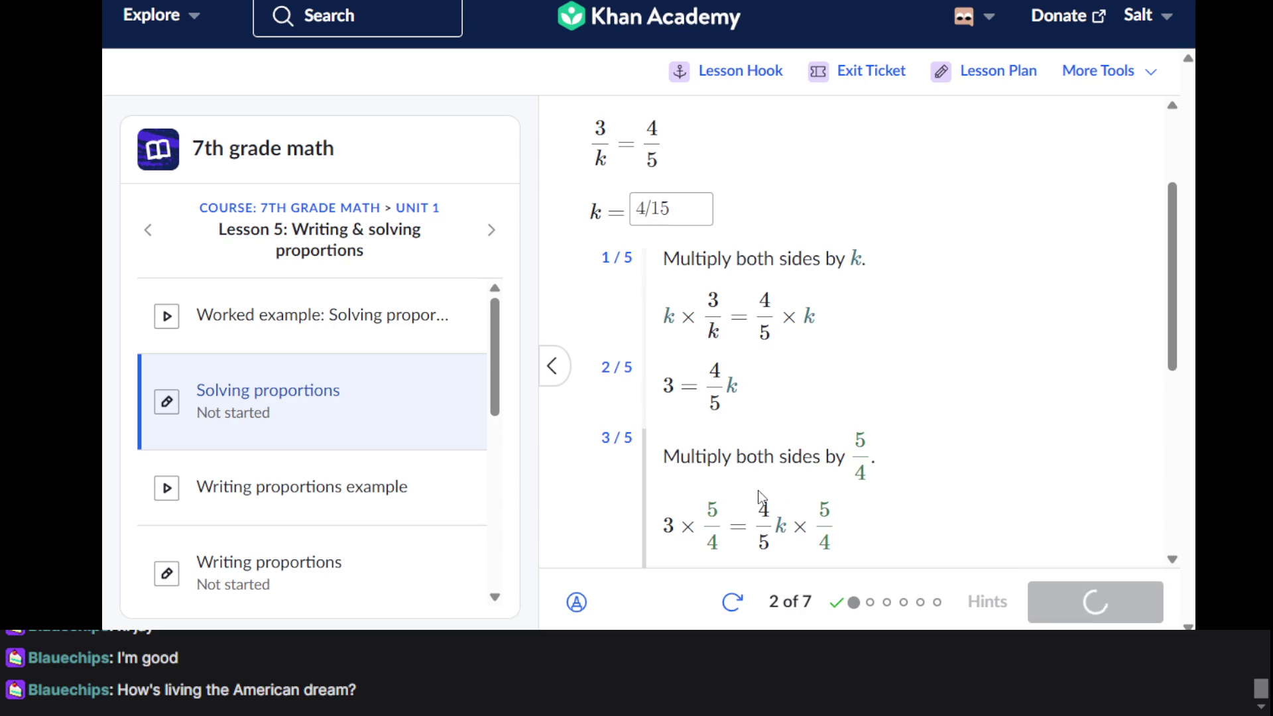
{"action": "scroll", "coordinate": [759, 497], "scroll_direction": "down", "scroll_amount": 2}
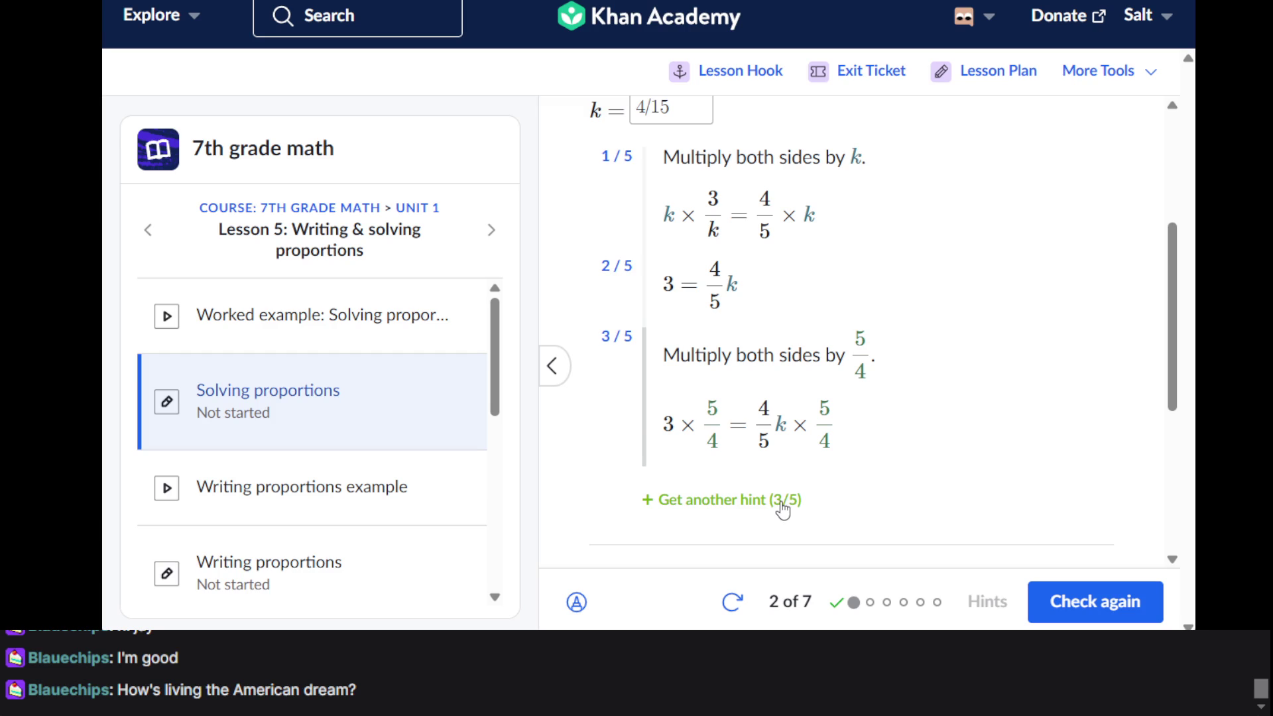
{"action": "left_click", "coordinate": [783, 508]}
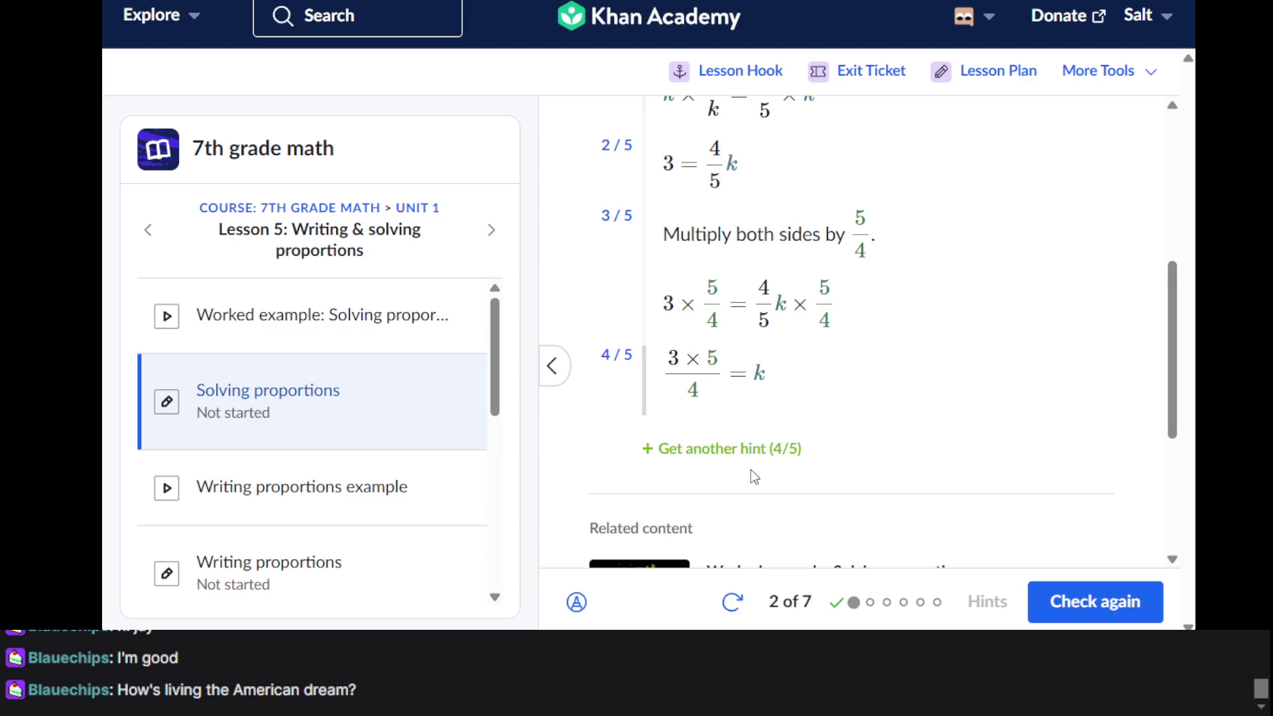
{"action": "left_click", "coordinate": [722, 450]}
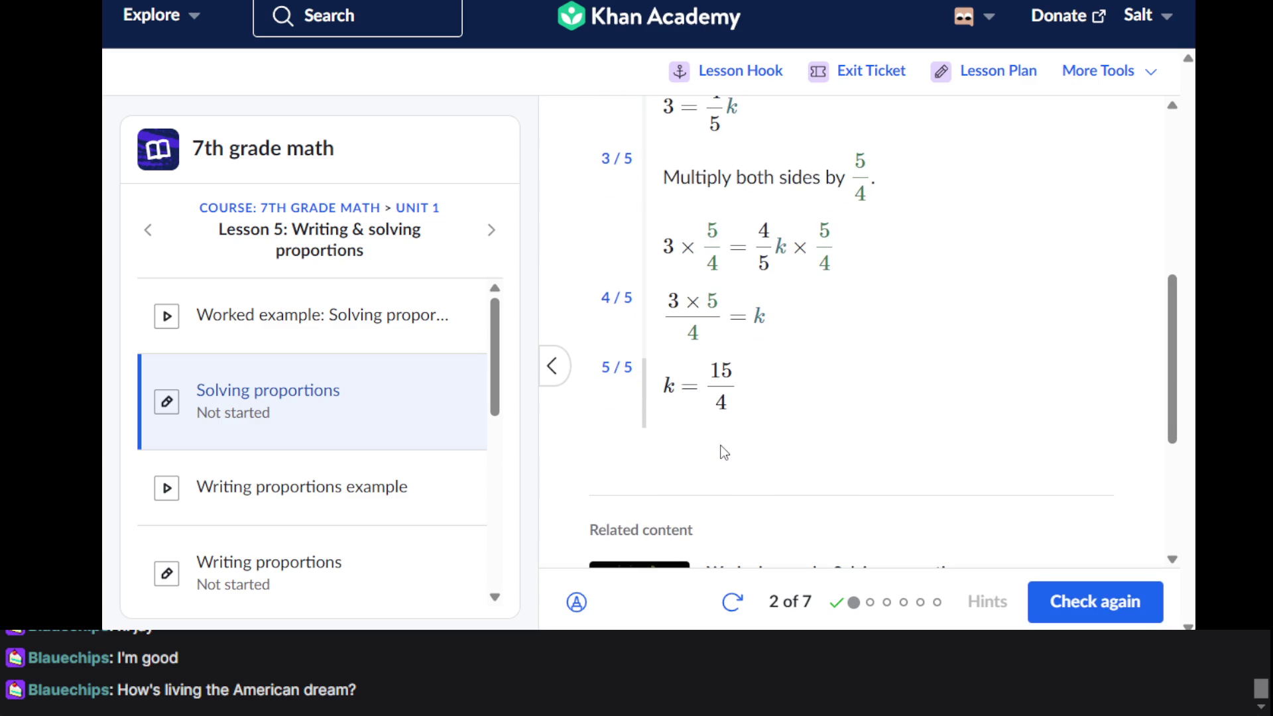
Review the hint steps and recheck the 4/15 answer, which is rejected again
{"action": "scroll", "coordinate": [723, 452], "scroll_direction": "up", "scroll_amount": 4}
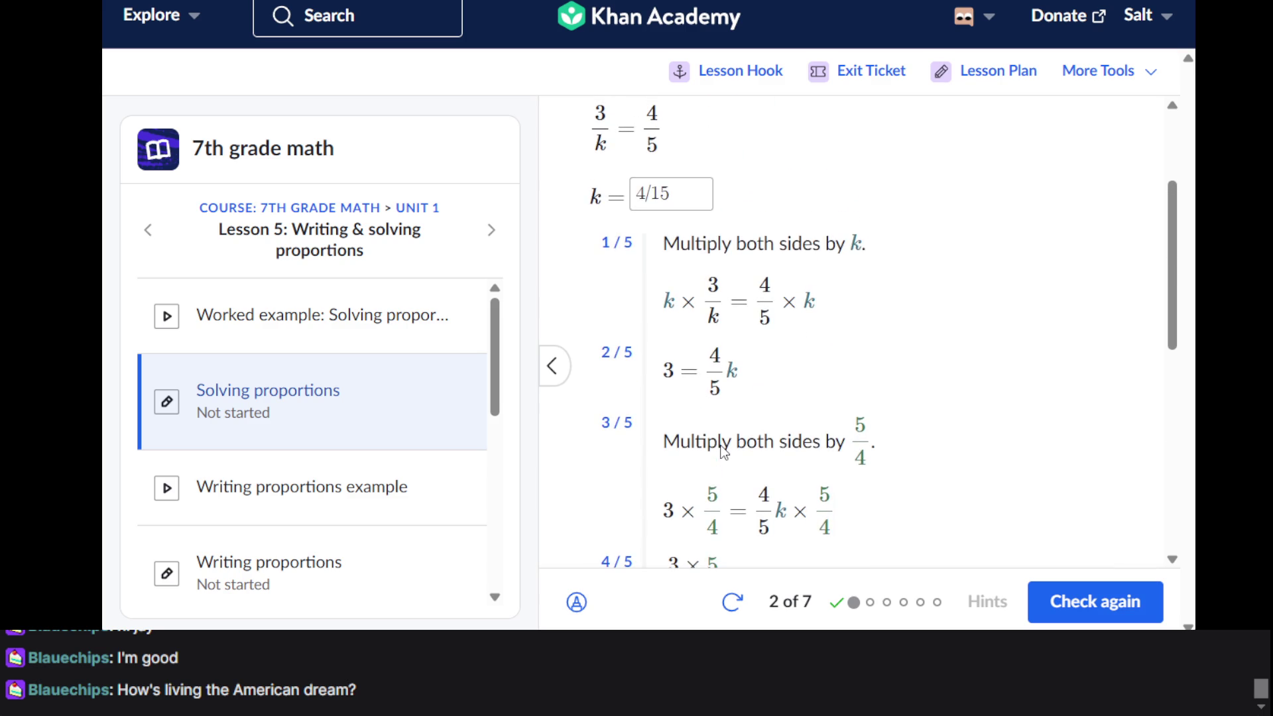
{"action": "scroll", "coordinate": [723, 451], "scroll_direction": "down", "scroll_amount": 4}
{"action": "scroll", "coordinate": [722, 452], "scroll_direction": "up", "scroll_amount": 4}
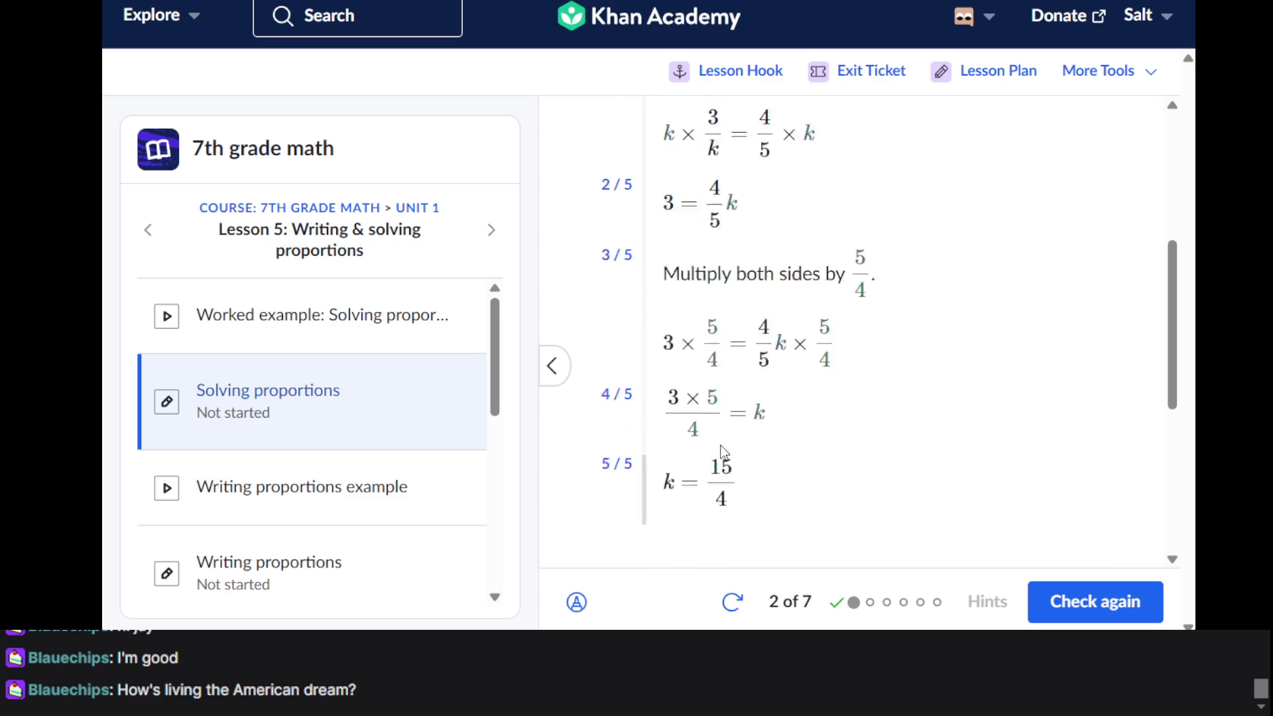
{"action": "scroll", "coordinate": [723, 452], "scroll_direction": "up", "scroll_amount": 3}
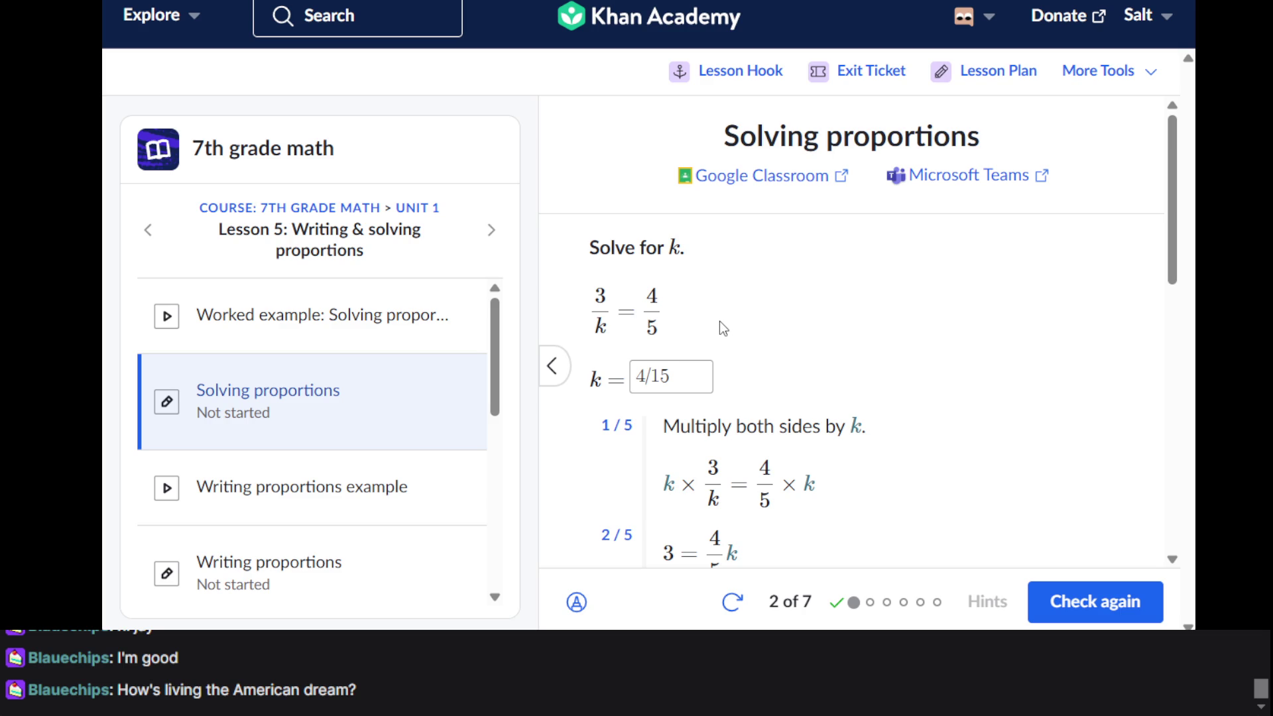
{"action": "scroll", "coordinate": [639, 327], "scroll_direction": "down", "scroll_amount": 1}
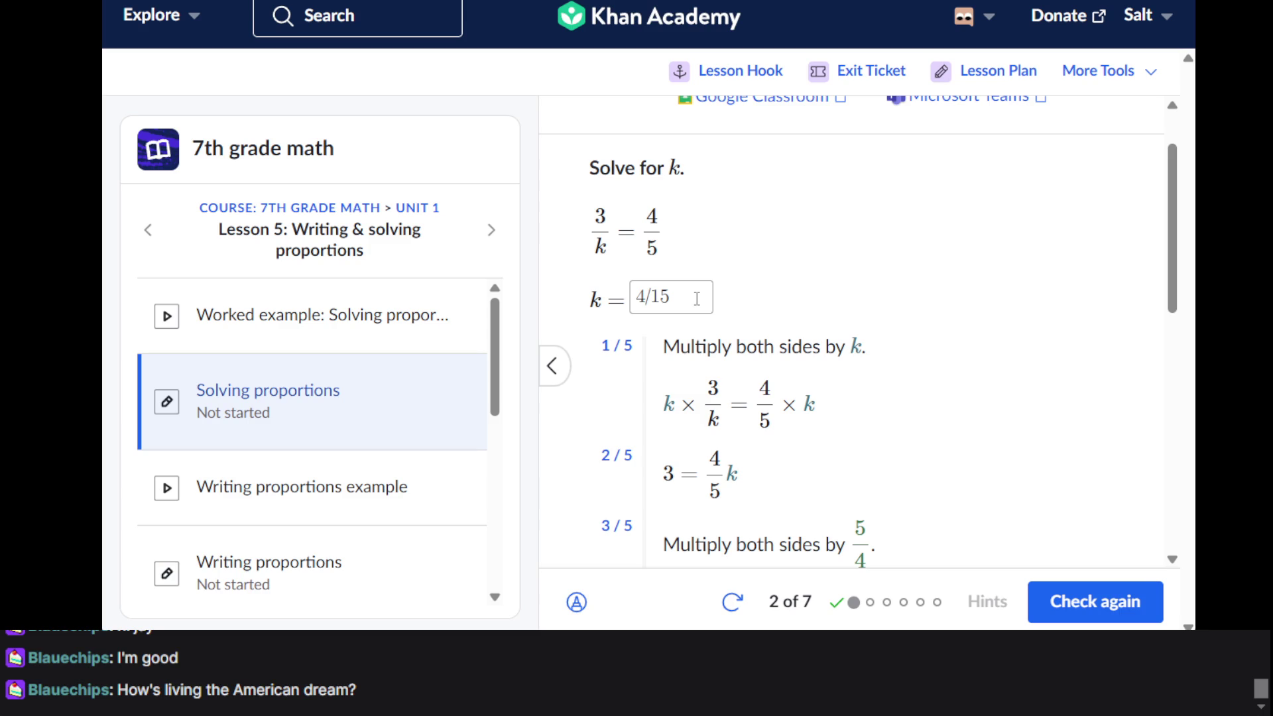
{"action": "scroll", "coordinate": [782, 352], "scroll_direction": "down", "scroll_amount": 10}
{"action": "scroll", "coordinate": [861, 364], "scroll_direction": "up", "scroll_amount": 3}
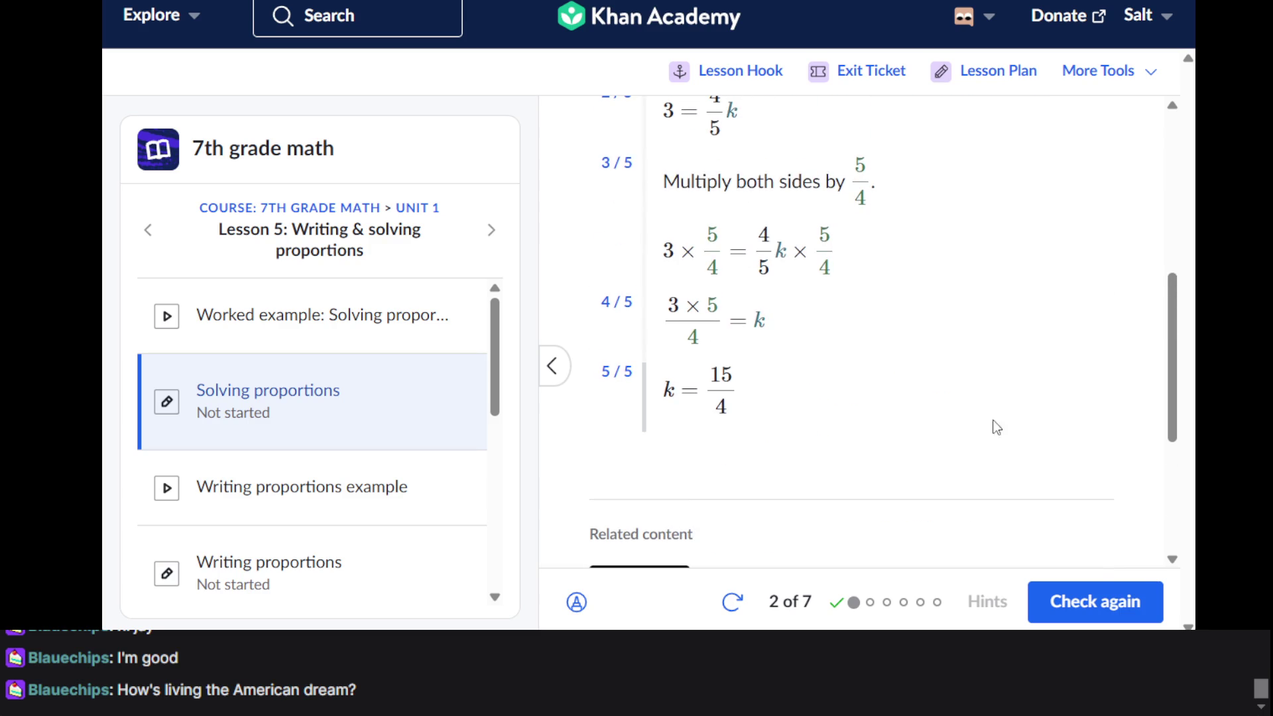
{"action": "left_click", "coordinate": [1084, 588]}
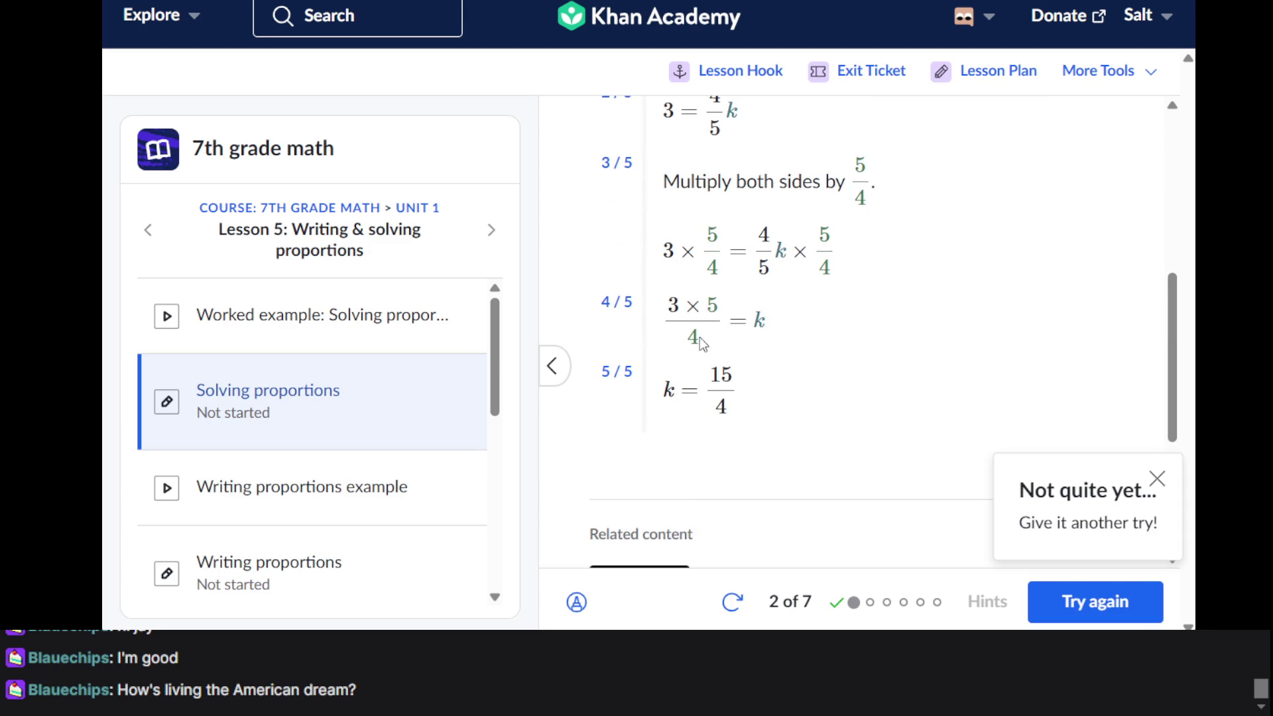
{"action": "scroll", "coordinate": [754, 337], "scroll_direction": "up", "scroll_amount": 5}
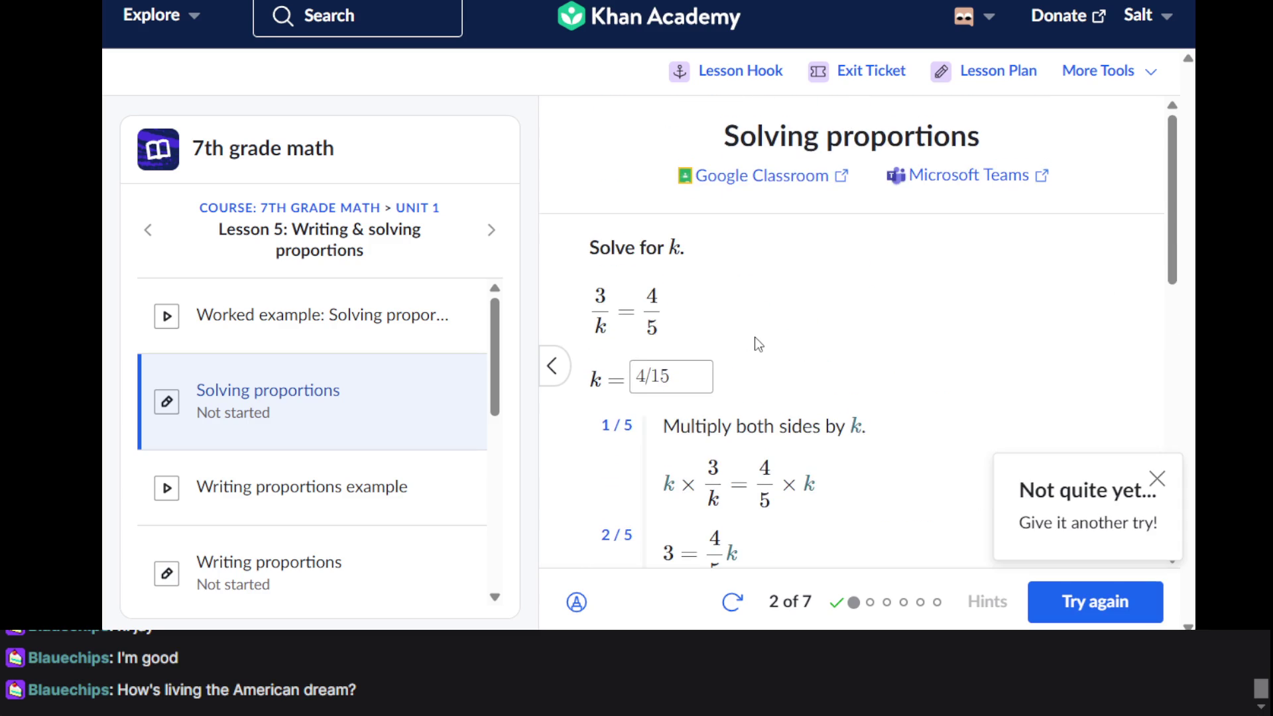
Replace the k answer with 15/4, submit it, and advance to problem 3, x/5 = 8/9
{"action": "left_click", "coordinate": [663, 371]}
{"action": "triple_click", "coordinate": [664, 372]}
{"action": "type", "text": "15/4"}
{"action": "key", "text": "Return"}
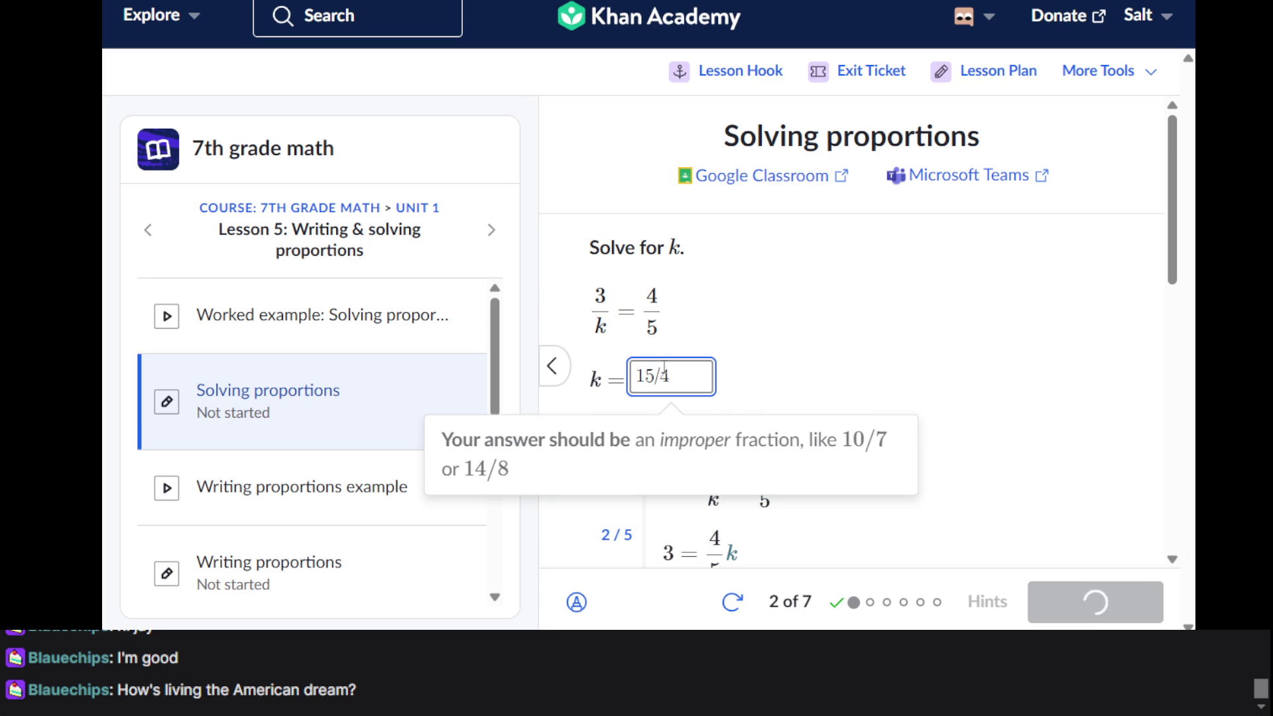
{"action": "key", "text": "Return"}
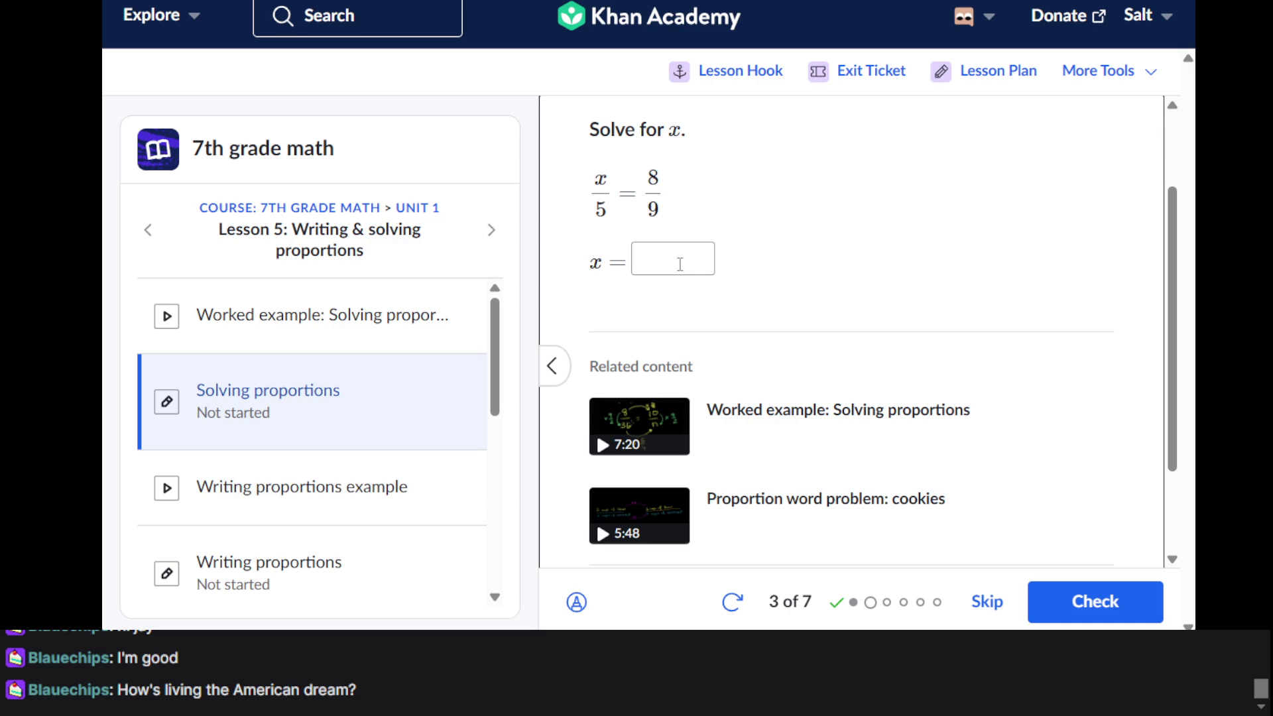
{"action": "left_click", "coordinate": [680, 264]}
Answer question 3 with x = 40/9, clearing the stray characters first
{"action": "type", "text": "40/9"}
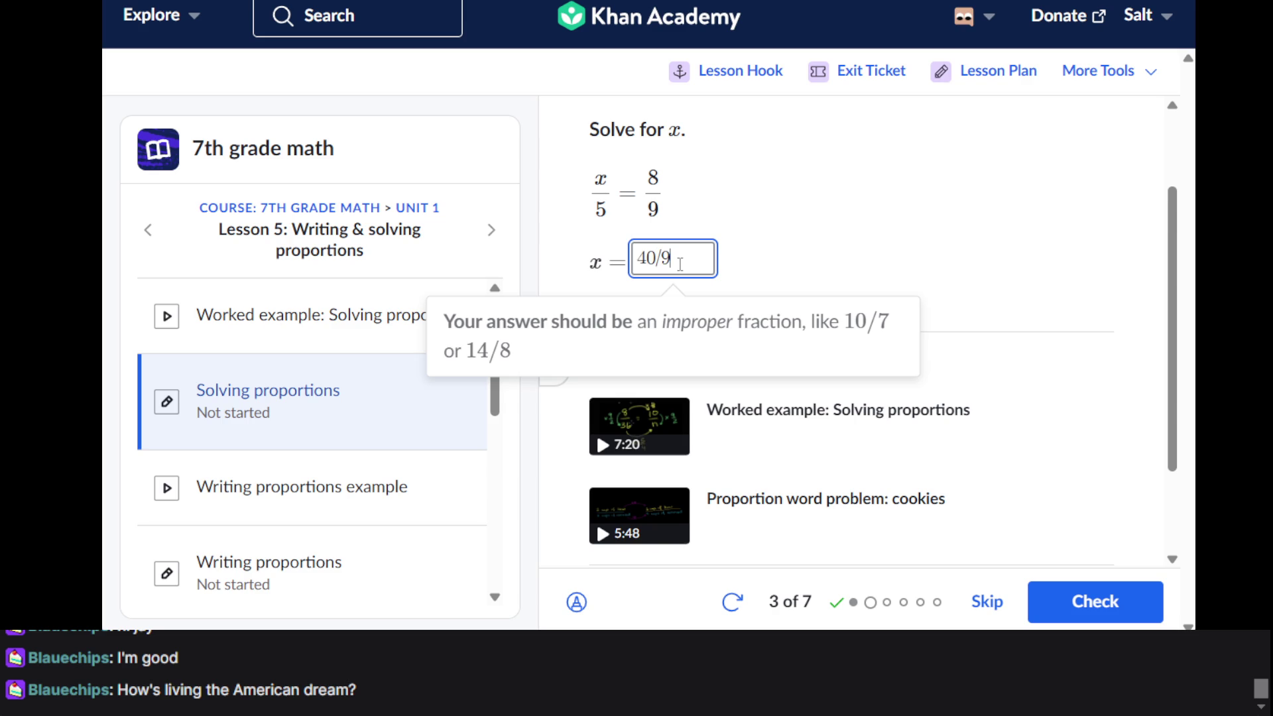
{"action": "key", "text": "Return"}
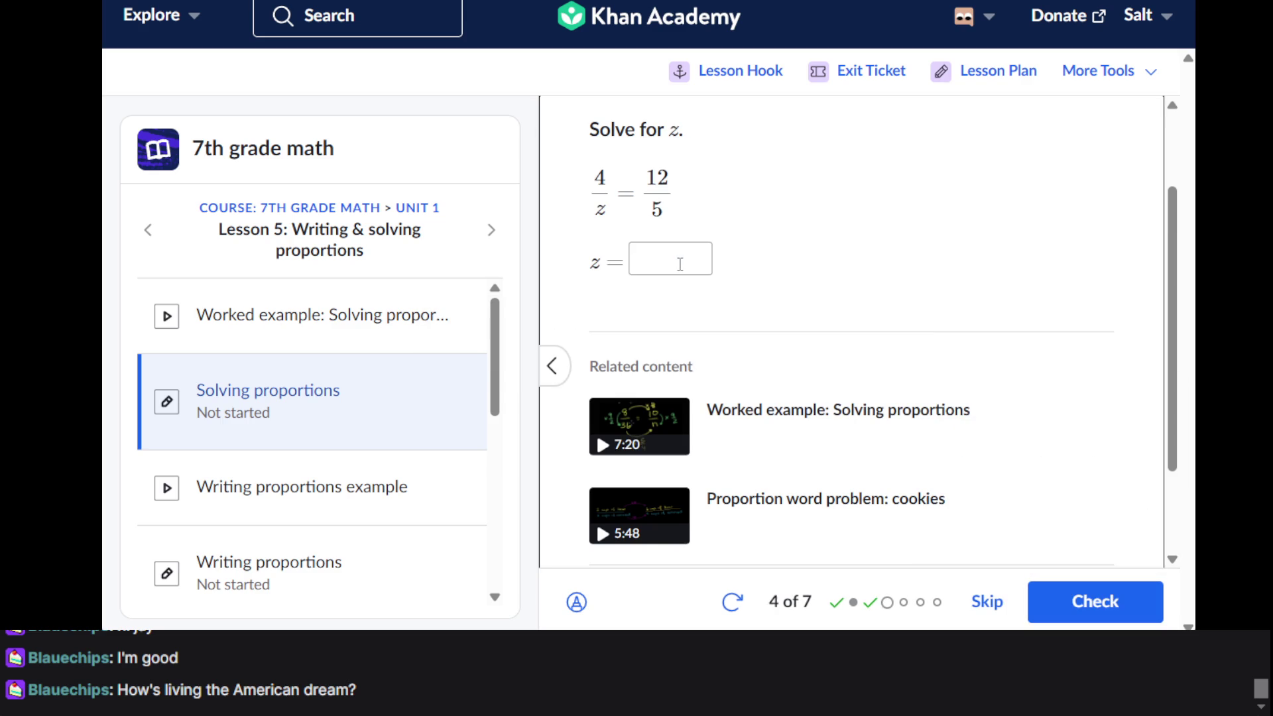
Answer question 4 with z = 20/12 after dismissing the improper-fraction reminder, then go to question 5
{"action": "left_click", "coordinate": [680, 264]}
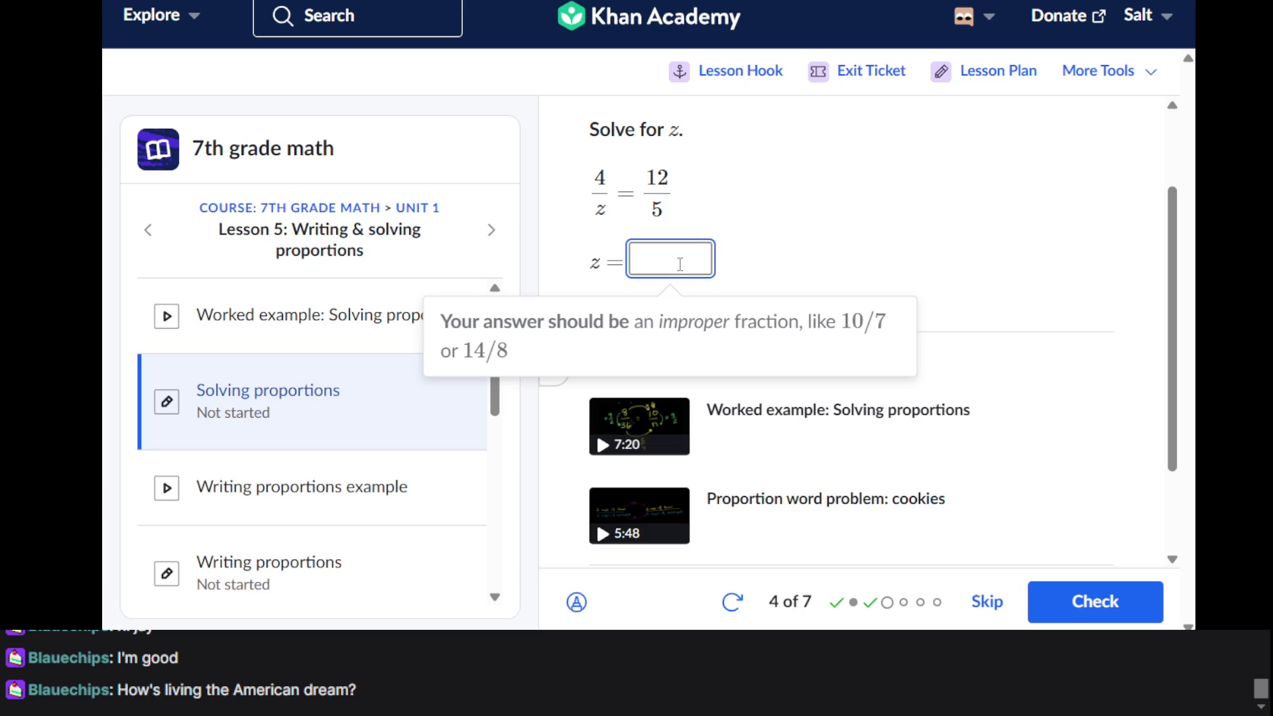
{"action": "left_click", "coordinate": [698, 237]}
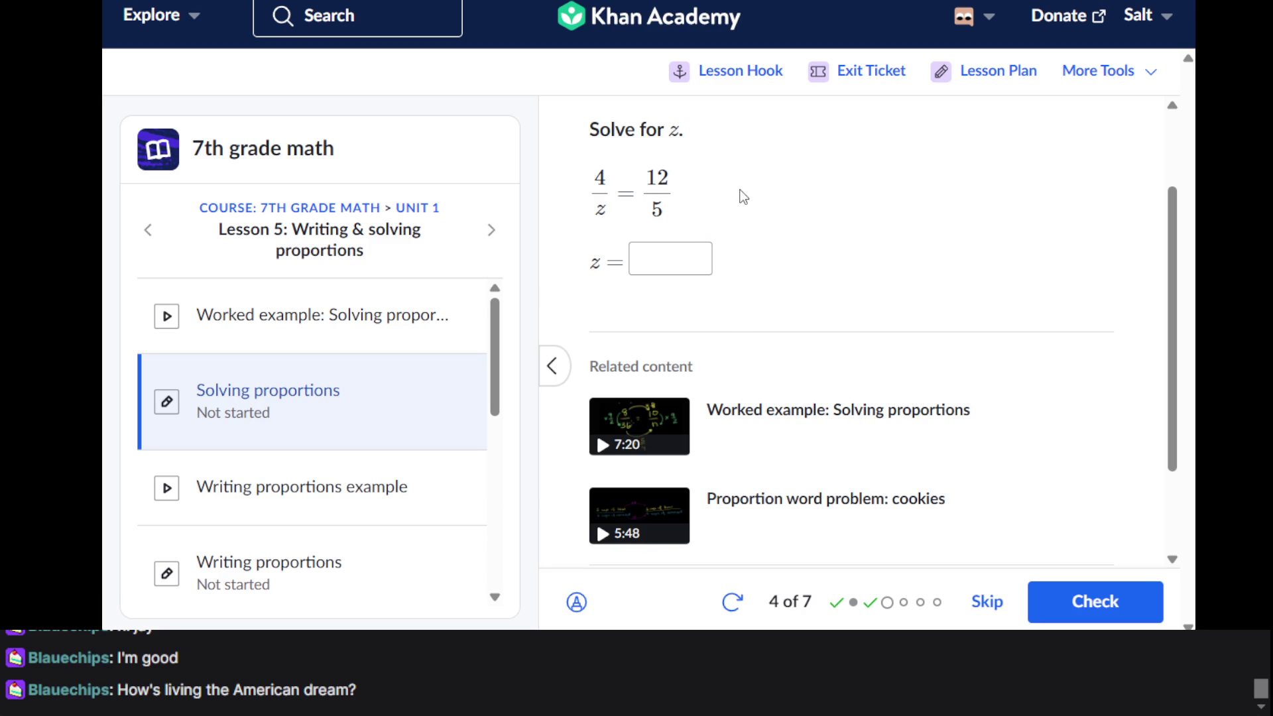
{"action": "left_click", "coordinate": [679, 266]}
{"action": "type", "text": "20/12"}
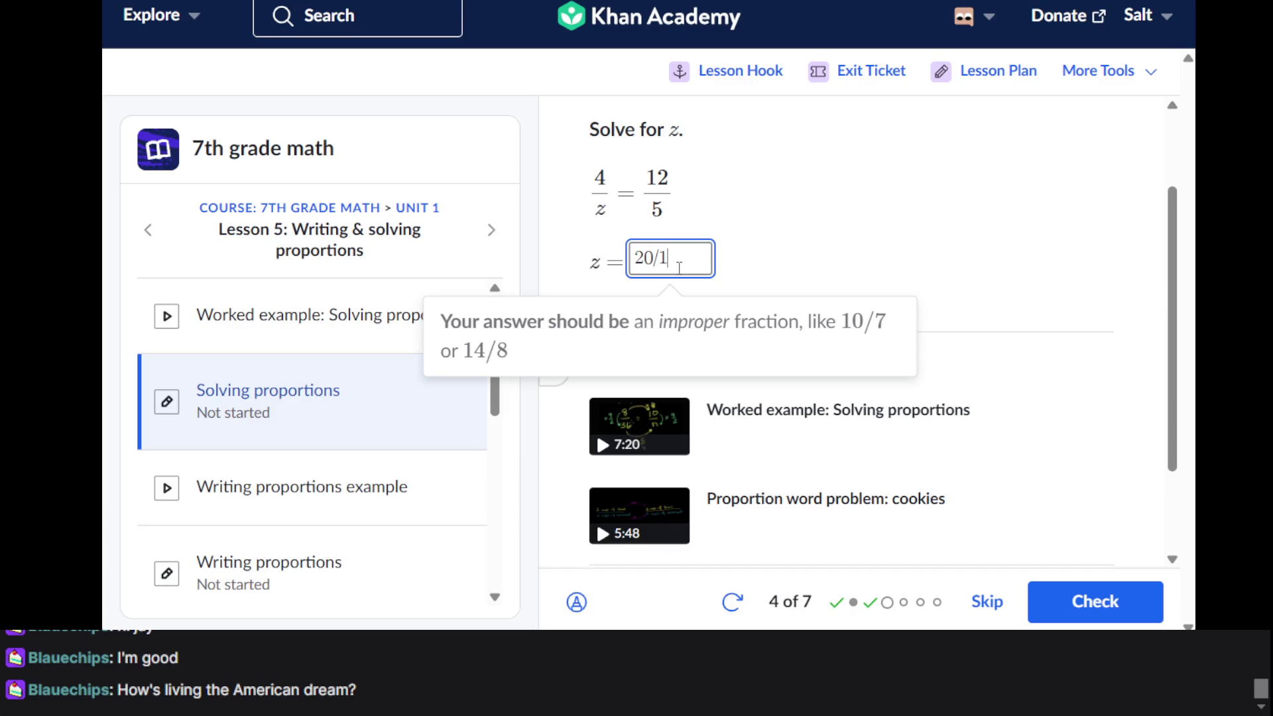
{"action": "key", "text": "Return"}
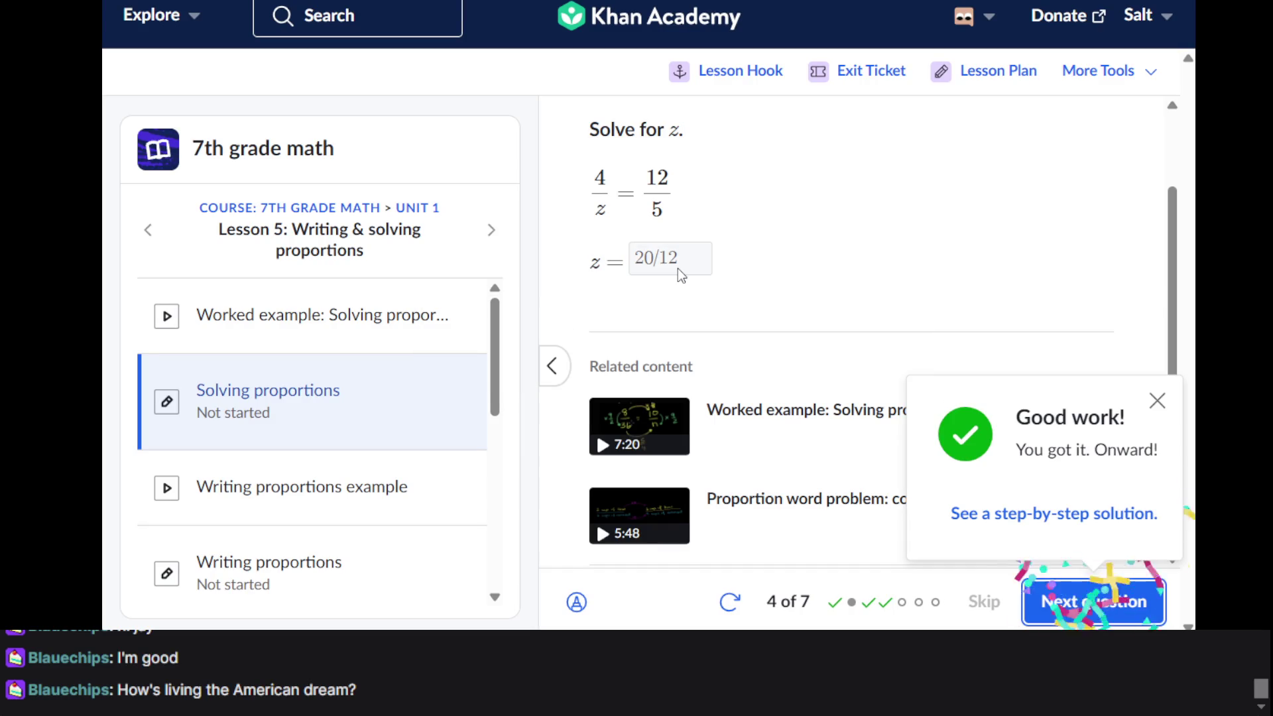
{"action": "left_click", "coordinate": [1075, 617]}
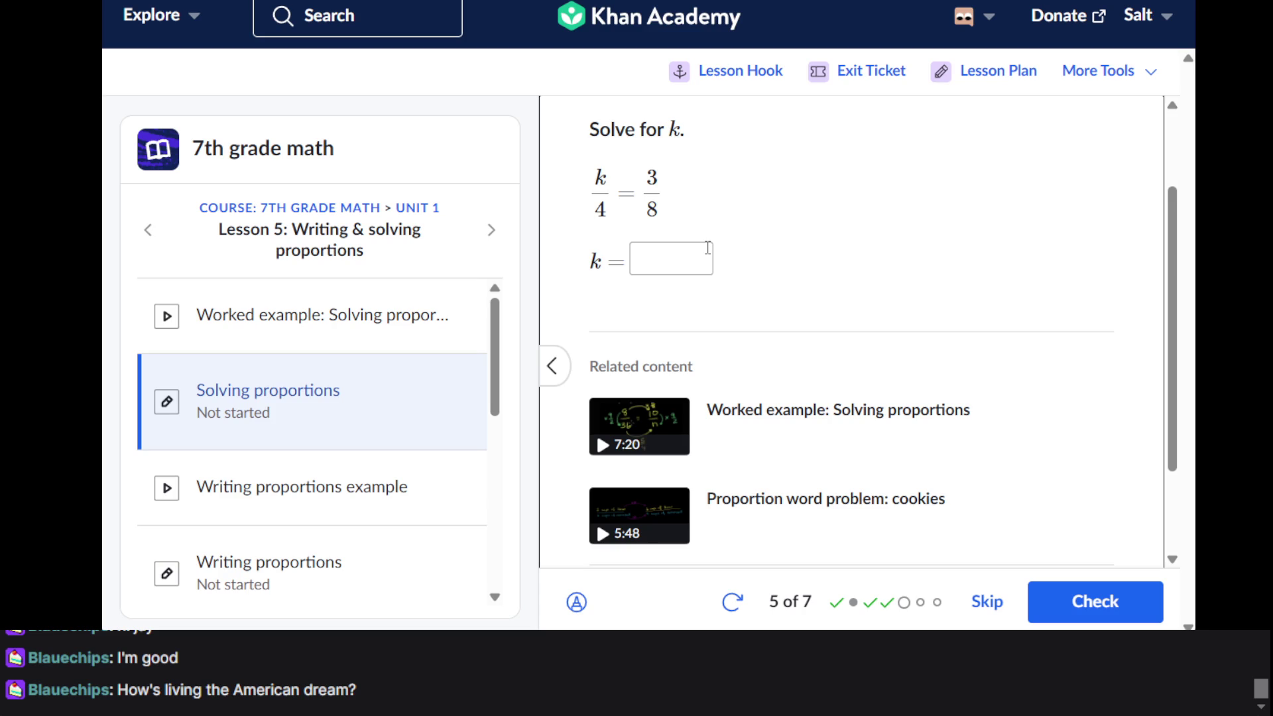
{"action": "left_click", "coordinate": [708, 248]}
Answer question 5 with k = 12/8 and question 6 with p = 63/8
{"action": "type", "text": "12/8"}
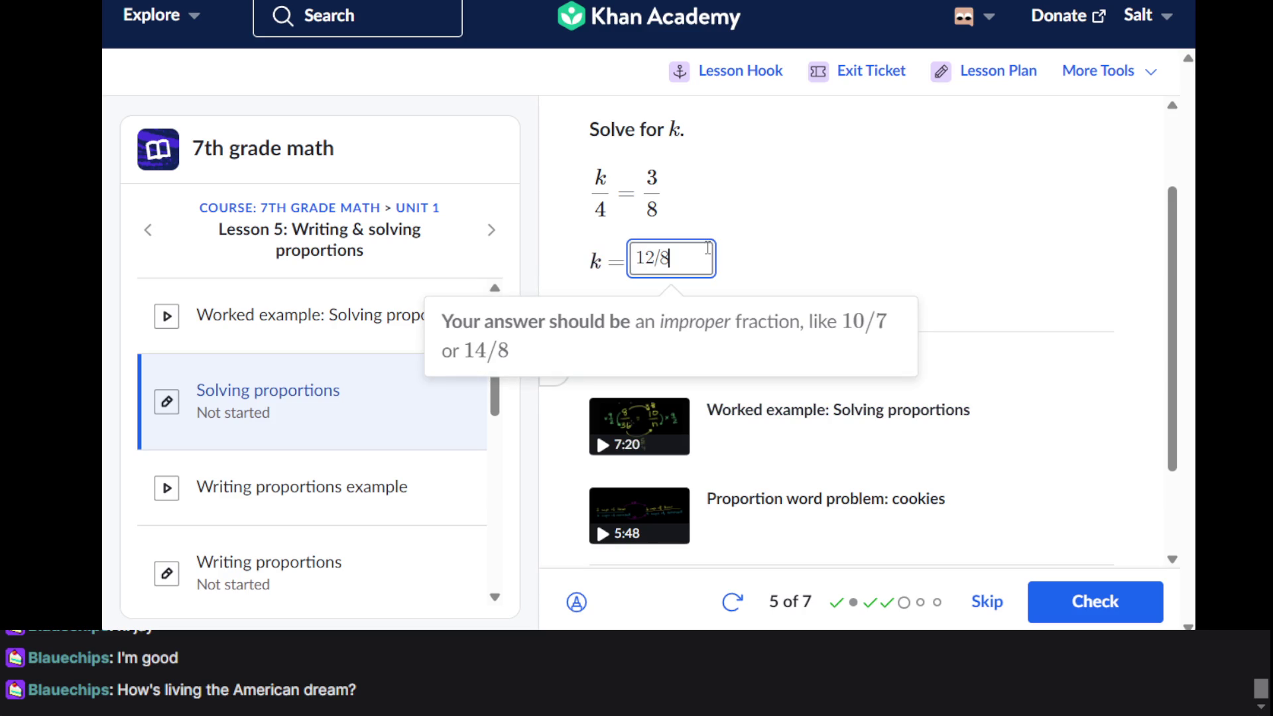
{"action": "key", "text": "Return"}
{"action": "key", "text": "Return"}
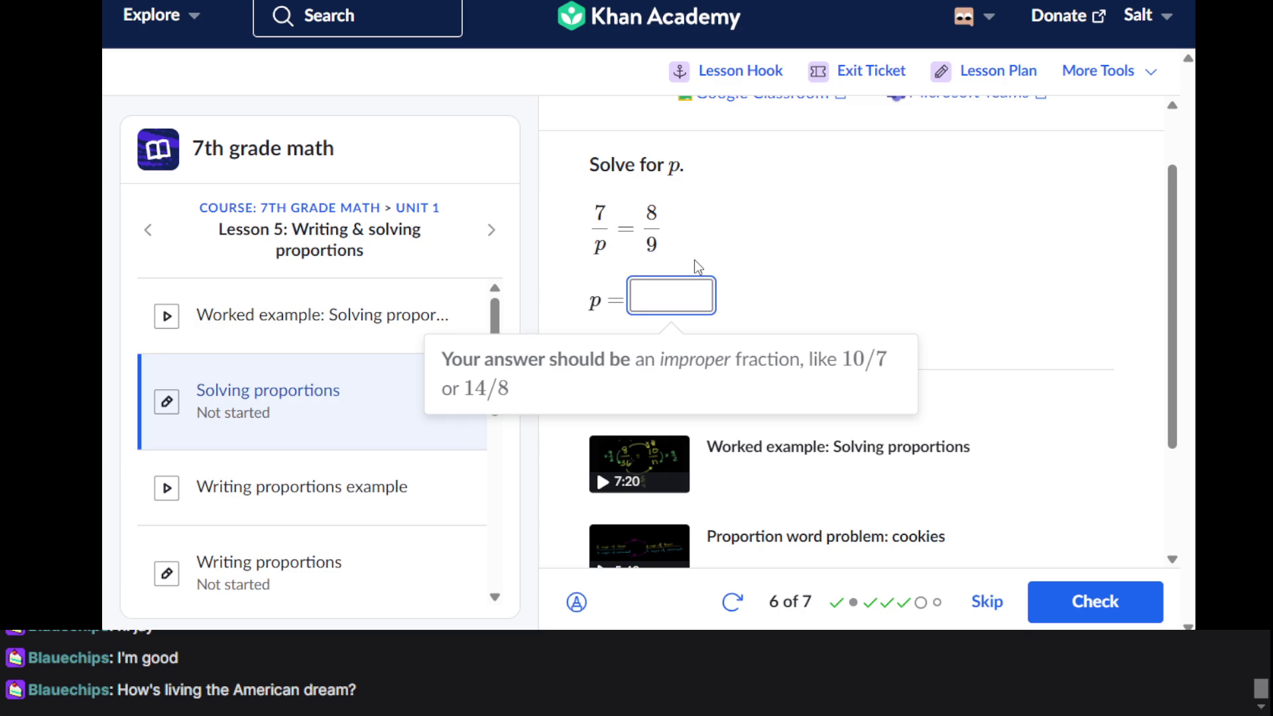
{"action": "type", "text": "63/"}
{"action": "type", "text": "8"}
{"action": "key", "text": "Return"}
{"action": "key", "text": "Return"}
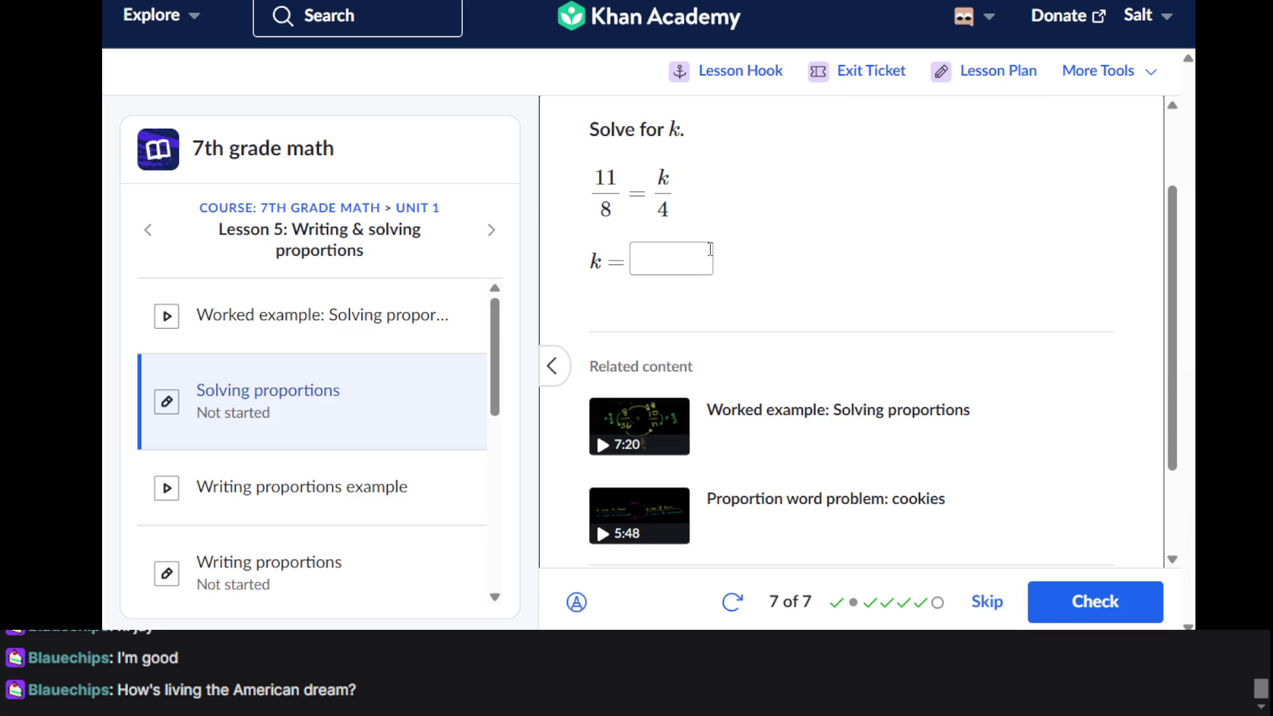
Answer question 7 with k = 44/8, fixing the mistyped denominator, and continue to the bonus question
{"action": "left_click", "coordinate": [678, 272]}
{"action": "type", "text": "44/7"}
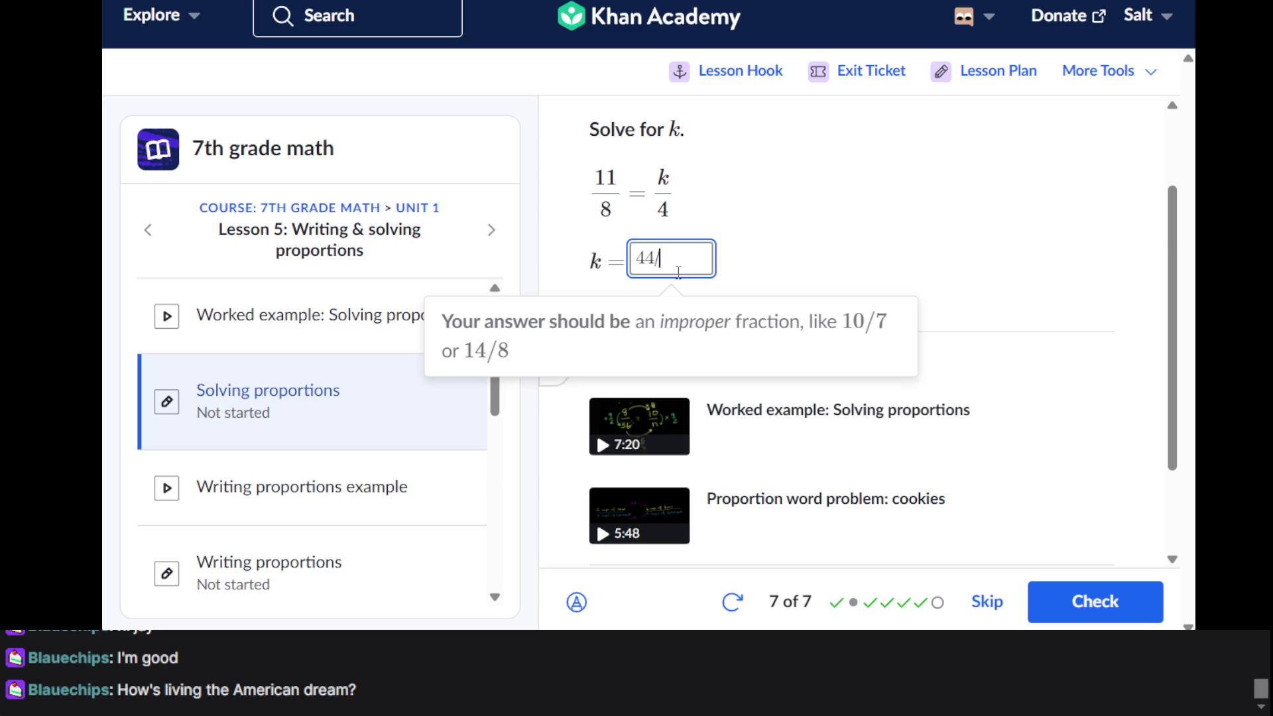
{"action": "key", "text": "BackSpace"}
{"action": "type", "text": "8"}
{"action": "key", "text": "Return"}
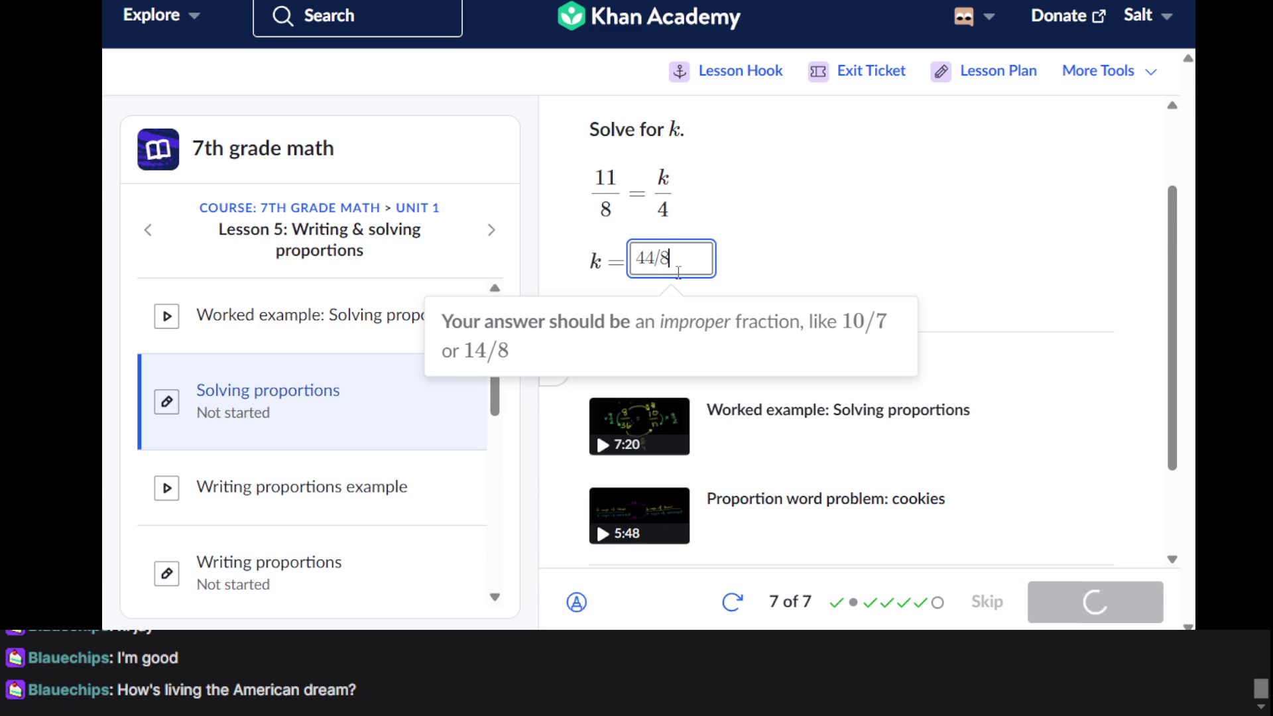
{"action": "key", "text": "Return"}
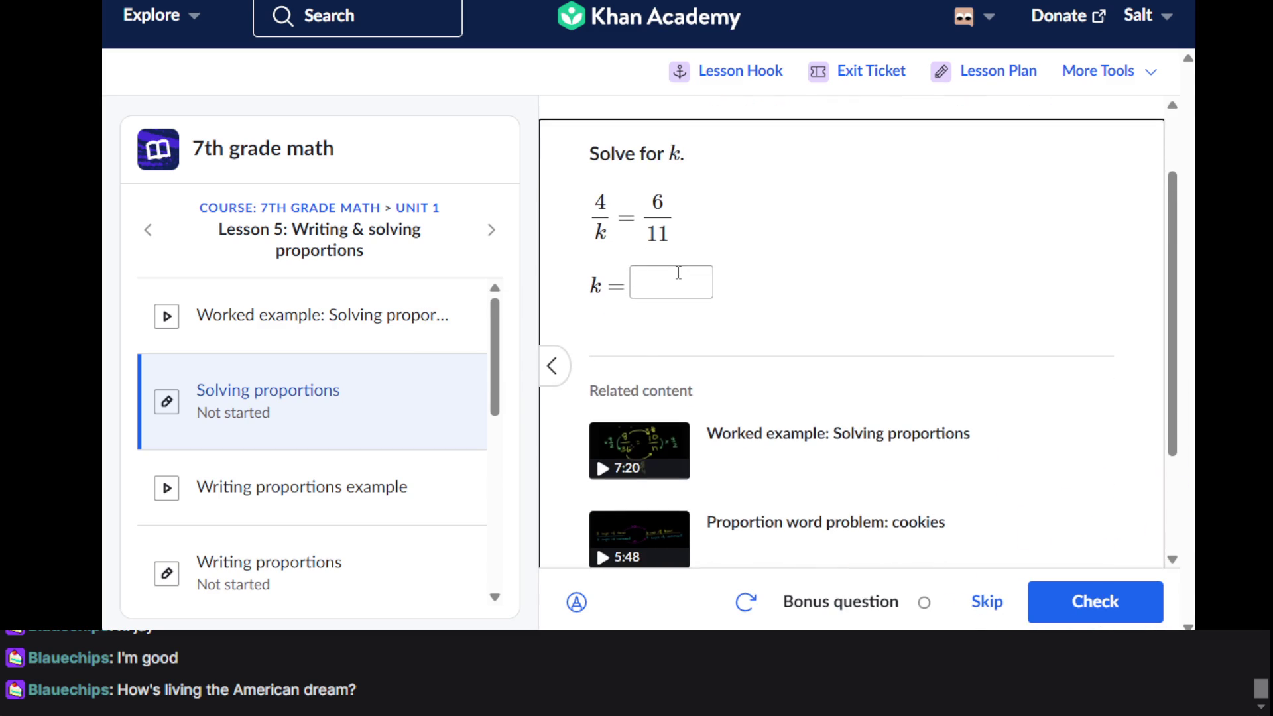
Enter k = 44/6 for the bonus question, then open the Writing proportions exercise
{"action": "left_click", "coordinate": [678, 273]}
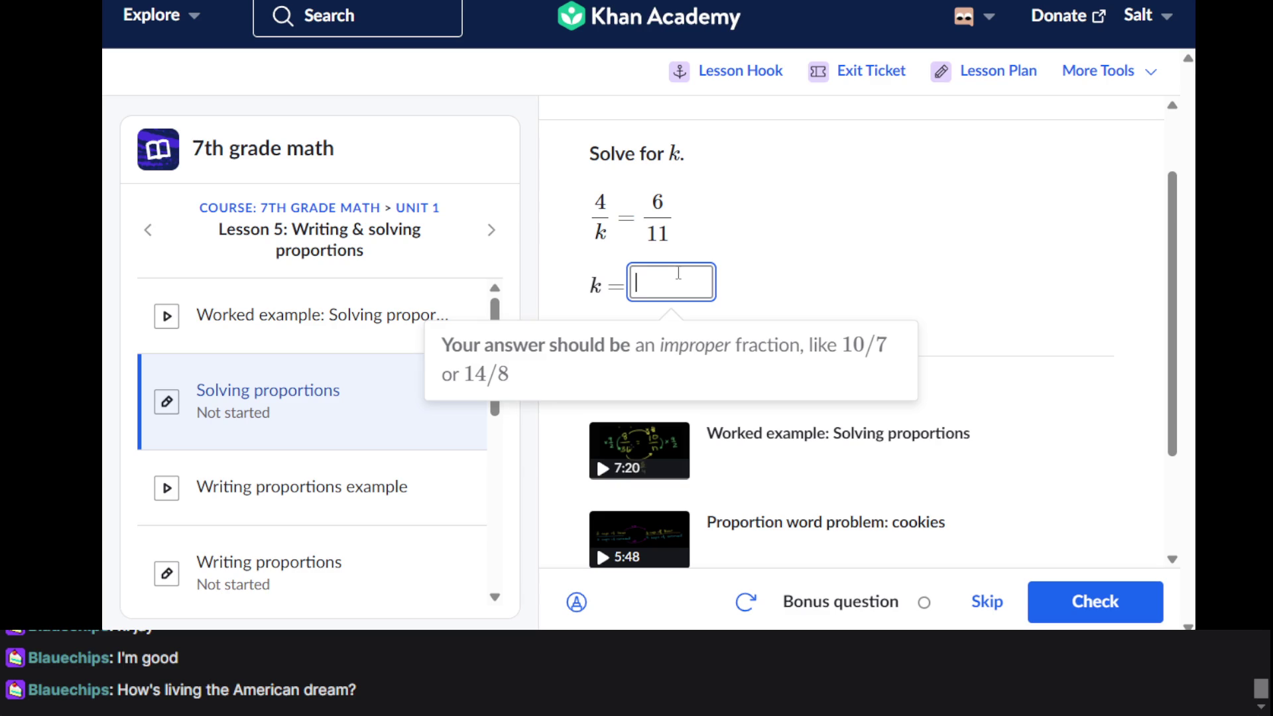
{"action": "type", "text": "33"}
{"action": "key", "text": "BackSpace"}
{"action": "key", "text": "BackSpace"}
{"action": "type", "text": "44/6"}
{"action": "key", "text": "Return"}
{"action": "key", "text": "Return"}
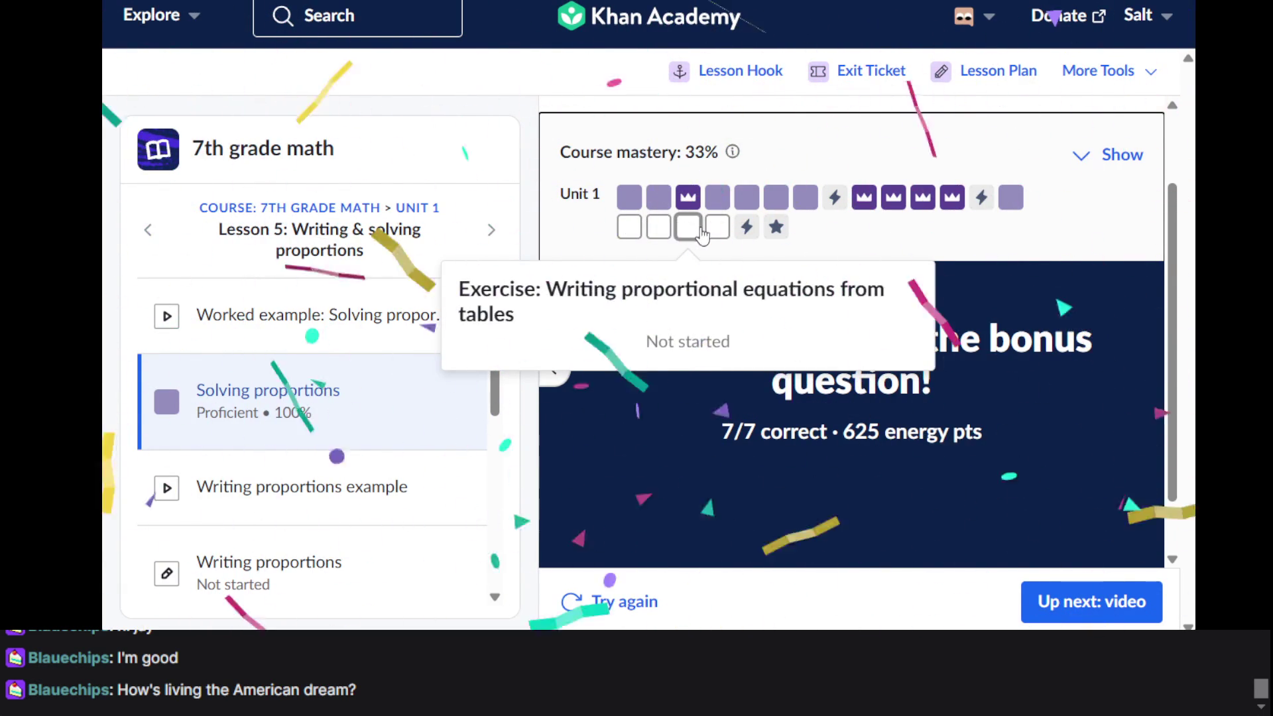
{"action": "left_click", "coordinate": [629, 228]}
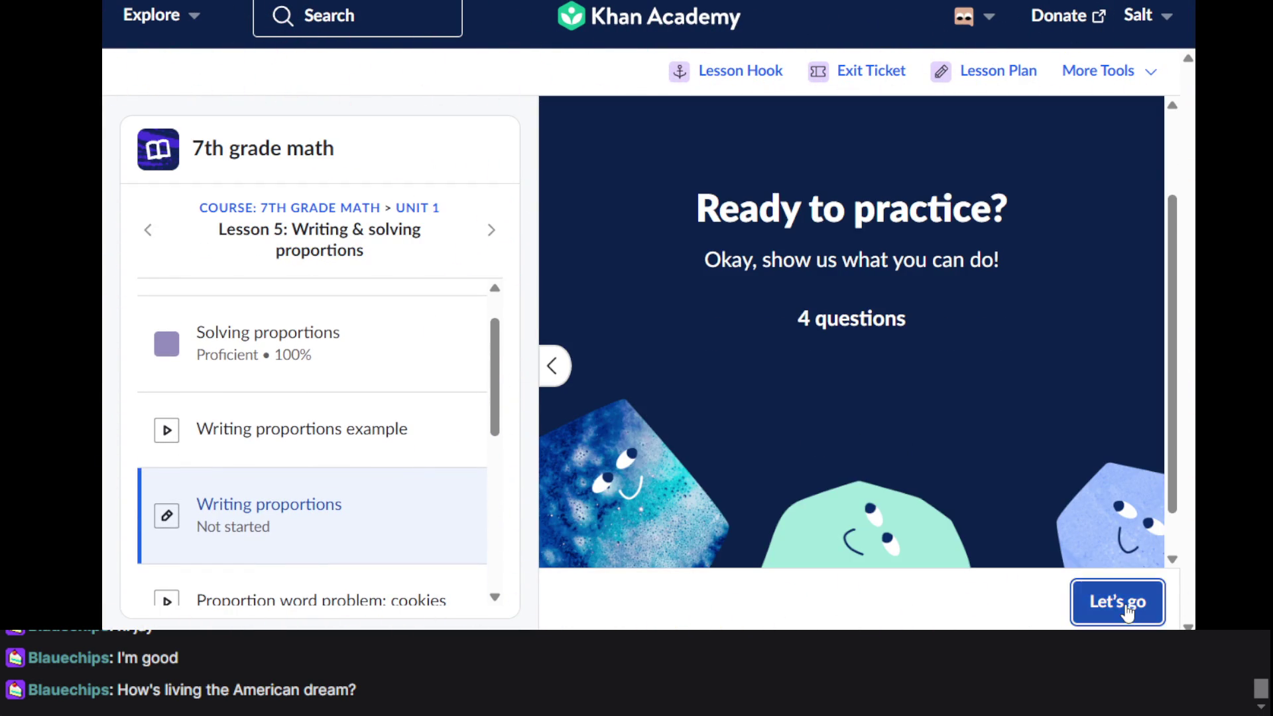
Start the Writing proportions practice and review question 1's answer choices
{"action": "left_click", "coordinate": [1131, 605]}
{"action": "scroll", "coordinate": [767, 363], "scroll_direction": "up", "scroll_amount": 1}
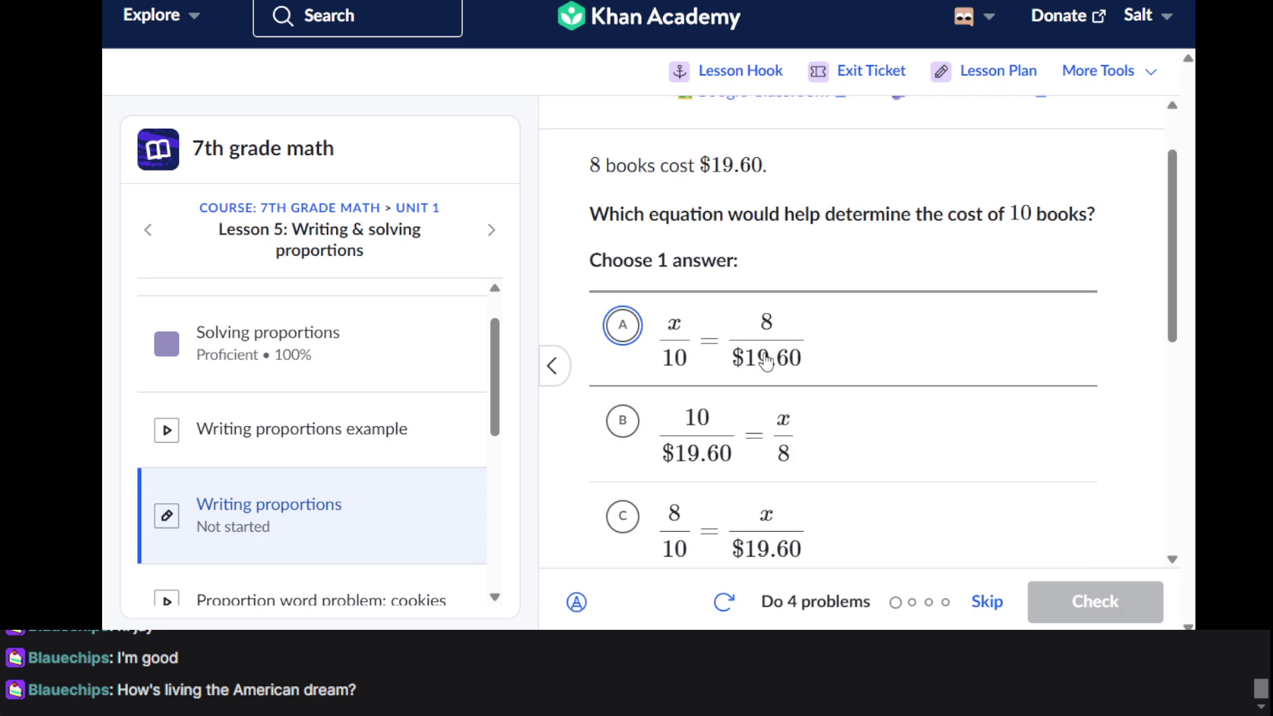
{"action": "scroll", "coordinate": [735, 284], "scroll_direction": "down", "scroll_amount": 2}
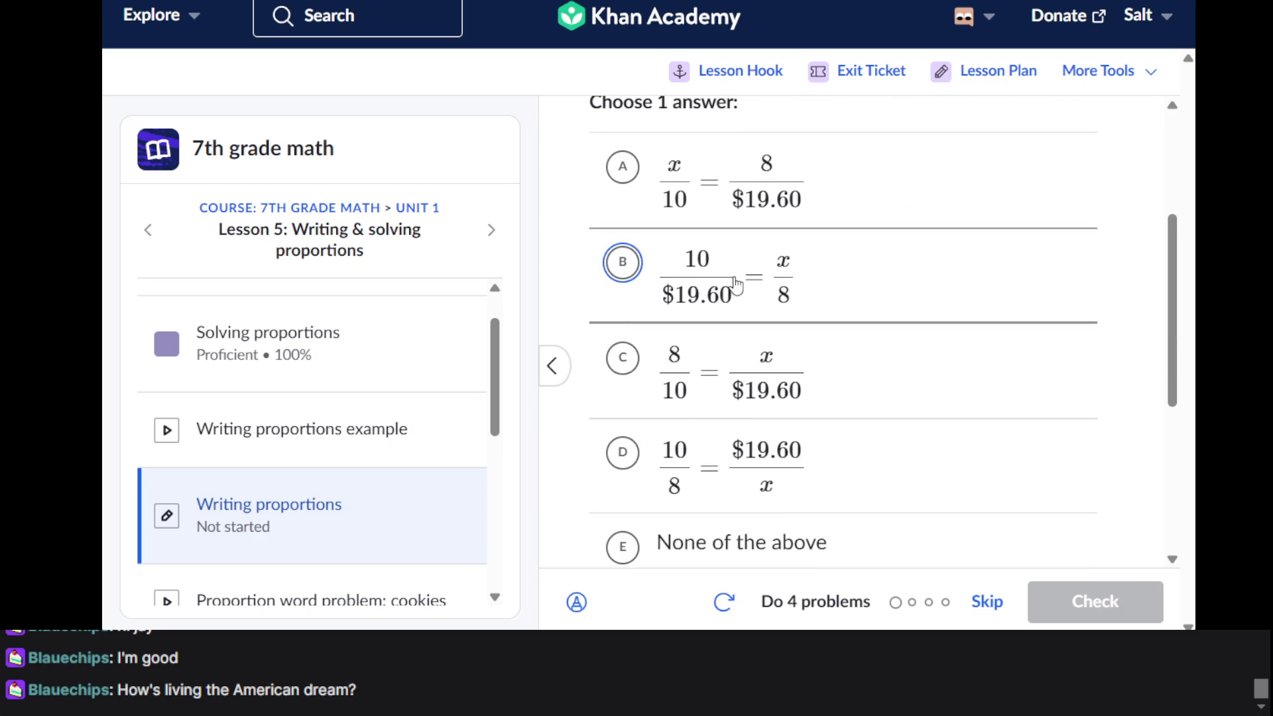
{"action": "scroll", "coordinate": [735, 282], "scroll_direction": "up", "scroll_amount": 4}
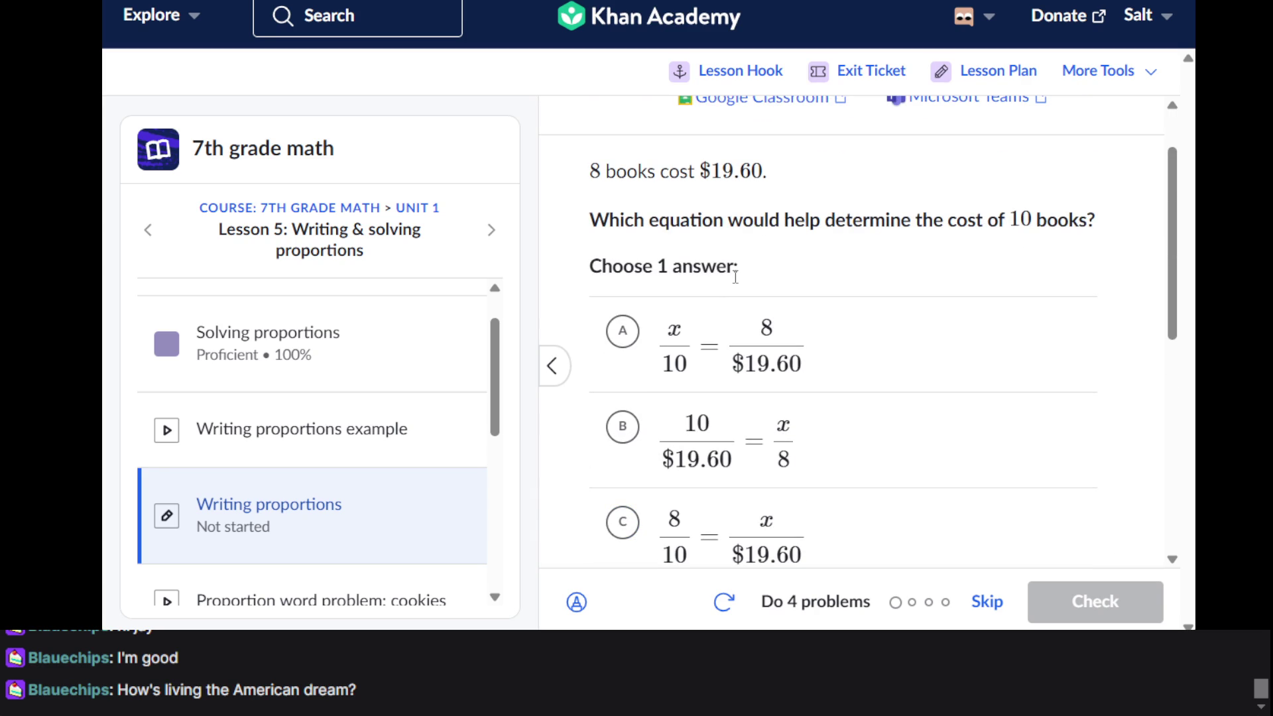
{"action": "scroll", "coordinate": [736, 279], "scroll_direction": "down", "scroll_amount": 3}
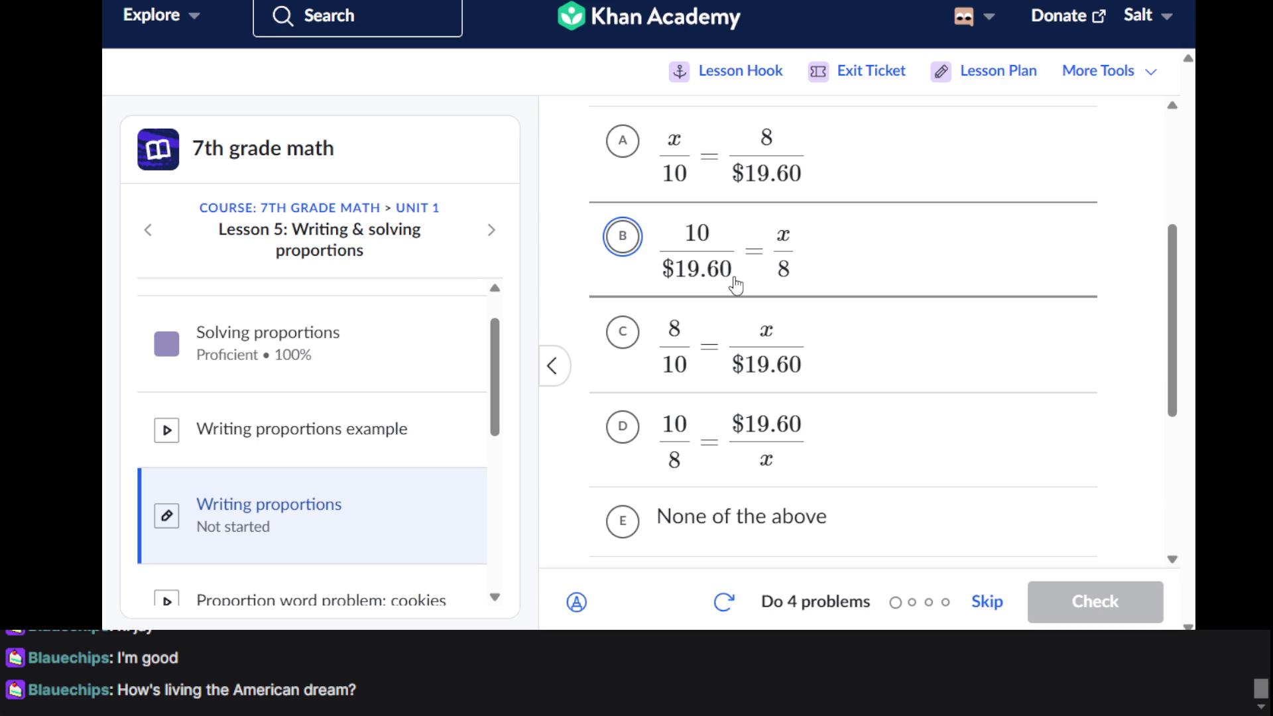
{"action": "scroll", "coordinate": [796, 464], "scroll_direction": "down", "scroll_amount": 1}
{"action": "scroll", "coordinate": [801, 472], "scroll_direction": "up", "scroll_amount": 1}
{"action": "scroll", "coordinate": [799, 472], "scroll_direction": "down", "scroll_amount": 1}
Choose None of the above for question 1, check it, and go to the next question
{"action": "left_click", "coordinate": [799, 473]}
{"action": "scroll", "coordinate": [800, 471], "scroll_direction": "up", "scroll_amount": 3}
{"action": "scroll", "coordinate": [802, 469], "scroll_direction": "up", "scroll_amount": 1}
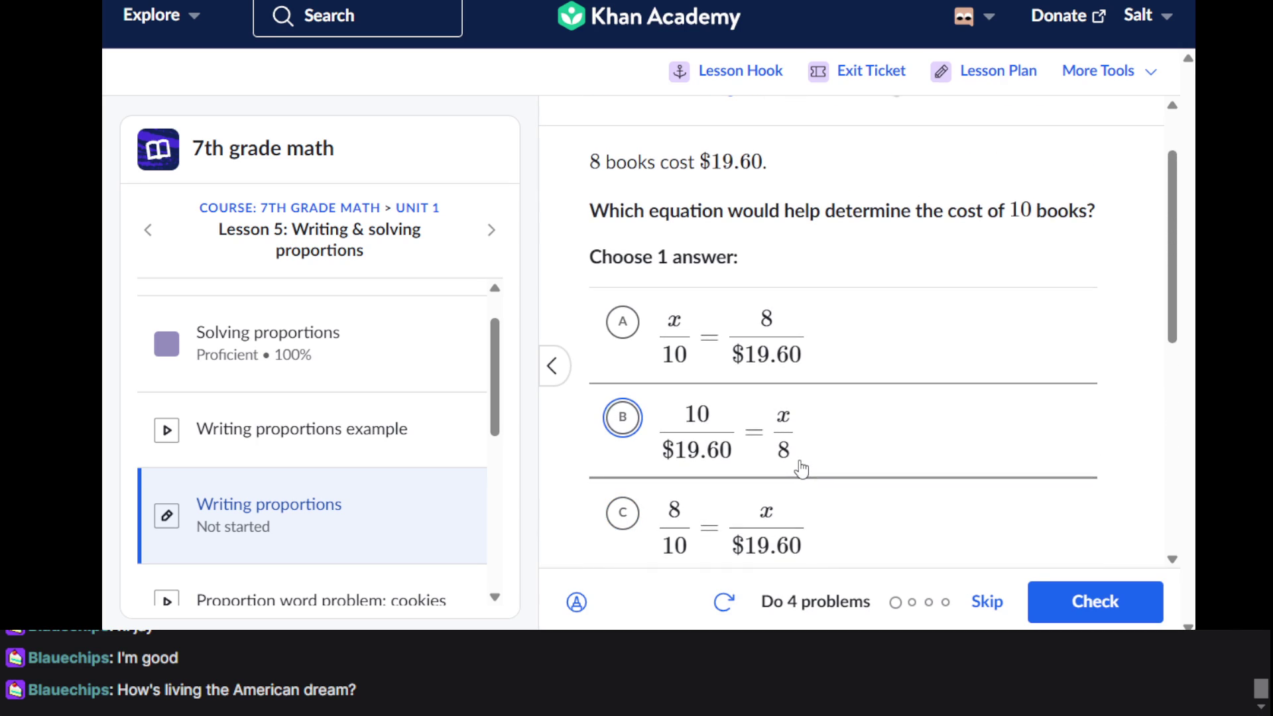
{"action": "scroll", "coordinate": [801, 469], "scroll_direction": "up", "scroll_amount": 1}
{"action": "left_click", "coordinate": [1071, 605]}
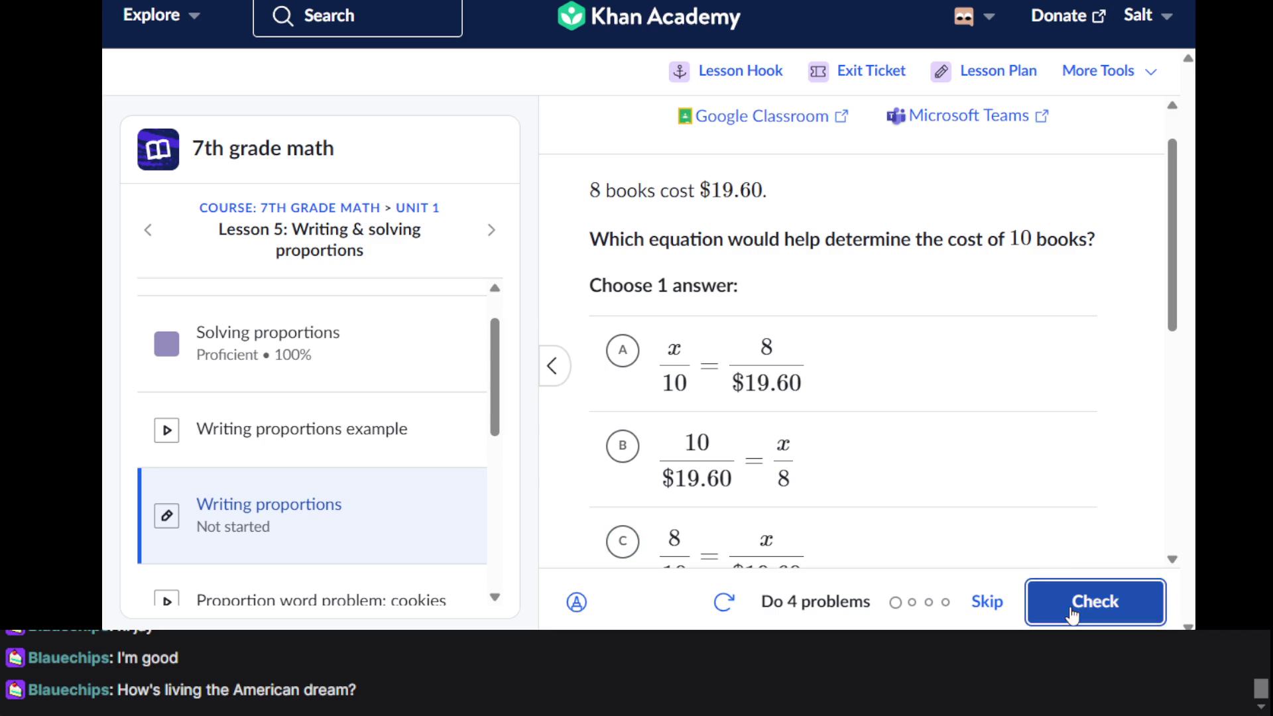
{"action": "left_click", "coordinate": [1072, 607]}
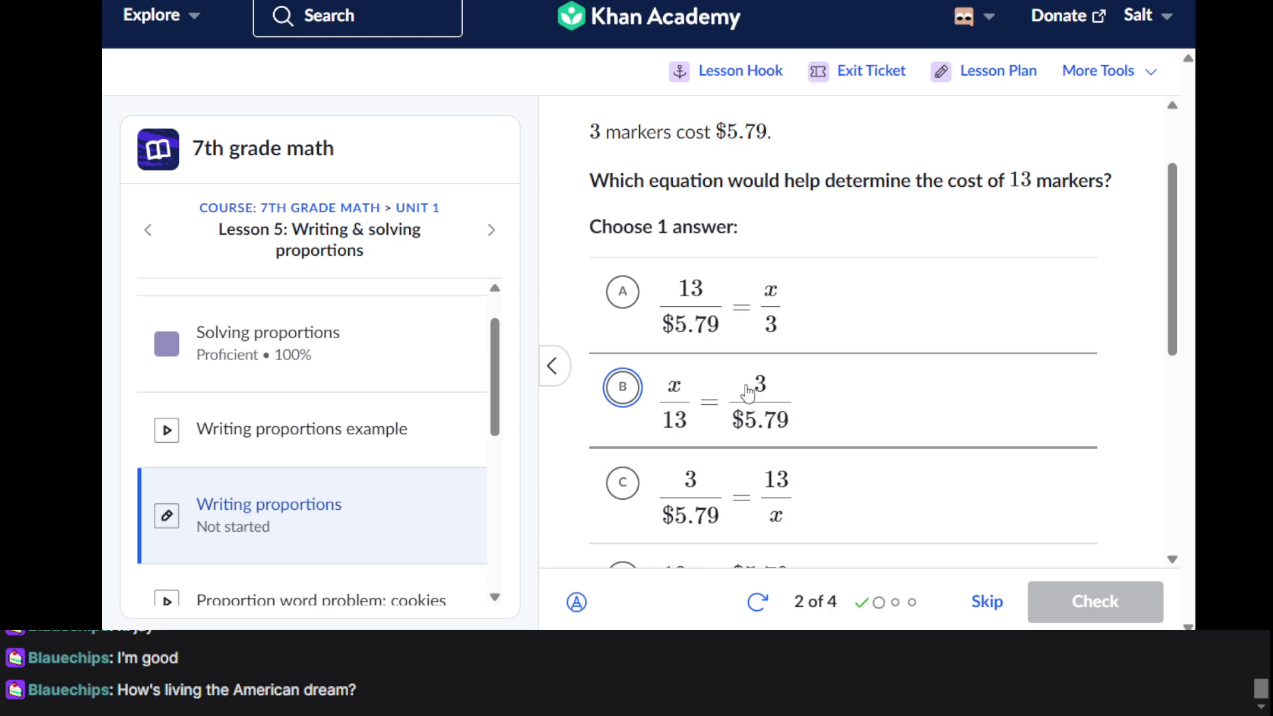
Review the choices for the 3-markers-cost-$5.79 question and turn on drawing over it
{"action": "scroll", "coordinate": [919, 339], "scroll_direction": "down", "scroll_amount": 3}
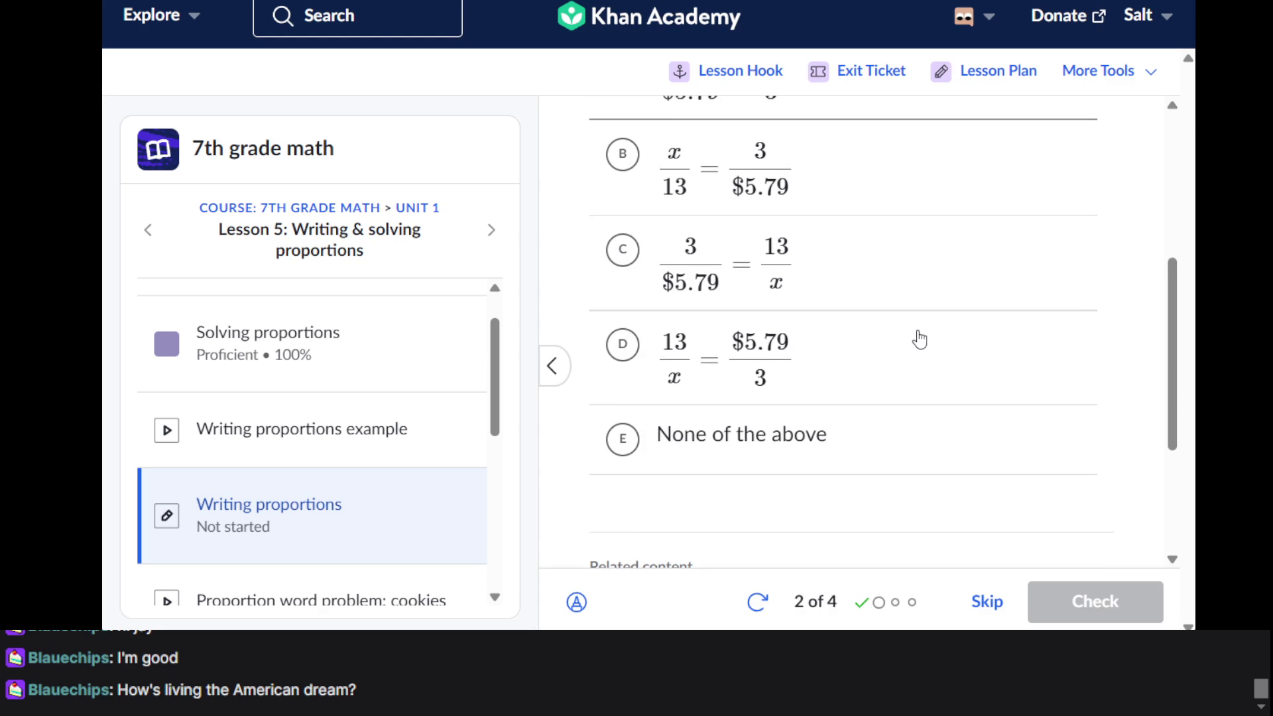
{"action": "scroll", "coordinate": [919, 339], "scroll_direction": "up", "scroll_amount": 5}
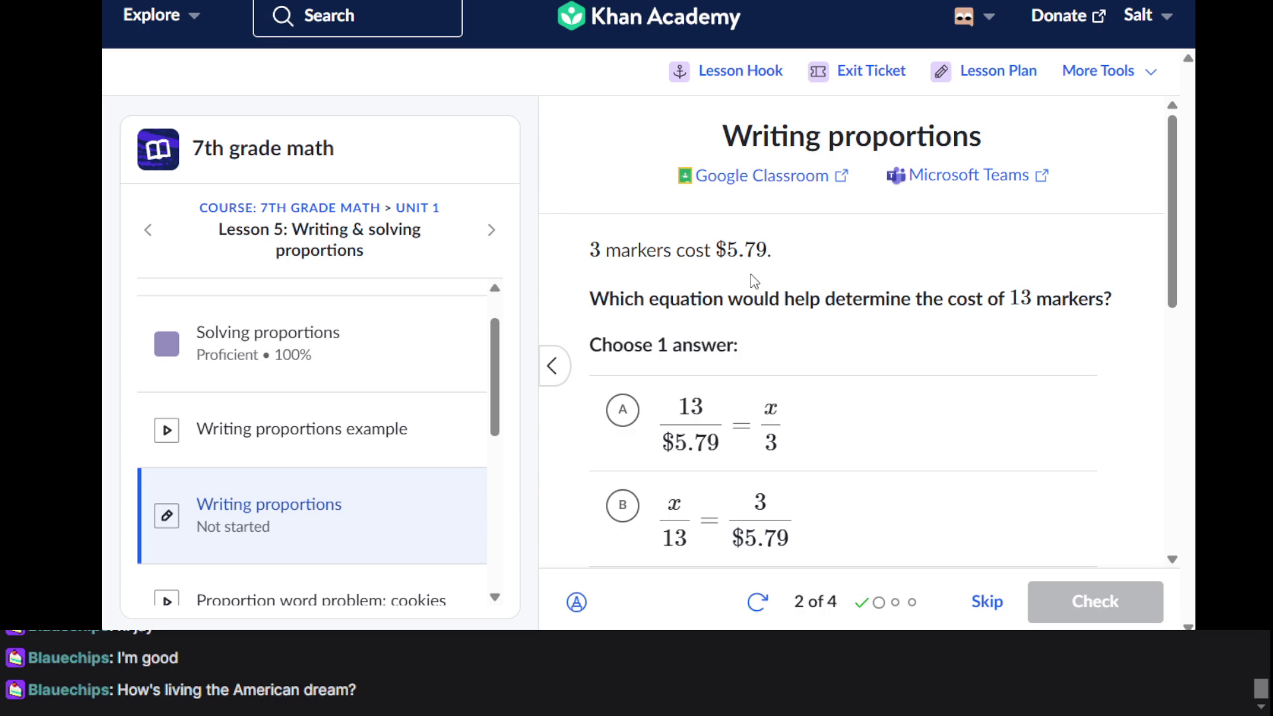
{"action": "scroll", "coordinate": [831, 418], "scroll_direction": "down", "scroll_amount": 5}
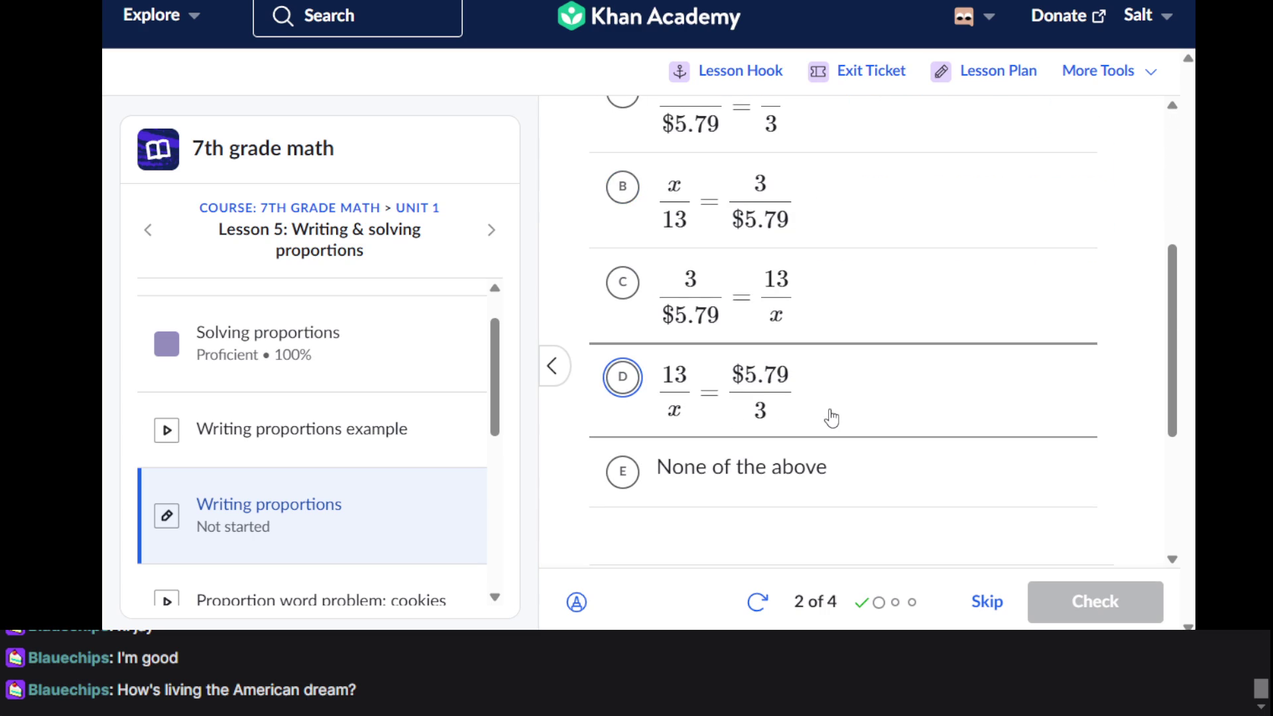
{"action": "scroll", "coordinate": [831, 417], "scroll_direction": "up", "scroll_amount": 5}
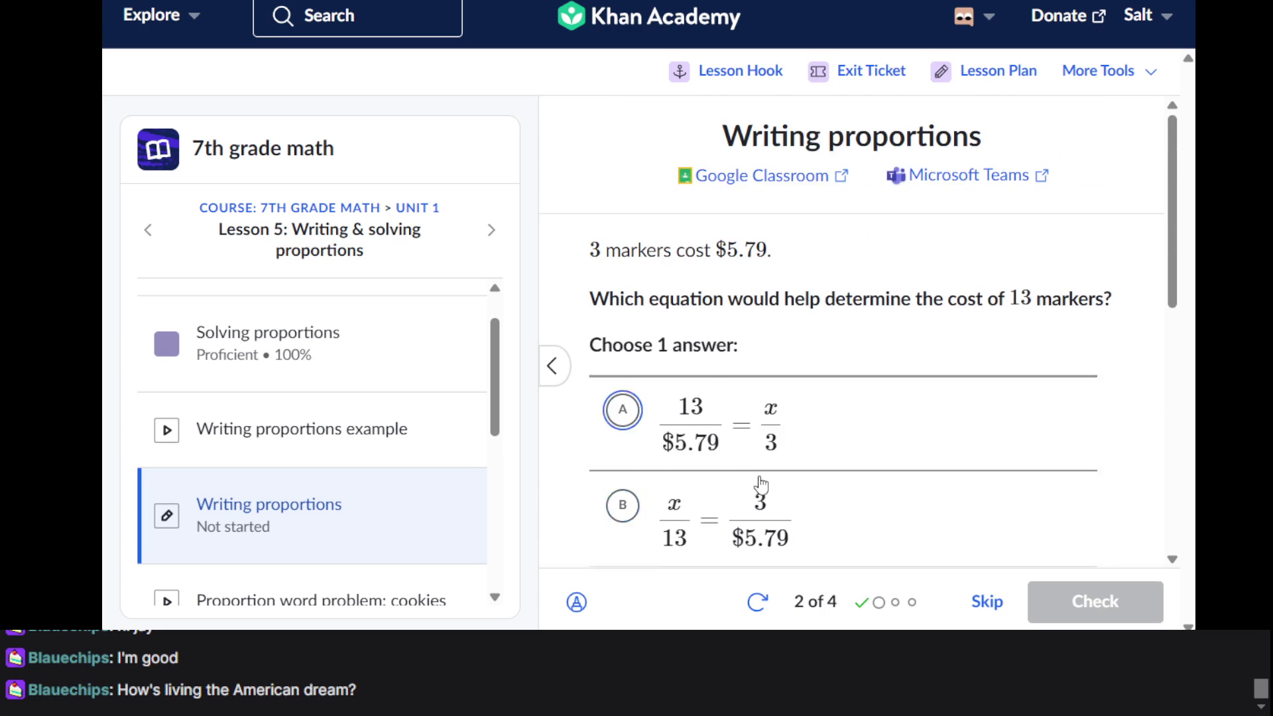
{"action": "left_click", "coordinate": [574, 603]}
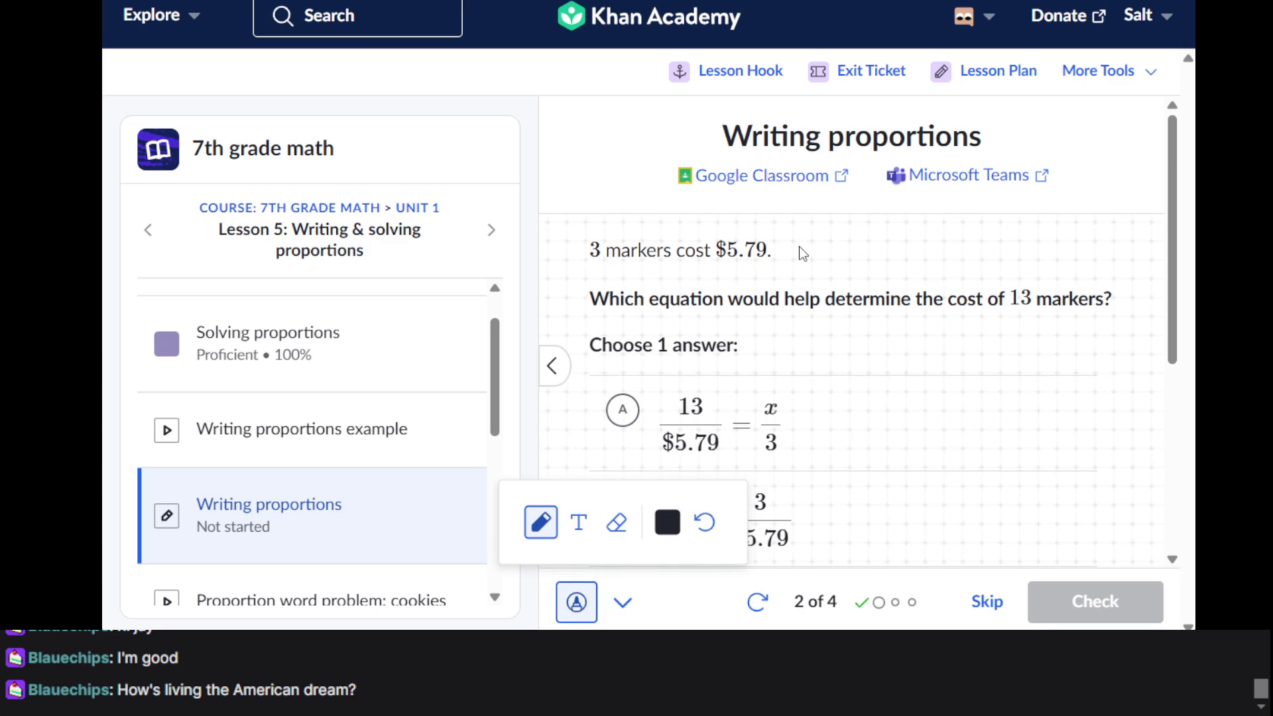
Sketch a cross after $5.79, a mark over 'markers', a 1 and a bracket on the question
{"action": "mouse_move", "coordinate": [777, 237]}
{"action": "left_mouse_down"}
{"action": "mouse_move", "coordinate": [796, 248]}
{"action": "mouse_move", "coordinate": [774, 258]}
{"action": "left_mouse_up"}
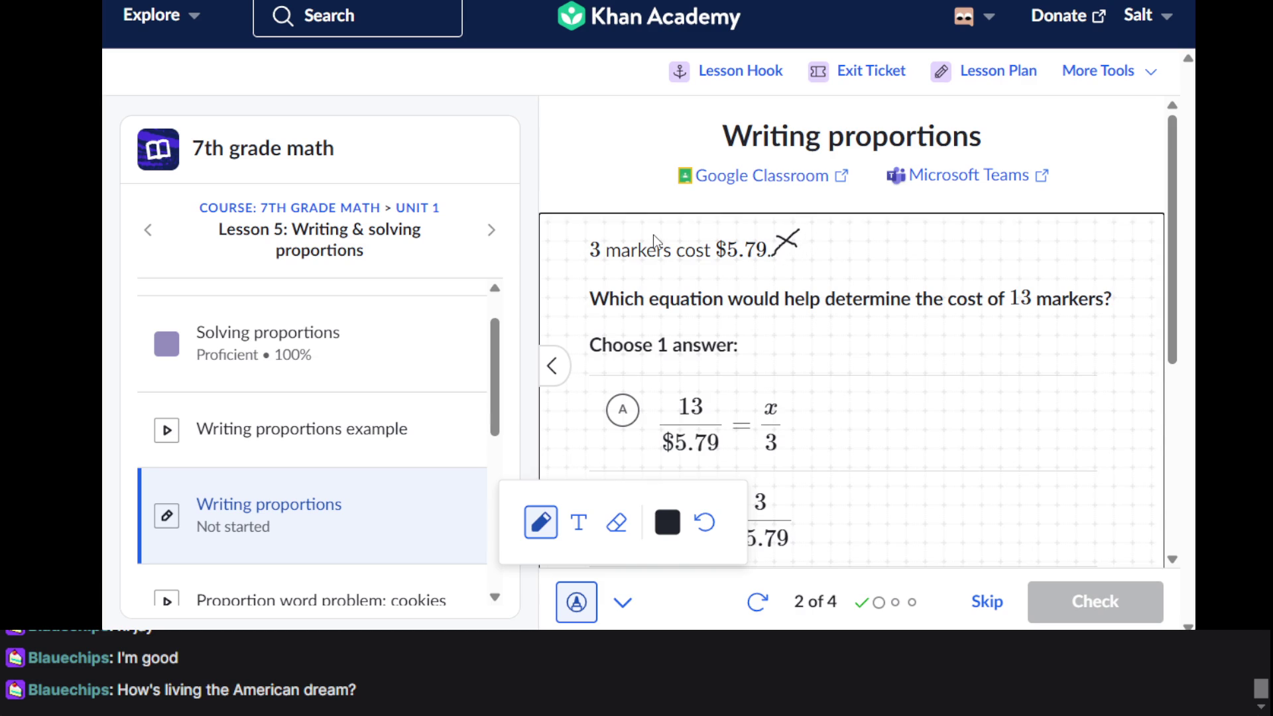
{"action": "mouse_move", "coordinate": [653, 235]}
{"action": "left_mouse_down"}
{"action": "mouse_move", "coordinate": [677, 237]}
{"action": "mouse_move", "coordinate": [679, 257]}
{"action": "left_mouse_up"}
{"action": "mouse_move", "coordinate": [896, 225]}
{"action": "left_mouse_down"}
{"action": "mouse_move", "coordinate": [902, 251]}
{"action": "mouse_move", "coordinate": [932, 229]}
{"action": "mouse_move", "coordinate": [961, 249]}
{"action": "mouse_move", "coordinate": [941, 268]}
{"action": "left_mouse_up"}
{"action": "scroll", "coordinate": [806, 391], "scroll_direction": "down", "scroll_amount": 3}
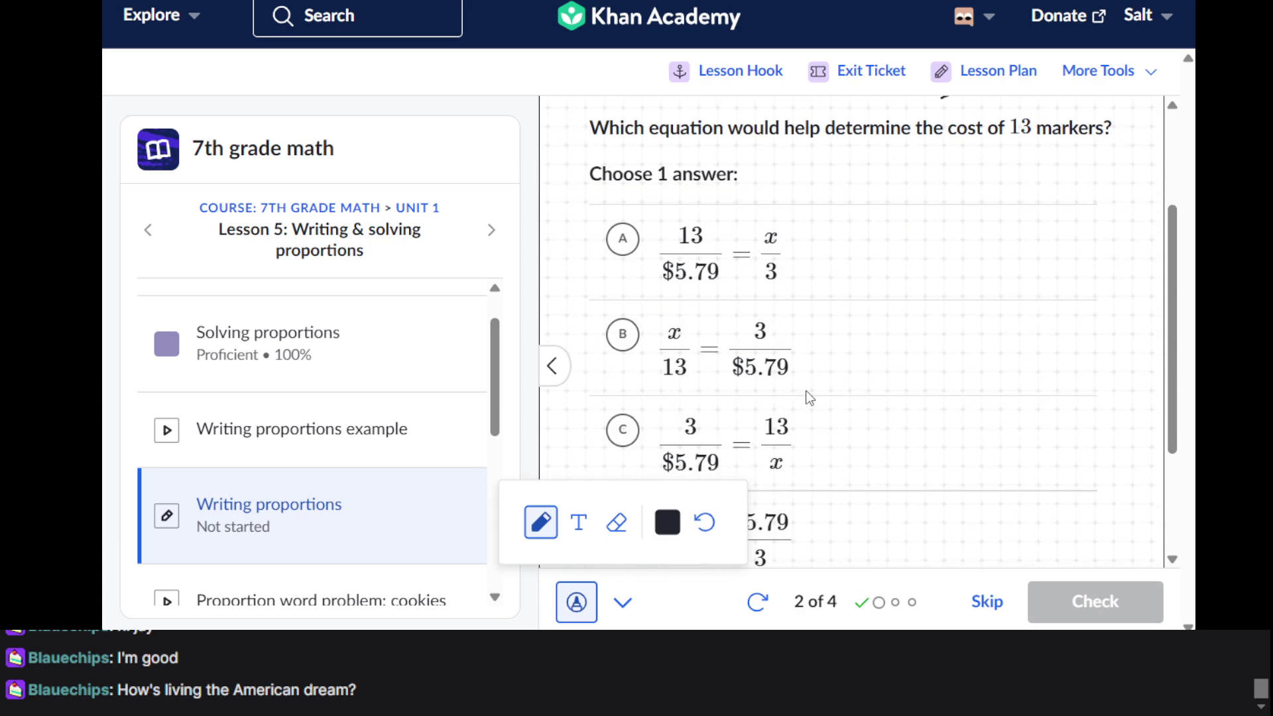
{"action": "scroll", "coordinate": [809, 397], "scroll_direction": "up", "scroll_amount": 2}
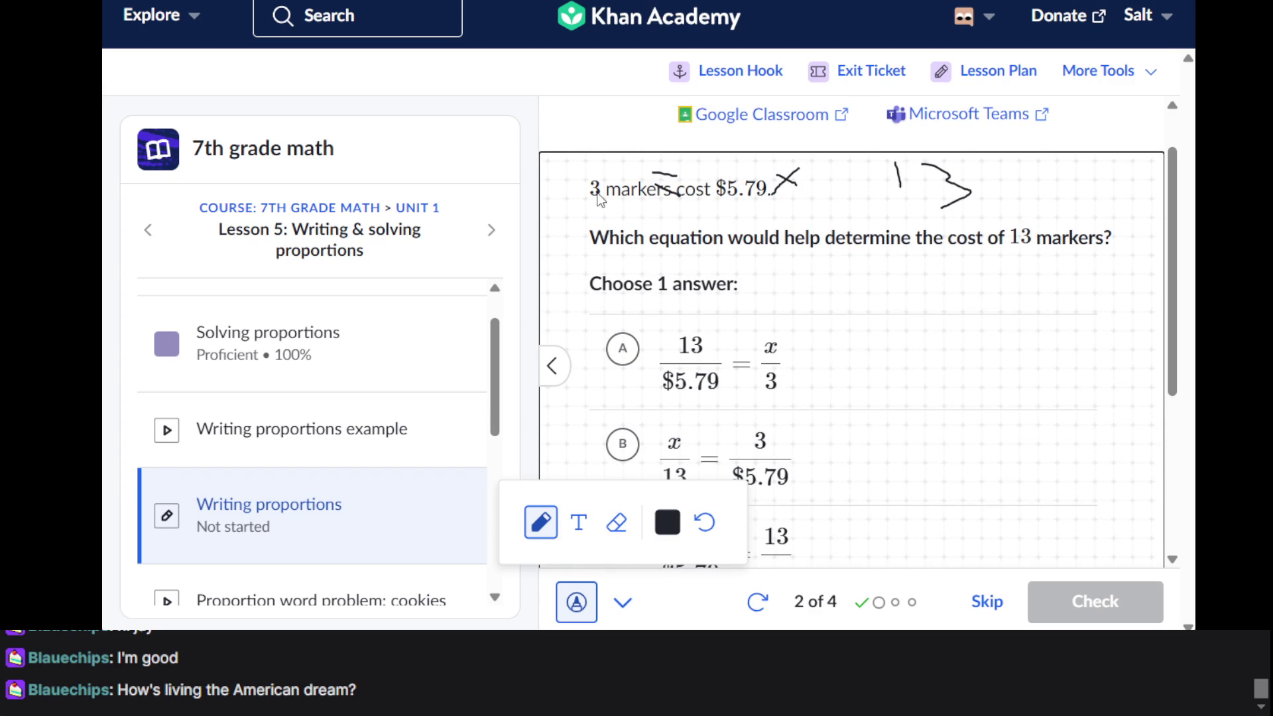
{"action": "left_click_drag", "start_coordinate": [582, 175], "coordinate": [585, 190]}
{"action": "scroll", "coordinate": [789, 289], "scroll_direction": "down", "scroll_amount": 3}
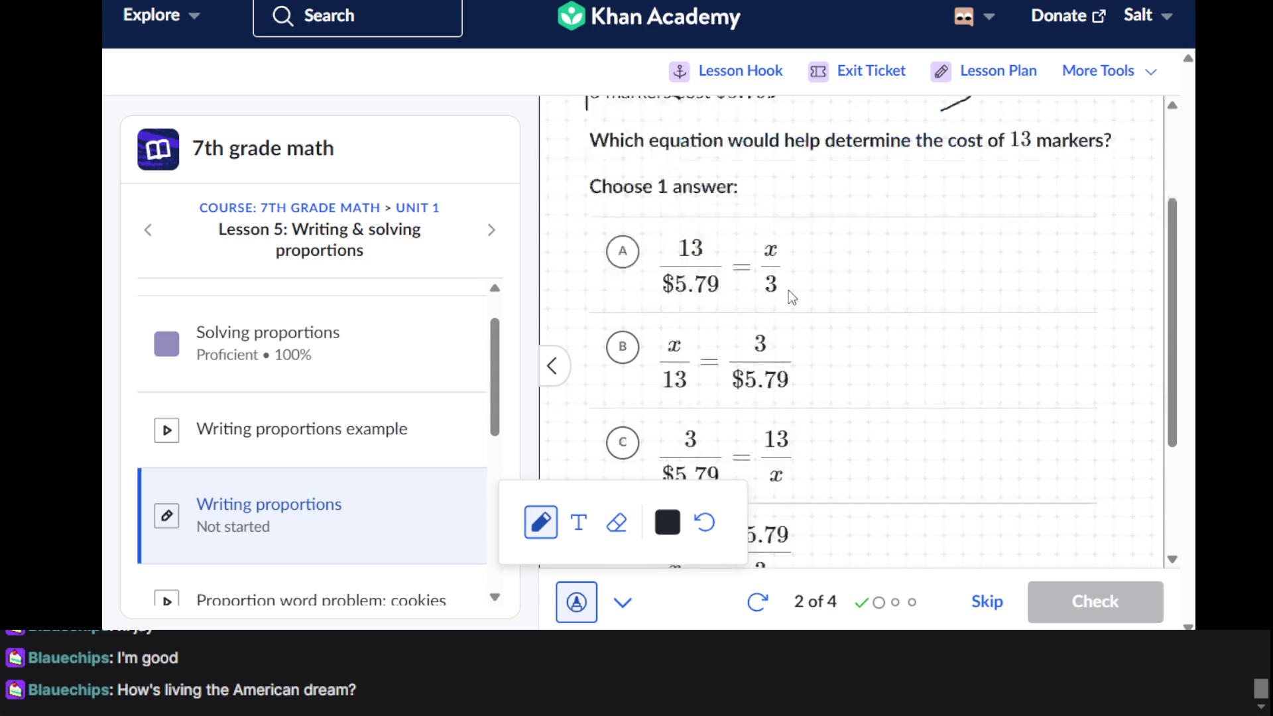
{"action": "scroll", "coordinate": [789, 289], "scroll_direction": "up", "scroll_amount": 2}
{"action": "scroll", "coordinate": [789, 289], "scroll_direction": "down", "scroll_amount": 3}
{"action": "scroll", "coordinate": [789, 289], "scroll_direction": "down", "scroll_amount": 2}
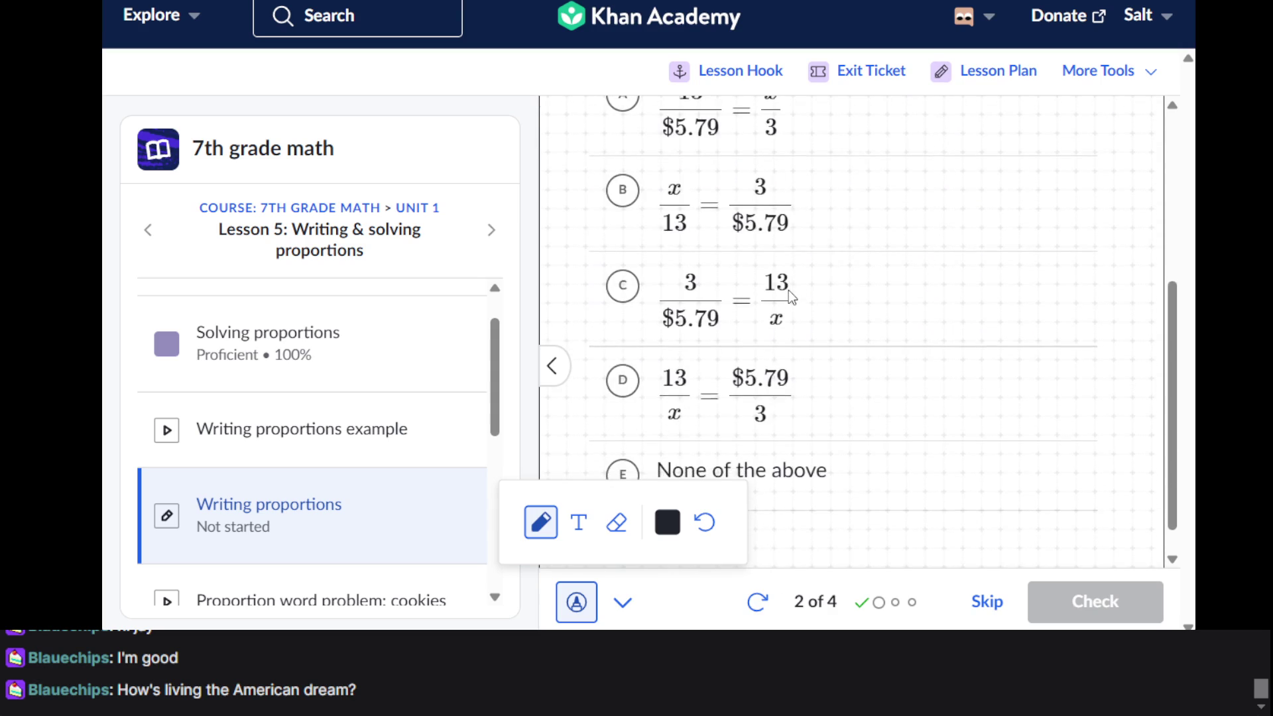
{"action": "scroll", "coordinate": [789, 289], "scroll_direction": "up", "scroll_amount": 3}
{"action": "scroll", "coordinate": [789, 290], "scroll_direction": "up", "scroll_amount": 1}
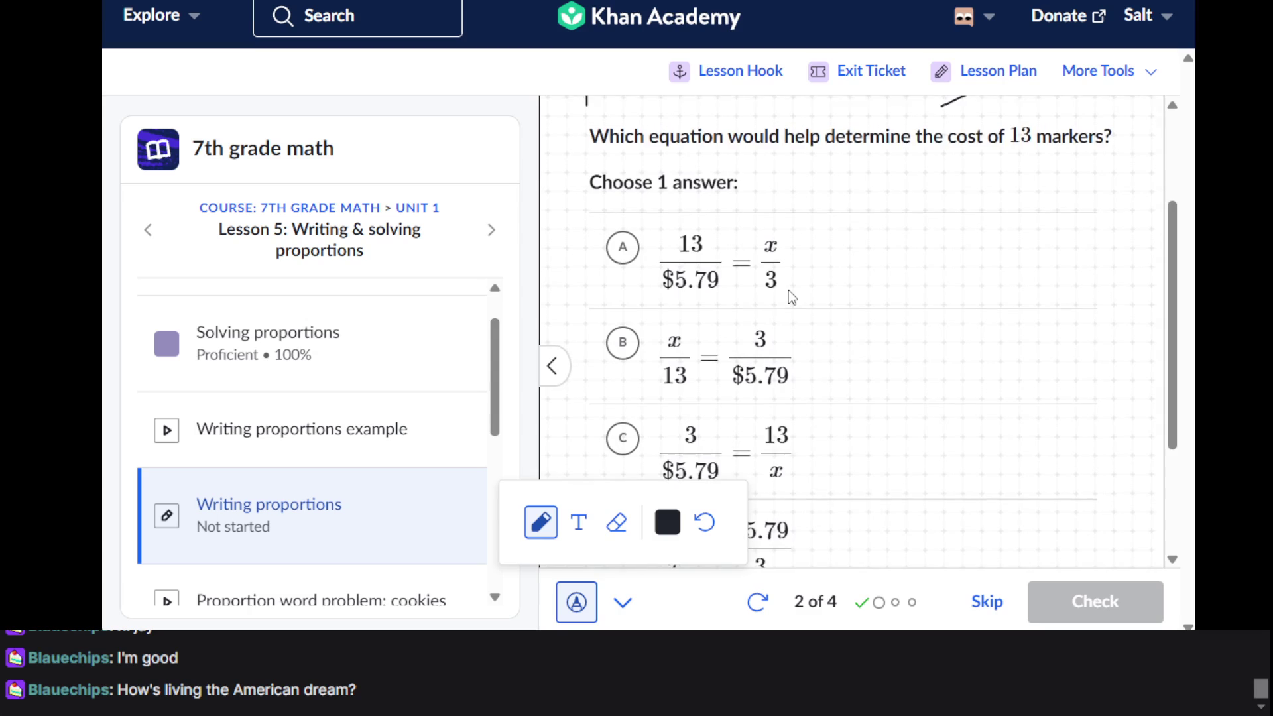
{"action": "scroll", "coordinate": [789, 291], "scroll_direction": "up", "scroll_amount": 2}
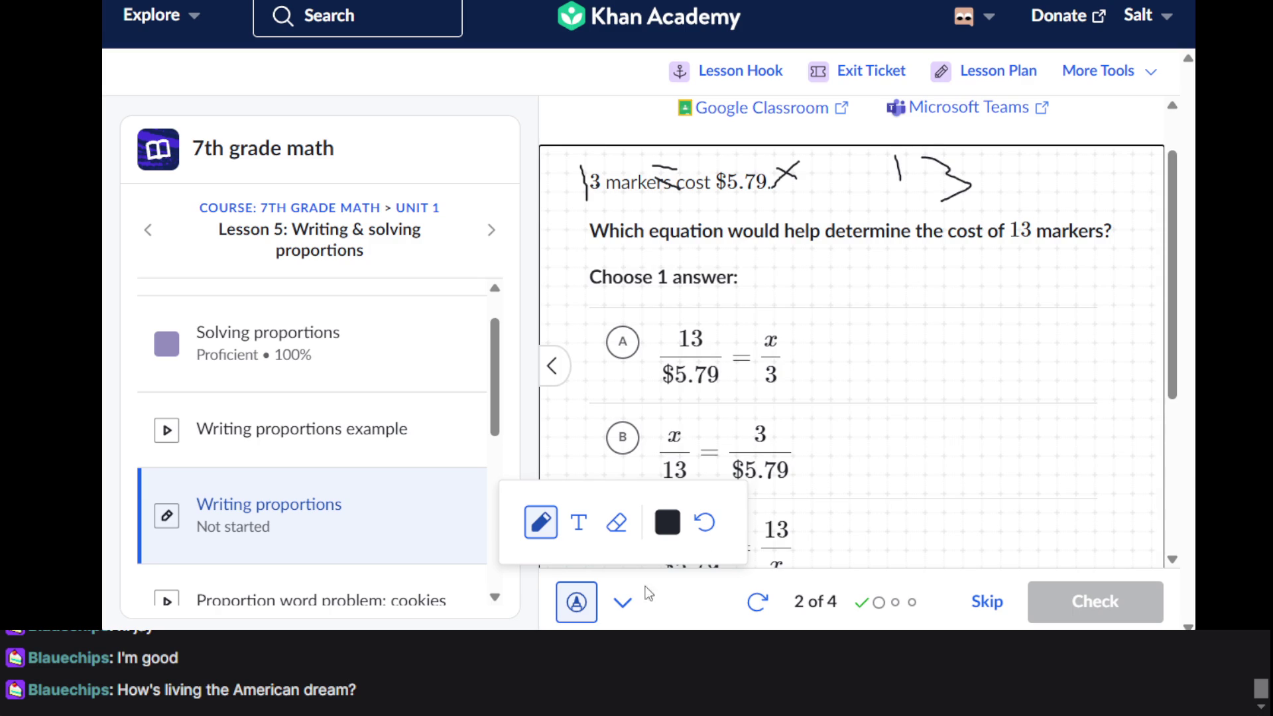
Undo three strokes, then mark above 'markers cost' and underline the 3
{"action": "left_click", "coordinate": [705, 523]}
{"action": "left_click", "coordinate": [706, 524]}
{"action": "left_click", "coordinate": [706, 524]}
{"action": "left_click", "coordinate": [705, 524]}
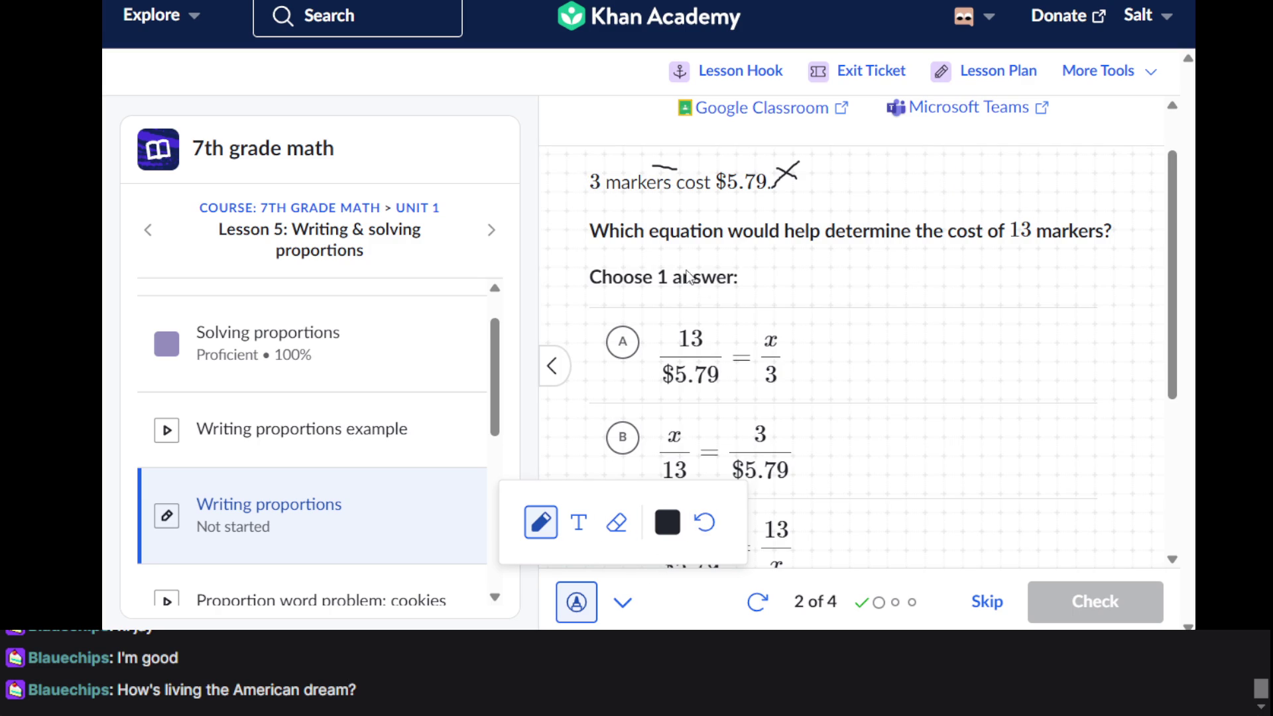
{"action": "left_click_drag", "start_coordinate": [648, 171], "coordinate": [685, 184]}
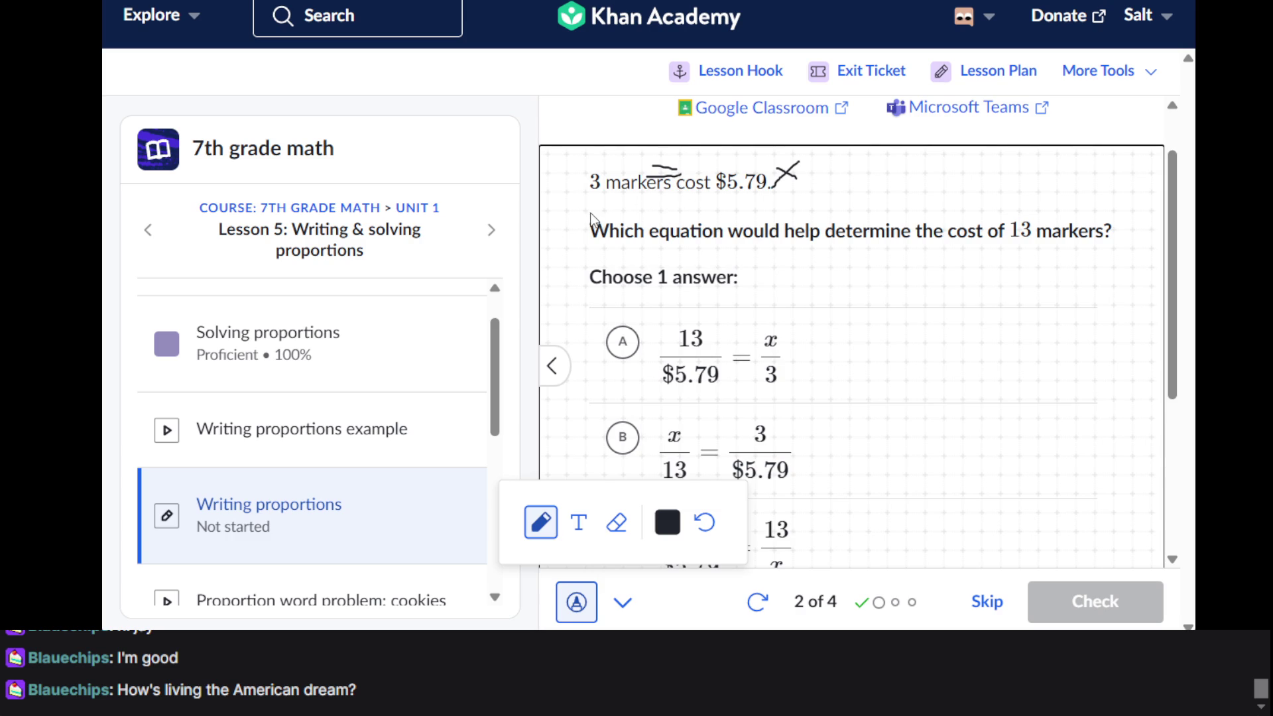
{"action": "left_click_drag", "start_coordinate": [571, 201], "coordinate": [602, 197]}
{"action": "scroll", "coordinate": [571, 233], "scroll_direction": "down", "scroll_amount": 1}
{"action": "scroll", "coordinate": [570, 233], "scroll_direction": "up", "scroll_amount": 1}
Hide the scratchpad to view the markers question without marks, then turn drawing back on
{"action": "left_click", "coordinate": [571, 605]}
{"action": "scroll", "coordinate": [790, 412], "scroll_direction": "down", "scroll_amount": 5}
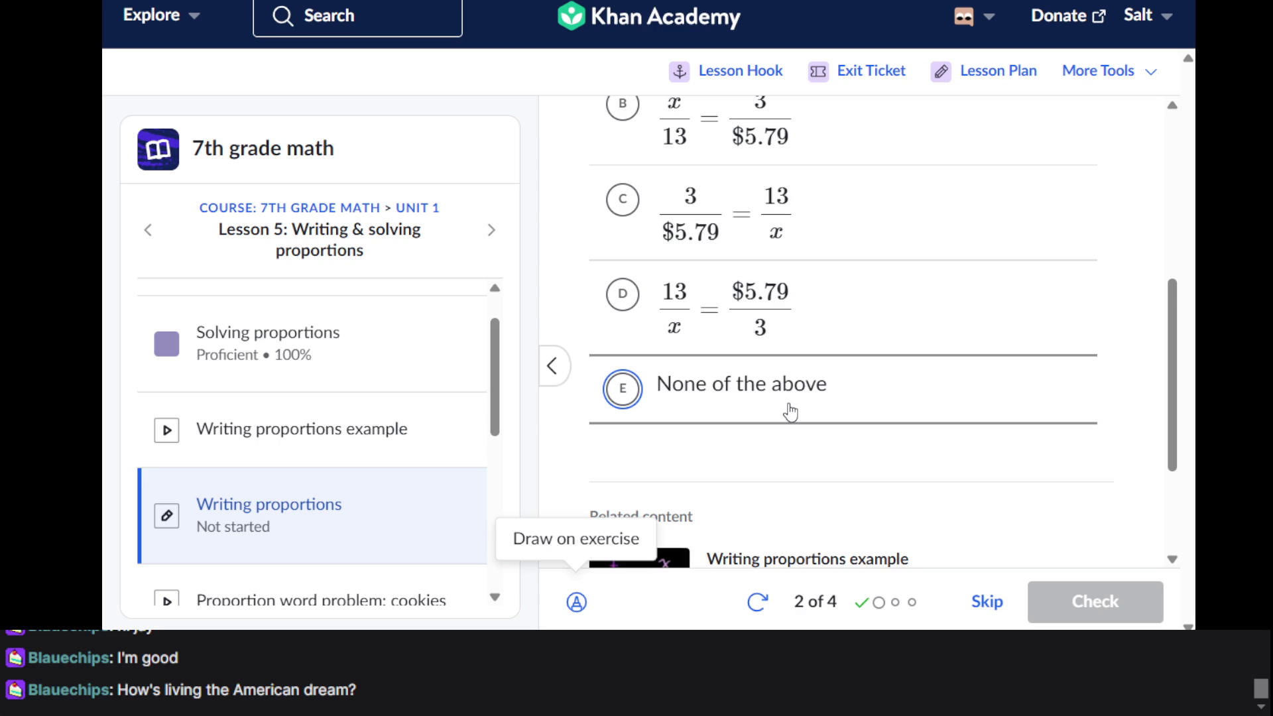
{"action": "scroll", "coordinate": [790, 411], "scroll_direction": "up", "scroll_amount": 5}
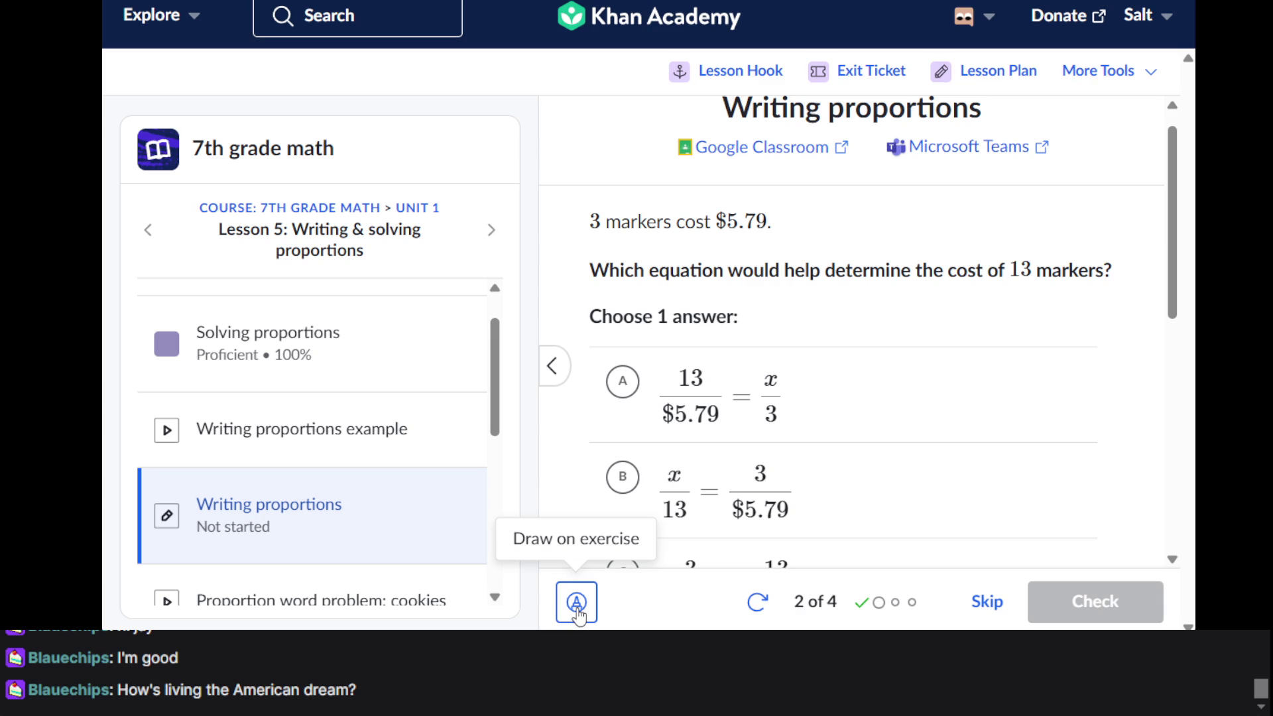
{"action": "left_click", "coordinate": [577, 609]}
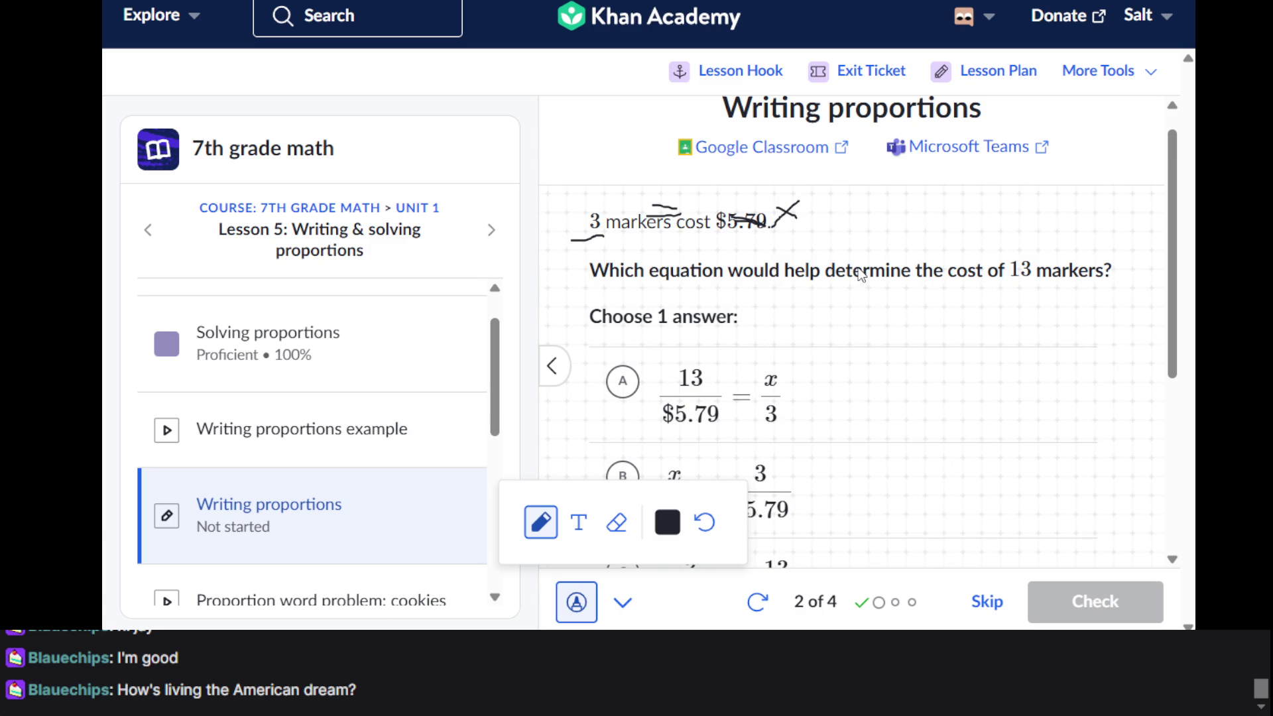
Hand-draw a fraction with 3 on top and a dash before it beside the question
{"action": "left_click_drag", "start_coordinate": [944, 319], "coordinate": [983, 324]}
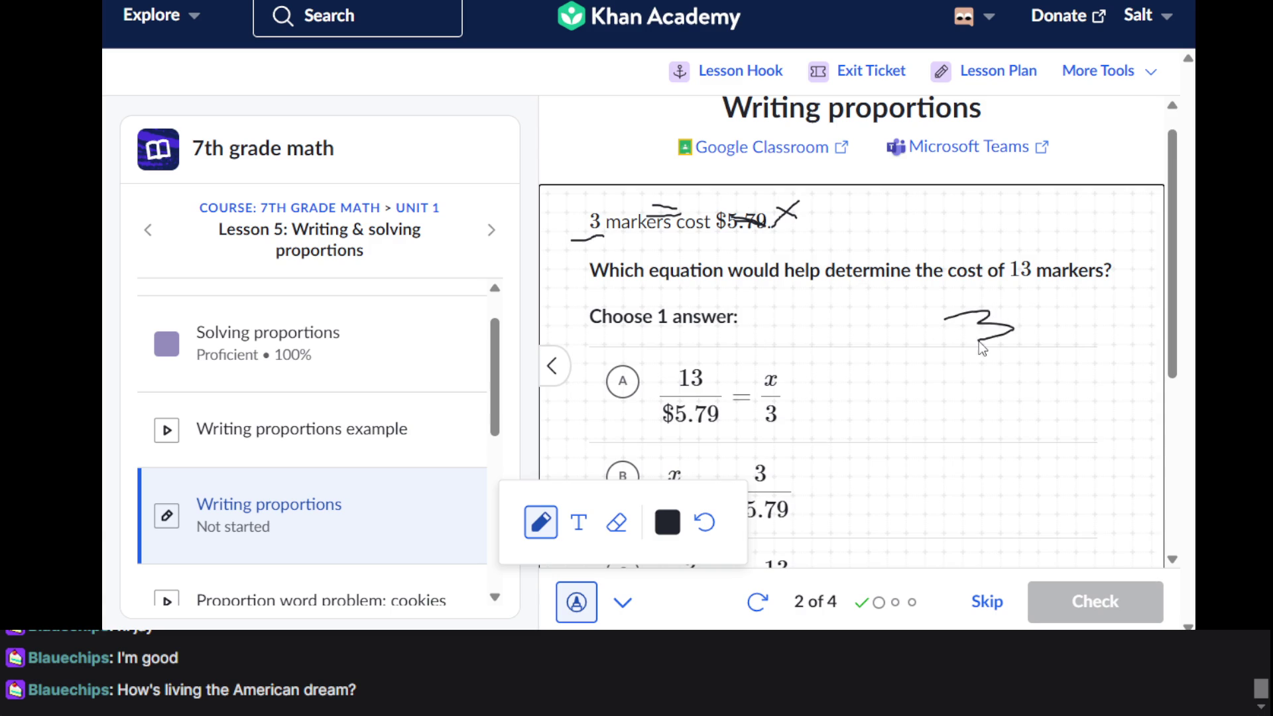
{"action": "mouse_move", "coordinate": [992, 393]}
{"action": "left_mouse_down"}
{"action": "mouse_move", "coordinate": [972, 394]}
{"action": "mouse_move", "coordinate": [1022, 379]}
{"action": "mouse_move", "coordinate": [1023, 407]}
{"action": "left_mouse_up"}
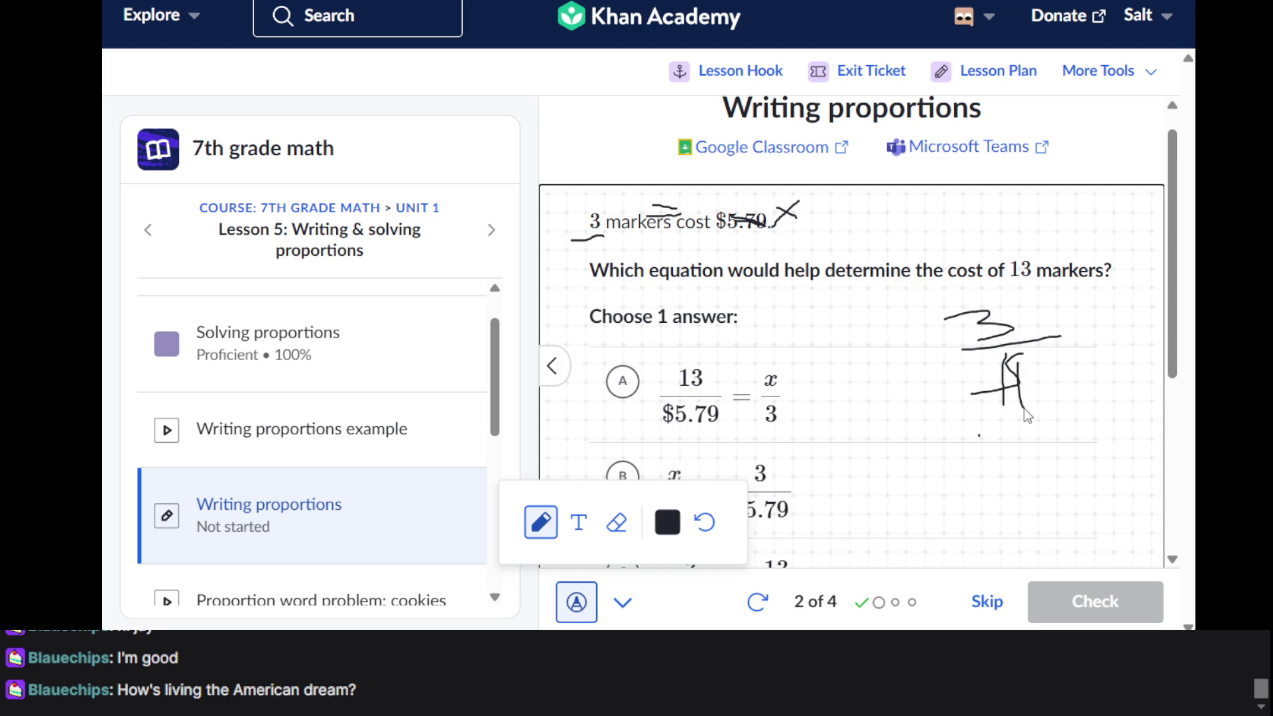
{"action": "mouse_move", "coordinate": [878, 344]}
{"action": "left_mouse_down"}
{"action": "mouse_move", "coordinate": [918, 338]}
{"action": "mouse_move", "coordinate": [927, 354]}
{"action": "left_mouse_up"}
{"action": "left_click", "coordinate": [622, 524]}
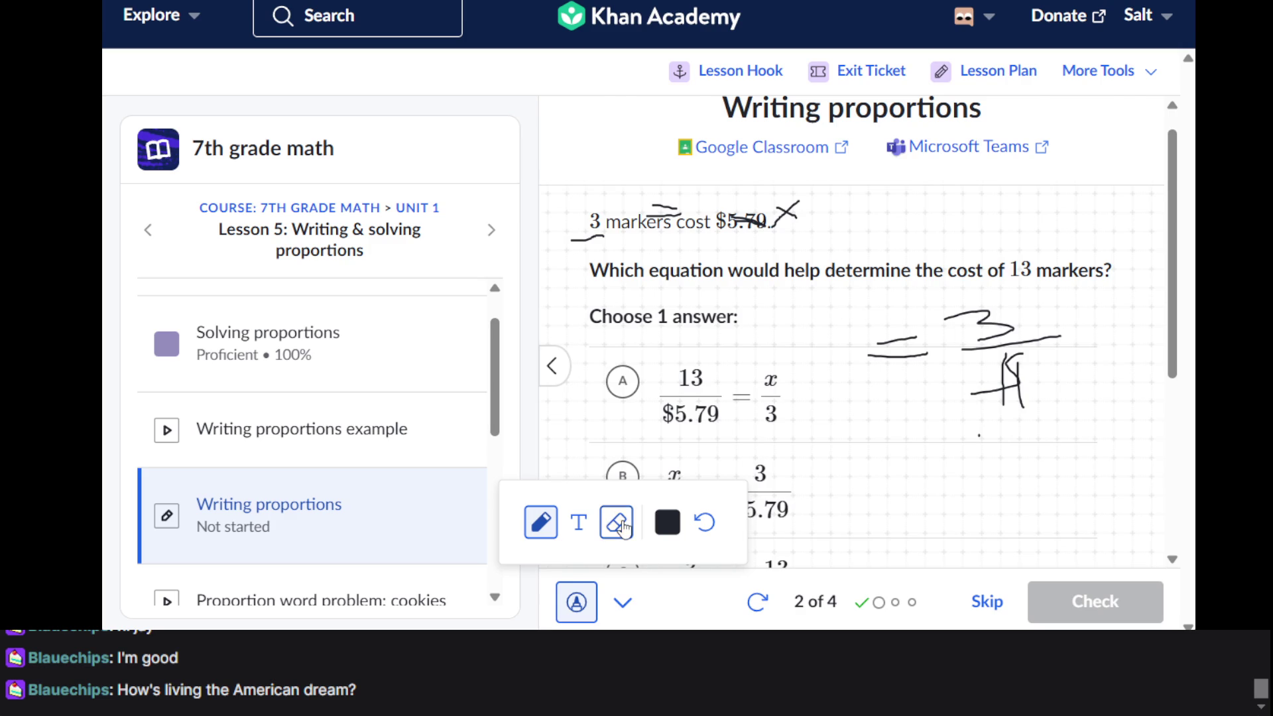
Undo all the sketched strokes on the markers question
{"action": "scroll", "coordinate": [622, 525], "scroll_direction": "down", "scroll_amount": 1}
{"action": "left_click", "coordinate": [622, 525]}
{"action": "left_click", "coordinate": [707, 523]}
{"action": "double_click", "coordinate": [708, 525]}
{"action": "left_click", "coordinate": [708, 525]}
{"action": "left_click", "coordinate": [708, 525]}
{"action": "double_click", "coordinate": [708, 525]}
{"action": "left_click", "coordinate": [708, 525]}
{"action": "double_click", "coordinate": [708, 525]}
{"action": "left_click", "coordinate": [708, 525]}
{"action": "left_click", "coordinate": [708, 525]}
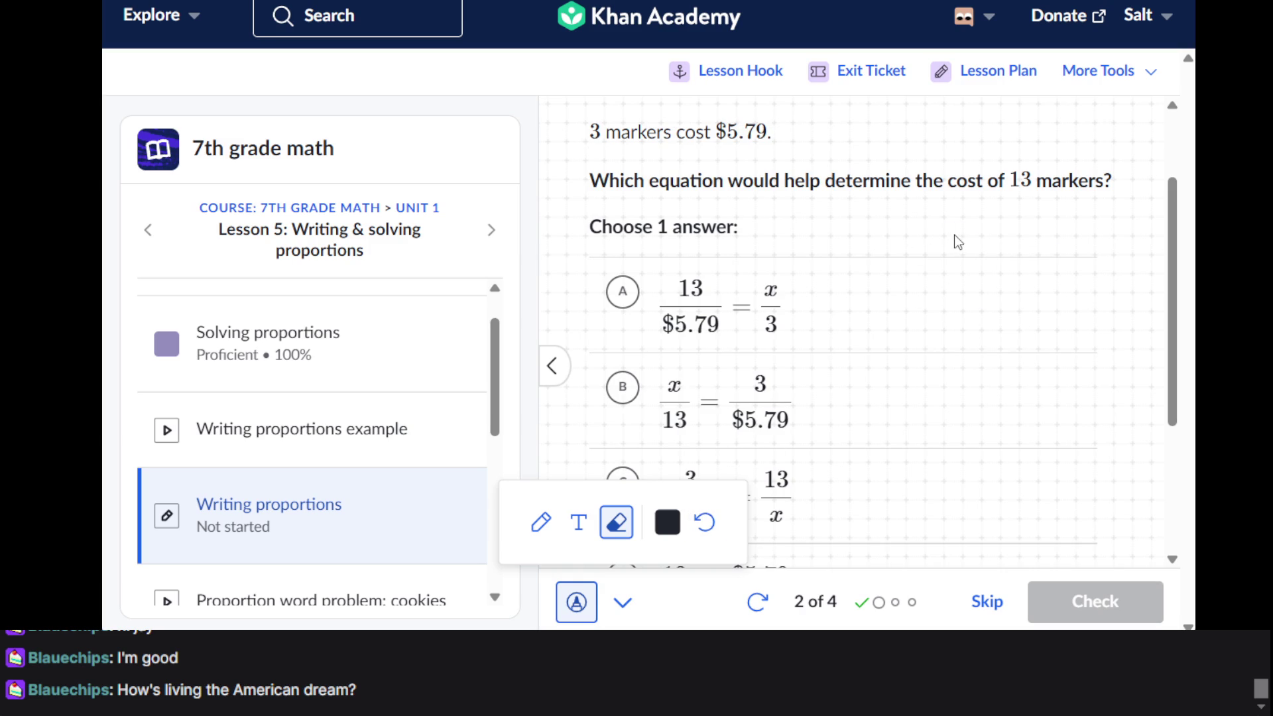
Turn off the scratchpad and choose answer D, 13/x = $5.79/3
{"action": "scroll", "coordinate": [951, 285], "scroll_direction": "down", "scroll_amount": 1}
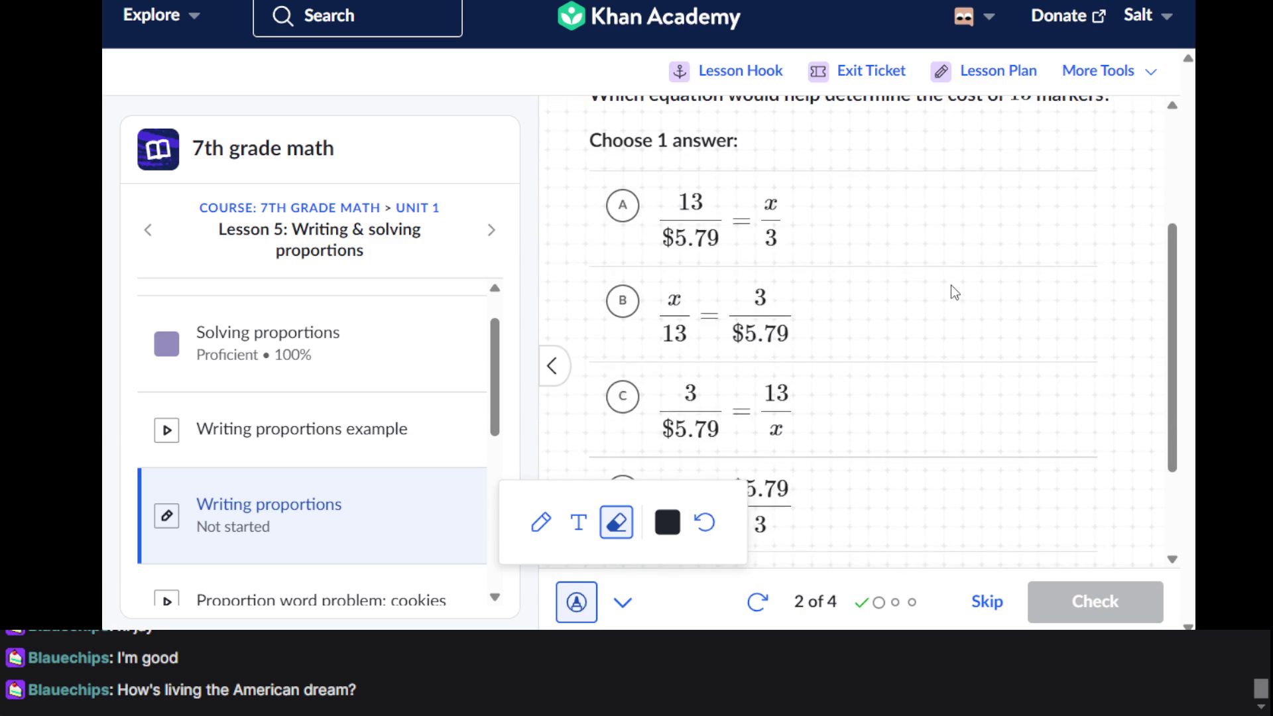
{"action": "scroll", "coordinate": [950, 285], "scroll_direction": "down", "scroll_amount": 1}
{"action": "scroll", "coordinate": [953, 292], "scroll_direction": "down", "scroll_amount": 1}
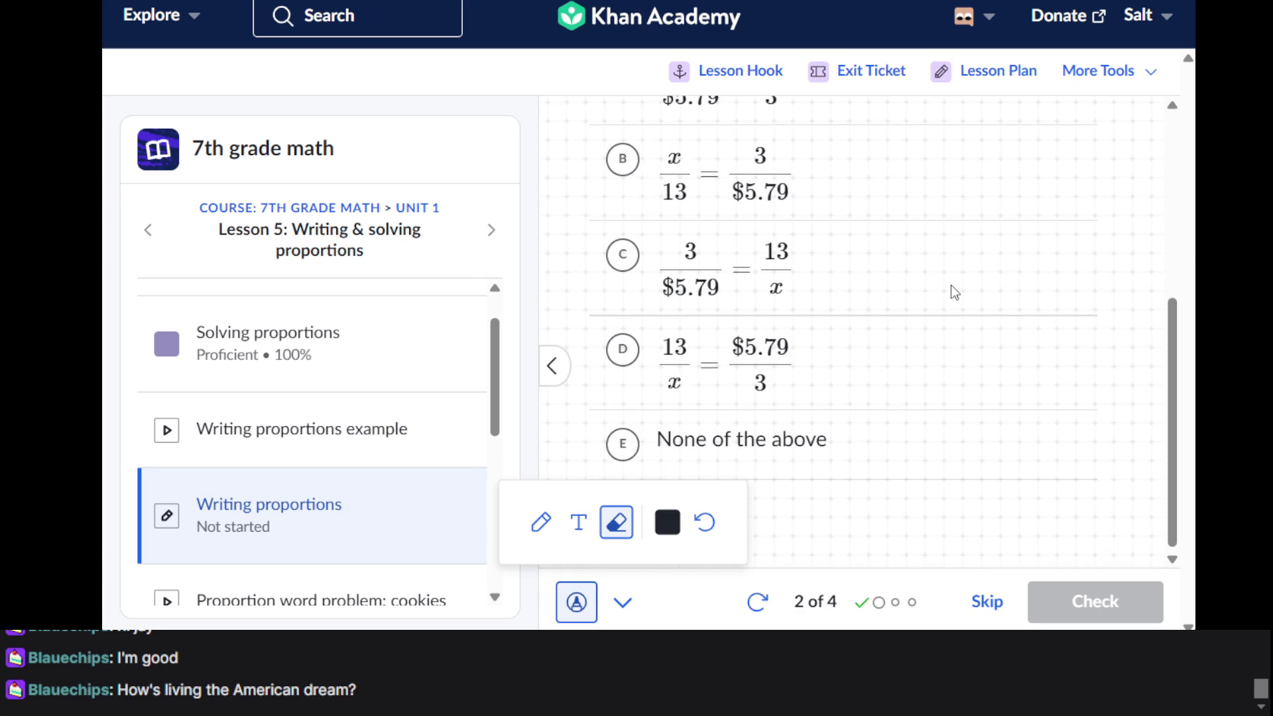
{"action": "scroll", "coordinate": [951, 285], "scroll_direction": "down", "scroll_amount": 1}
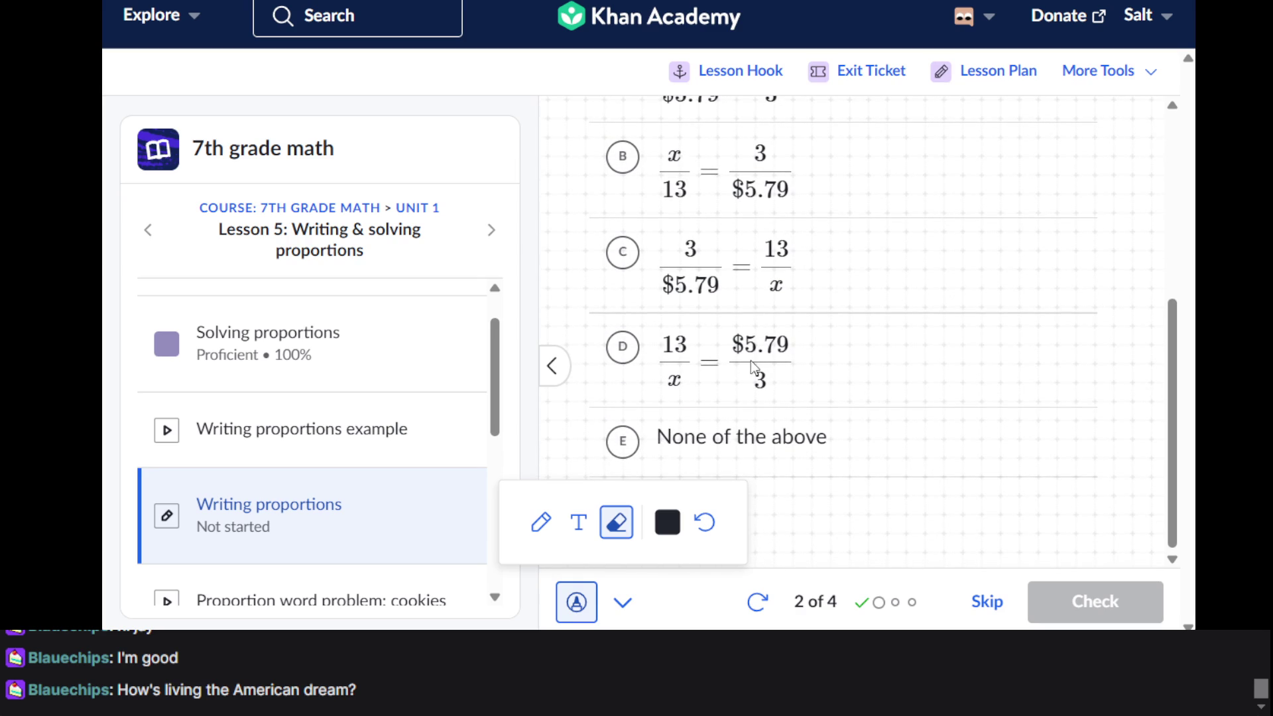
{"action": "left_click", "coordinate": [630, 353]}
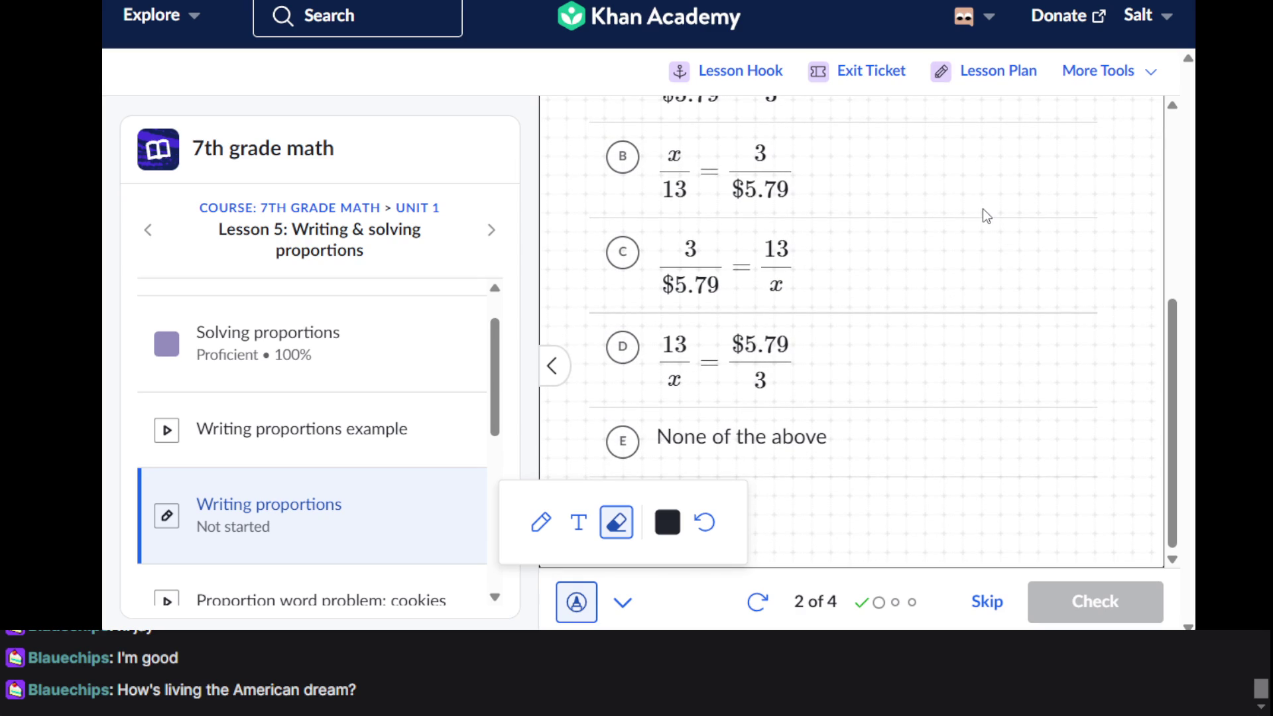
{"action": "scroll", "coordinate": [982, 211], "scroll_direction": "up", "scroll_amount": 5}
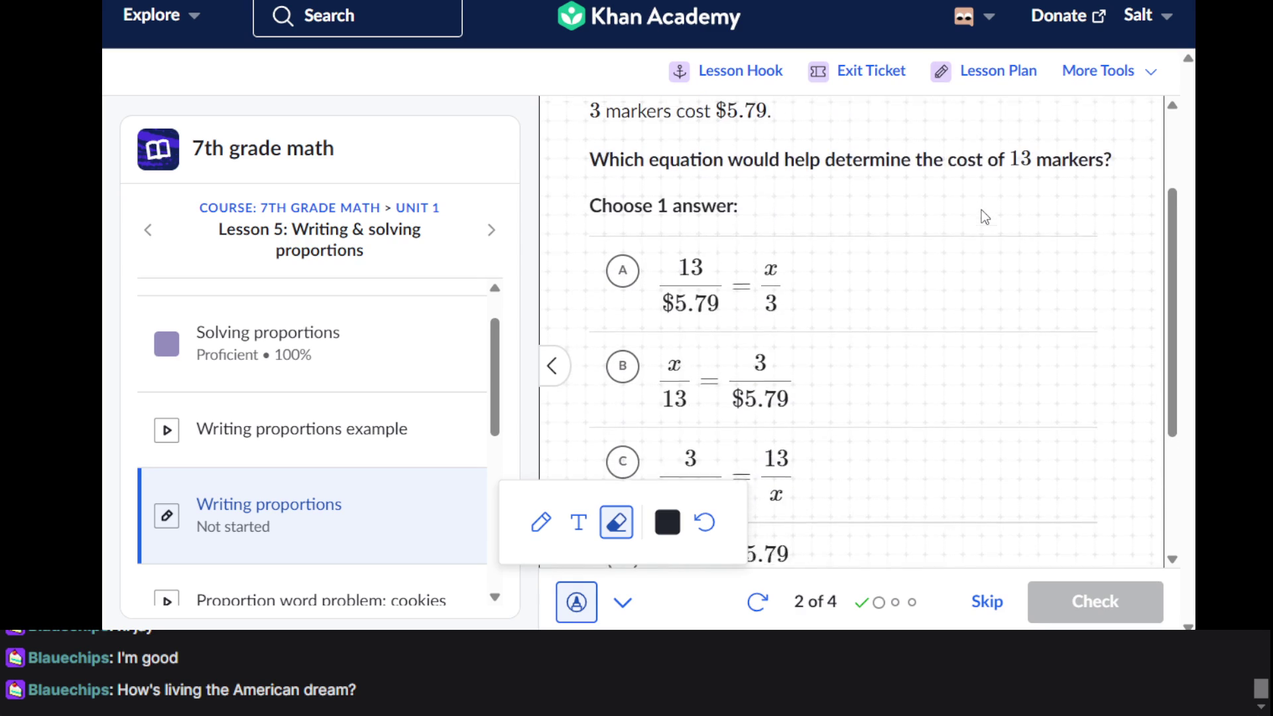
{"action": "scroll", "coordinate": [981, 210], "scroll_direction": "down", "scroll_amount": 2}
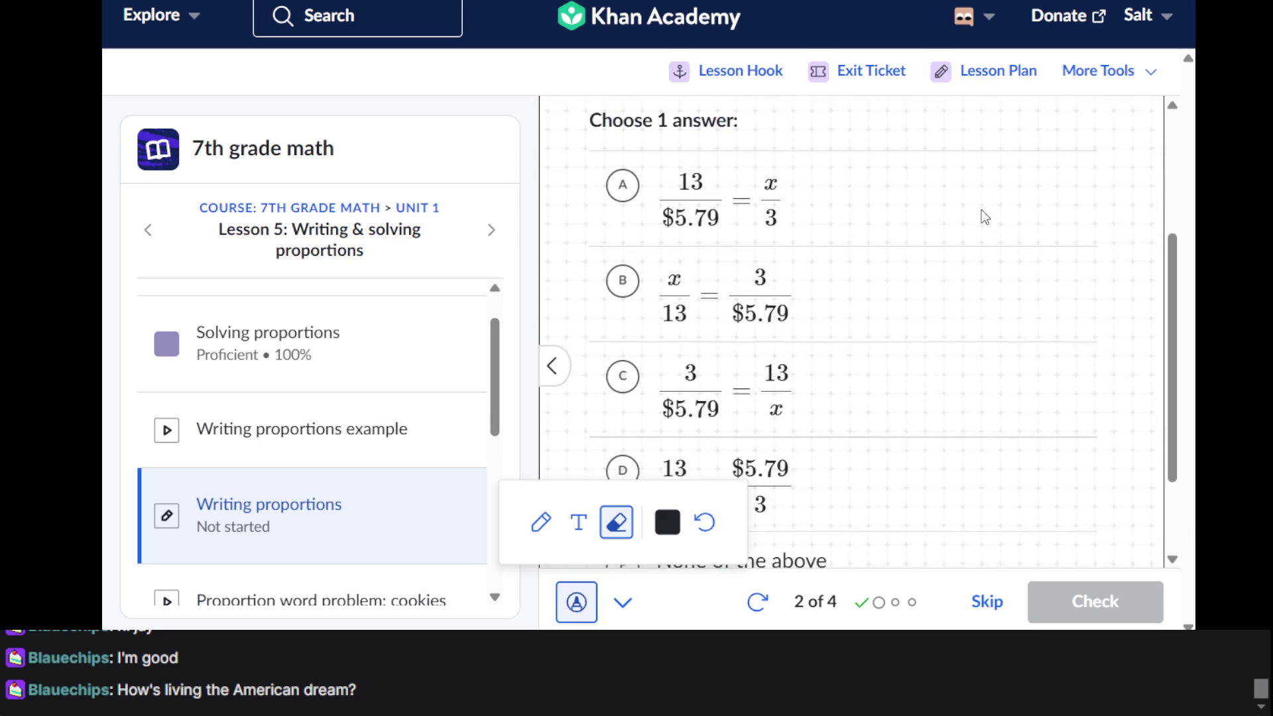
{"action": "scroll", "coordinate": [982, 209], "scroll_direction": "up", "scroll_amount": 2}
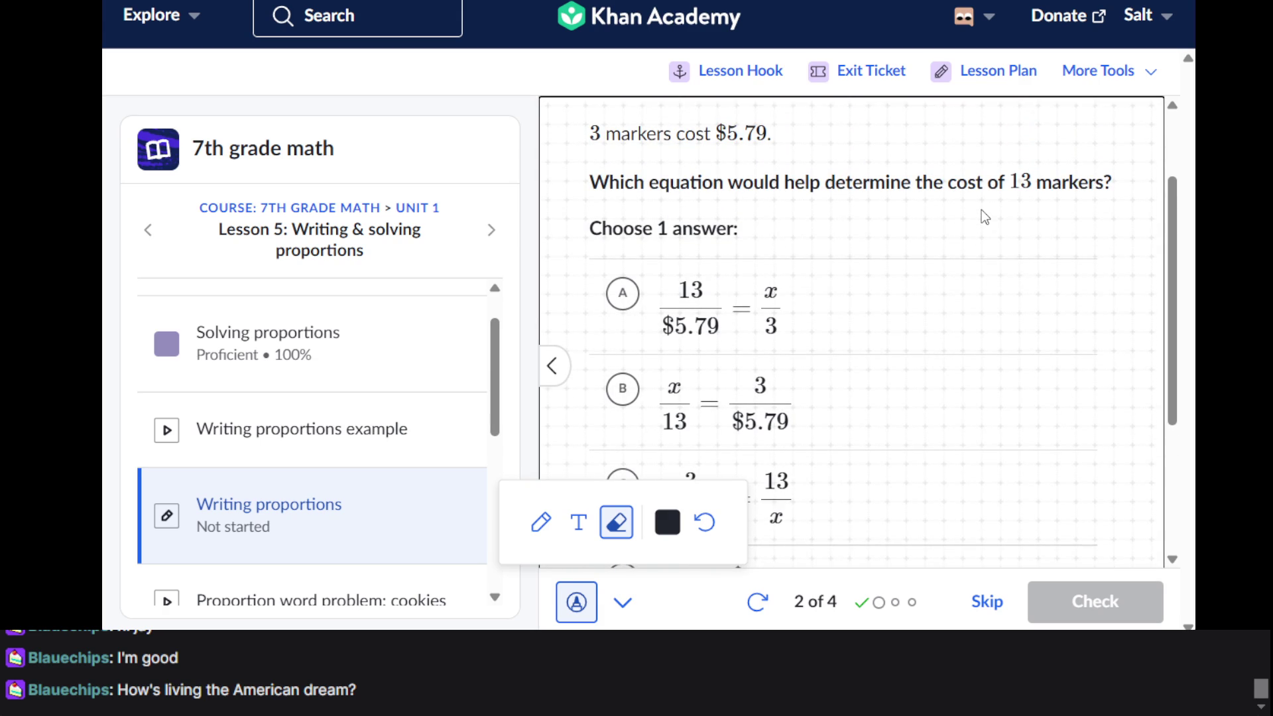
{"action": "scroll", "coordinate": [982, 210], "scroll_direction": "down", "scroll_amount": 5}
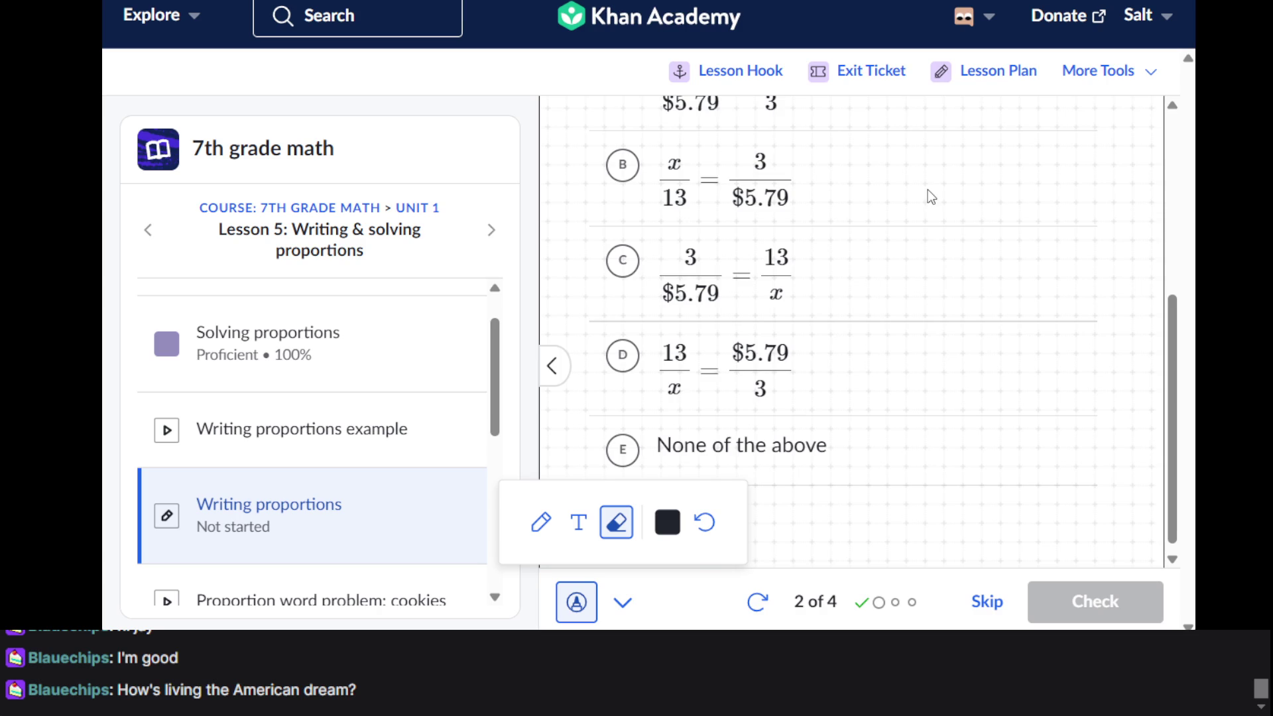
{"action": "scroll", "coordinate": [928, 189], "scroll_direction": "up", "scroll_amount": 3}
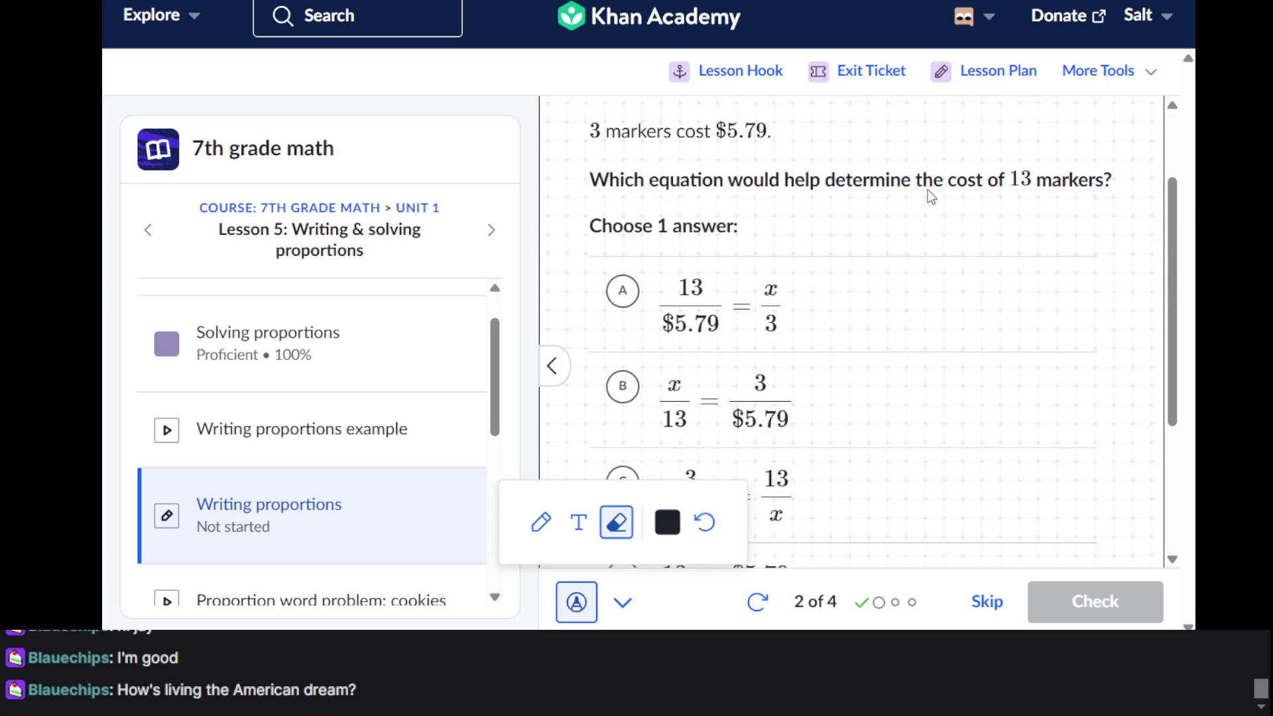
{"action": "scroll", "coordinate": [928, 189], "scroll_direction": "down", "scroll_amount": 3}
{"action": "scroll", "coordinate": [929, 190], "scroll_direction": "up", "scroll_amount": 5}
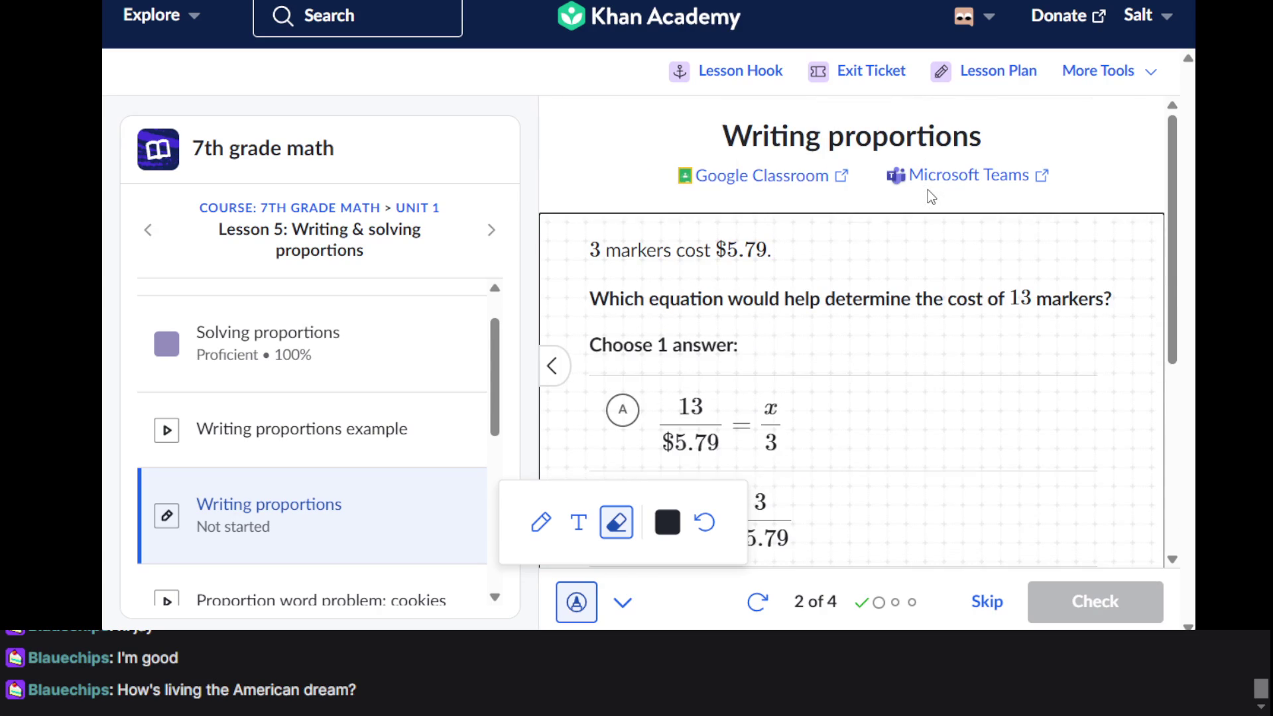
{"action": "scroll", "coordinate": [928, 190], "scroll_direction": "down", "scroll_amount": 5}
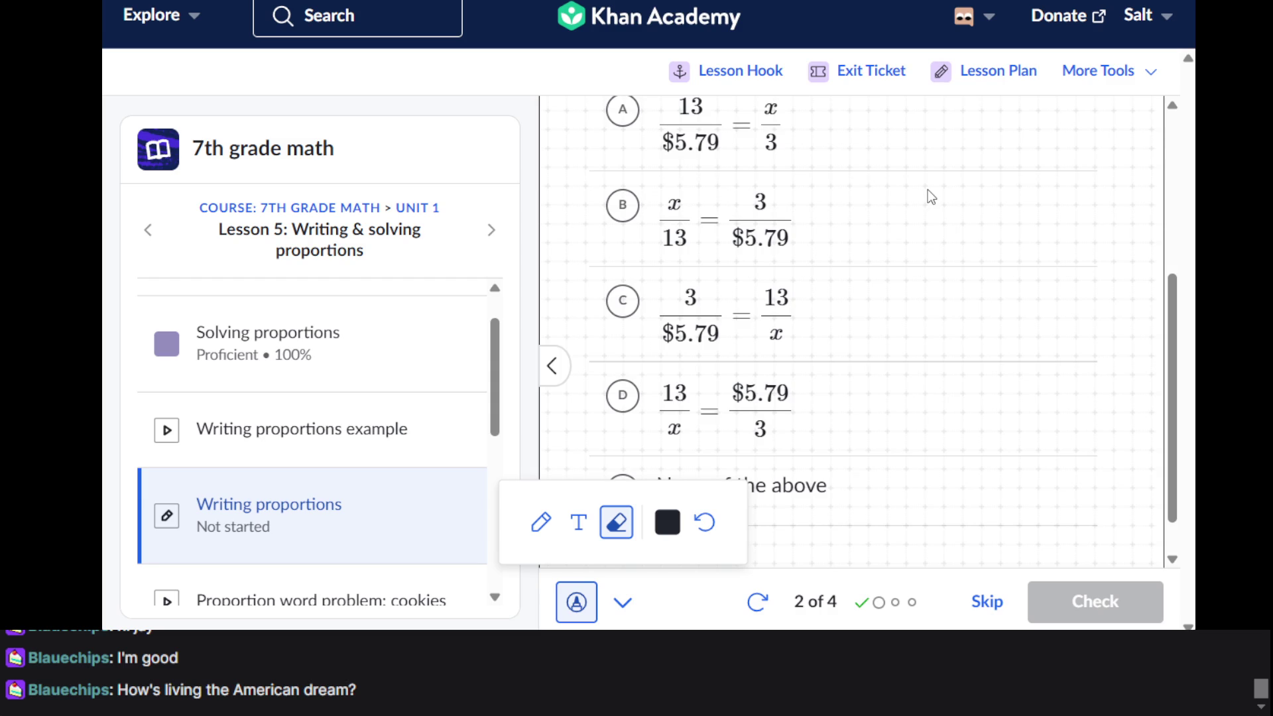
{"action": "left_click", "coordinate": [572, 617]}
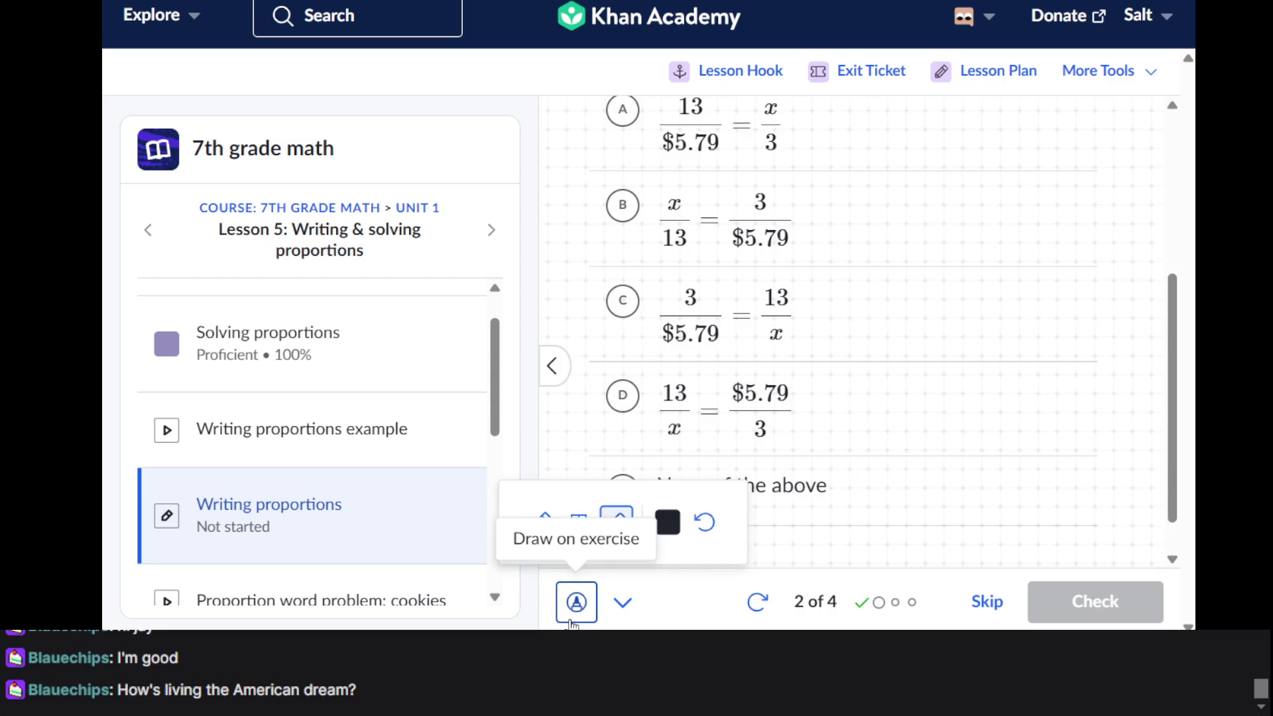
{"action": "left_click", "coordinate": [649, 371]}
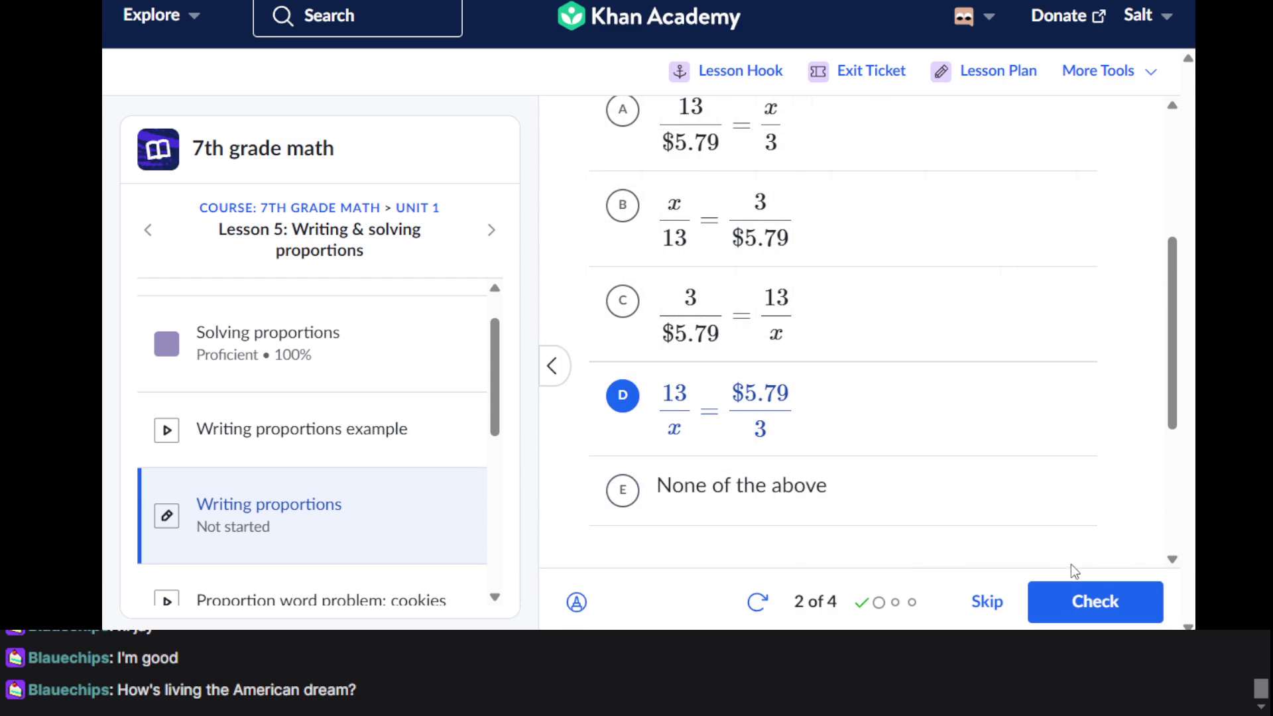
Check answer D, which is marked wrong, and dismiss the Don't give up yet! warning
{"action": "left_click", "coordinate": [1088, 610]}
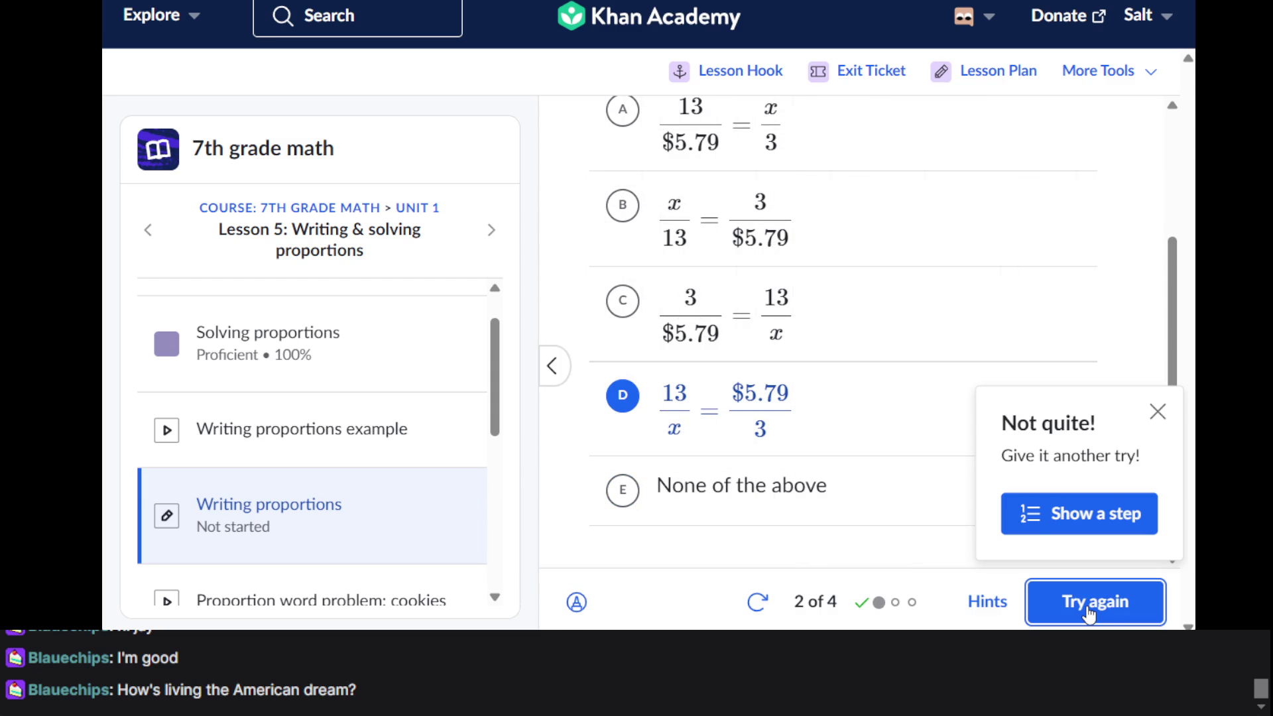
{"action": "left_click", "coordinate": [893, 371]}
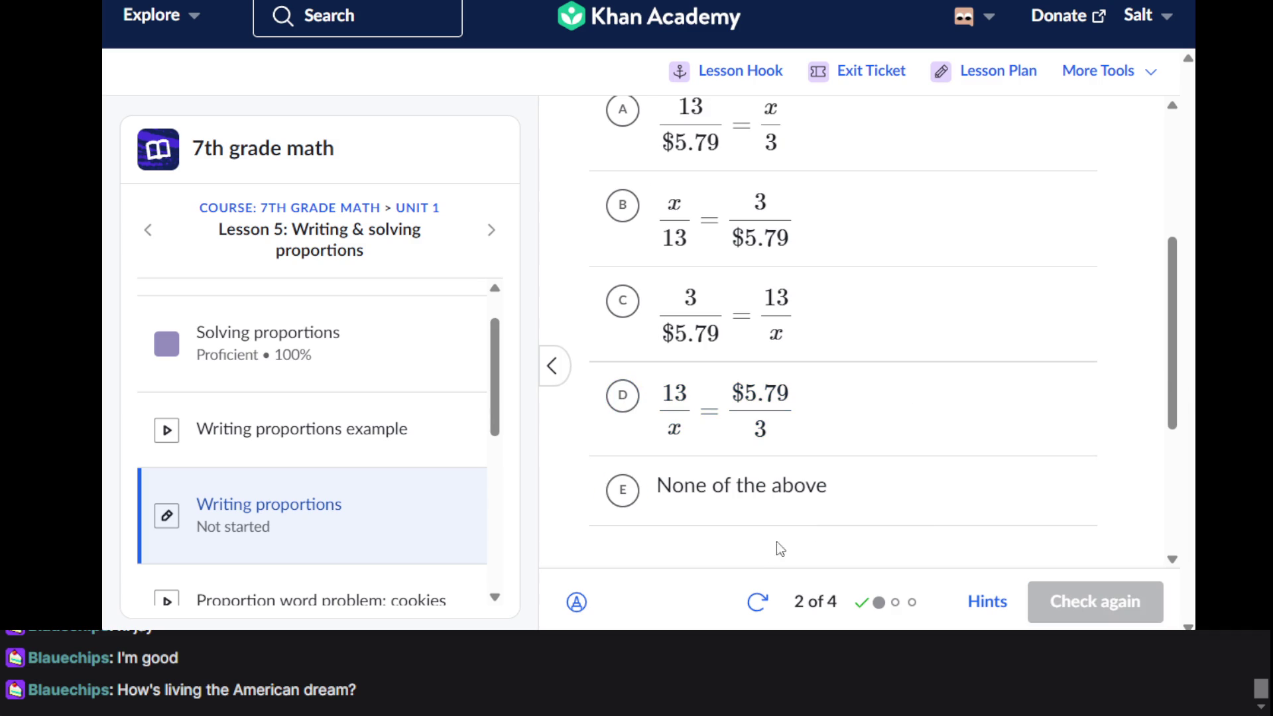
{"action": "left_click", "coordinate": [755, 600]}
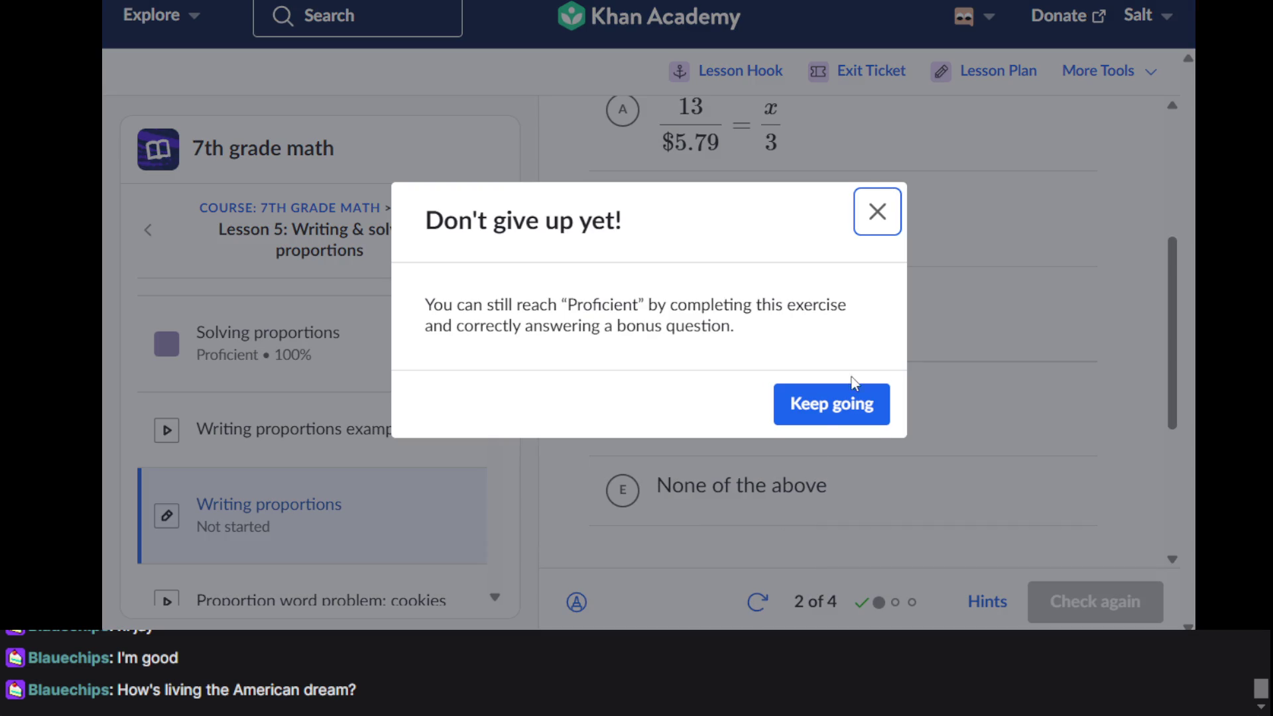
{"action": "left_click", "coordinate": [878, 212]}
Switch the answer to None of the above and check it again
{"action": "scroll", "coordinate": [878, 221], "scroll_direction": "down", "scroll_amount": 3}
{"action": "scroll", "coordinate": [878, 223], "scroll_direction": "up", "scroll_amount": 2}
{"action": "left_click", "coordinate": [813, 395]}
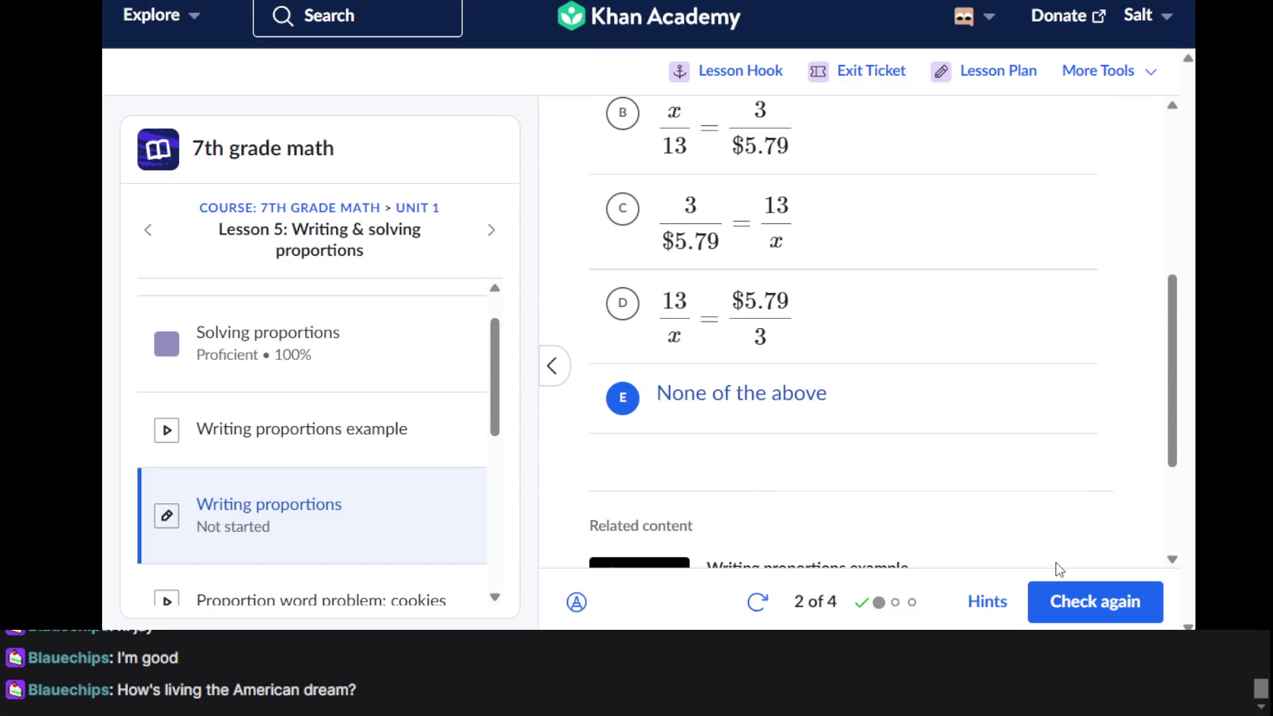
{"action": "left_click", "coordinate": [1073, 601]}
Reveal all six hints for question 2, ending with the full proportion
{"action": "scroll", "coordinate": [879, 446], "scroll_direction": "down", "scroll_amount": 2}
{"action": "left_click", "coordinate": [1065, 514]}
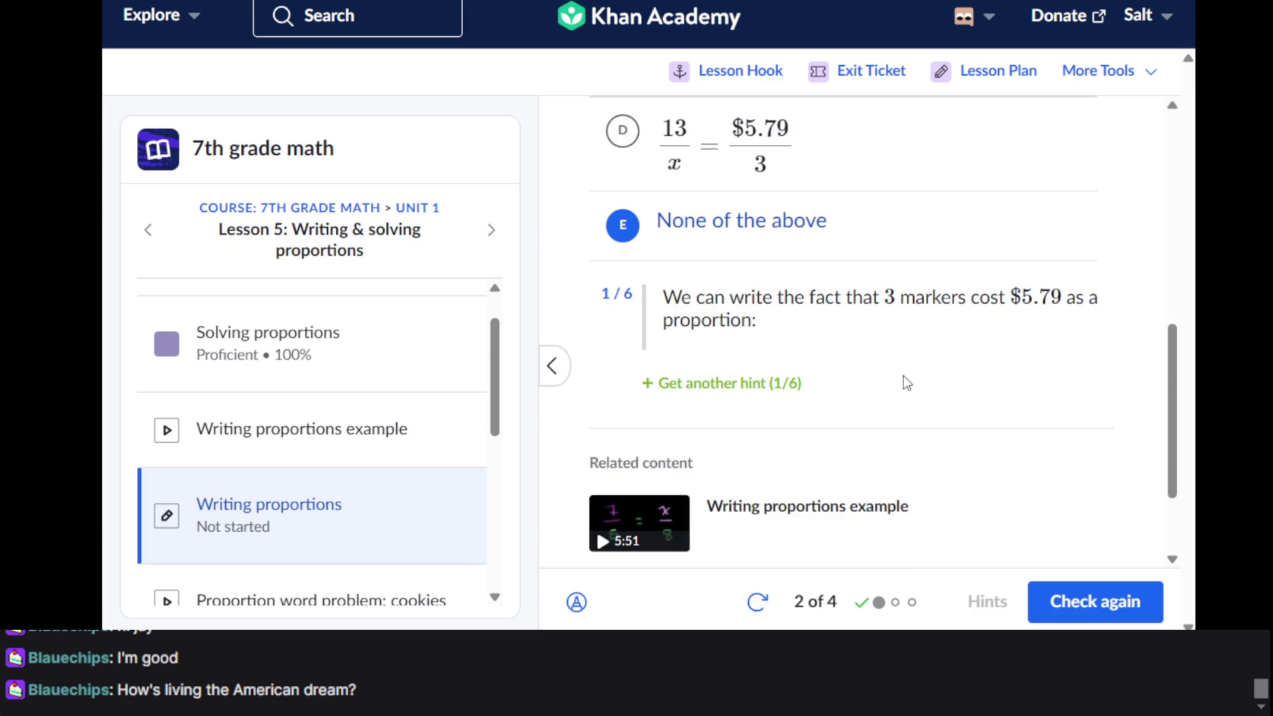
{"action": "scroll", "coordinate": [904, 375], "scroll_direction": "down", "scroll_amount": 2}
{"action": "scroll", "coordinate": [903, 376], "scroll_direction": "up", "scroll_amount": 1}
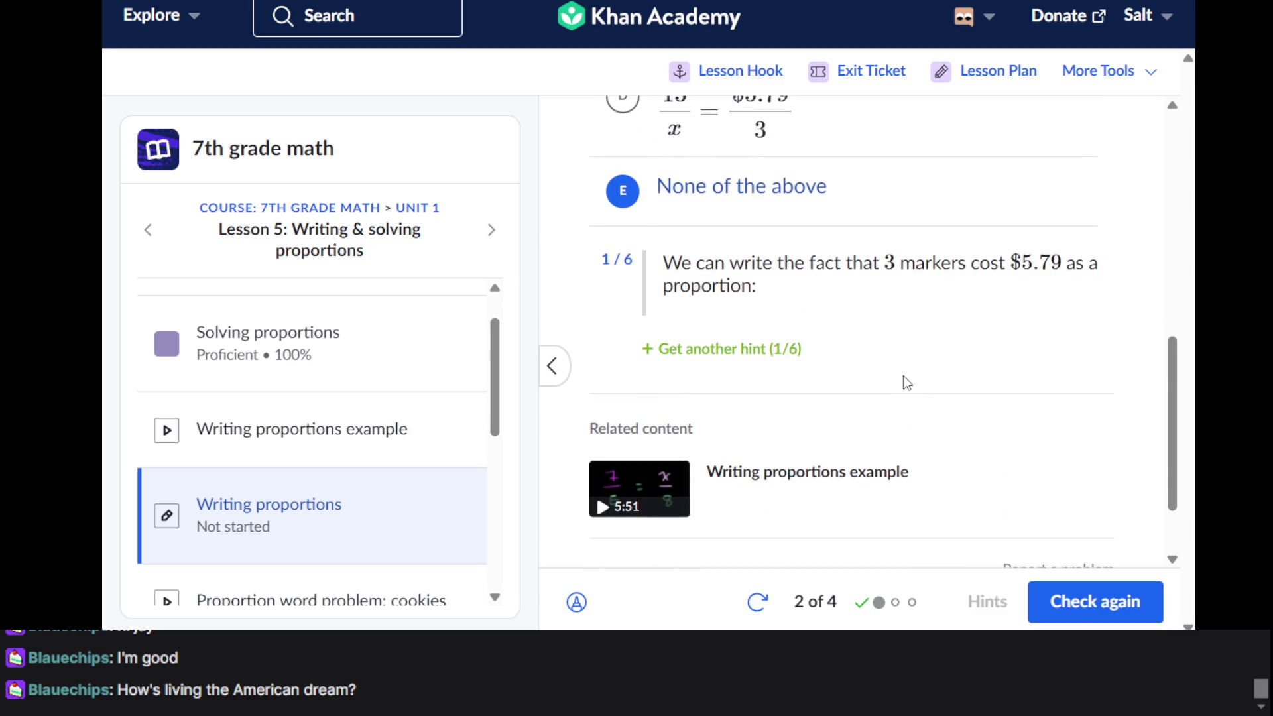
{"action": "left_click", "coordinate": [758, 358]}
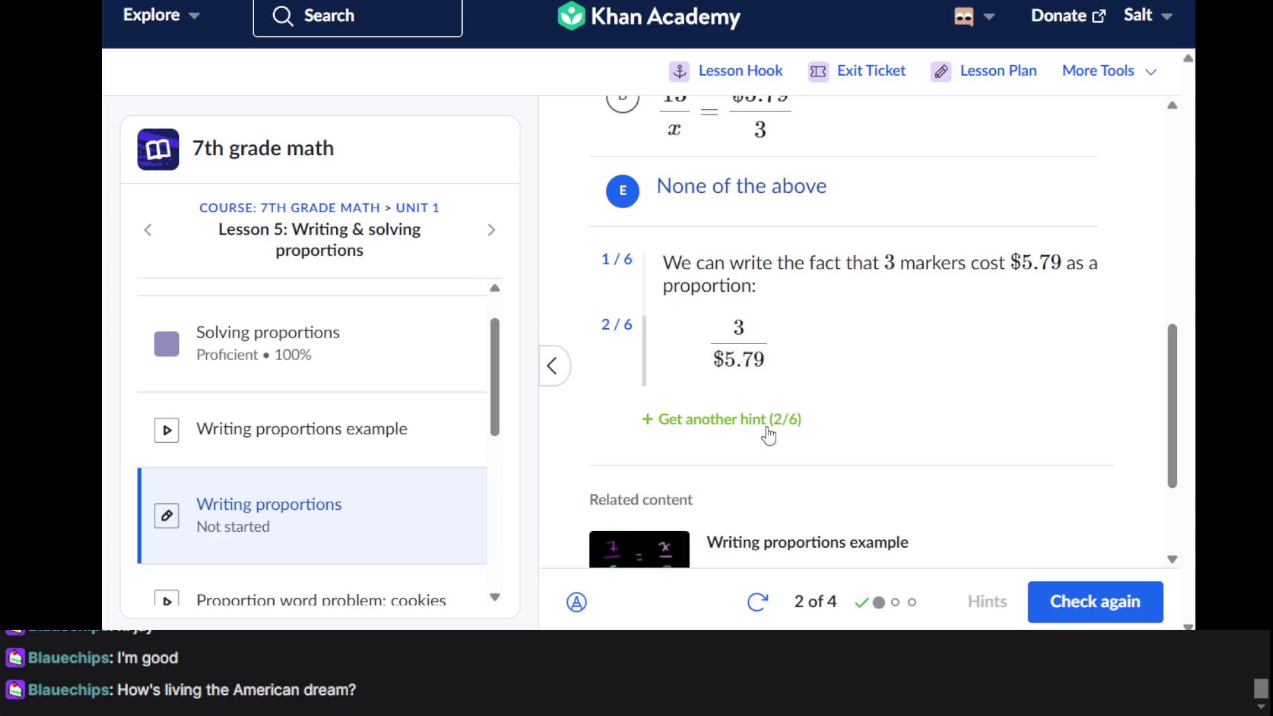
{"action": "left_click", "coordinate": [767, 430]}
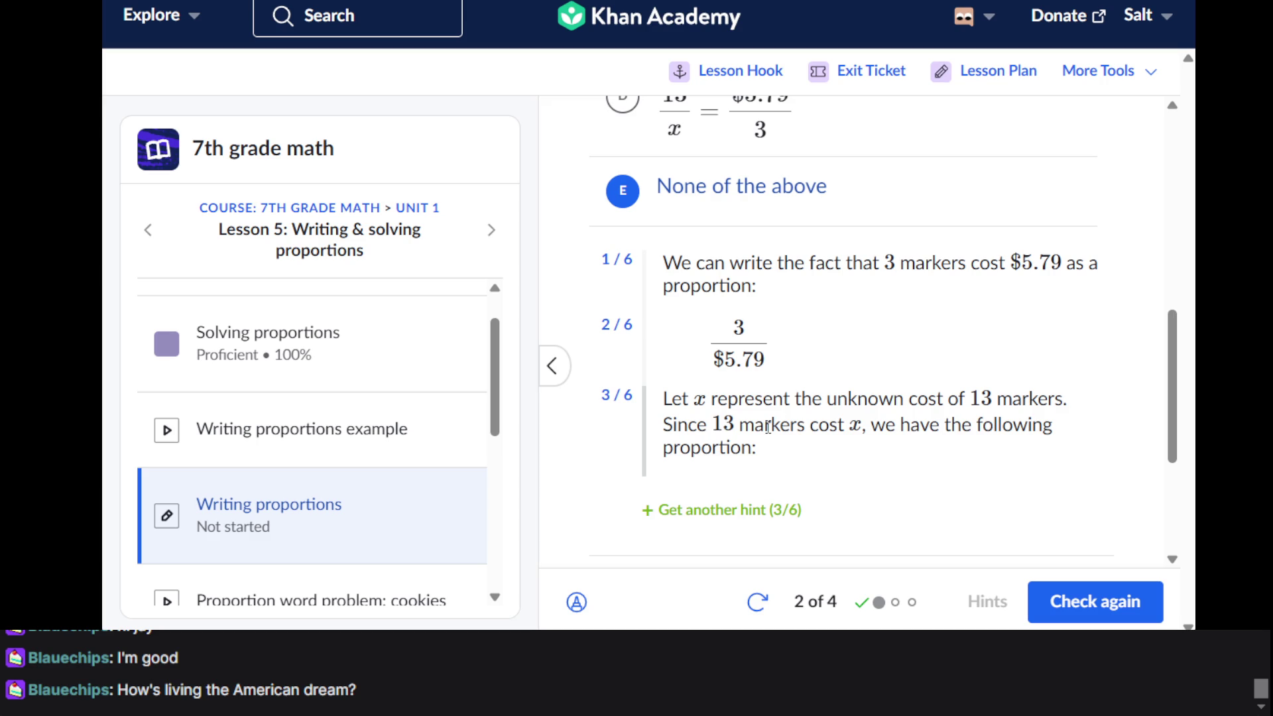
{"action": "scroll", "coordinate": [767, 427], "scroll_direction": "down", "scroll_amount": 1}
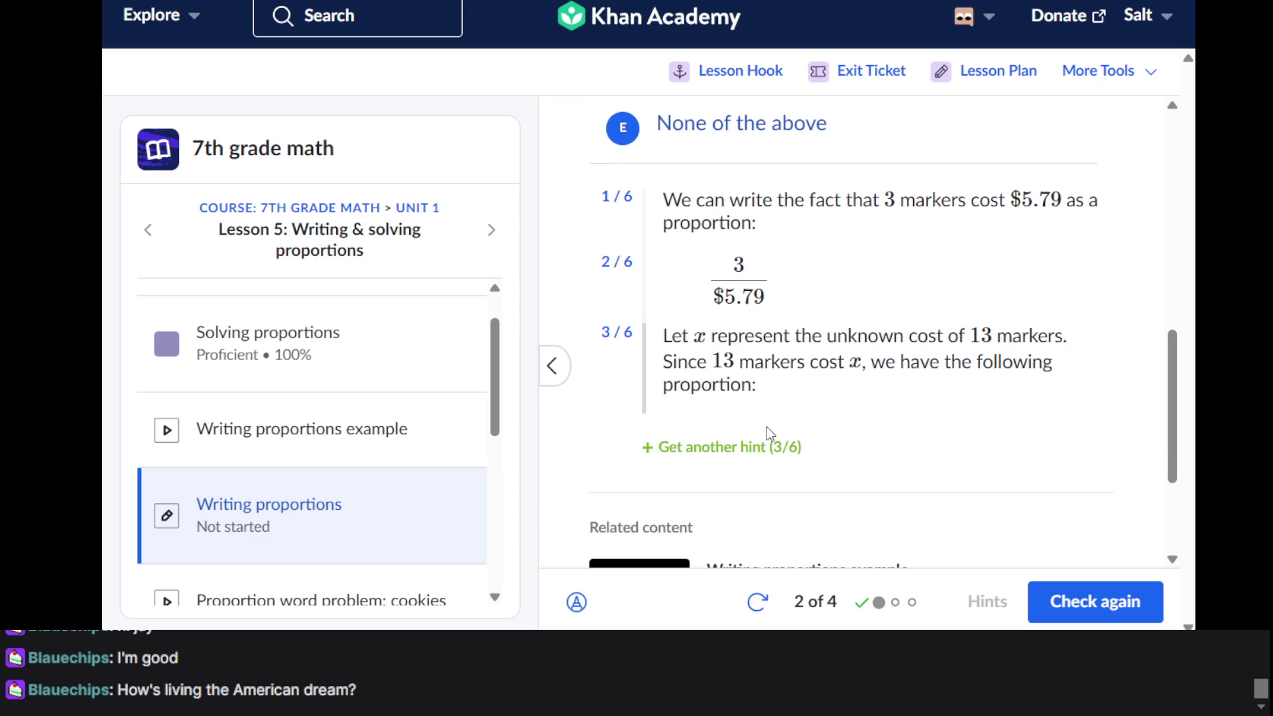
{"action": "left_click", "coordinate": [747, 447]}
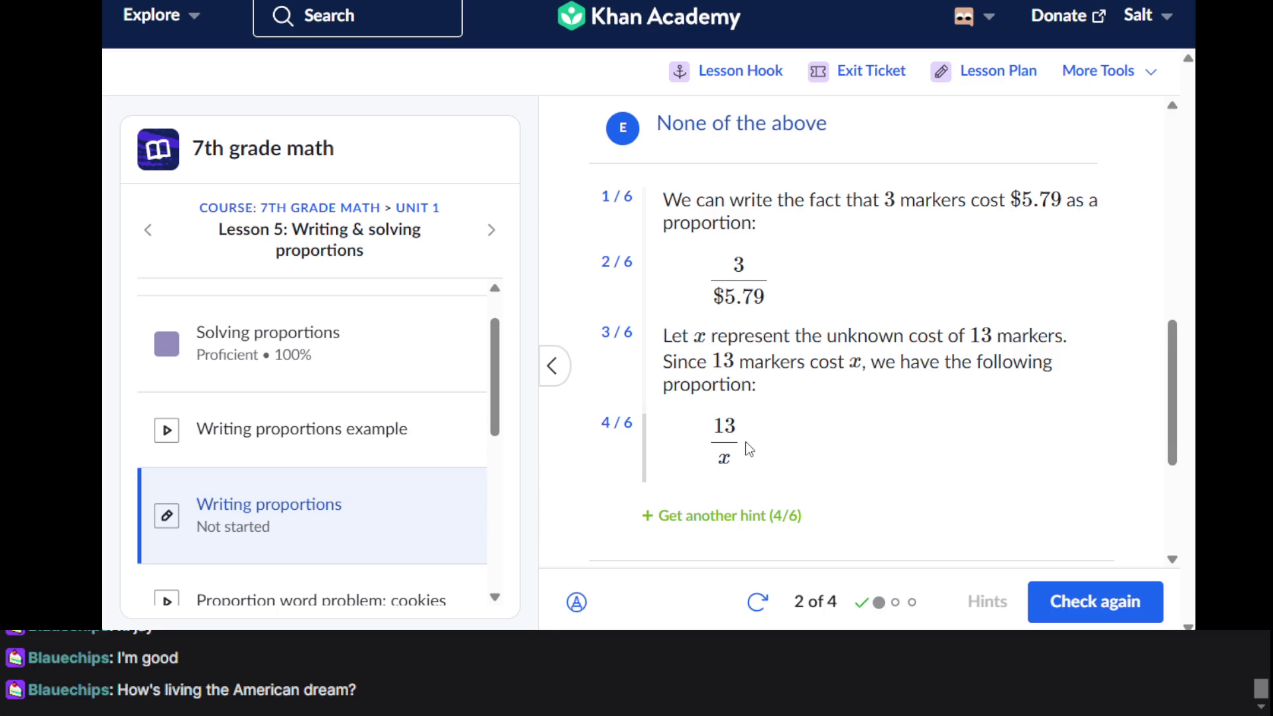
{"action": "scroll", "coordinate": [749, 449], "scroll_direction": "down", "scroll_amount": 1}
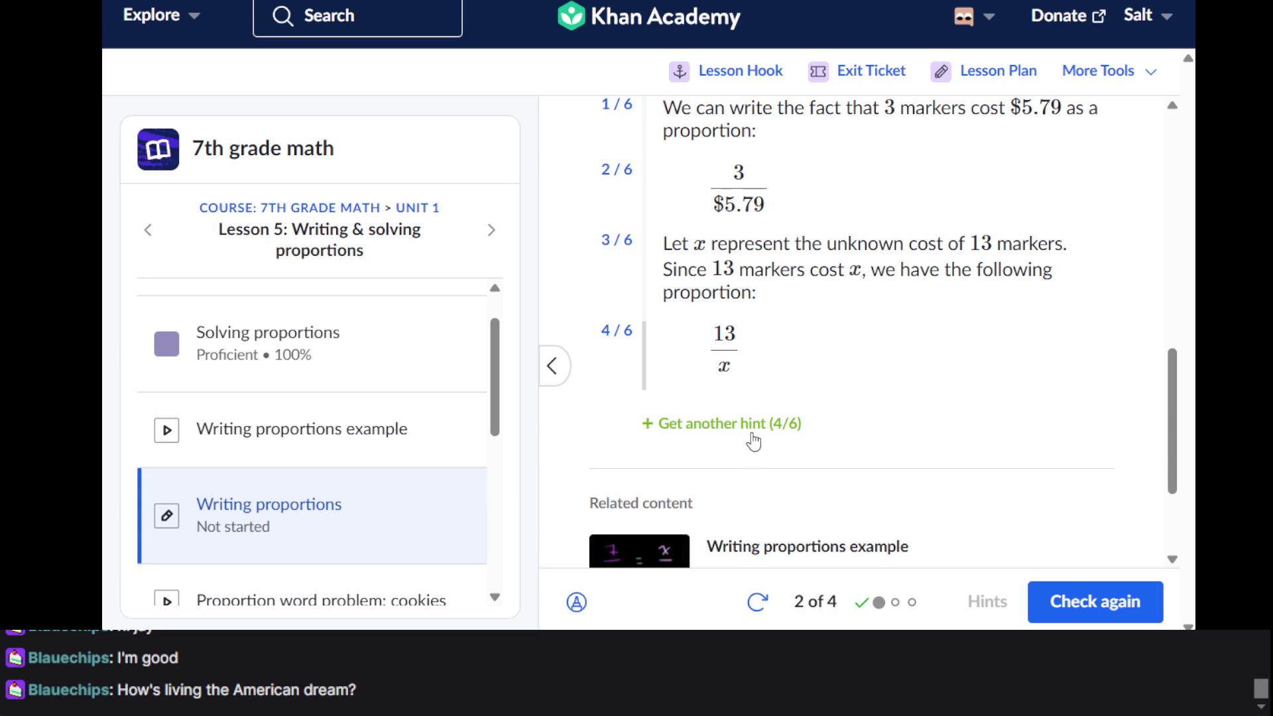
{"action": "left_click", "coordinate": [755, 426]}
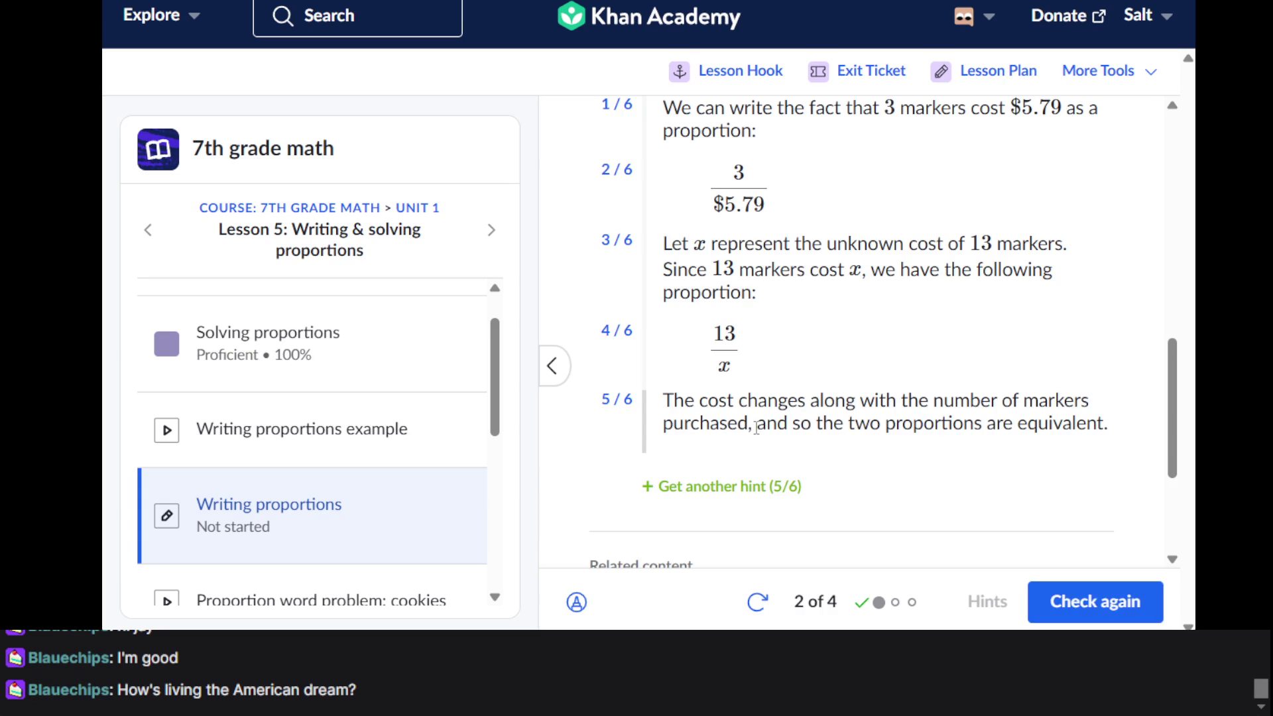
{"action": "left_click", "coordinate": [755, 488]}
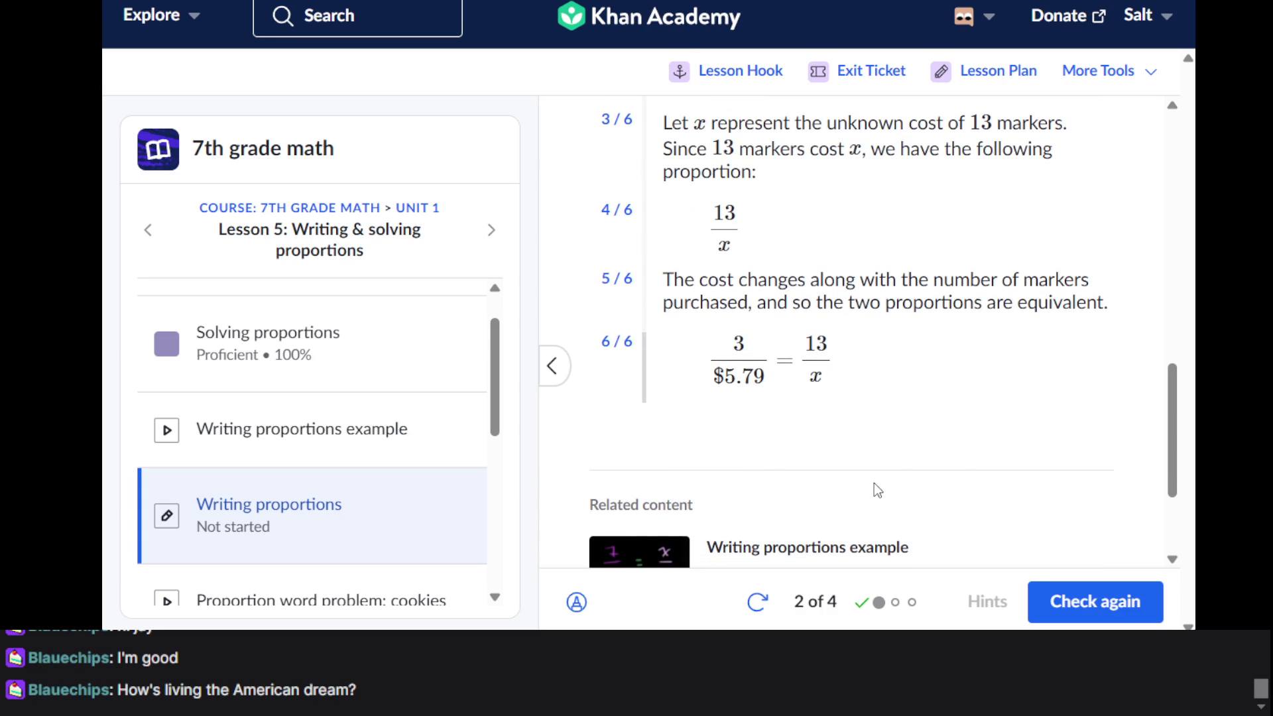
Select answer C, 3/$5.79 = 13/x, and submit it for grading
{"action": "scroll", "coordinate": [872, 487], "scroll_direction": "up", "scroll_amount": 10}
{"action": "left_click", "coordinate": [753, 383]}
{"action": "left_click", "coordinate": [1099, 601]}
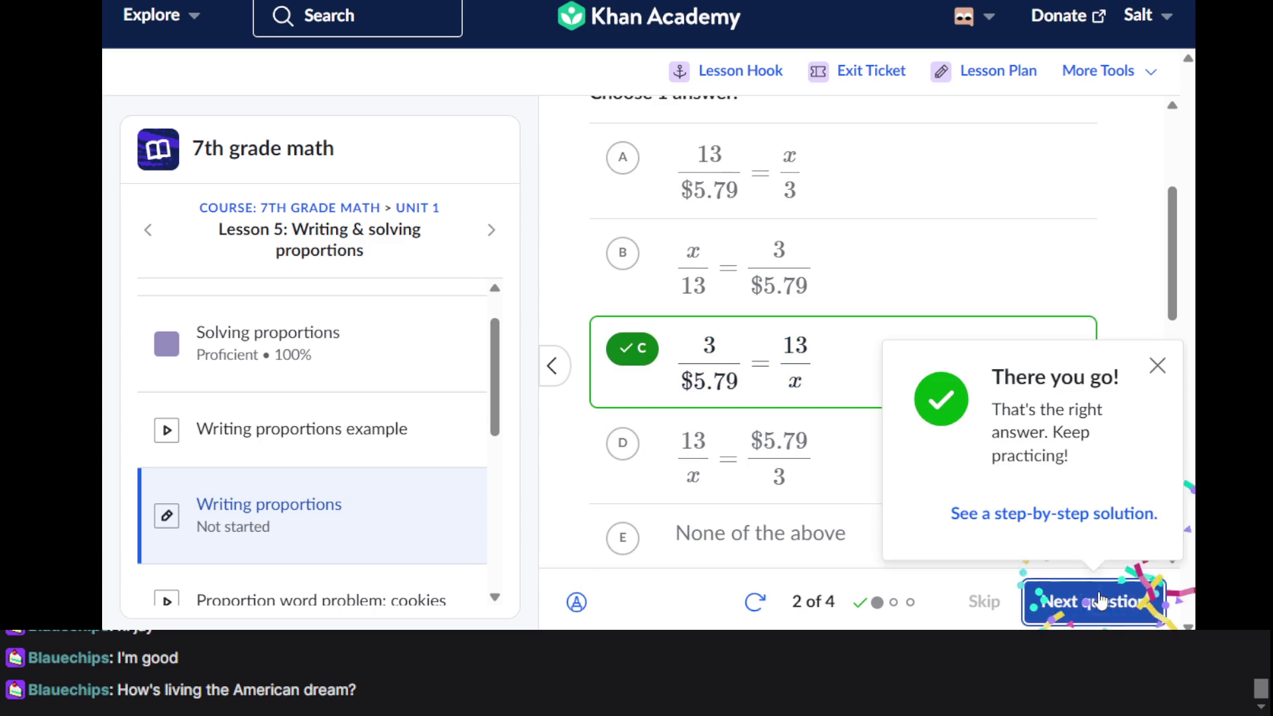
Advance to question 3 and read through the 4-markers cost problem
{"action": "left_click", "coordinate": [1055, 601]}
{"action": "scroll", "coordinate": [734, 346], "scroll_direction": "down", "scroll_amount": 3}
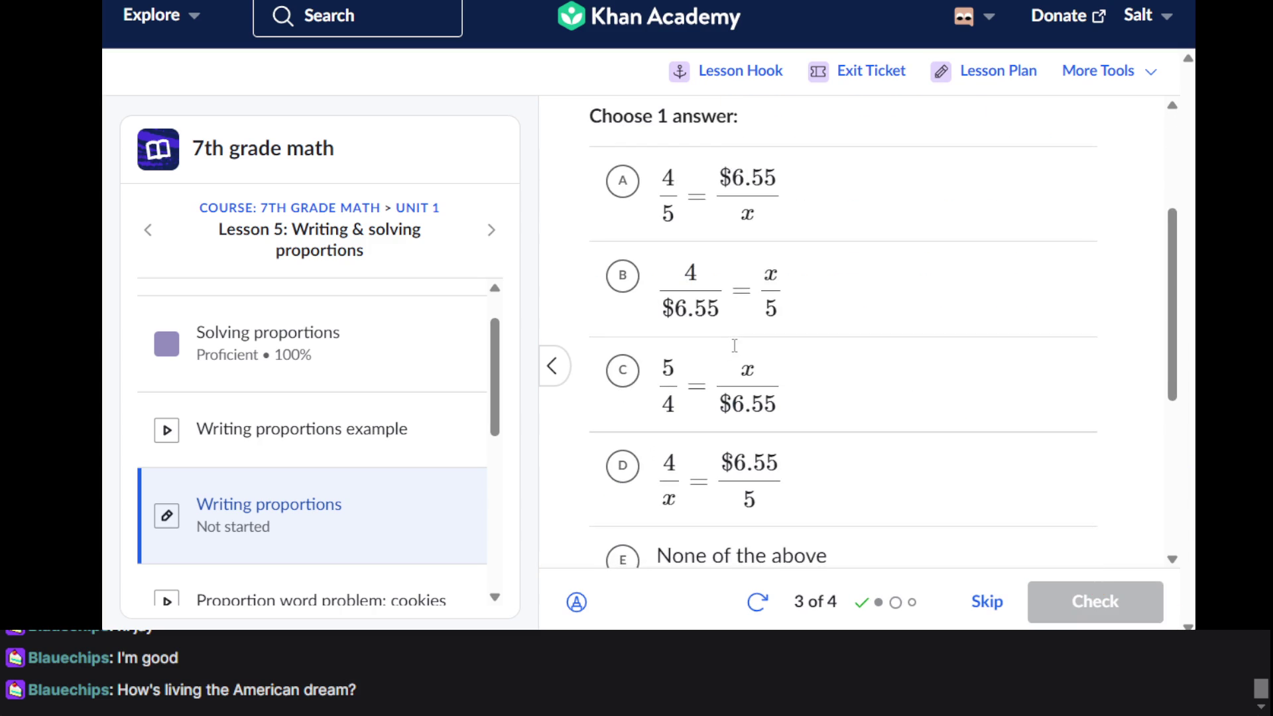
{"action": "scroll", "coordinate": [735, 345], "scroll_direction": "up", "scroll_amount": 2}
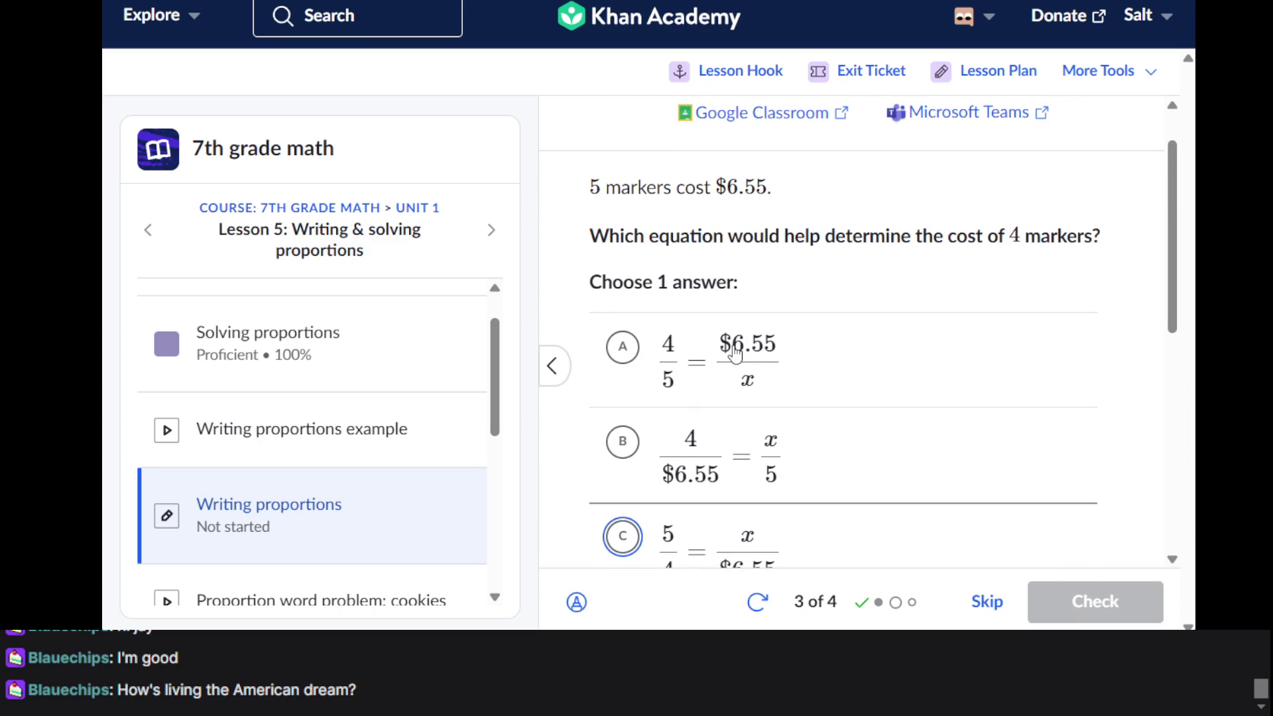
{"action": "scroll", "coordinate": [735, 354], "scroll_direction": "down", "scroll_amount": 1}
{"action": "scroll", "coordinate": [735, 354], "scroll_direction": "down", "scroll_amount": 2}
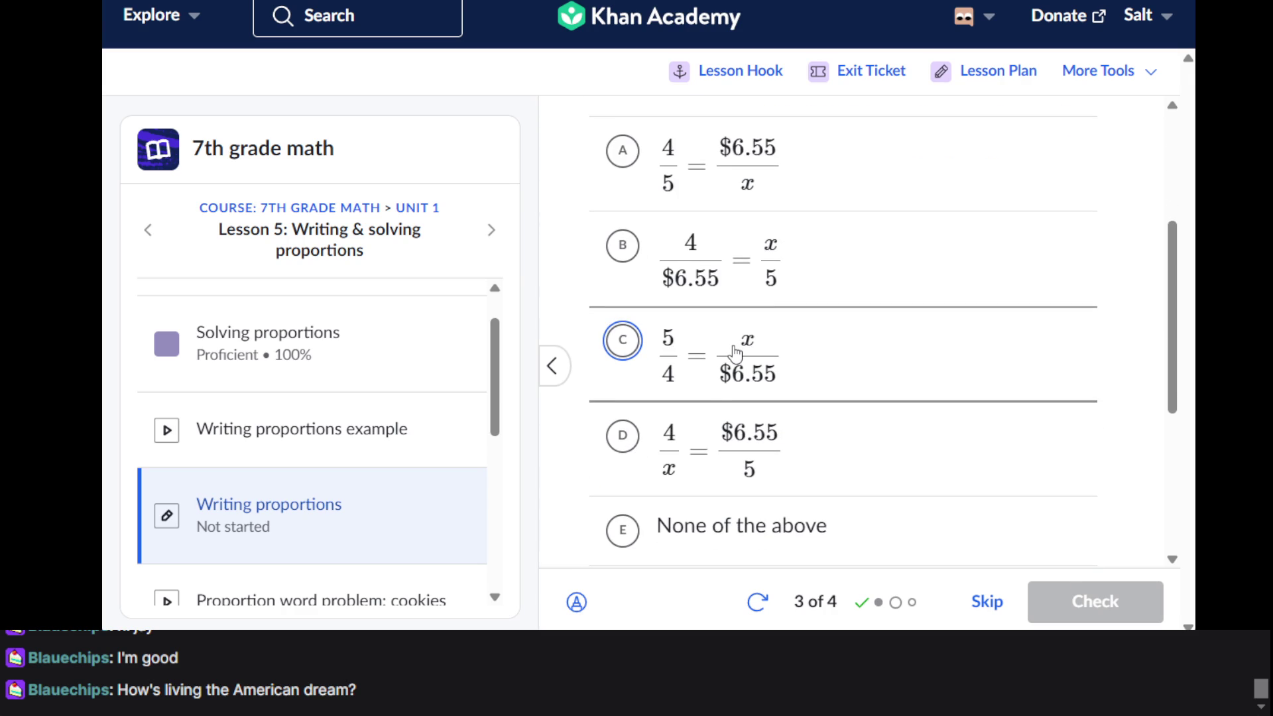
{"action": "scroll", "coordinate": [735, 352], "scroll_direction": "up", "scroll_amount": 3}
{"action": "scroll", "coordinate": [735, 354], "scroll_direction": "down", "scroll_amount": 4}
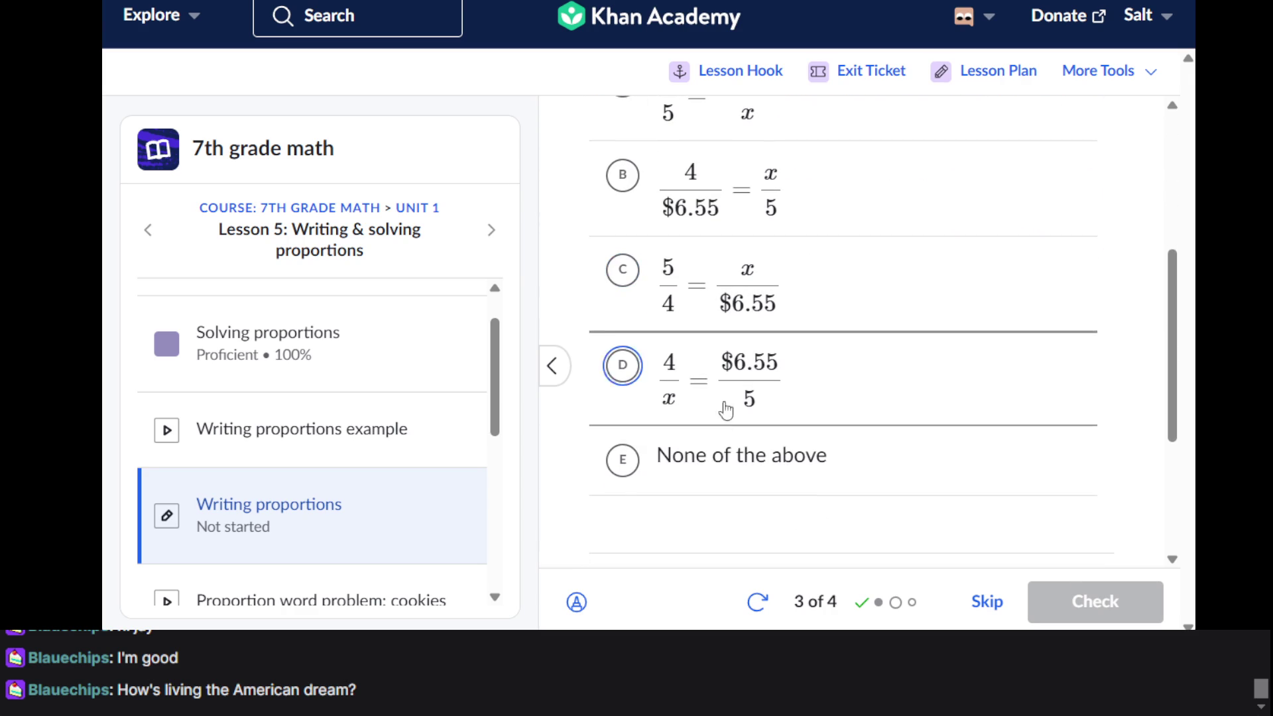
{"action": "scroll", "coordinate": [718, 464], "scroll_direction": "up", "scroll_amount": 2}
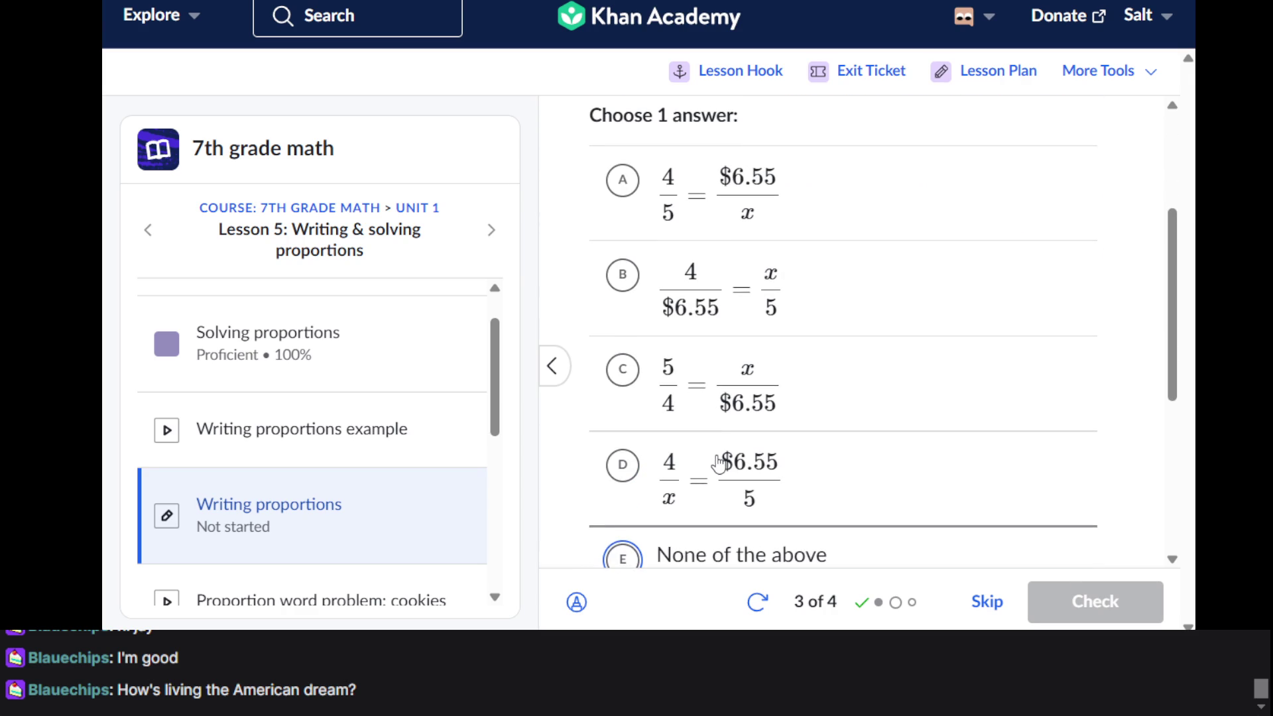
{"action": "scroll", "coordinate": [718, 464], "scroll_direction": "up", "scroll_amount": 3}
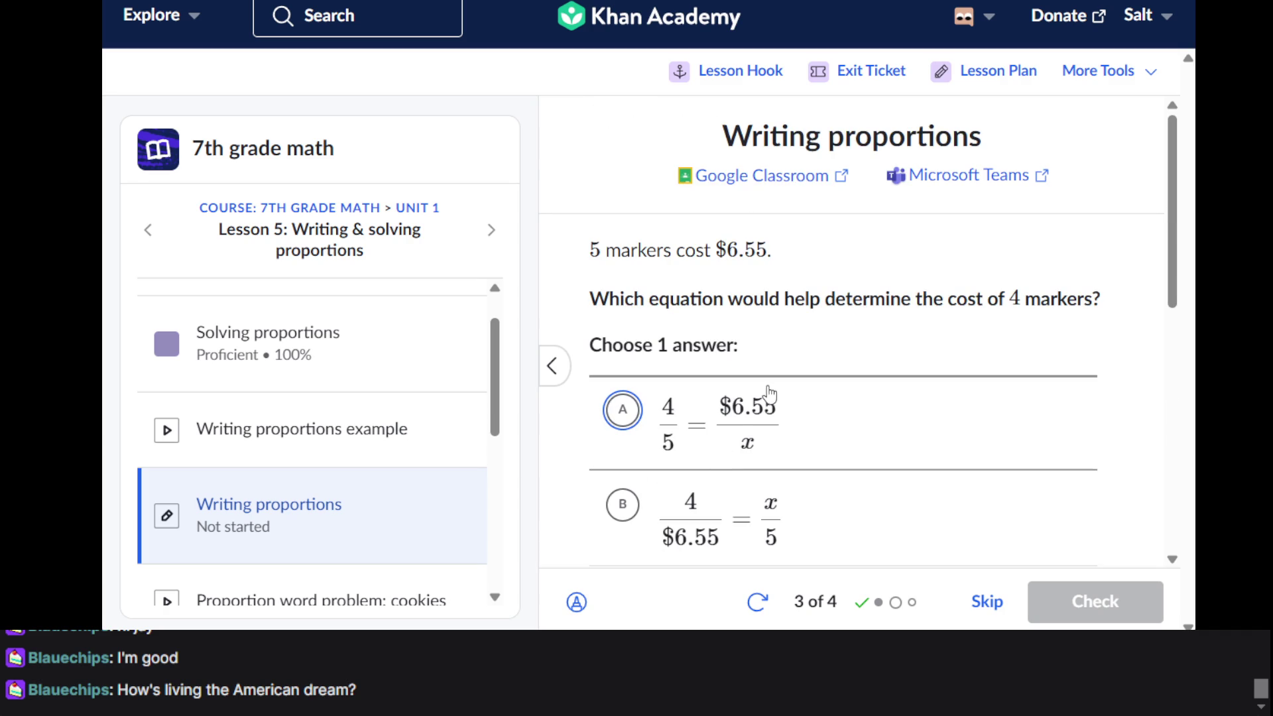
{"action": "scroll", "coordinate": [763, 411], "scroll_direction": "down", "scroll_amount": 7}
Answer None of the above, have it checked, and continue to question 4
{"action": "left_click", "coordinate": [786, 286]}
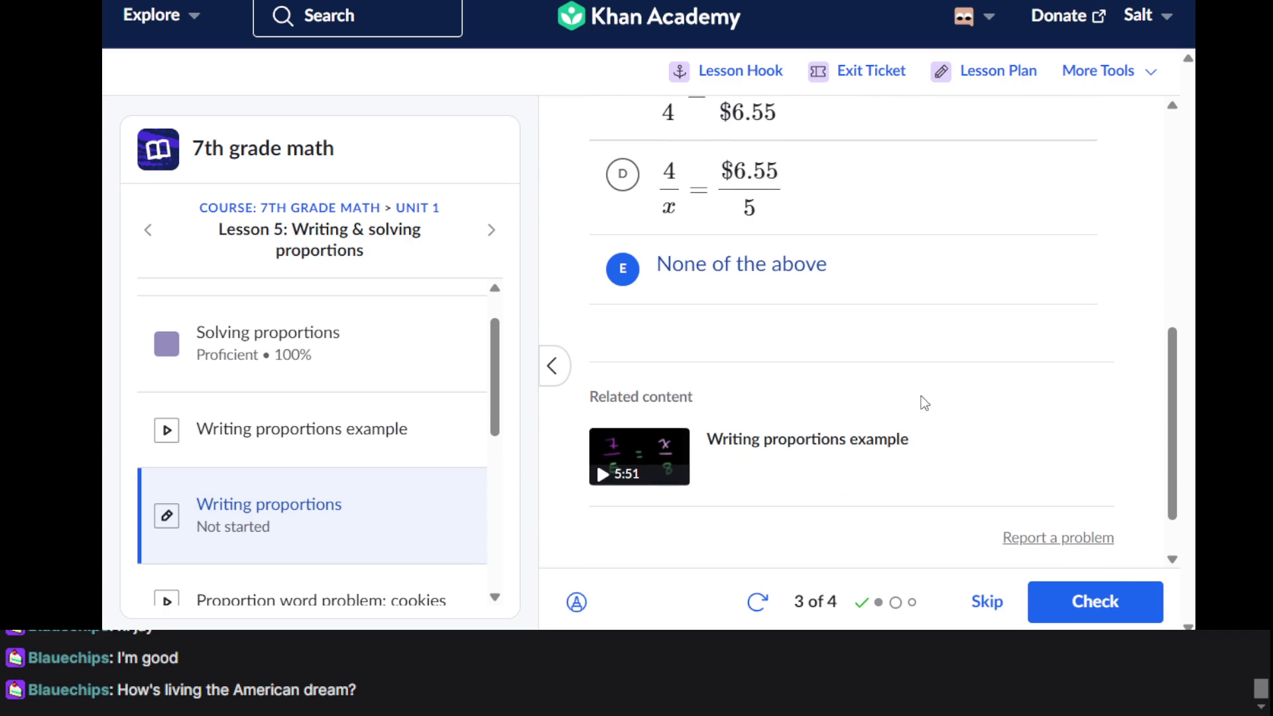
{"action": "left_click", "coordinate": [1061, 608]}
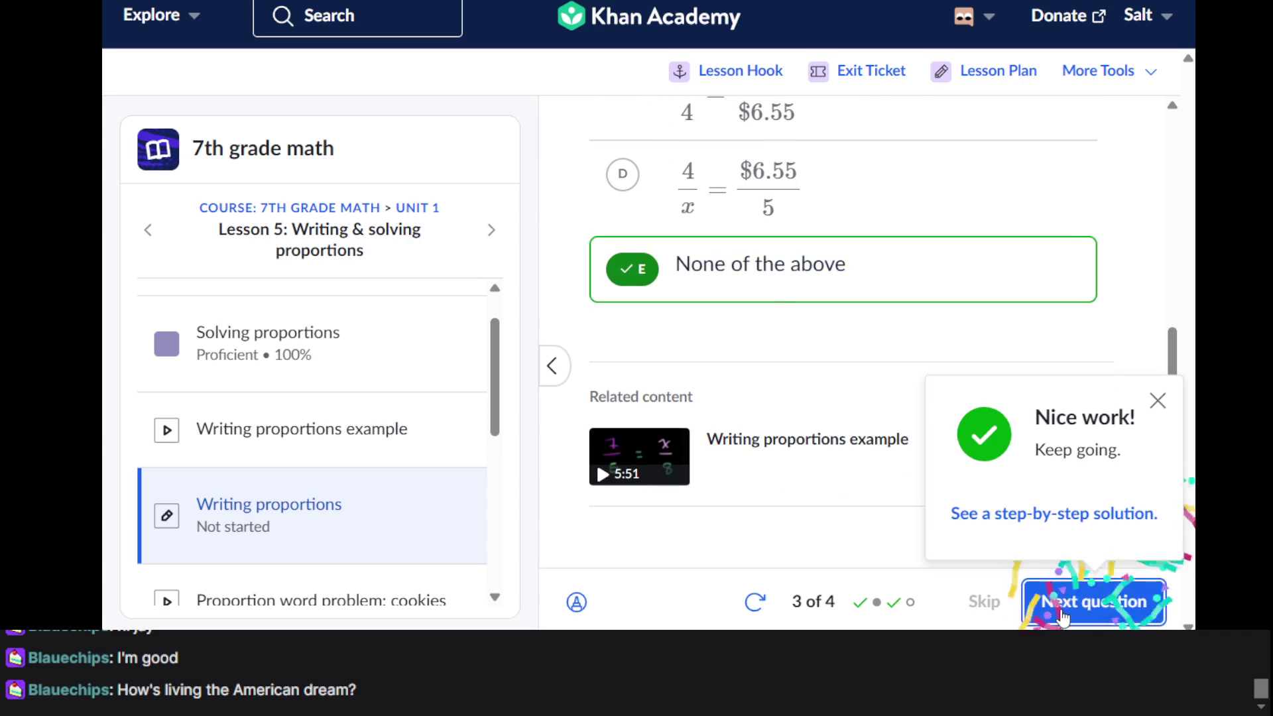
{"action": "scroll", "coordinate": [868, 364], "scroll_direction": "up", "scroll_amount": 7}
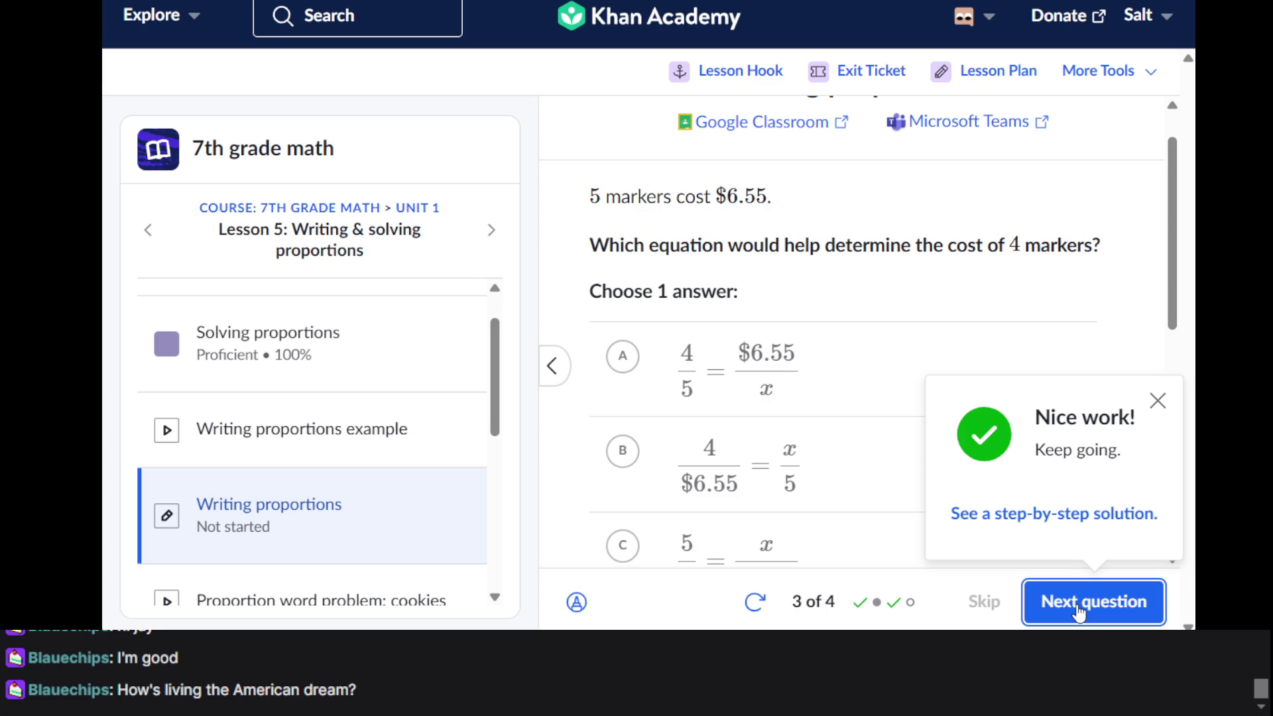
{"action": "left_click", "coordinate": [1079, 610]}
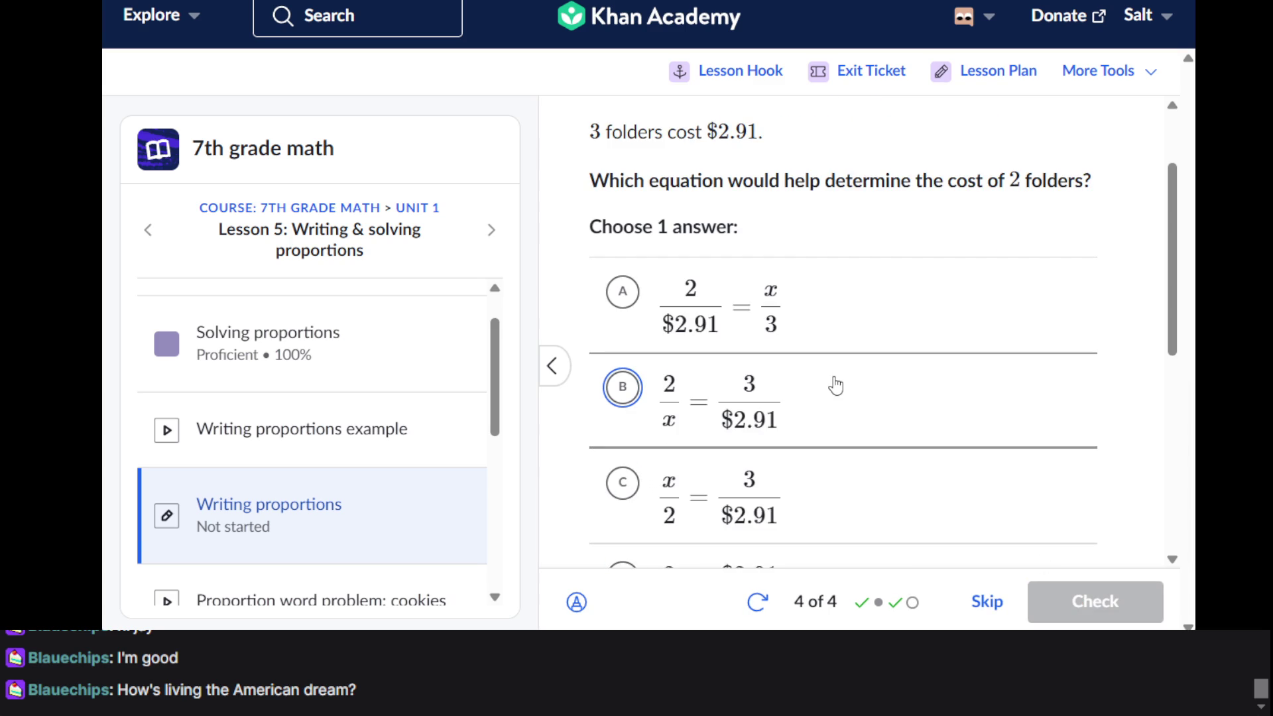
Answer the 3-folders question with choice B, 2/x = 3/$2.91, and check it
{"action": "scroll", "coordinate": [835, 386], "scroll_direction": "down", "scroll_amount": 2}
{"action": "scroll", "coordinate": [836, 386], "scroll_direction": "down", "scroll_amount": 1}
{"action": "scroll", "coordinate": [836, 385], "scroll_direction": "up", "scroll_amount": 1}
{"action": "scroll", "coordinate": [834, 385], "scroll_direction": "up", "scroll_amount": 3}
{"action": "scroll", "coordinate": [825, 484], "scroll_direction": "down", "scroll_amount": 2}
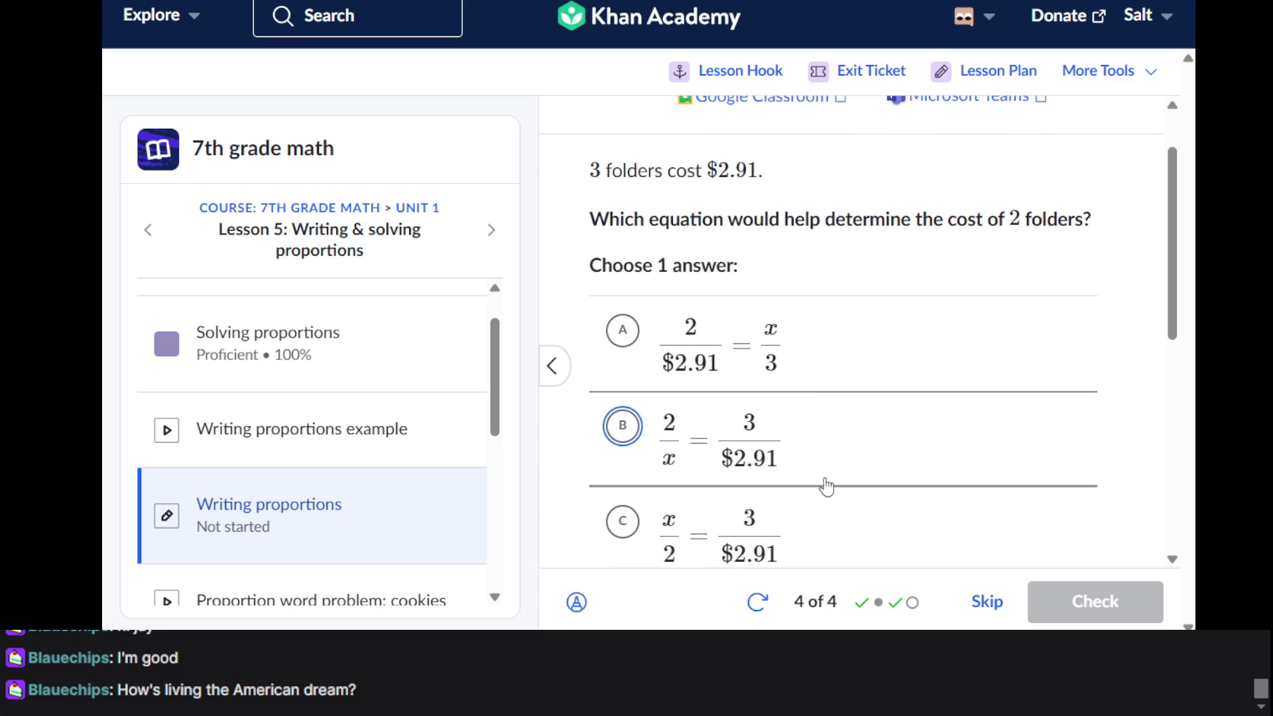
{"action": "scroll", "coordinate": [829, 442], "scroll_direction": "up", "scroll_amount": 1}
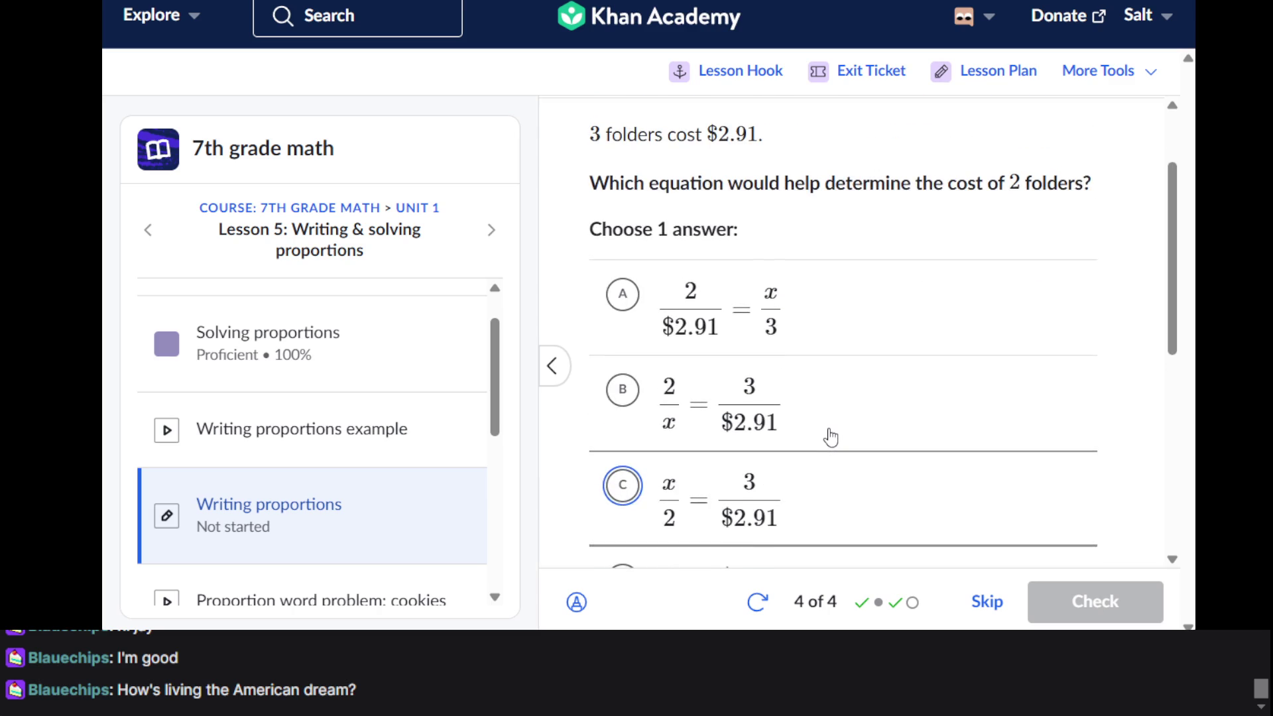
{"action": "left_click", "coordinate": [830, 432]}
{"action": "scroll", "coordinate": [830, 433], "scroll_direction": "up", "scroll_amount": 1}
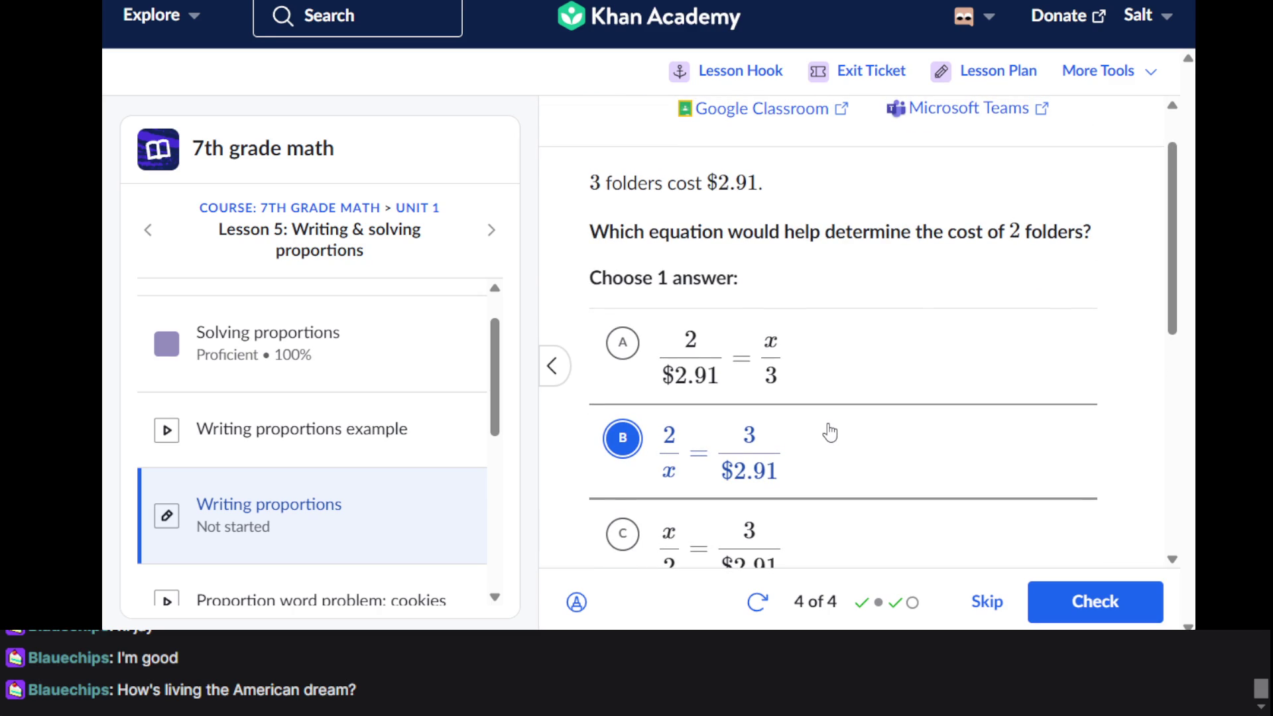
{"action": "scroll", "coordinate": [830, 433], "scroll_direction": "down", "scroll_amount": 1}
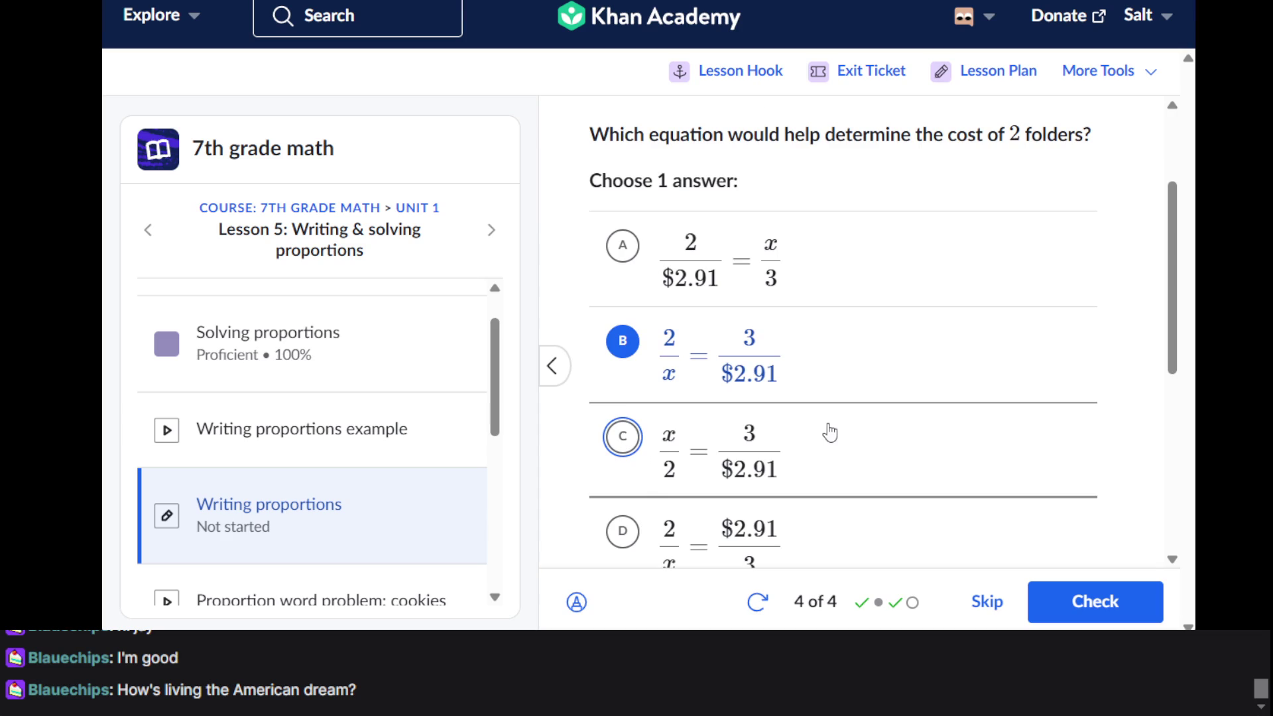
{"action": "left_click", "coordinate": [1065, 605]}
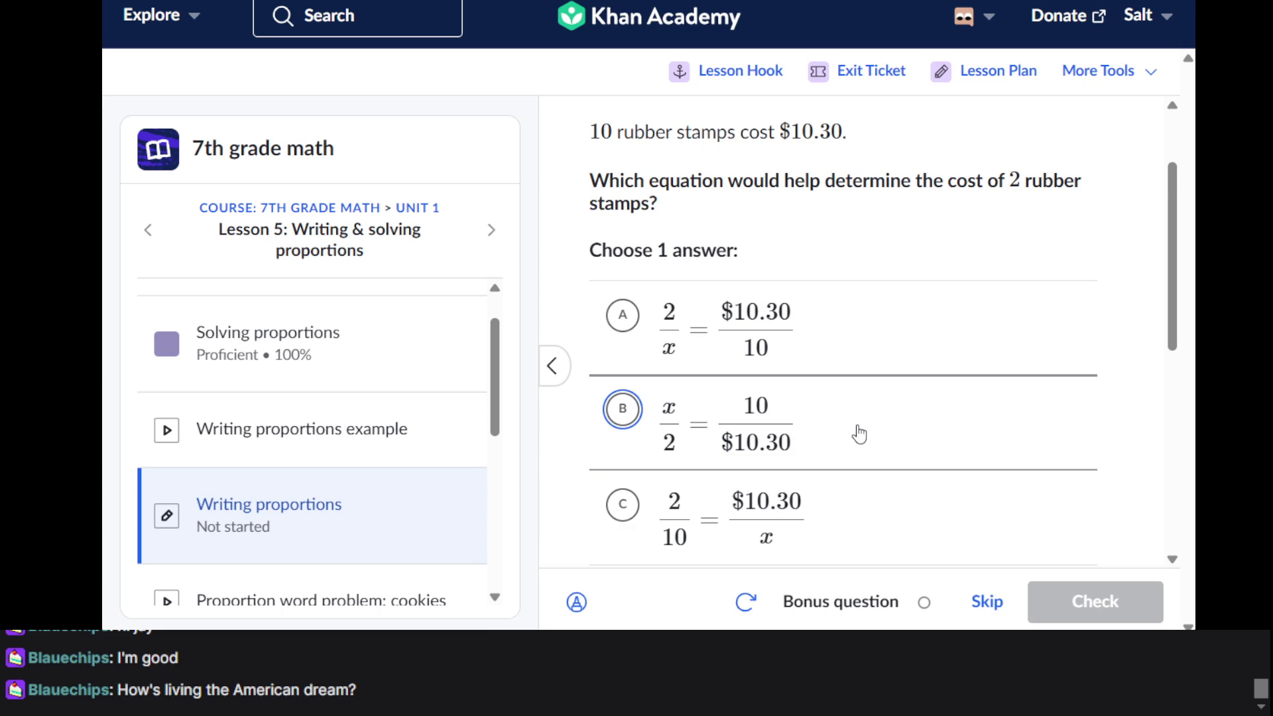
Answer the rubber-stamps bonus question with None of the above, then show the summary
{"action": "scroll", "coordinate": [859, 434], "scroll_direction": "down", "scroll_amount": 3}
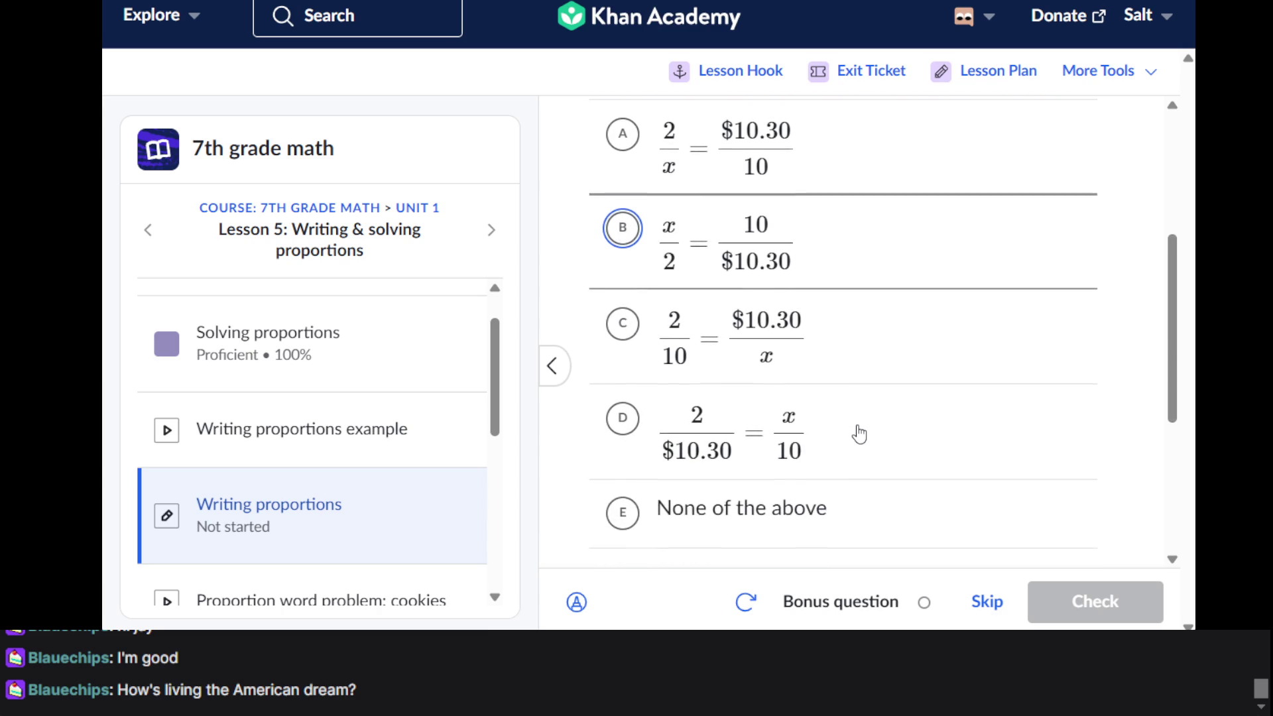
{"action": "scroll", "coordinate": [859, 434], "scroll_direction": "up", "scroll_amount": 1}
{"action": "scroll", "coordinate": [858, 431], "scroll_direction": "down", "scroll_amount": 2}
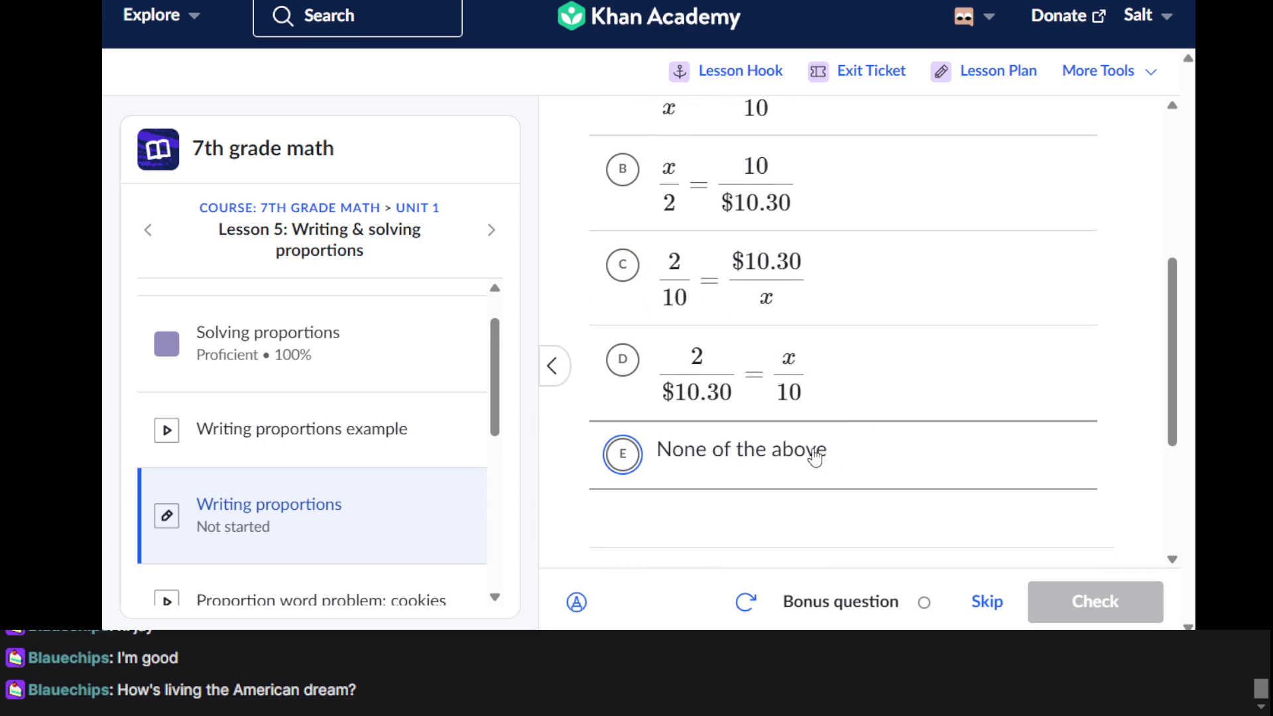
{"action": "left_click", "coordinate": [815, 456]}
{"action": "left_click", "coordinate": [1119, 614]}
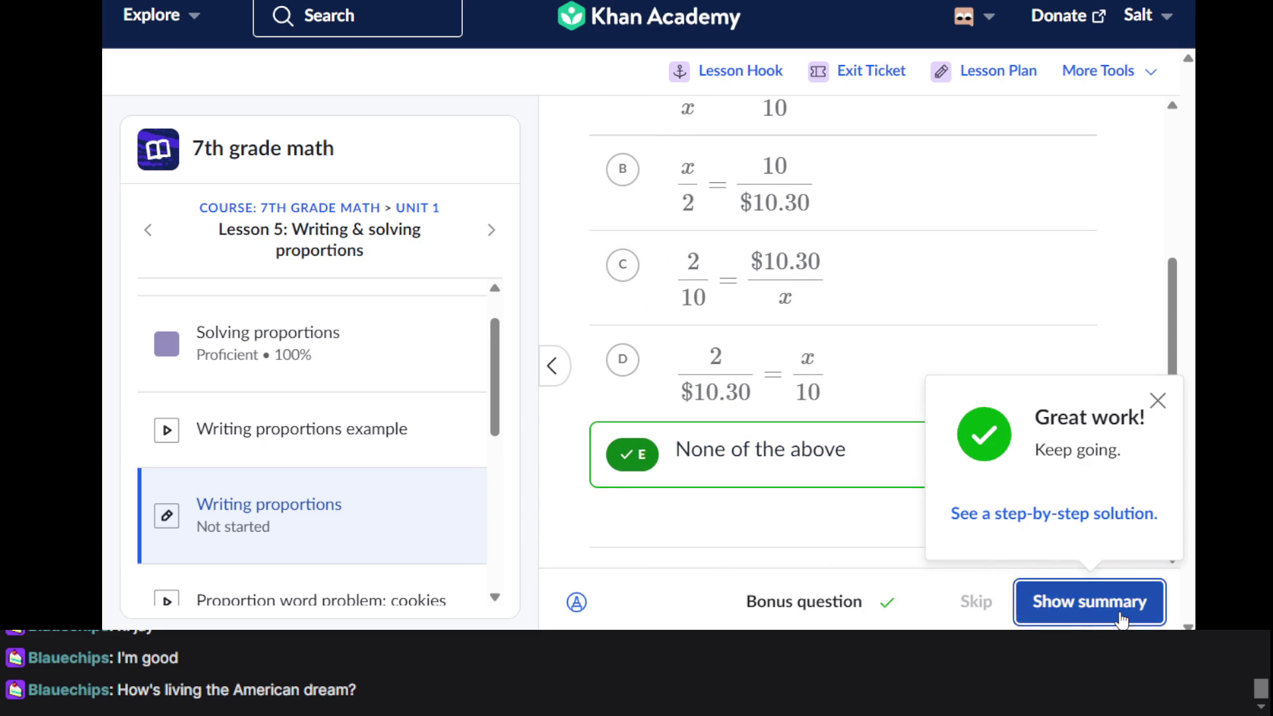
{"action": "left_click", "coordinate": [1121, 618]}
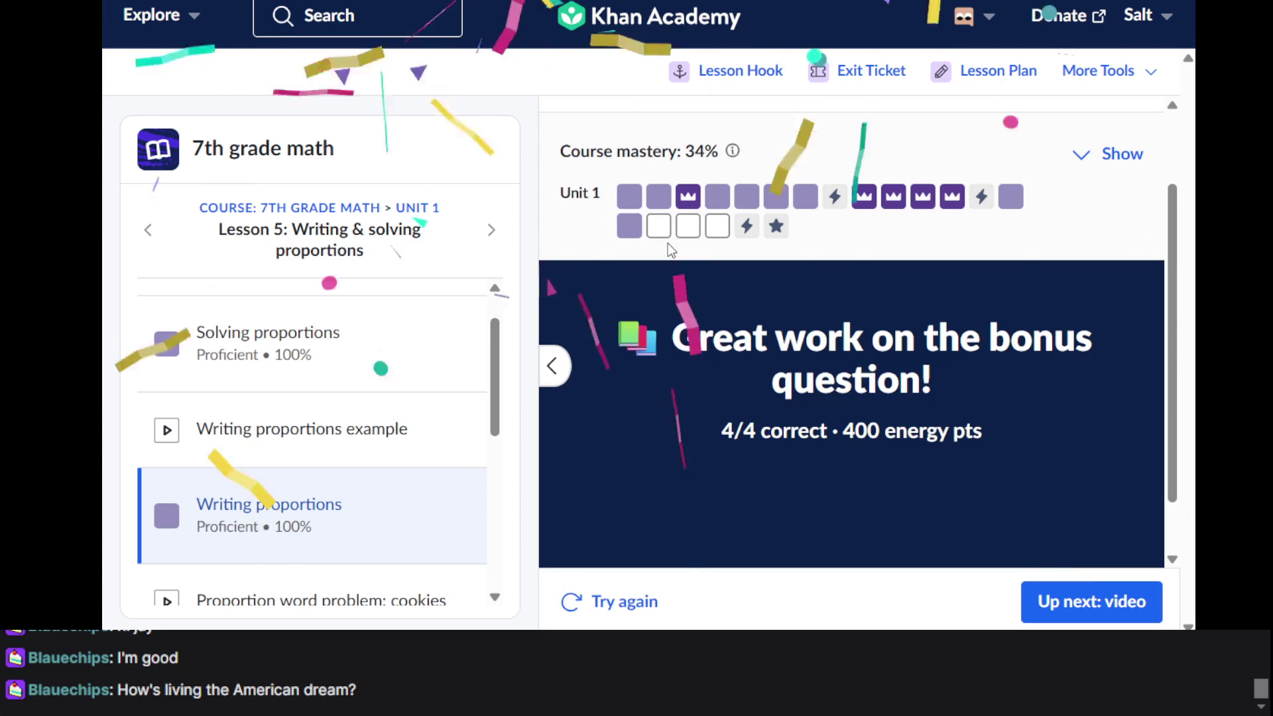
Open Proportion word problems from the mastery grid and begin at the fuel question
{"action": "left_click", "coordinate": [666, 237]}
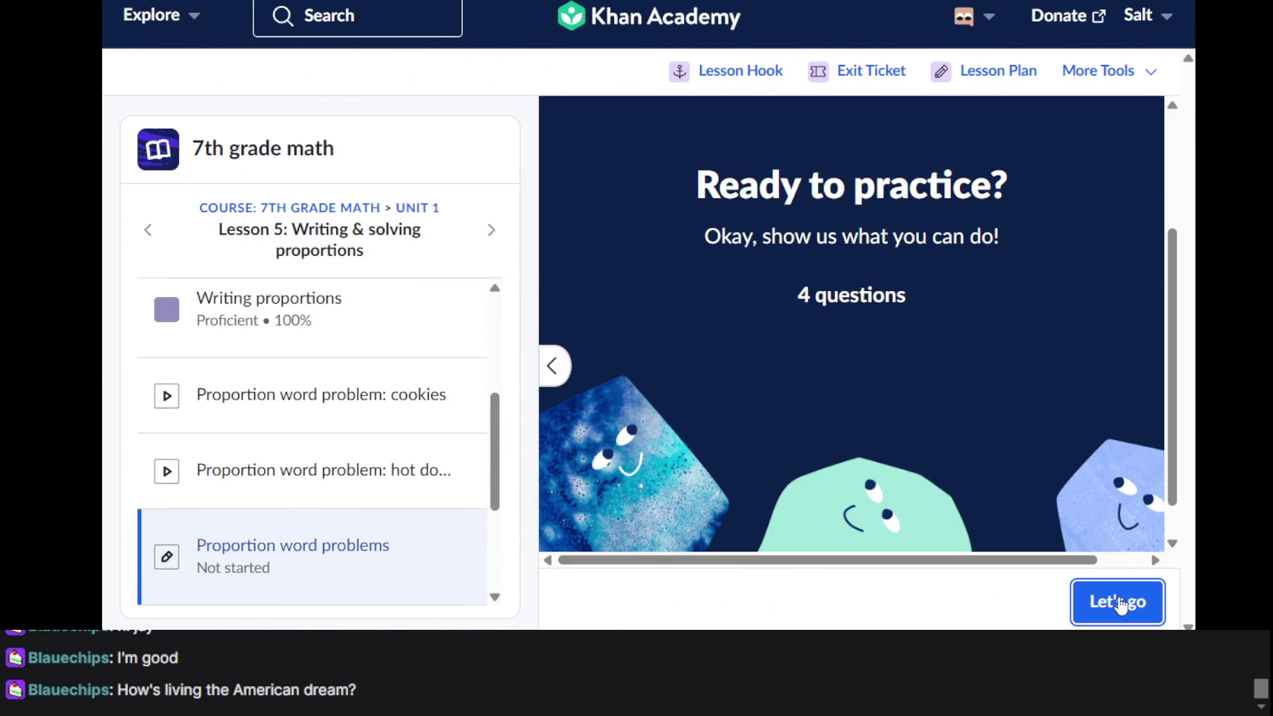
{"action": "left_click", "coordinate": [1121, 605]}
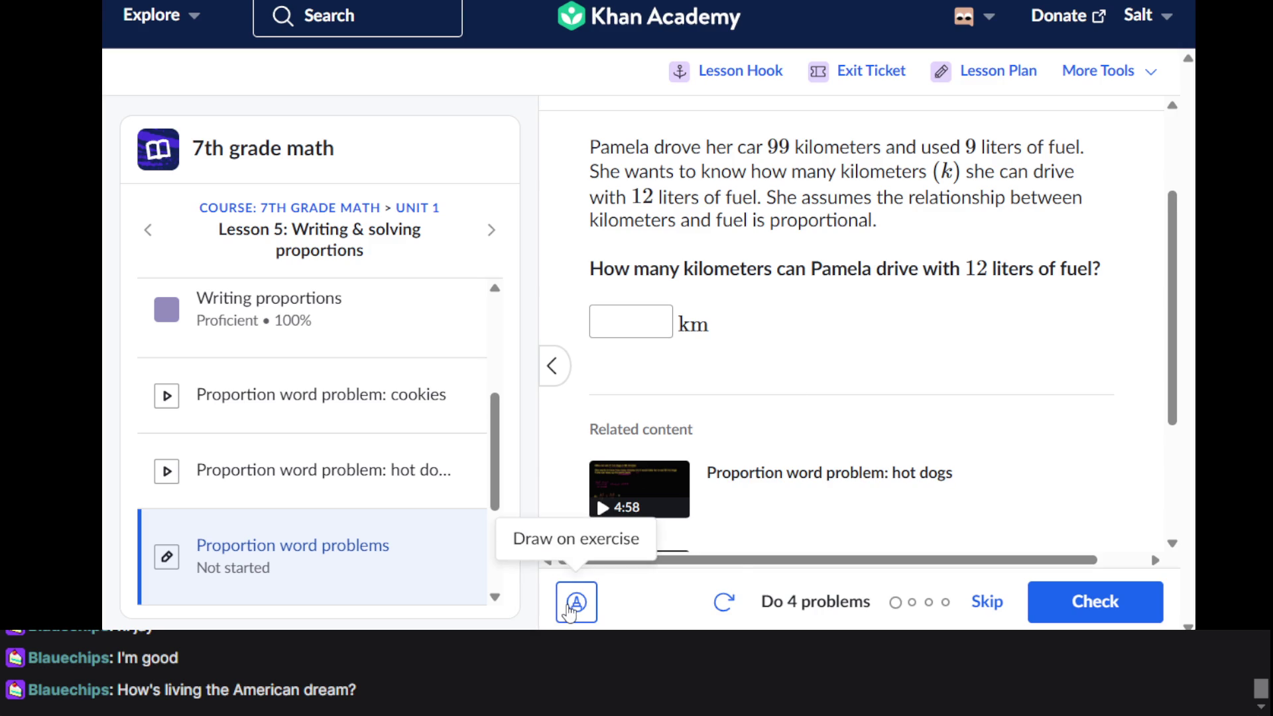
Turn on drawing and handwrite 99 over 9 plus a second ratio over 12
{"action": "left_click", "coordinate": [568, 608]}
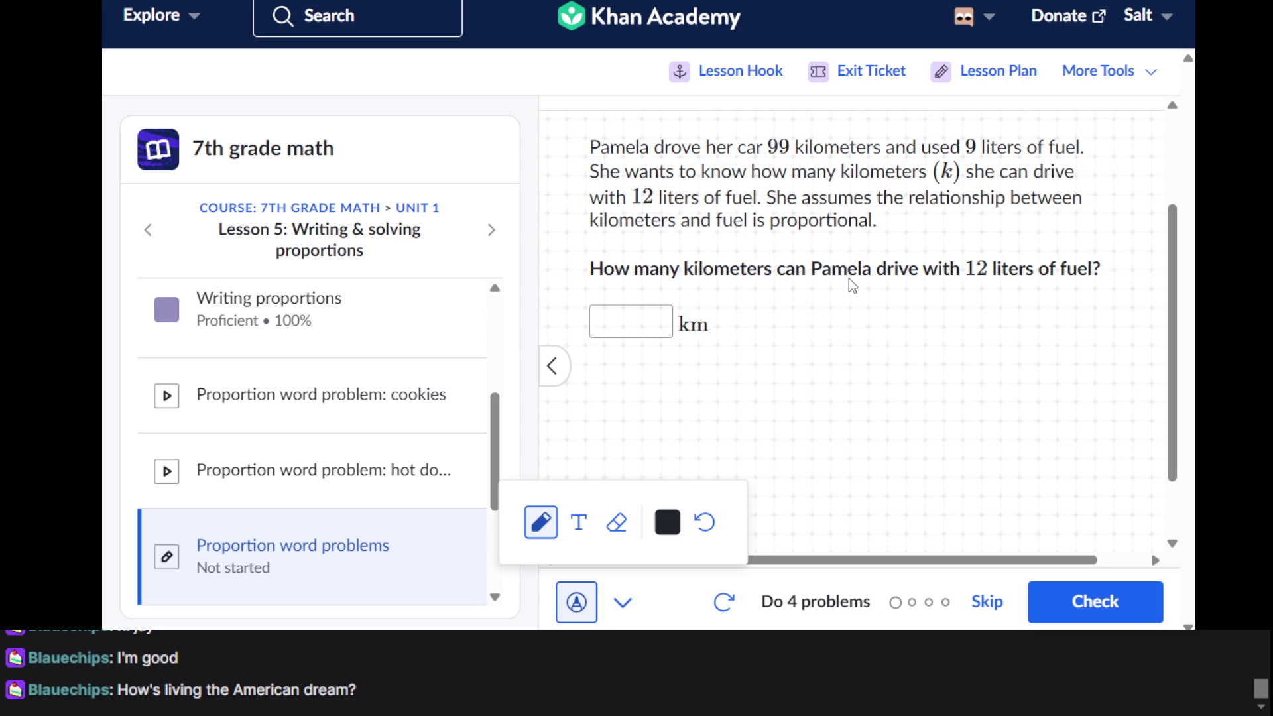
{"action": "mouse_move", "coordinate": [825, 323]}
{"action": "left_mouse_down"}
{"action": "mouse_move", "coordinate": [821, 358]}
{"action": "mouse_move", "coordinate": [829, 364]}
{"action": "mouse_move", "coordinate": [848, 323]}
{"action": "mouse_move", "coordinate": [846, 362]}
{"action": "left_mouse_up"}
{"action": "mouse_move", "coordinate": [768, 403]}
{"action": "left_mouse_down"}
{"action": "mouse_move", "coordinate": [898, 383]}
{"action": "mouse_move", "coordinate": [836, 439]}
{"action": "mouse_move", "coordinate": [857, 434]}
{"action": "mouse_move", "coordinate": [860, 467]}
{"action": "left_mouse_up"}
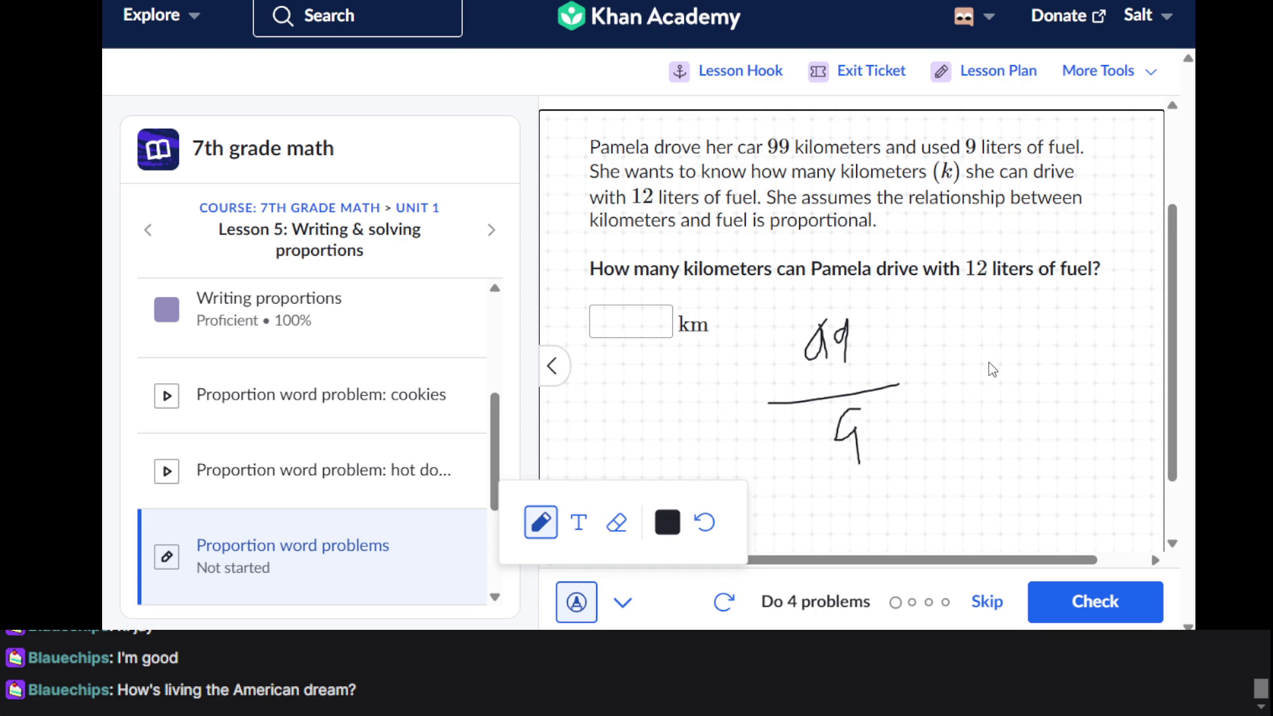
{"action": "mouse_move", "coordinate": [982, 393]}
{"action": "left_mouse_down"}
{"action": "mouse_move", "coordinate": [980, 437]}
{"action": "mouse_move", "coordinate": [1028, 403]}
{"action": "mouse_move", "coordinate": [1054, 438]}
{"action": "left_mouse_up"}
{"action": "left_click_drag", "start_coordinate": [968, 375], "coordinate": [1068, 371]}
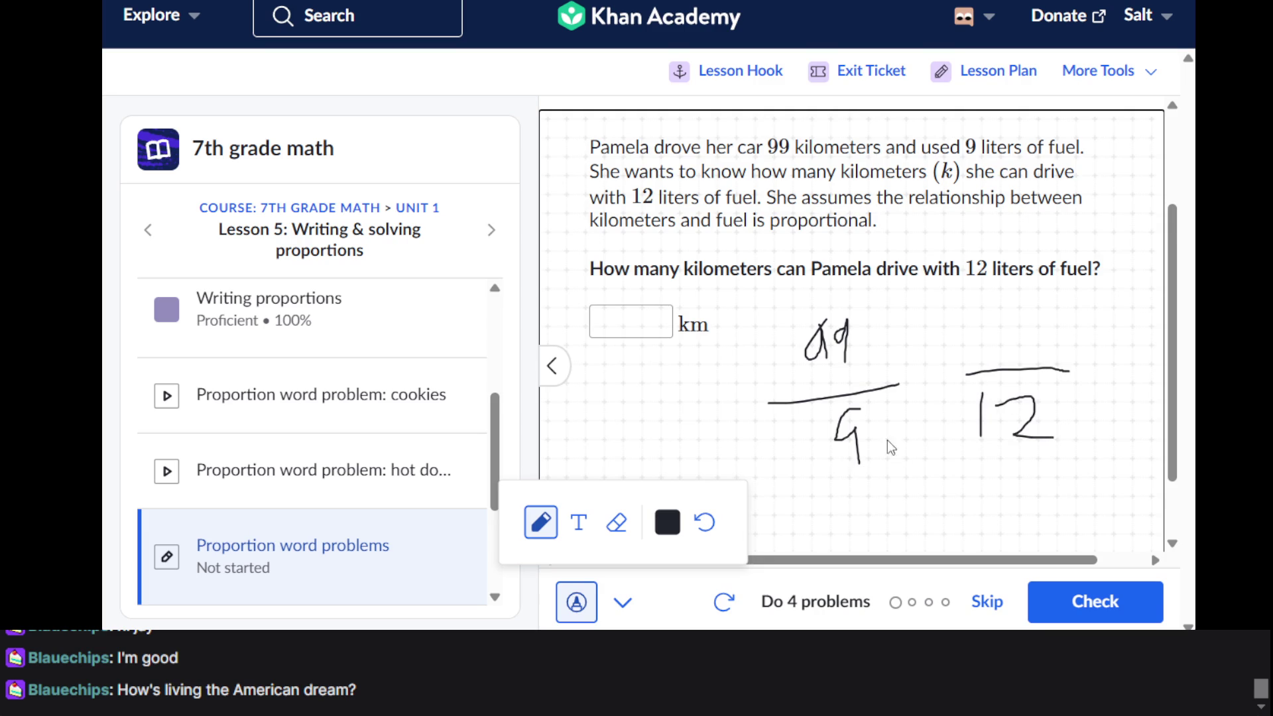
{"action": "mouse_move", "coordinate": [842, 410]}
{"action": "left_mouse_down"}
{"action": "mouse_move", "coordinate": [860, 407]}
{"action": "mouse_move", "coordinate": [835, 480]}
{"action": "left_mouse_up"}
Fix the 99 and 9, write k above 12, and add an equals sign
{"action": "left_click_drag", "start_coordinate": [816, 208], "coordinate": [808, 267]}
{"action": "left_click_drag", "start_coordinate": [841, 210], "coordinate": [841, 268]}
{"action": "mouse_move", "coordinate": [820, 330]}
{"action": "left_mouse_down"}
{"action": "mouse_move", "coordinate": [813, 350]}
{"action": "mouse_move", "coordinate": [837, 352]}
{"action": "mouse_move", "coordinate": [826, 345]}
{"action": "mouse_move", "coordinate": [823, 361]}
{"action": "left_mouse_up"}
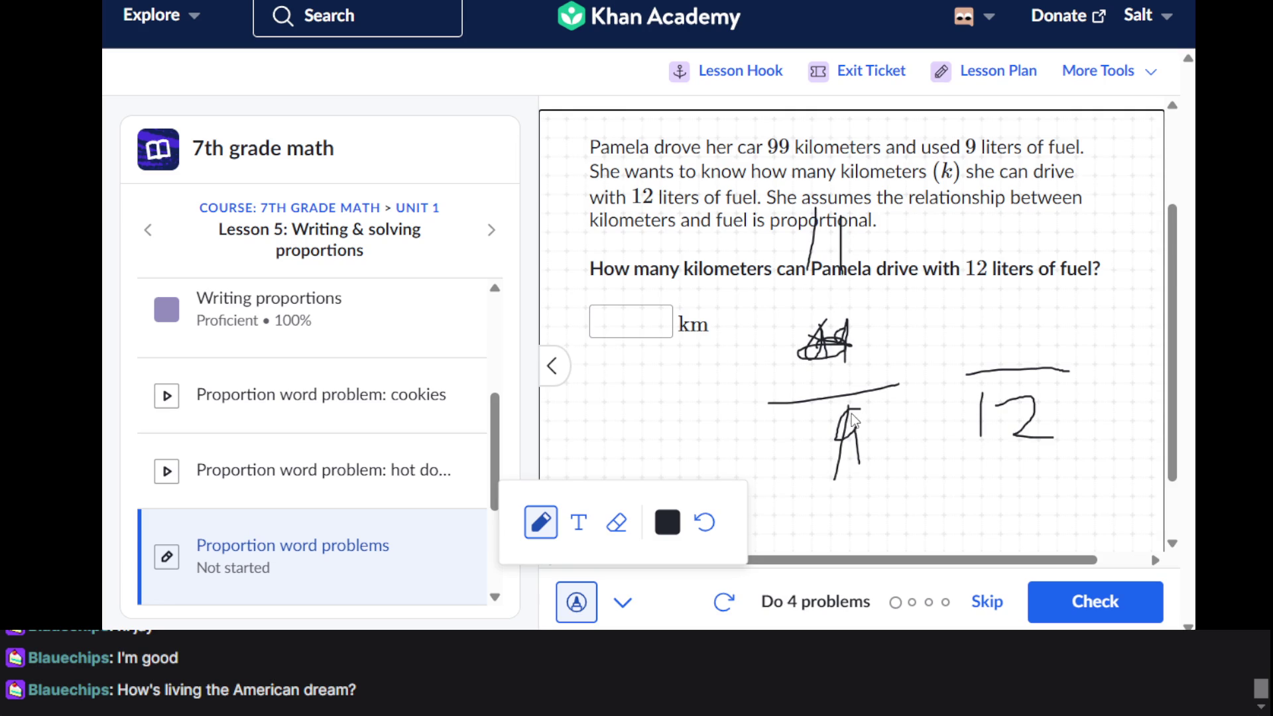
{"action": "mouse_move", "coordinate": [855, 412]}
{"action": "left_mouse_down"}
{"action": "mouse_move", "coordinate": [813, 429]}
{"action": "mouse_move", "coordinate": [933, 468]}
{"action": "left_mouse_up"}
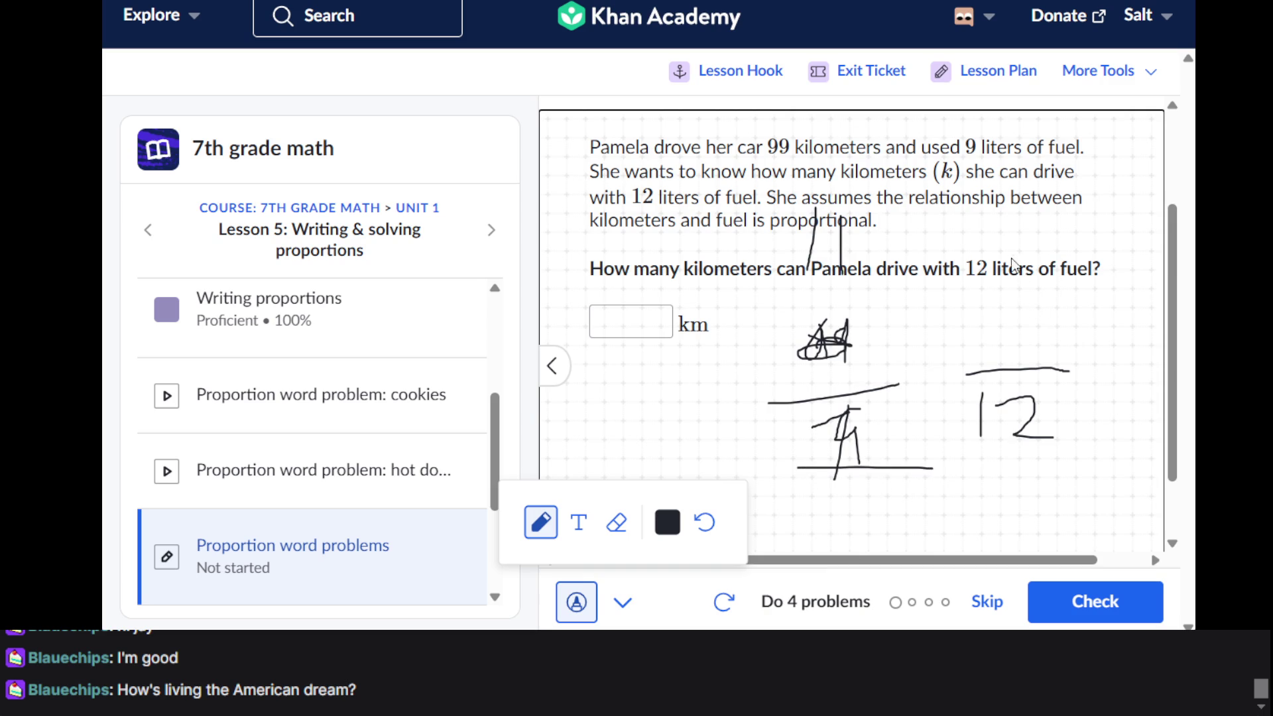
{"action": "mouse_move", "coordinate": [1009, 307]}
{"action": "left_mouse_down"}
{"action": "mouse_move", "coordinate": [994, 227]}
{"action": "mouse_move", "coordinate": [1011, 270]}
{"action": "mouse_move", "coordinate": [1047, 285]}
{"action": "left_mouse_up"}
{"action": "left_click", "coordinate": [923, 353]}
{"action": "mouse_move", "coordinate": [912, 347]}
{"action": "left_mouse_down"}
{"action": "mouse_move", "coordinate": [956, 344]}
{"action": "mouse_move", "coordinate": [947, 372]}
{"action": "left_mouse_up"}
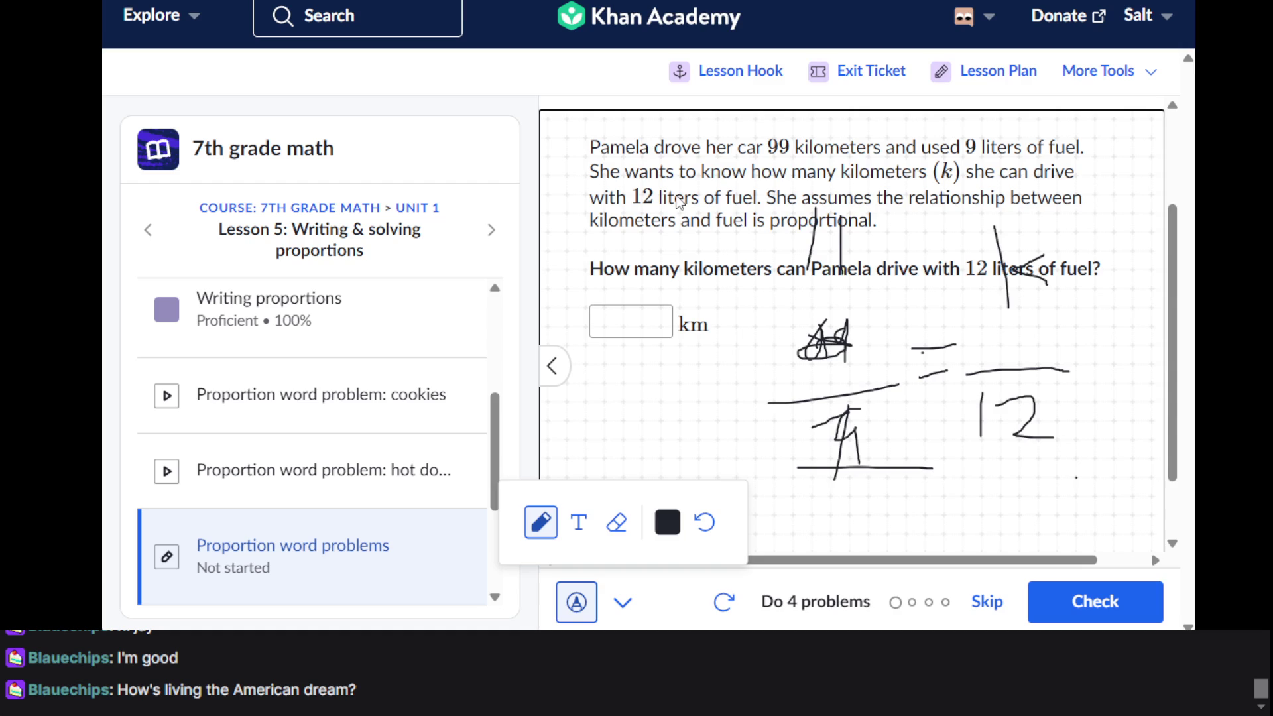
Turn off drawing, answer Pamela's fuel question with 132 km, and advance to Ted's question
{"action": "left_click", "coordinate": [577, 601]}
{"action": "left_click", "coordinate": [636, 330]}
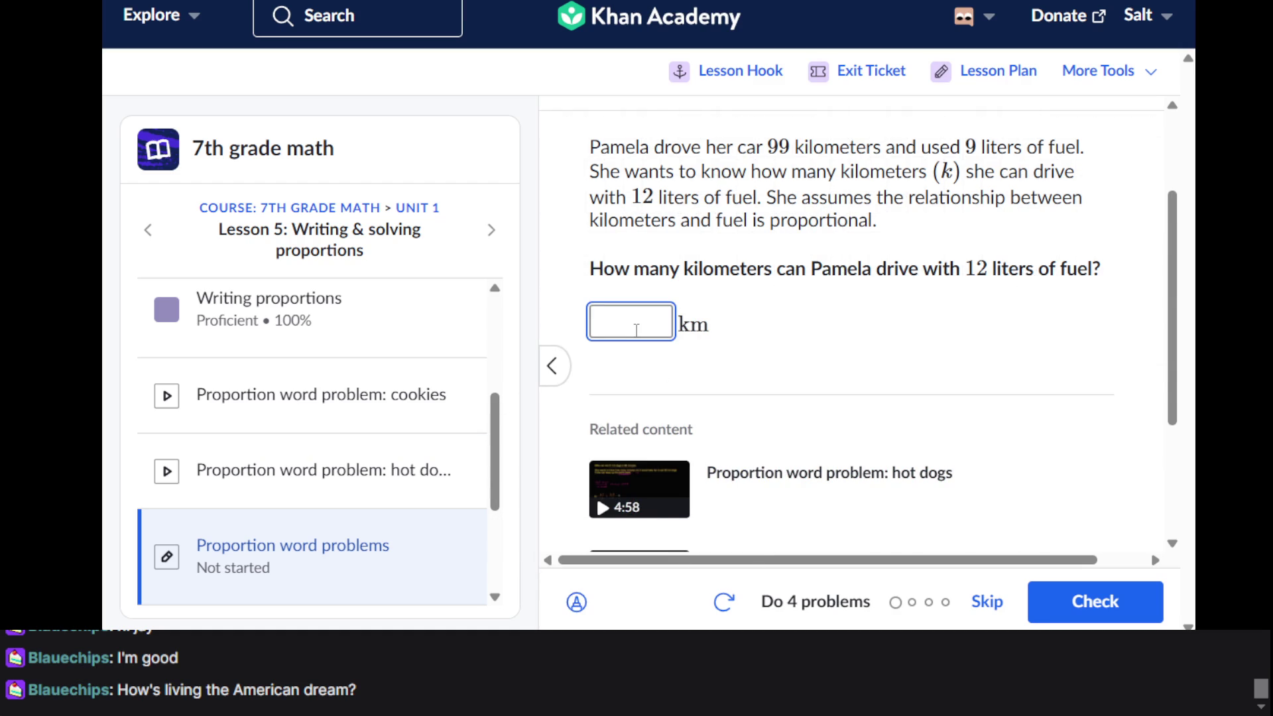
{"action": "type", "text": "132"}
{"action": "key", "text": "Return"}
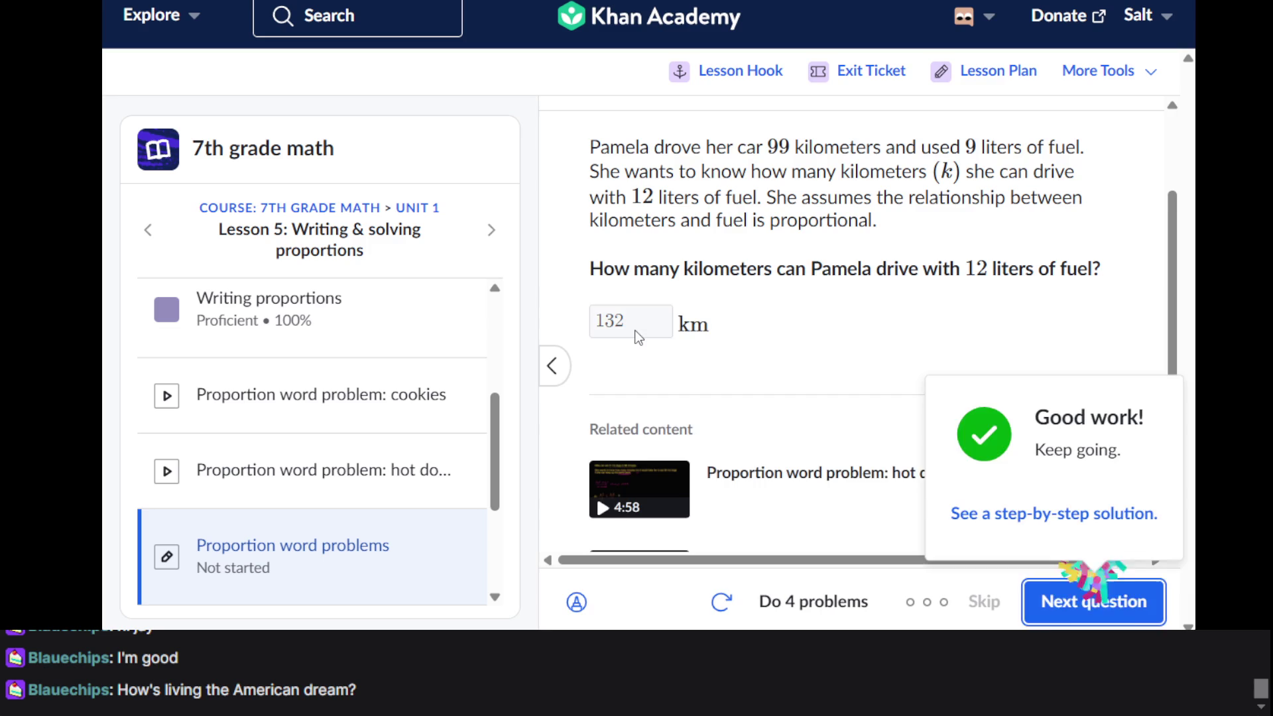
{"action": "key", "text": "Return"}
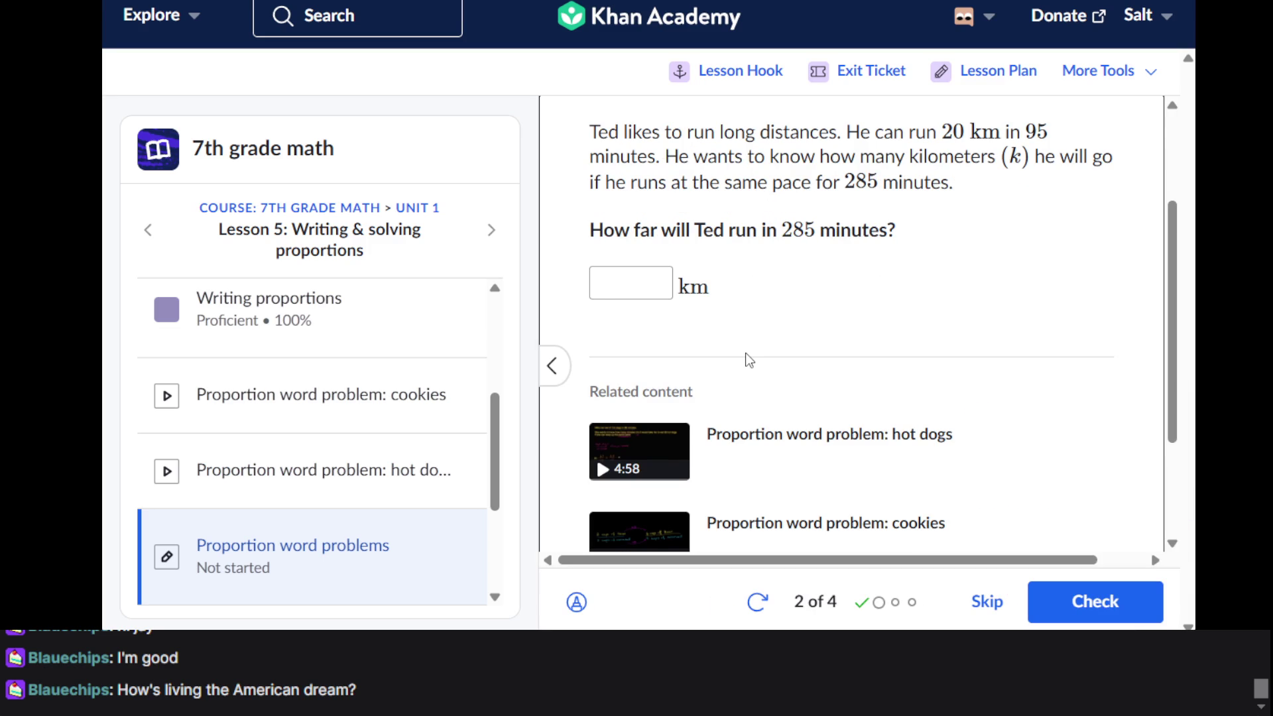
Turn on drawing and ink 20 over 95 on Ted's running problem
{"action": "scroll", "coordinate": [750, 360], "scroll_direction": "up", "scroll_amount": 2}
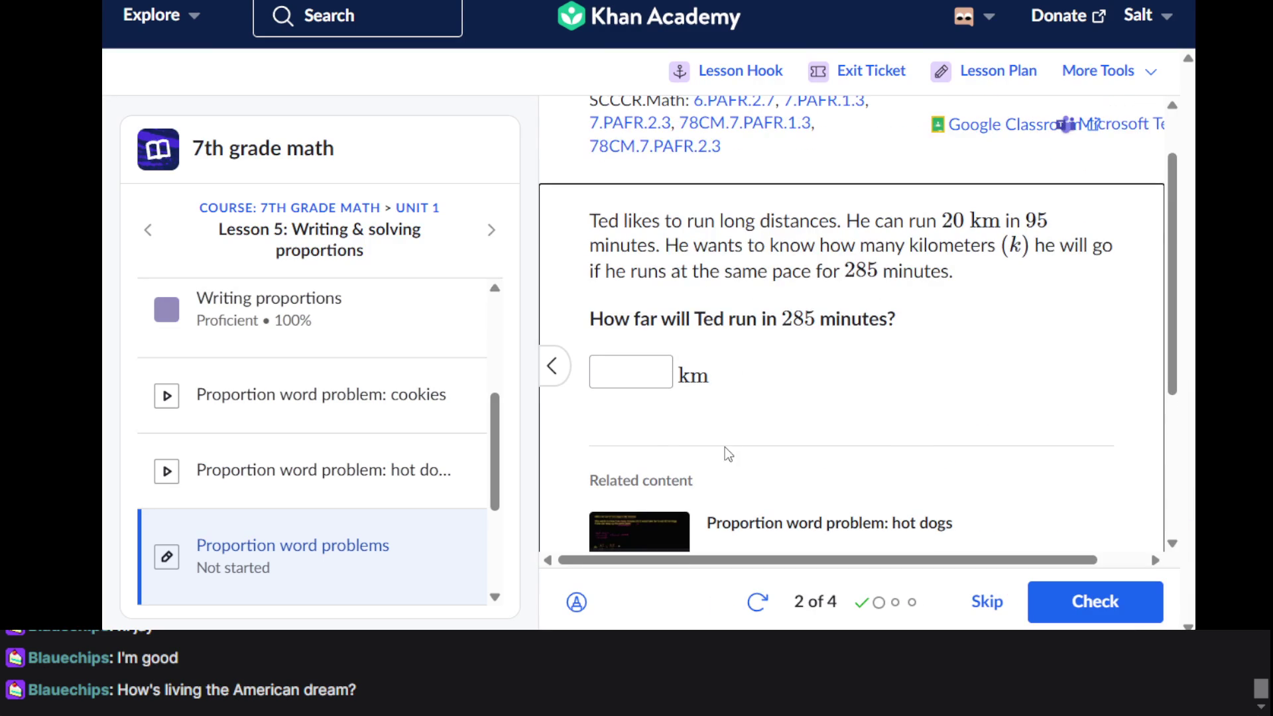
{"action": "left_click", "coordinate": [574, 604]}
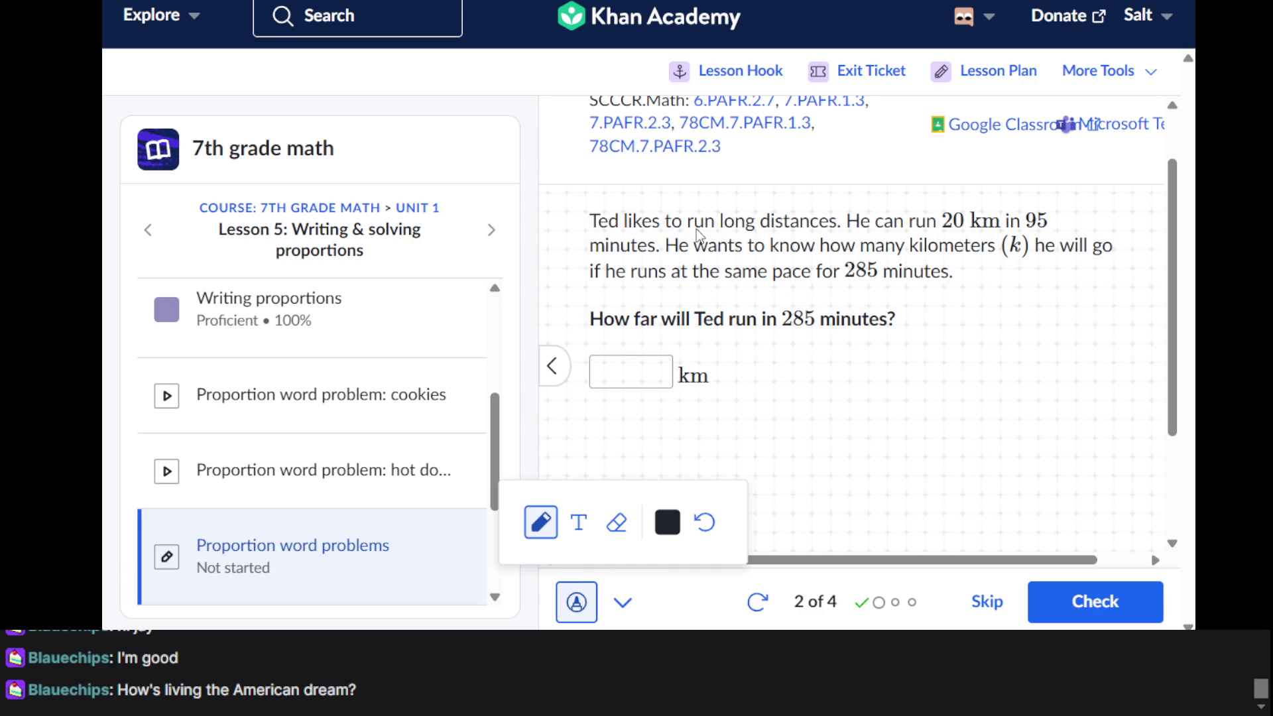
{"action": "mouse_move", "coordinate": [629, 197]}
{"action": "left_mouse_down"}
{"action": "mouse_move", "coordinate": [659, 193]}
{"action": "mouse_move", "coordinate": [675, 240]}
{"action": "mouse_move", "coordinate": [715, 229]}
{"action": "mouse_move", "coordinate": [695, 207]}
{"action": "left_mouse_up"}
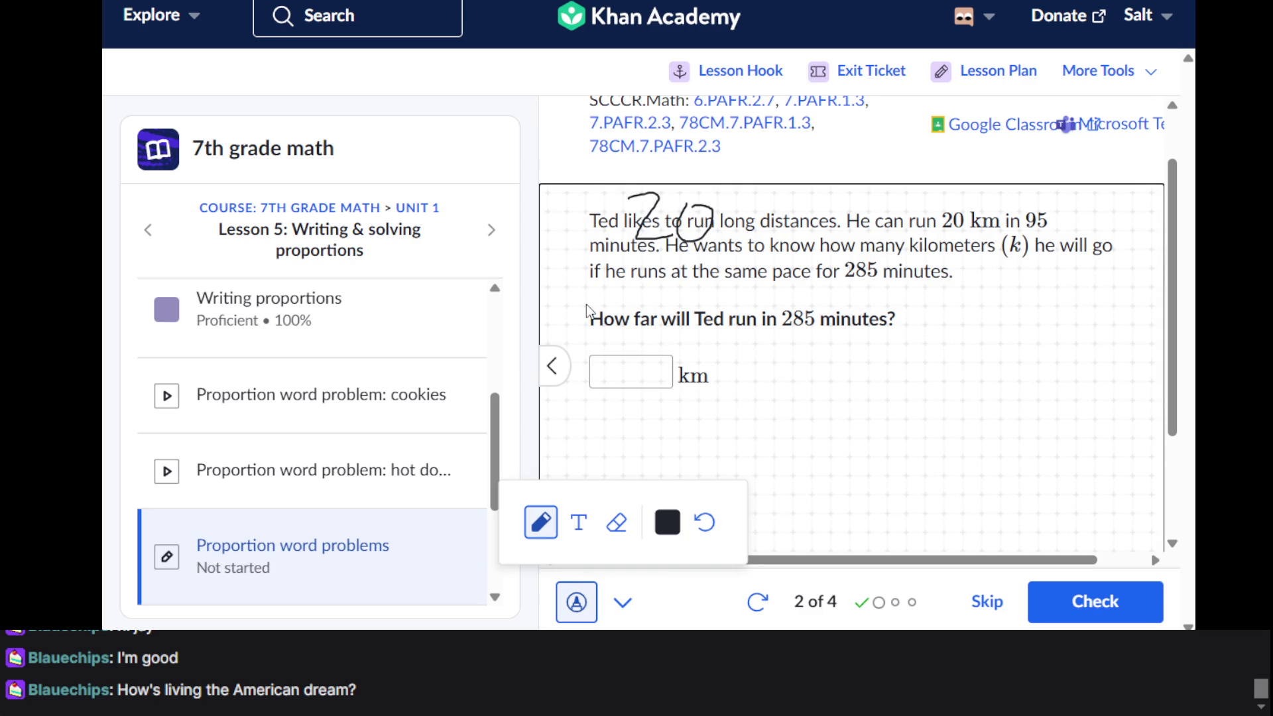
{"action": "left_click_drag", "start_coordinate": [630, 296], "coordinate": [638, 340]}
{"action": "mouse_move", "coordinate": [680, 292]}
{"action": "left_mouse_down"}
{"action": "mouse_move", "coordinate": [660, 312]}
{"action": "mouse_move", "coordinate": [673, 333]}
{"action": "left_mouse_up"}
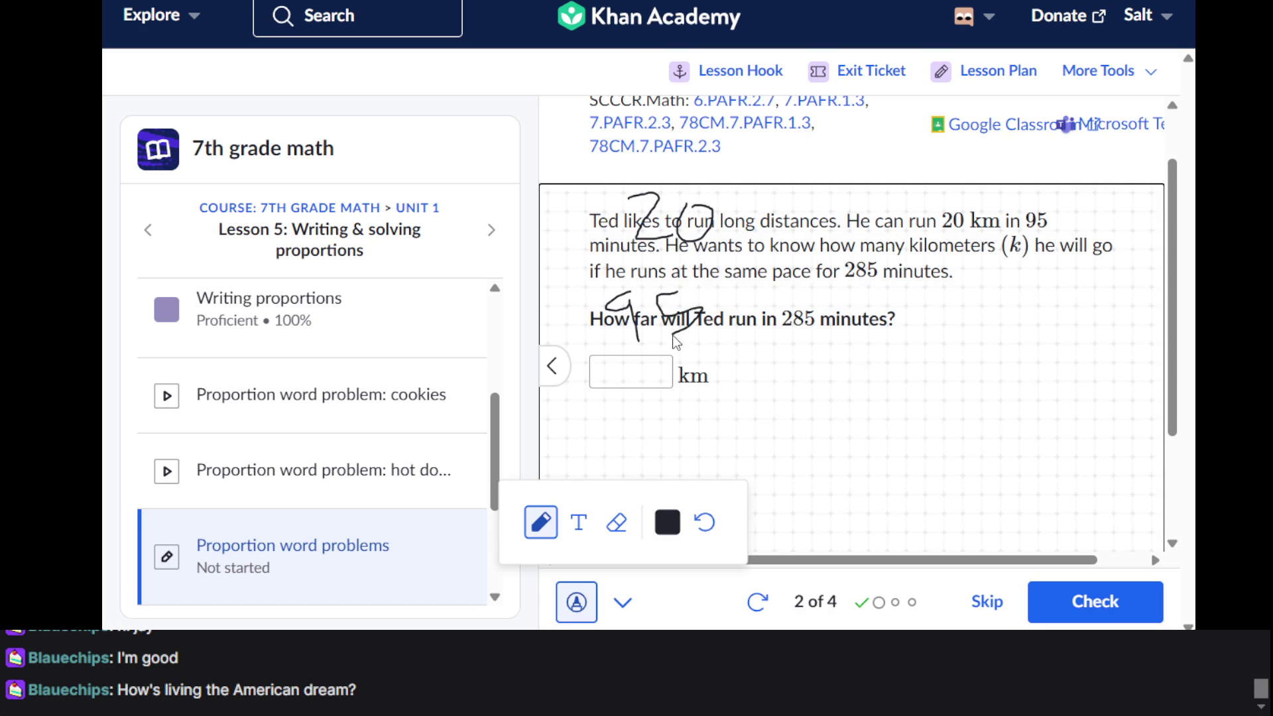
Ink k over 285 beside it and start a fraction with a 4 below
{"action": "triple_click", "coordinate": [839, 193]}
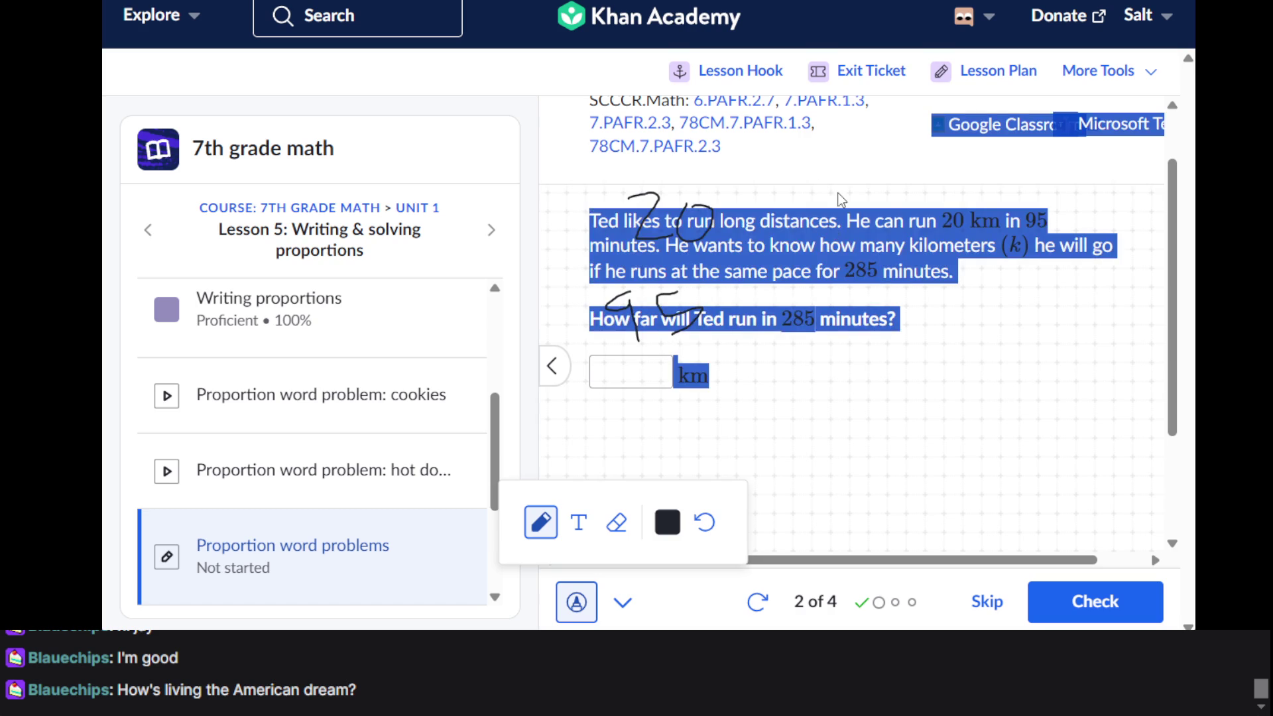
{"action": "left_click", "coordinate": [841, 198]}
{"action": "mouse_move", "coordinate": [839, 194]}
{"action": "left_mouse_down"}
{"action": "mouse_move", "coordinate": [841, 224]}
{"action": "mouse_move", "coordinate": [837, 213]}
{"action": "mouse_move", "coordinate": [876, 234]}
{"action": "left_mouse_up"}
{"action": "mouse_move", "coordinate": [836, 281]}
{"action": "left_mouse_down"}
{"action": "mouse_move", "coordinate": [893, 329]}
{"action": "mouse_move", "coordinate": [881, 296]}
{"action": "mouse_move", "coordinate": [877, 310]}
{"action": "mouse_move", "coordinate": [916, 284]}
{"action": "left_mouse_up"}
{"action": "mouse_move", "coordinate": [915, 284]}
{"action": "left_mouse_down"}
{"action": "mouse_move", "coordinate": [928, 295]}
{"action": "mouse_move", "coordinate": [889, 364]}
{"action": "mouse_move", "coordinate": [888, 330]}
{"action": "left_mouse_up"}
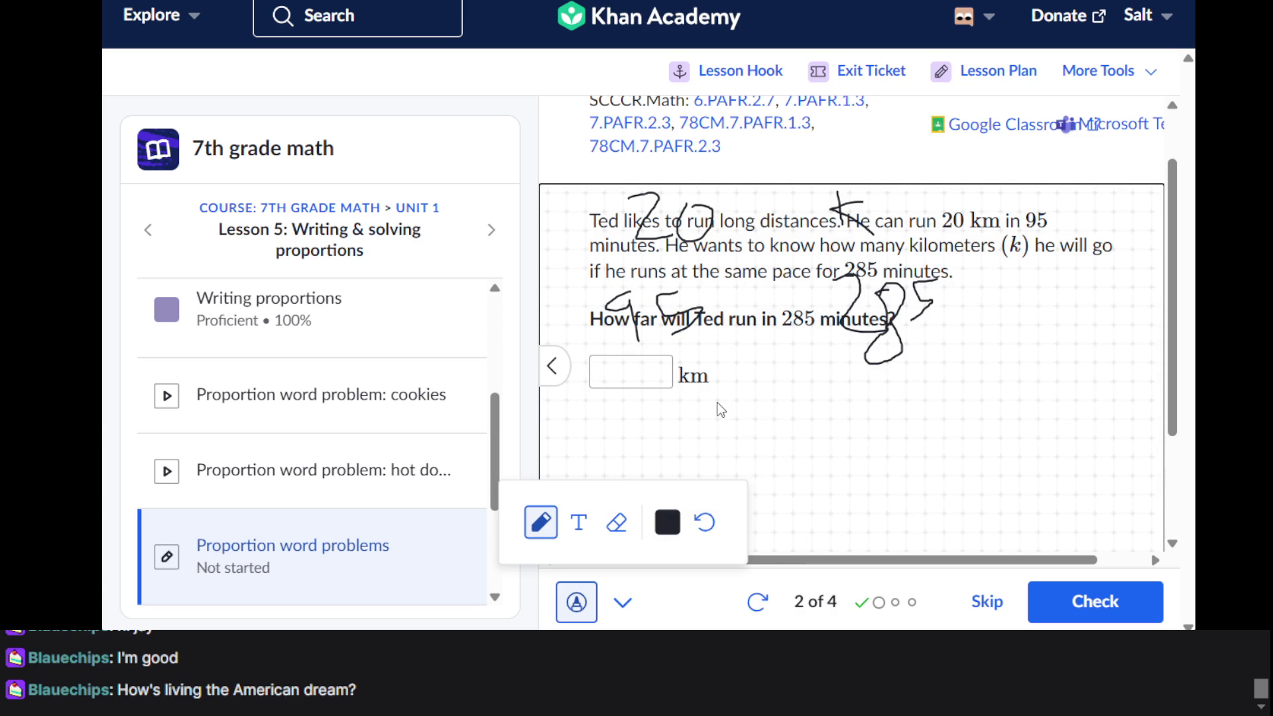
{"action": "mouse_move", "coordinate": [697, 385]}
{"action": "left_mouse_down"}
{"action": "mouse_move", "coordinate": [704, 412]}
{"action": "mouse_move", "coordinate": [717, 393]}
{"action": "mouse_move", "coordinate": [721, 427]}
{"action": "mouse_move", "coordinate": [772, 424]}
{"action": "left_mouse_up"}
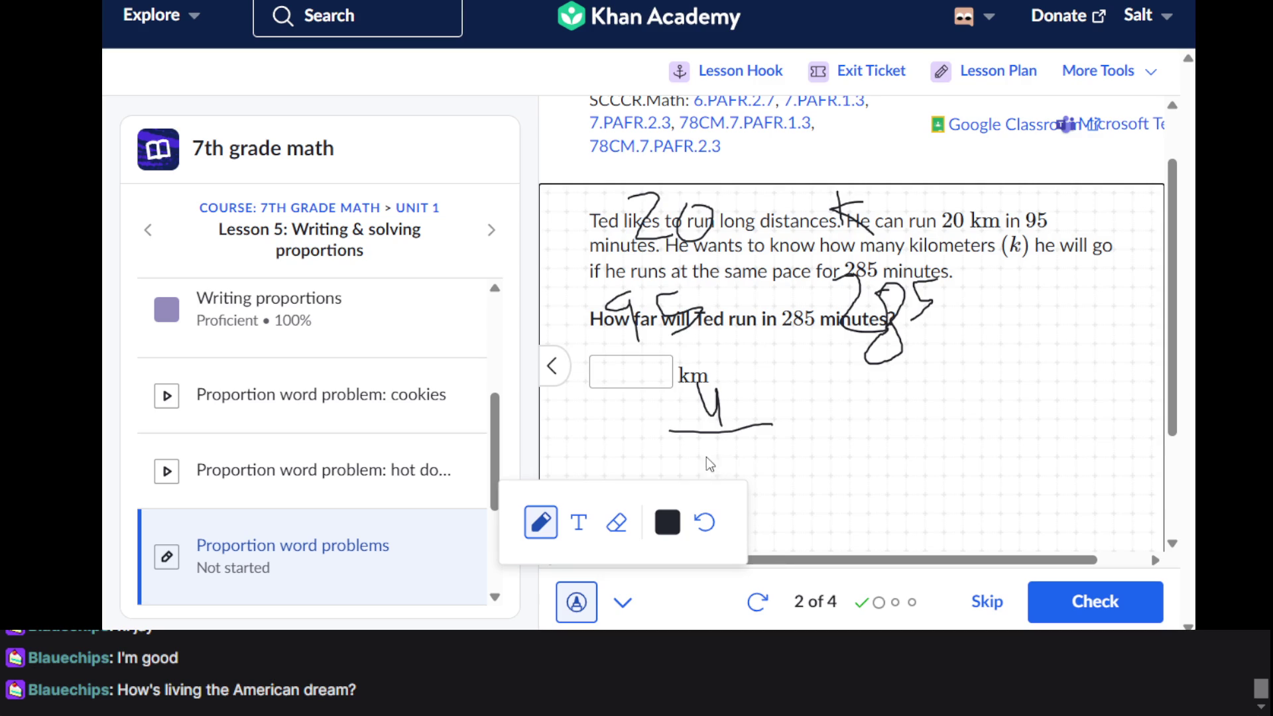
Scribble trial digits under the km box, cross them out, and write a 1 beside them
{"action": "mouse_move", "coordinate": [695, 452]}
{"action": "left_mouse_down"}
{"action": "mouse_move", "coordinate": [703, 476]}
{"action": "mouse_move", "coordinate": [734, 445]}
{"action": "mouse_move", "coordinate": [739, 480]}
{"action": "left_mouse_up"}
{"action": "mouse_move", "coordinate": [681, 431]}
{"action": "left_mouse_down"}
{"action": "mouse_move", "coordinate": [738, 477]}
{"action": "mouse_move", "coordinate": [811, 446]}
{"action": "mouse_move", "coordinate": [767, 482]}
{"action": "left_mouse_up"}
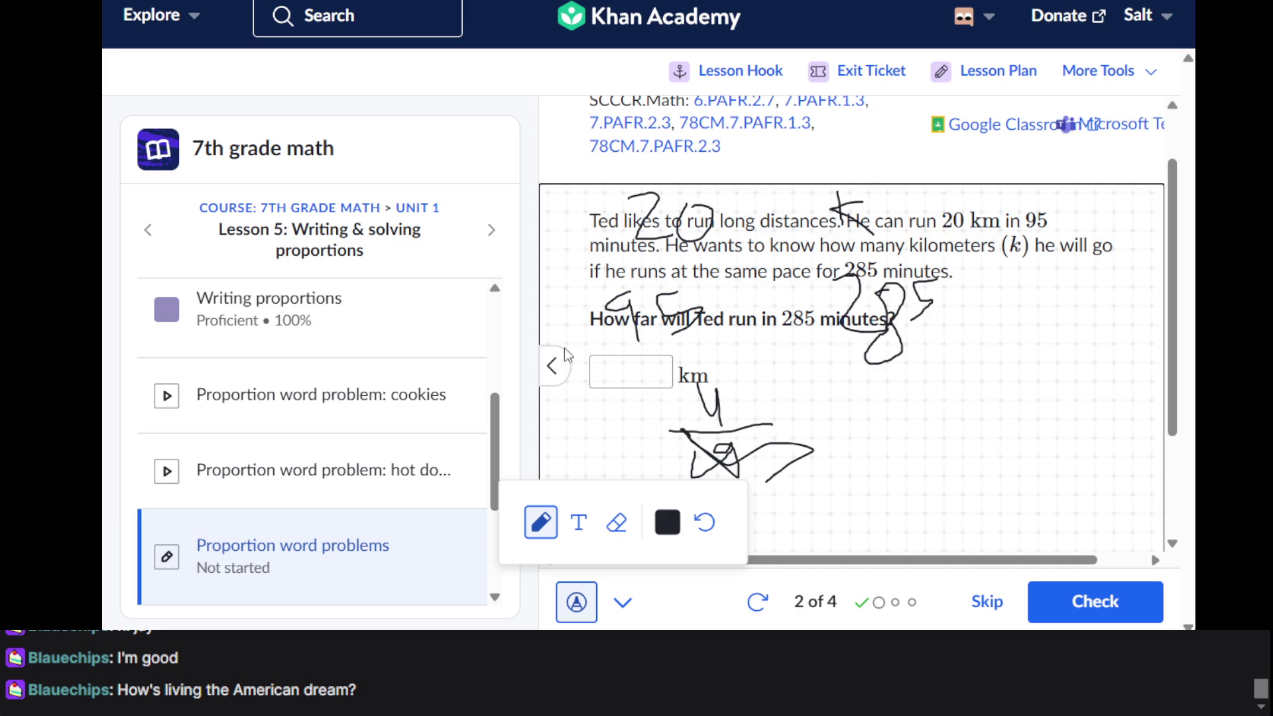
{"action": "mouse_move", "coordinate": [630, 435]}
{"action": "left_mouse_down"}
{"action": "mouse_move", "coordinate": [638, 464]}
{"action": "mouse_move", "coordinate": [664, 444]}
{"action": "mouse_move", "coordinate": [653, 464]}
{"action": "mouse_move", "coordinate": [665, 456]}
{"action": "mouse_move", "coordinate": [670, 474]}
{"action": "mouse_move", "coordinate": [762, 461]}
{"action": "left_mouse_up"}
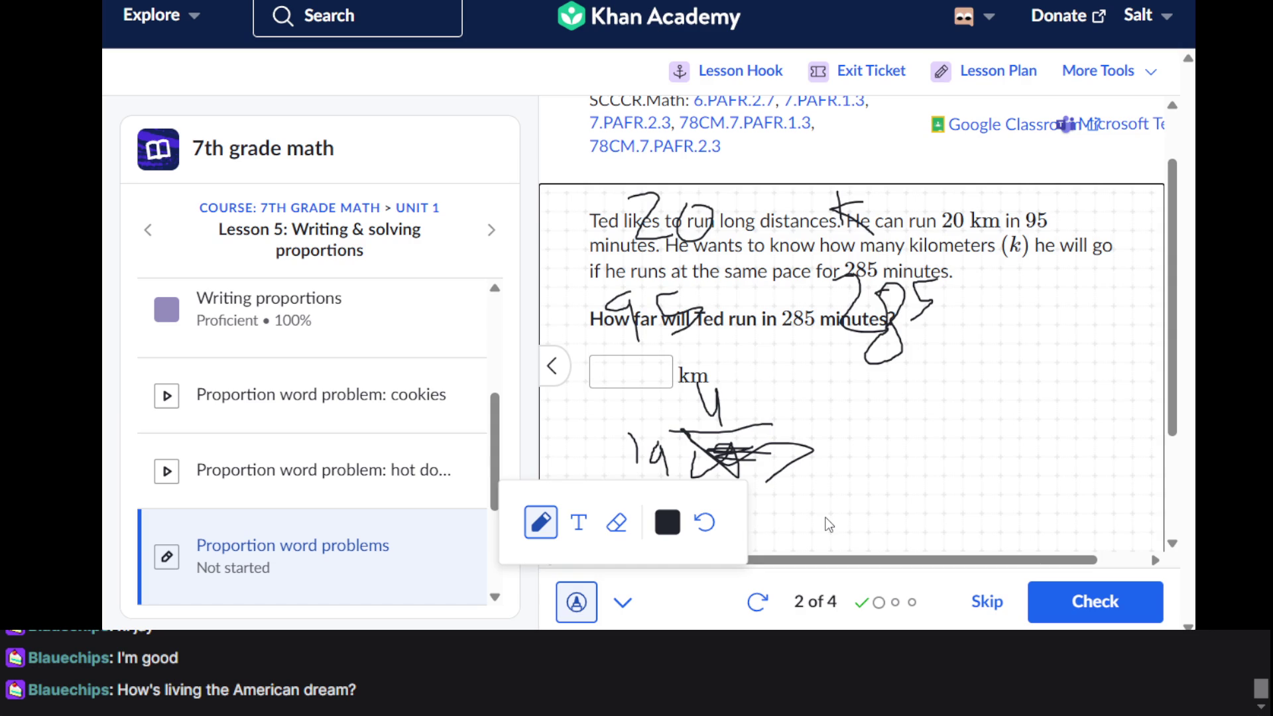
{"action": "scroll", "coordinate": [829, 525], "scroll_direction": "up", "scroll_amount": 1}
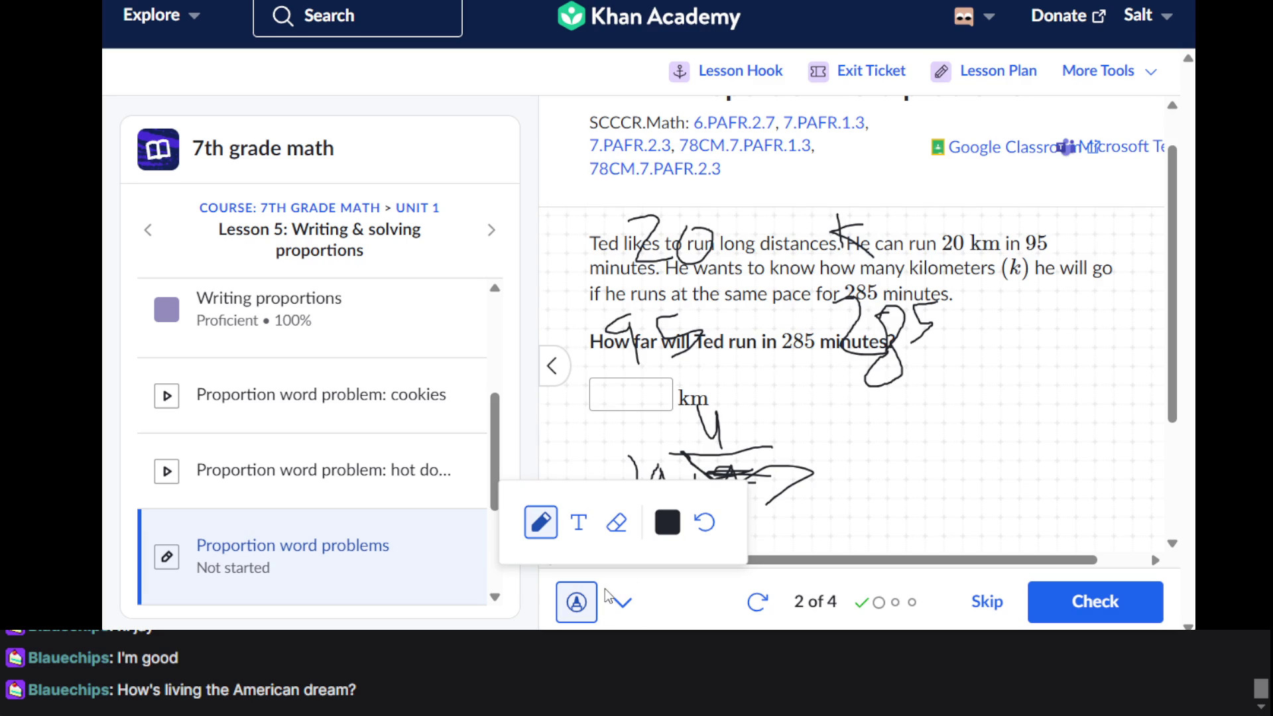
{"action": "left_click", "coordinate": [617, 602]}
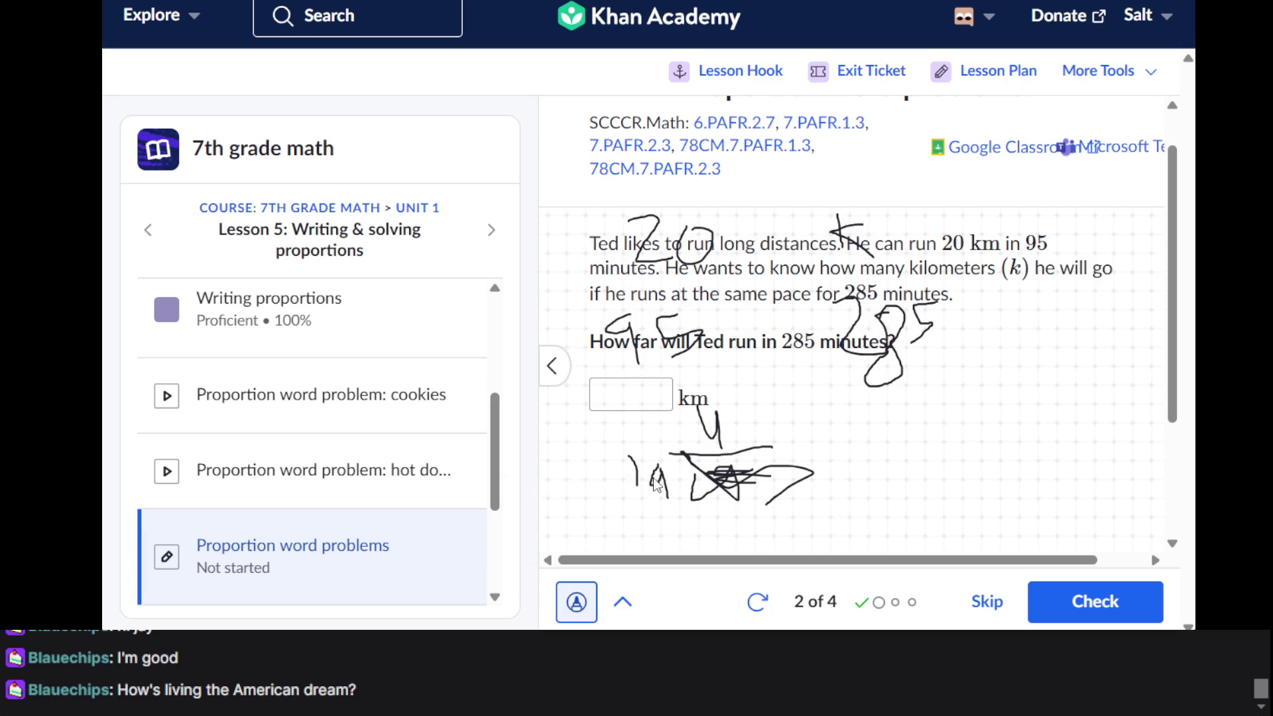
Clear the scratch ink and submit 300 km for Ted's run
{"action": "left_click", "coordinate": [576, 603]}
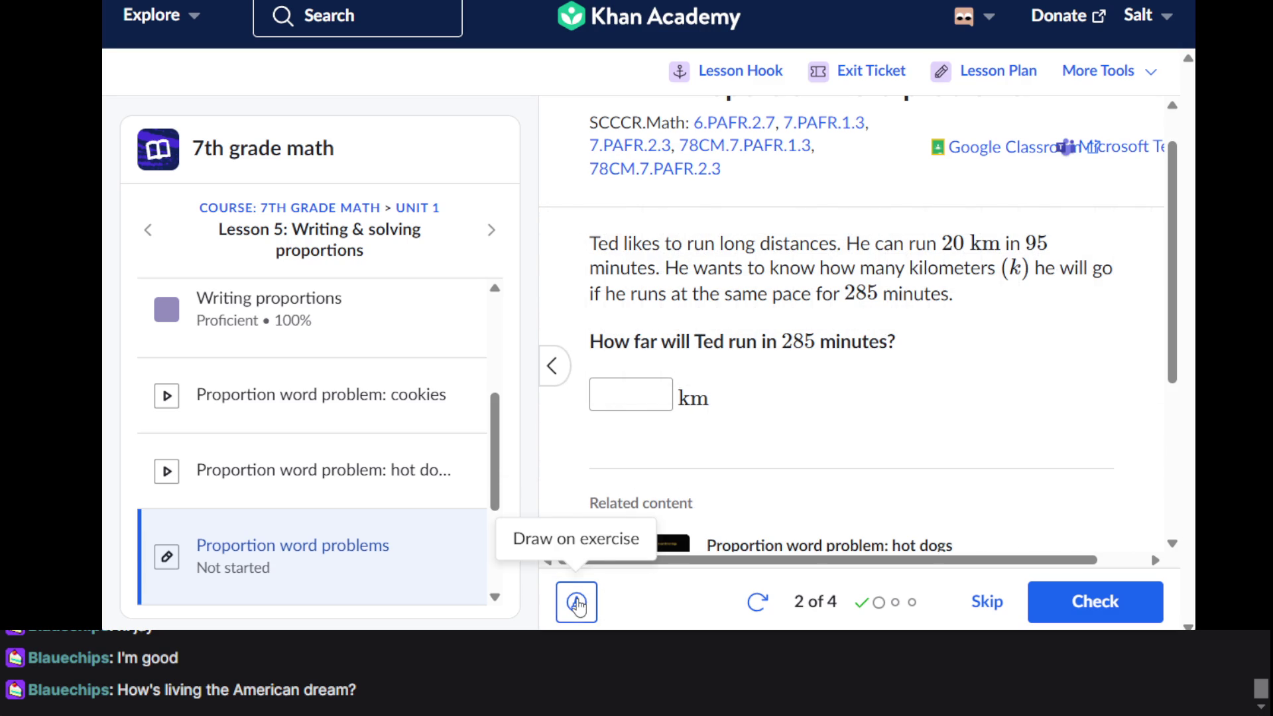
{"action": "left_click", "coordinate": [646, 380]}
{"action": "type", "text": "300"}
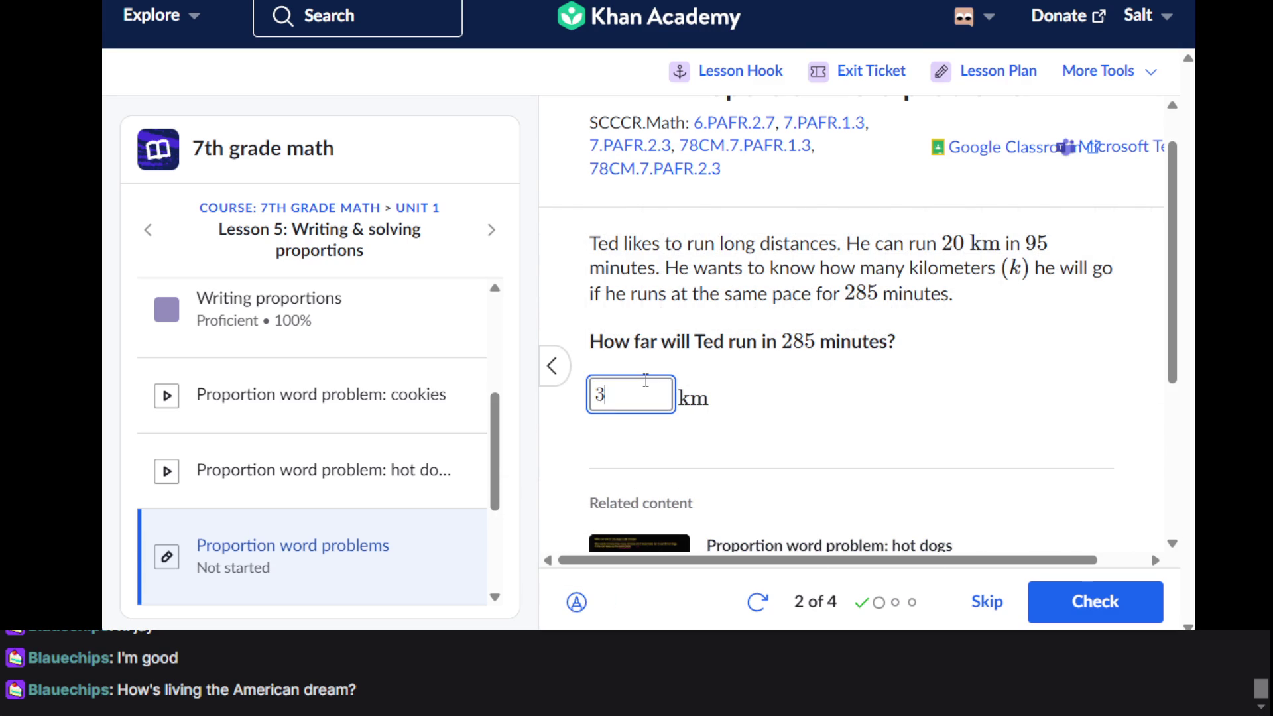
{"action": "key", "text": "Return"}
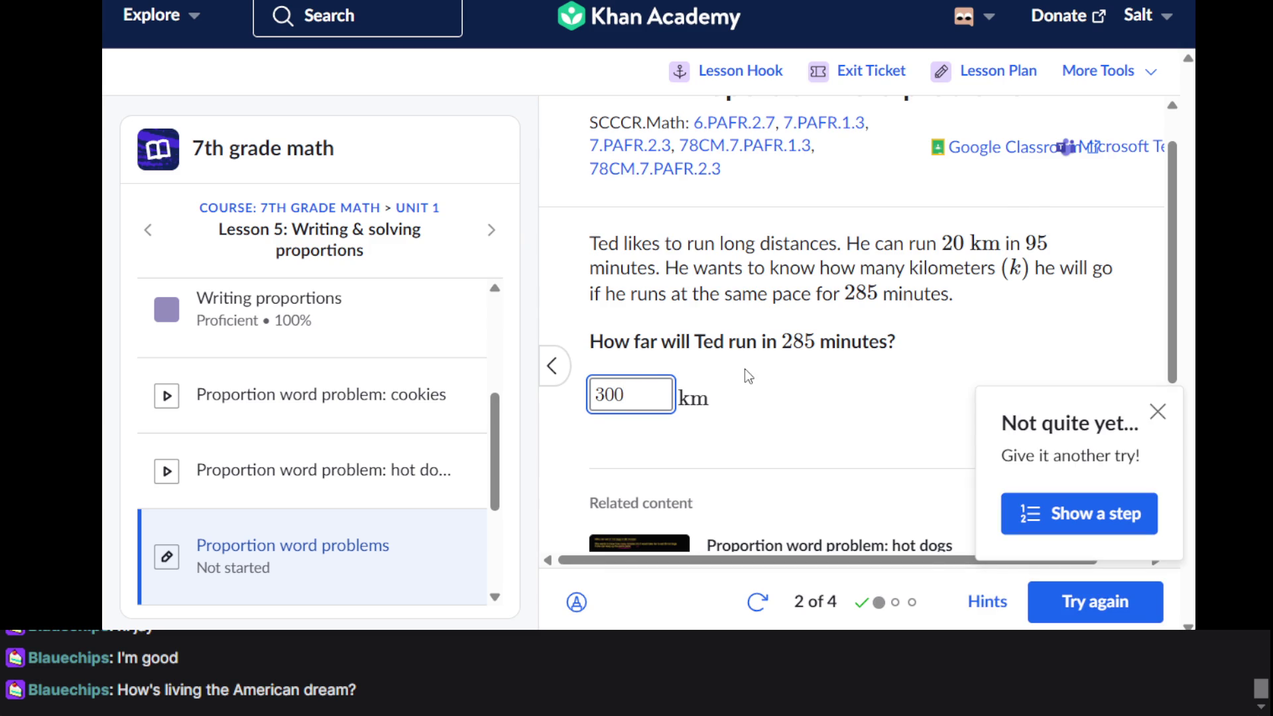
Dismiss the Don't give up yet! warning and check the 300 km answer again
{"action": "scroll", "coordinate": [745, 368], "scroll_direction": "down", "scroll_amount": 1}
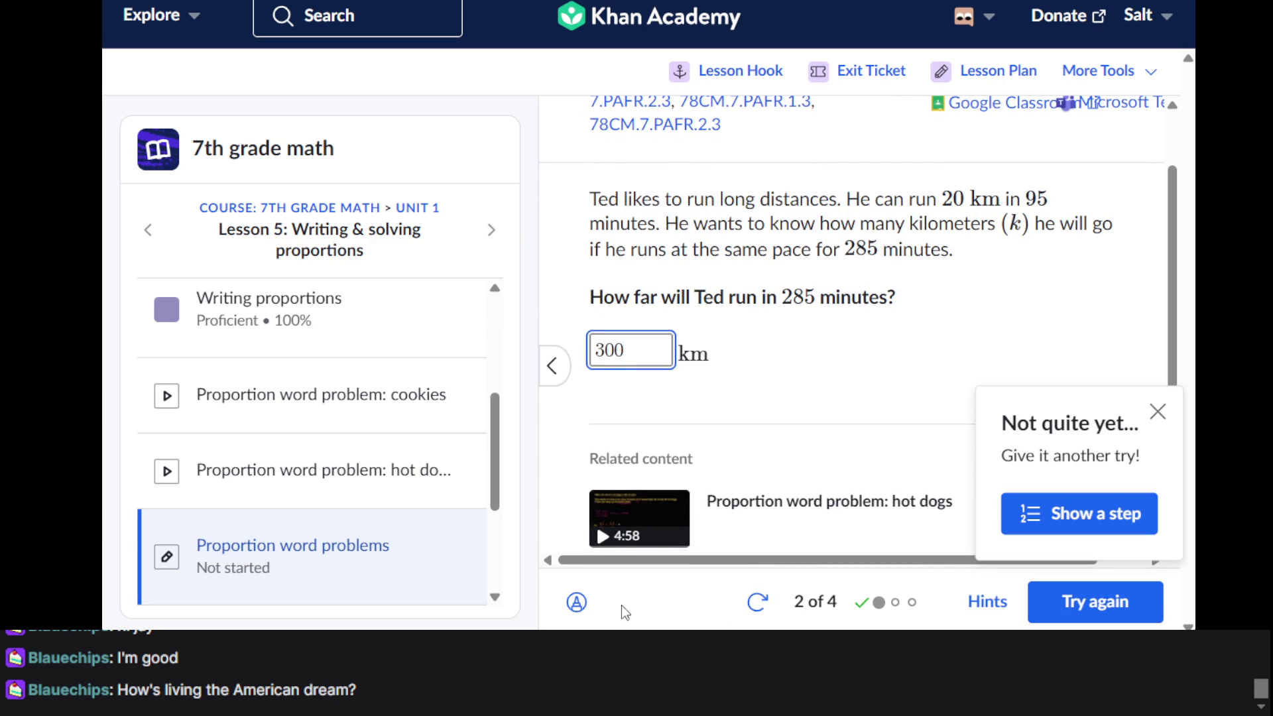
{"action": "left_click", "coordinate": [761, 595]}
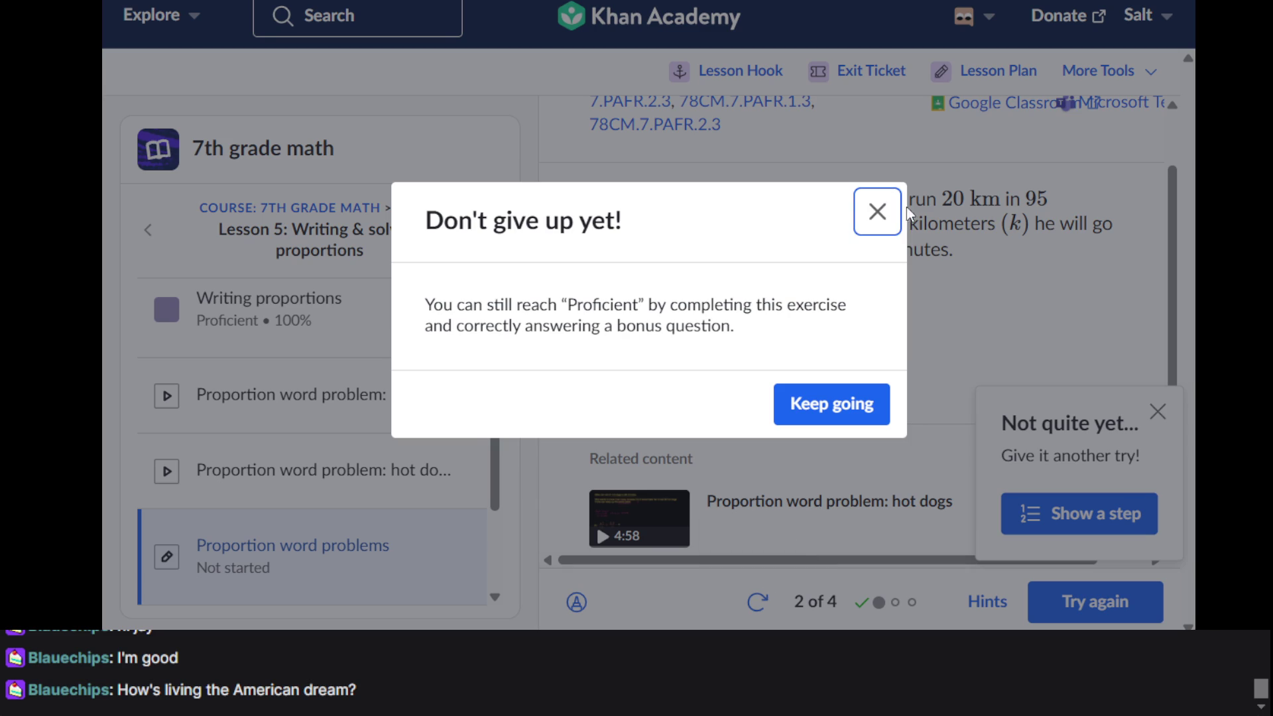
{"action": "left_click", "coordinate": [878, 210]}
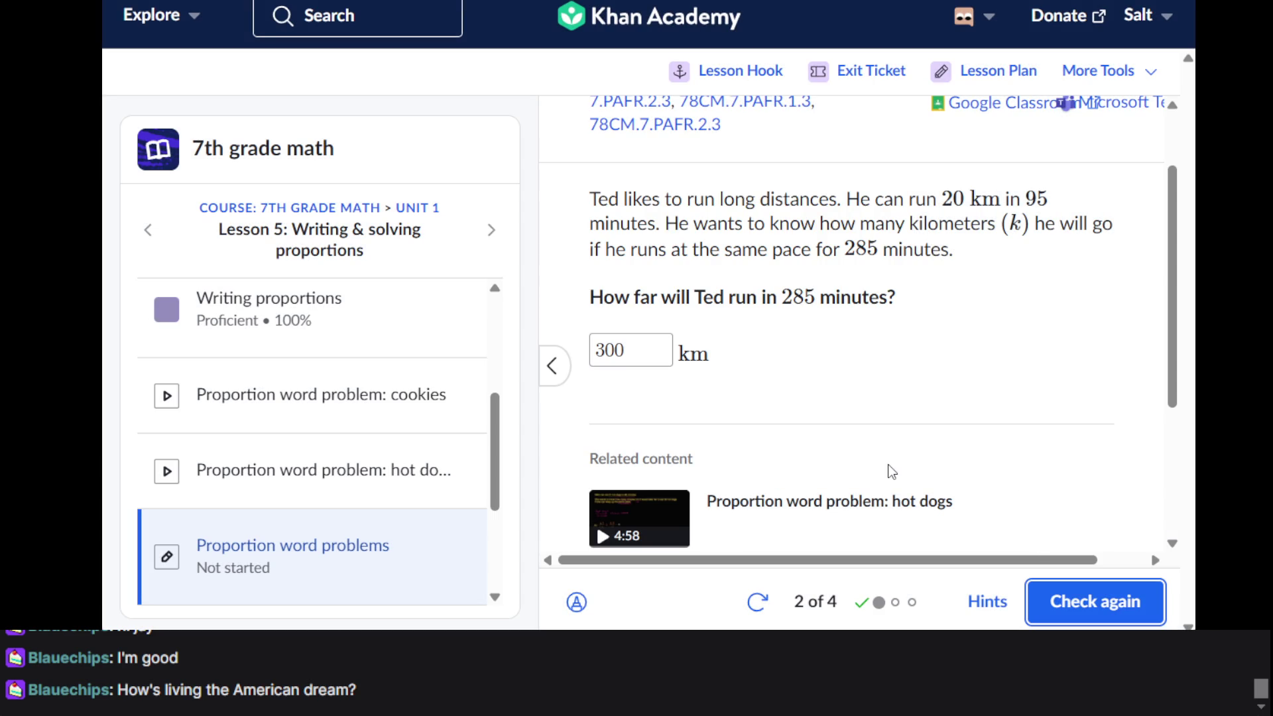
{"action": "scroll", "coordinate": [890, 471], "scroll_direction": "down", "scroll_amount": 3}
{"action": "scroll", "coordinate": [890, 471], "scroll_direction": "up", "scroll_amount": 3}
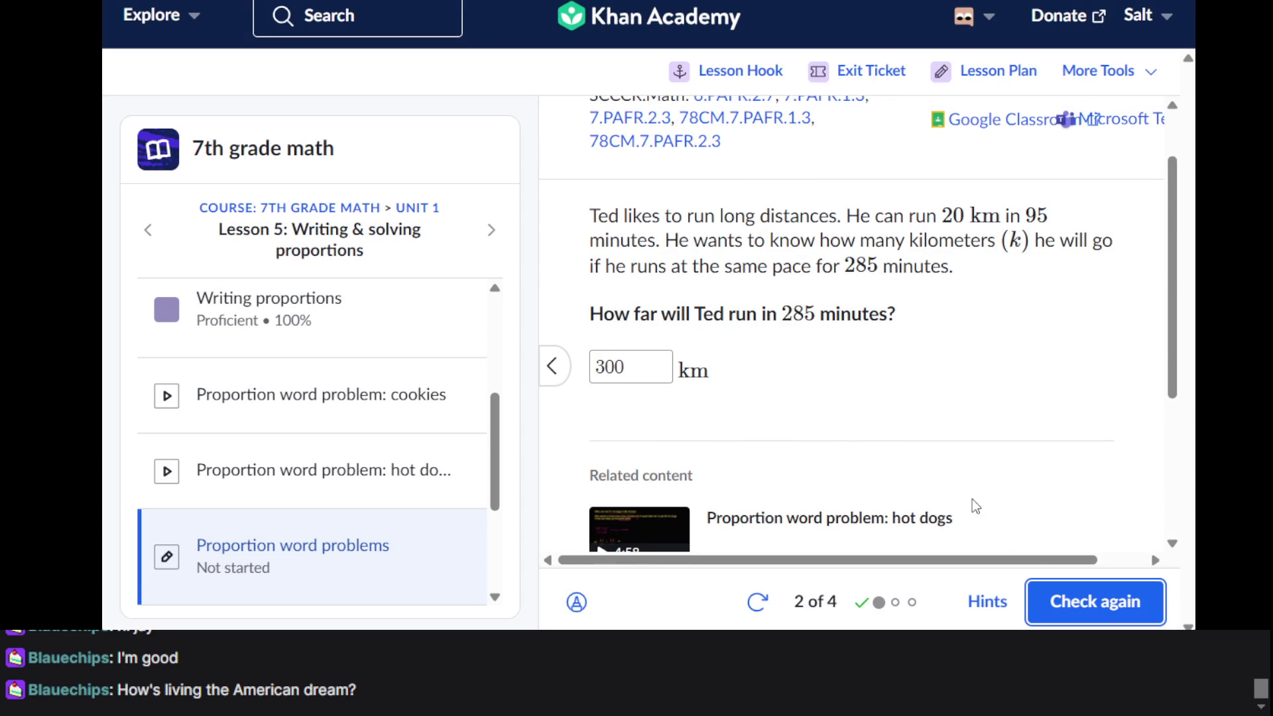
{"action": "scroll", "coordinate": [972, 499], "scroll_direction": "down", "scroll_amount": 3}
{"action": "left_click", "coordinate": [1066, 609]}
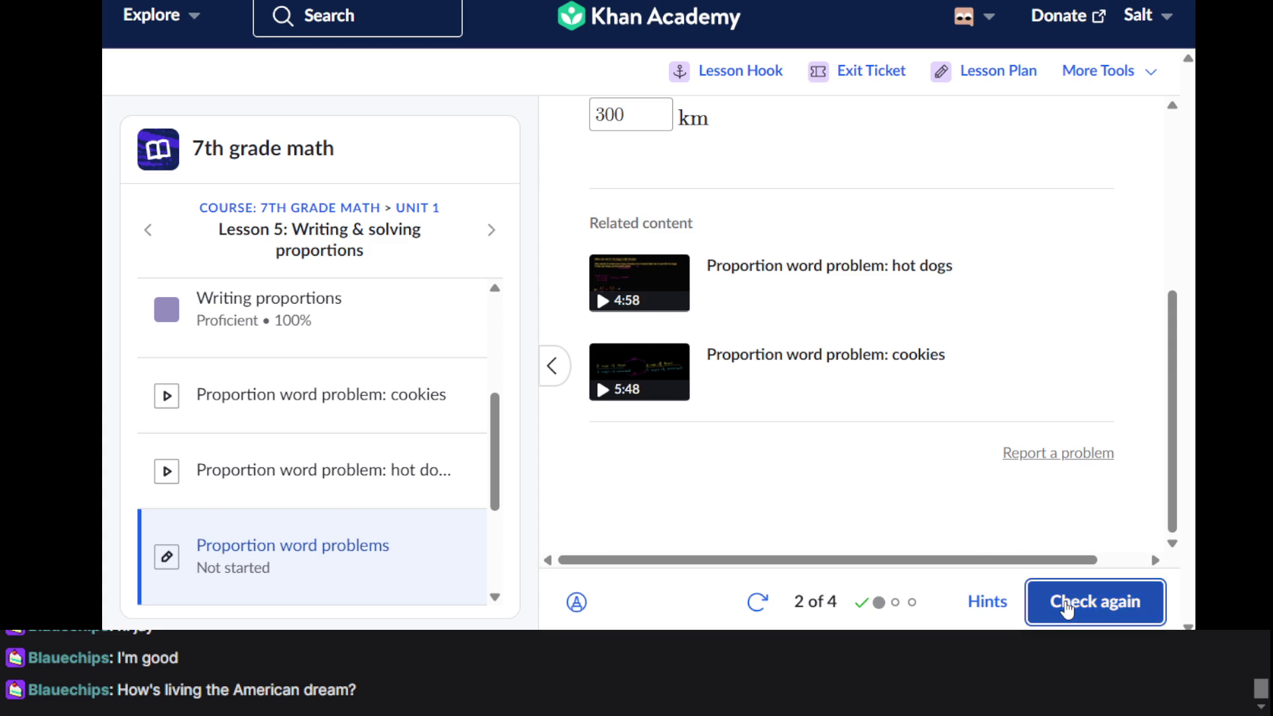
Reveal four hints that solve Ted's proportion to k = 60
{"action": "left_click", "coordinate": [1076, 528]}
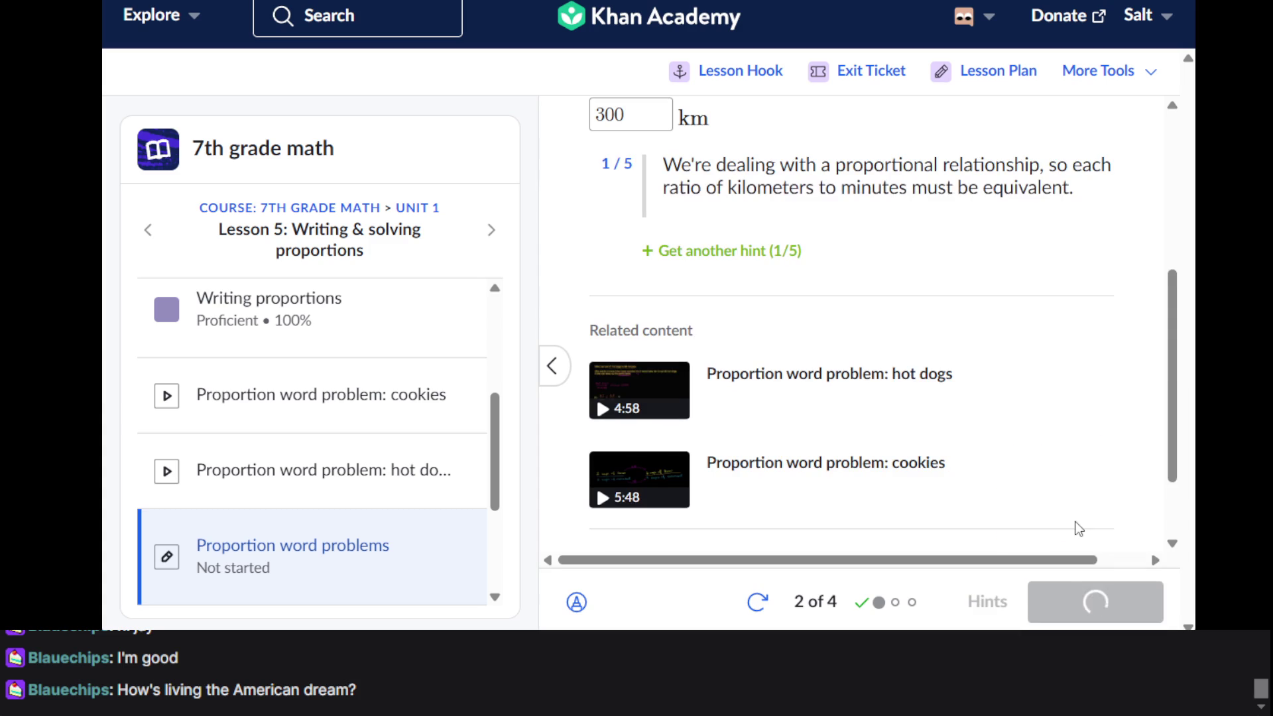
{"action": "left_click", "coordinate": [754, 254]}
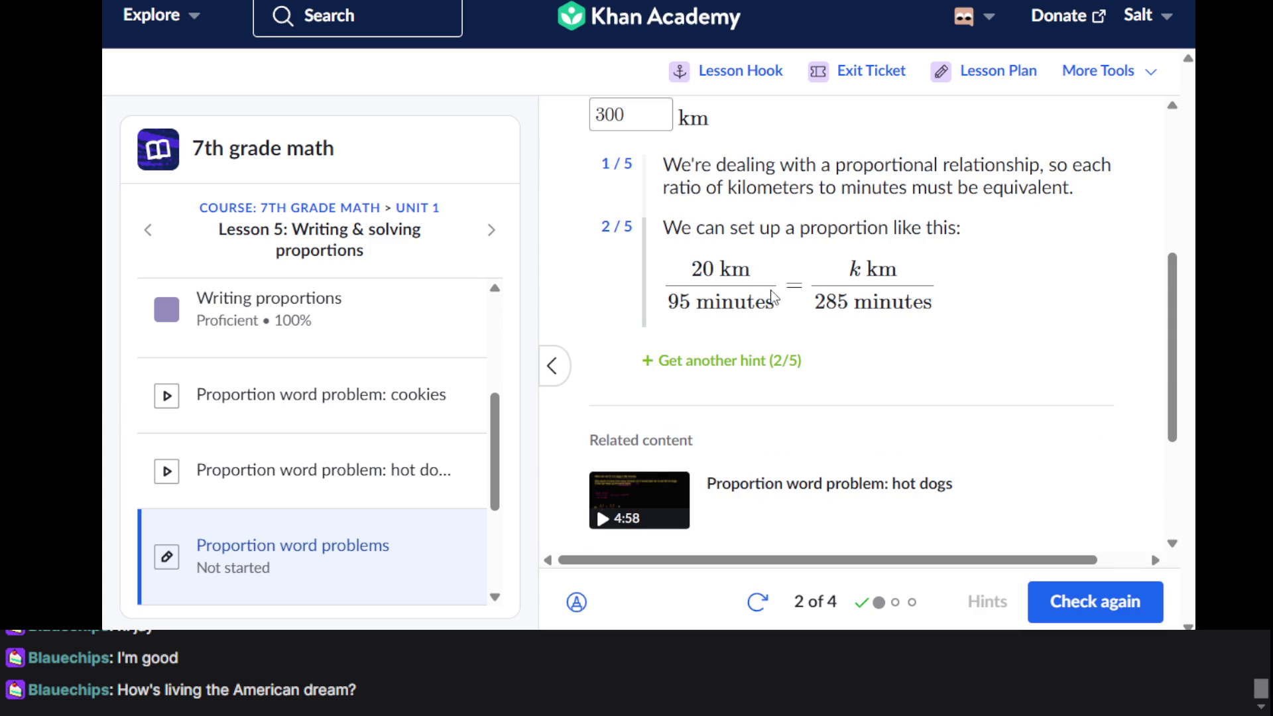
{"action": "scroll", "coordinate": [750, 341], "scroll_direction": "up", "scroll_amount": 5}
{"action": "scroll", "coordinate": [750, 341], "scroll_direction": "down", "scroll_amount": 5}
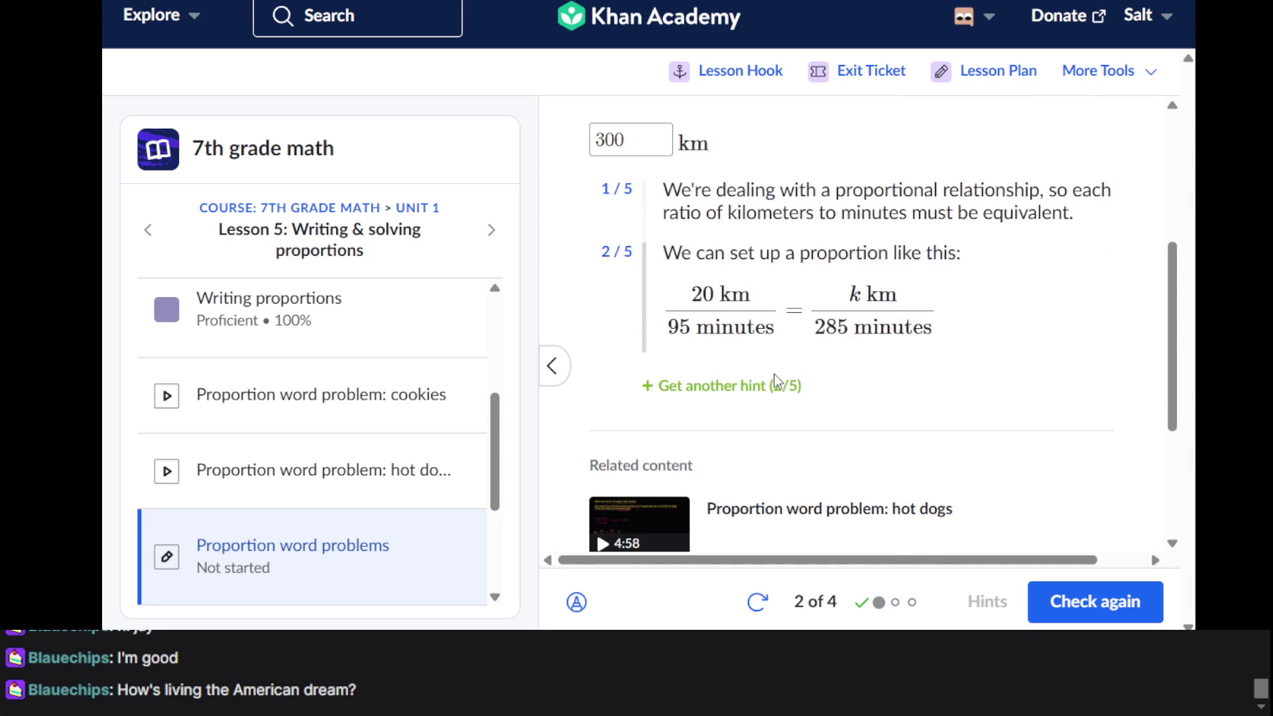
{"action": "left_click", "coordinate": [773, 388]}
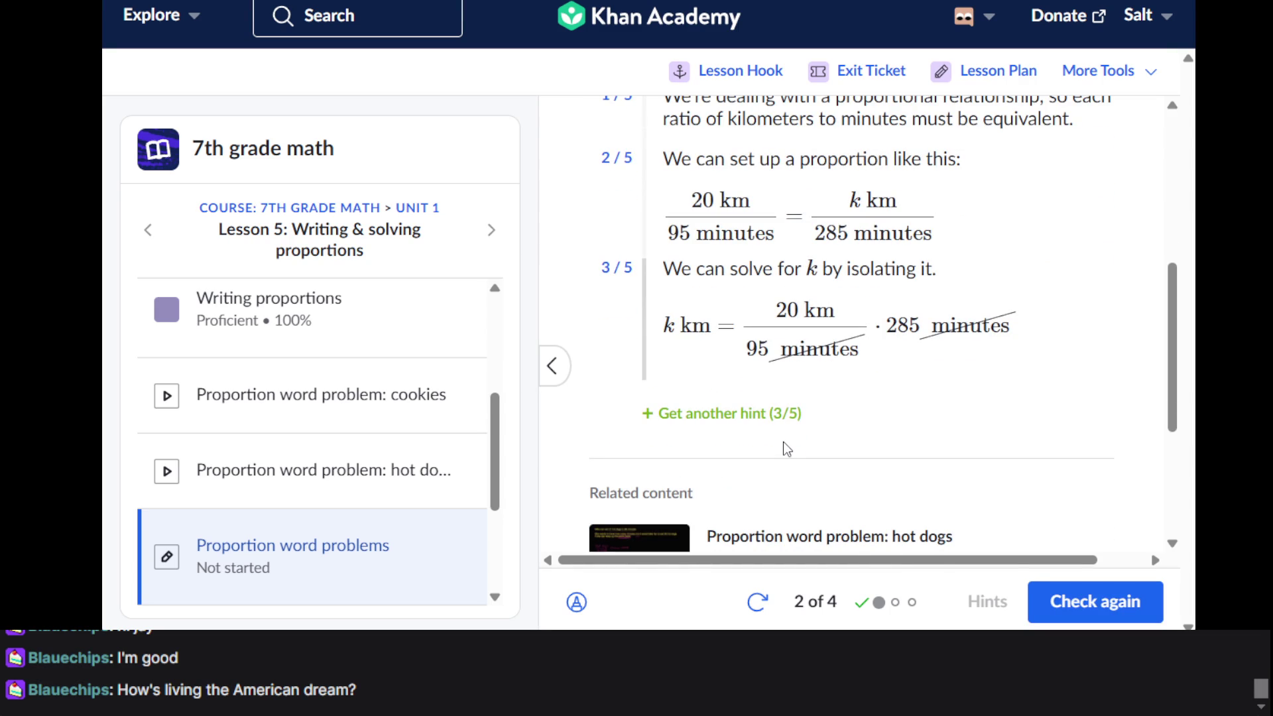
{"action": "left_click", "coordinate": [763, 415]}
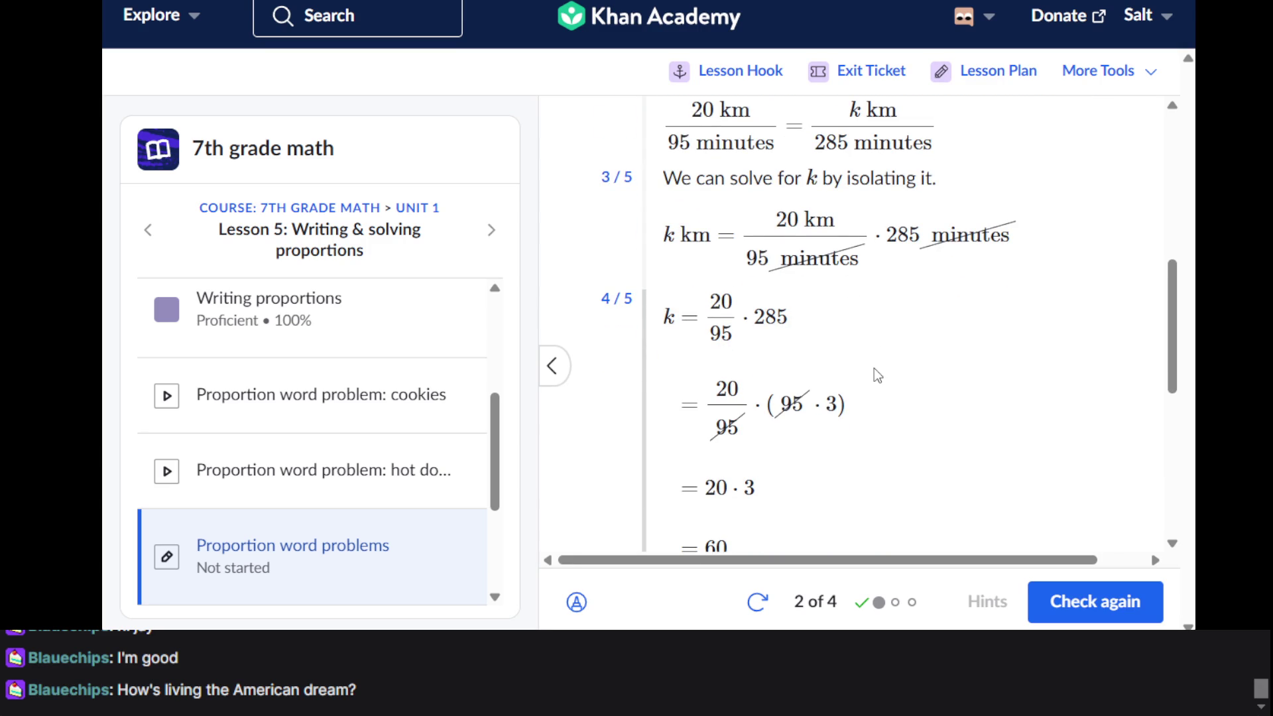
{"action": "scroll", "coordinate": [874, 368], "scroll_direction": "up", "scroll_amount": 1}
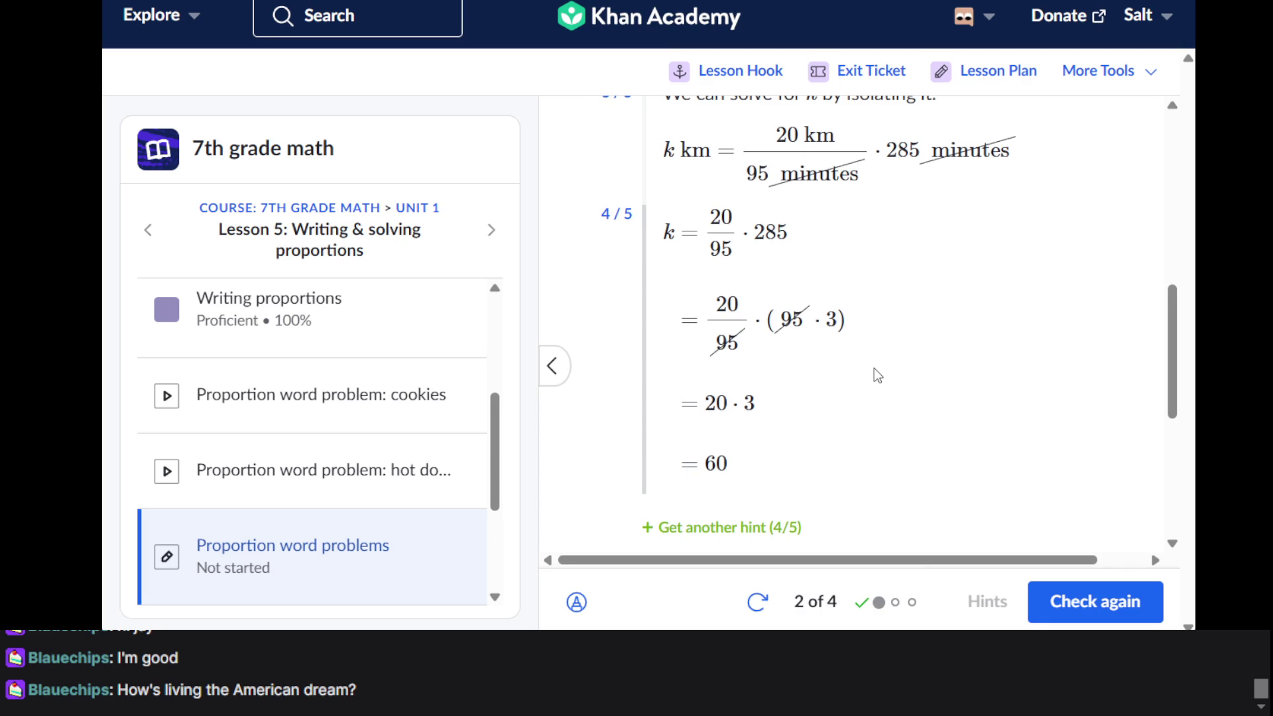
{"action": "scroll", "coordinate": [874, 374], "scroll_direction": "up", "scroll_amount": 1}
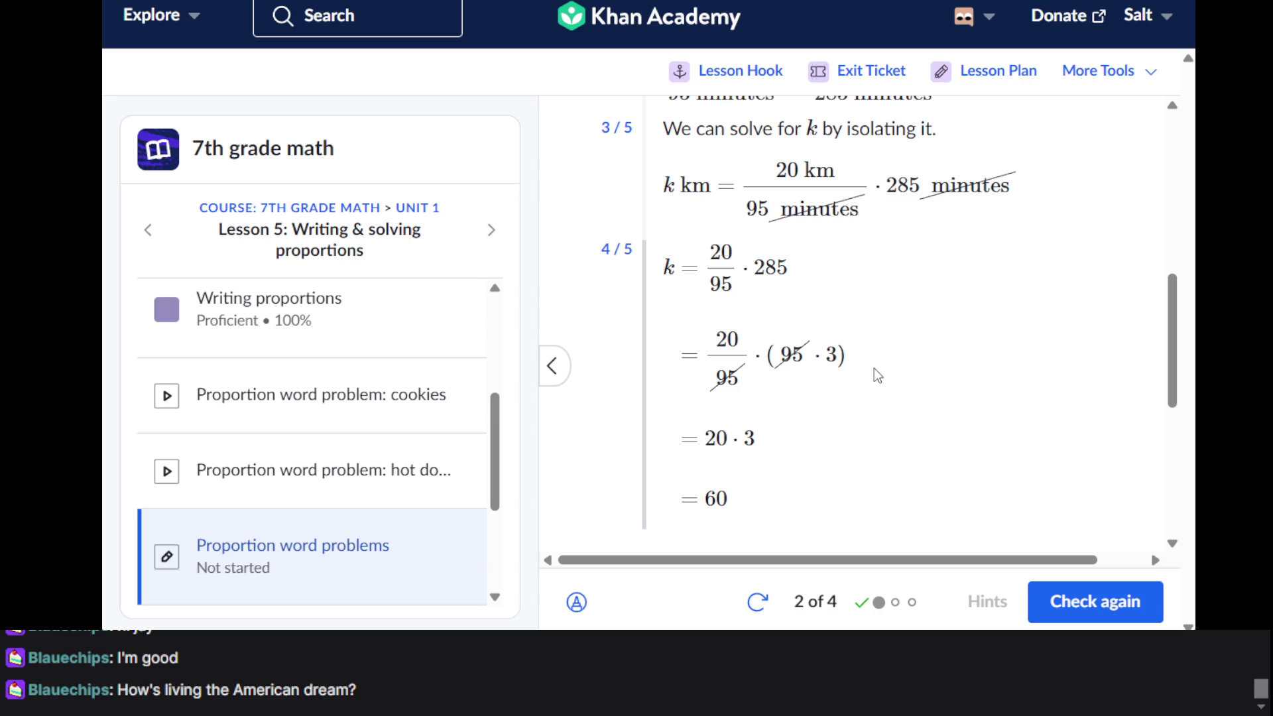
{"action": "scroll", "coordinate": [875, 373], "scroll_direction": "up", "scroll_amount": 1}
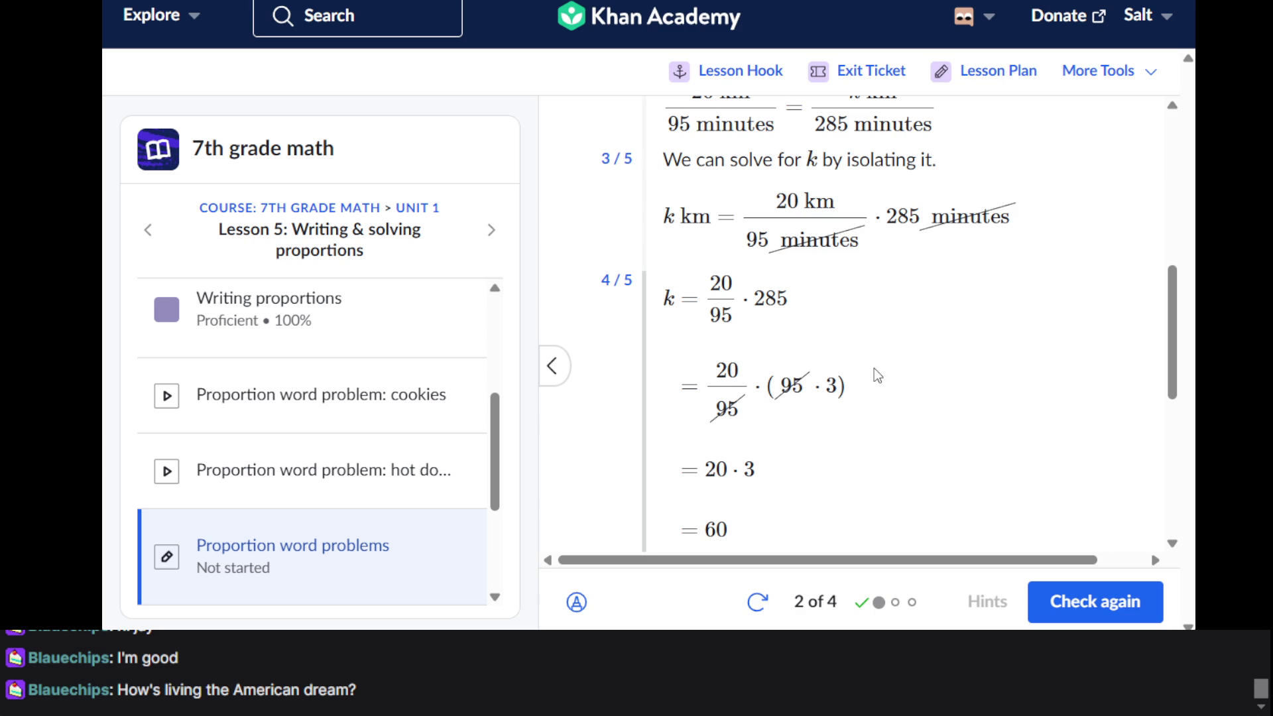
{"action": "scroll", "coordinate": [886, 380], "scroll_direction": "down", "scroll_amount": 3}
Recheck the 300 km answer and select the hint's worked calculation
{"action": "left_click", "coordinate": [1091, 597]}
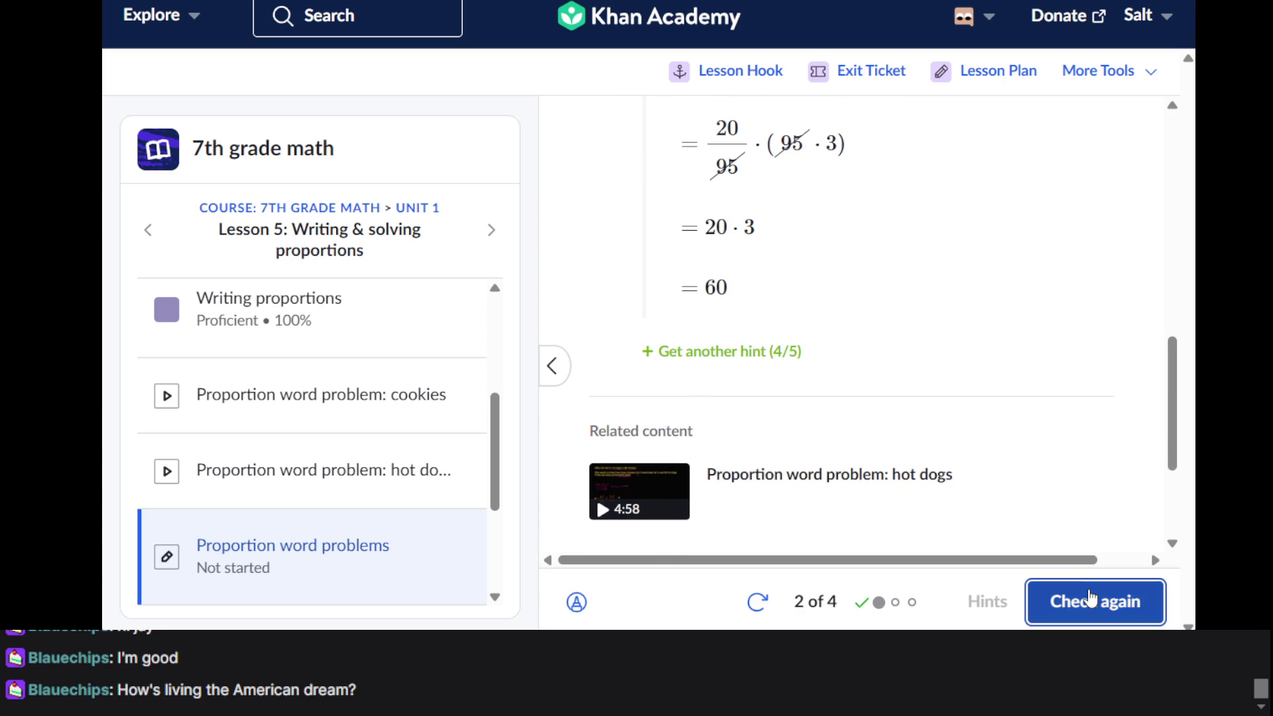
{"action": "scroll", "coordinate": [799, 385], "scroll_direction": "up", "scroll_amount": 2}
{"action": "double_click", "coordinate": [804, 386]}
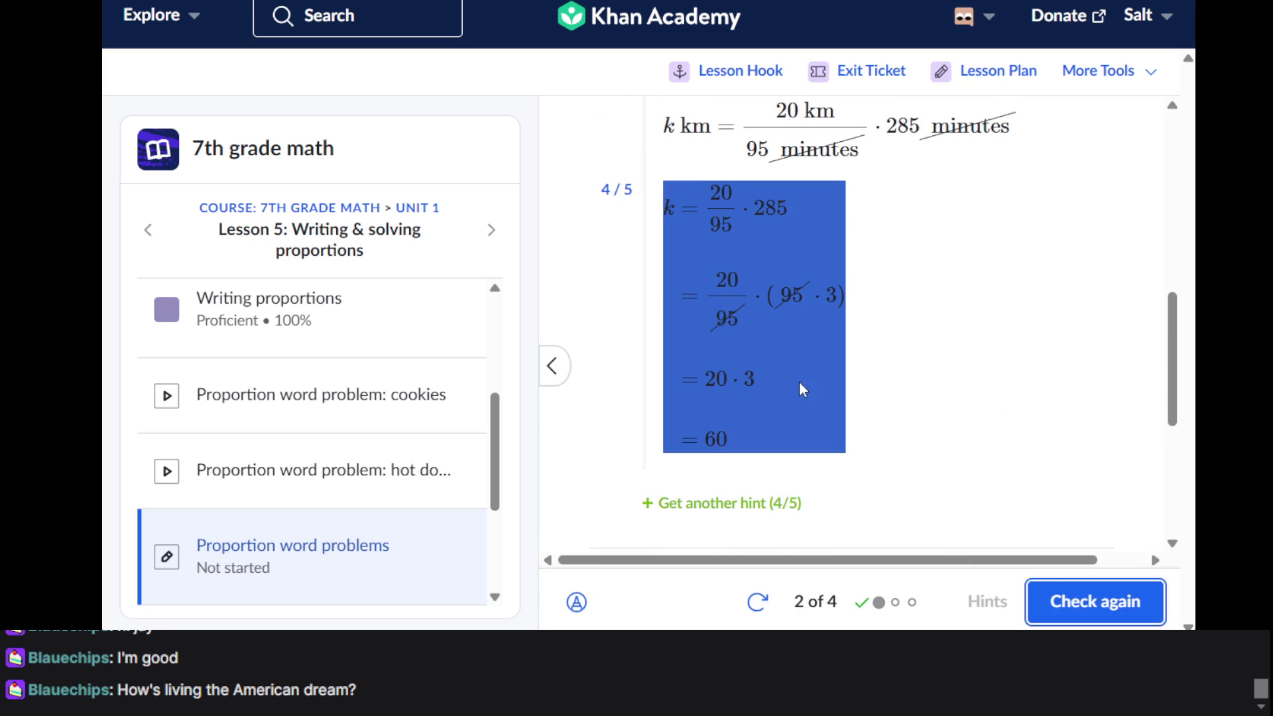
{"action": "left_click", "coordinate": [914, 384]}
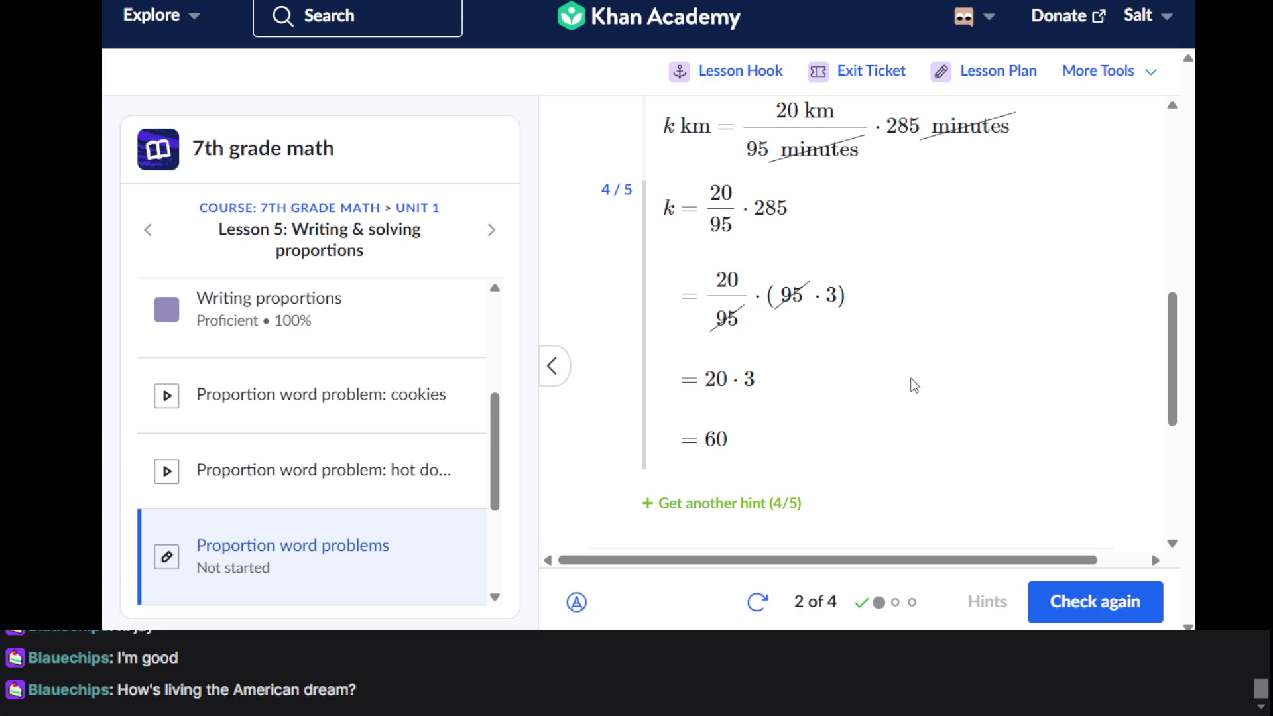
{"action": "scroll", "coordinate": [914, 384], "scroll_direction": "up", "scroll_amount": 5}
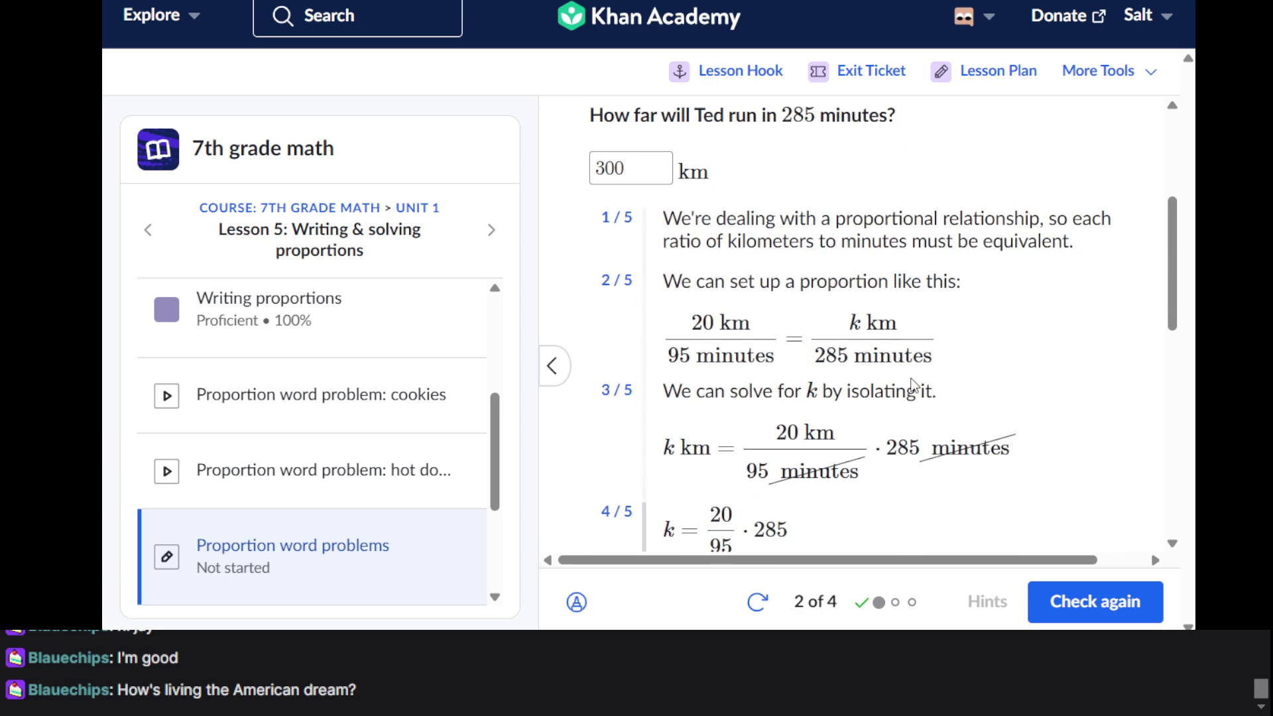
Replace 300 with 60 km, check it, and advance to the metal bar question
{"action": "left_click", "coordinate": [613, 176]}
{"action": "double_click", "coordinate": [612, 176]}
{"action": "type", "text": "60"}
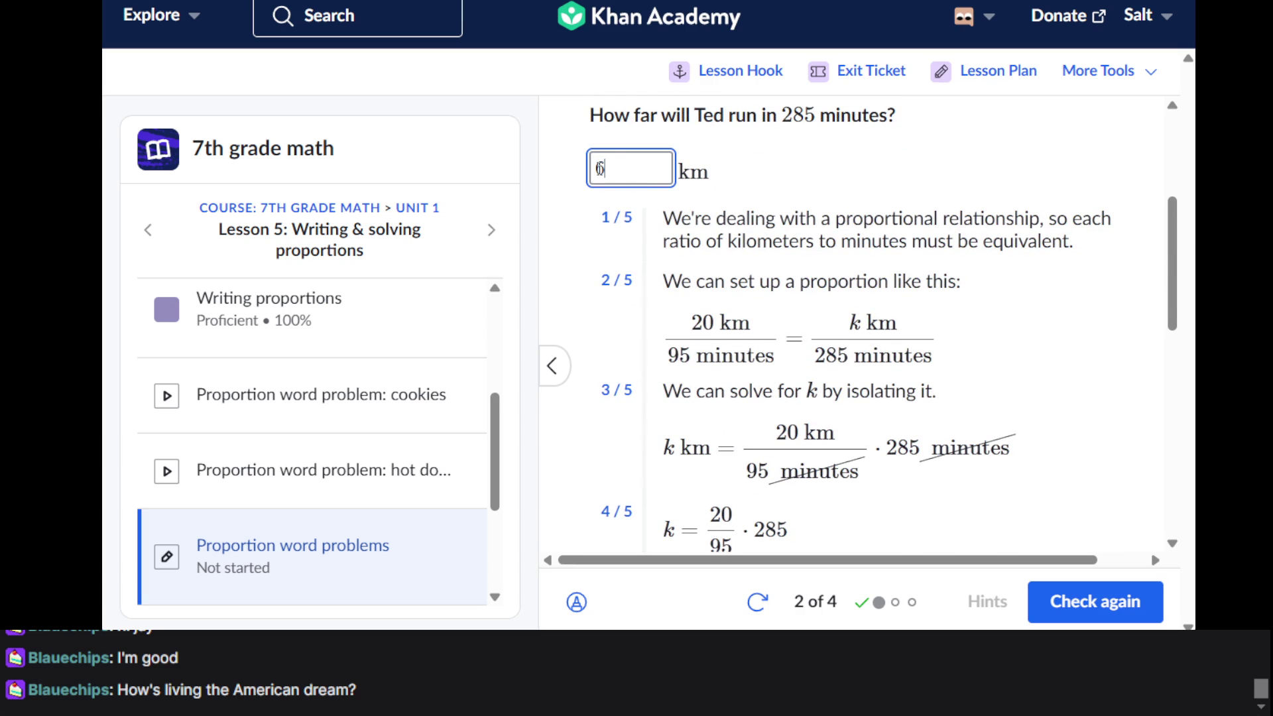
{"action": "scroll", "coordinate": [789, 241], "scroll_direction": "down", "scroll_amount": 5}
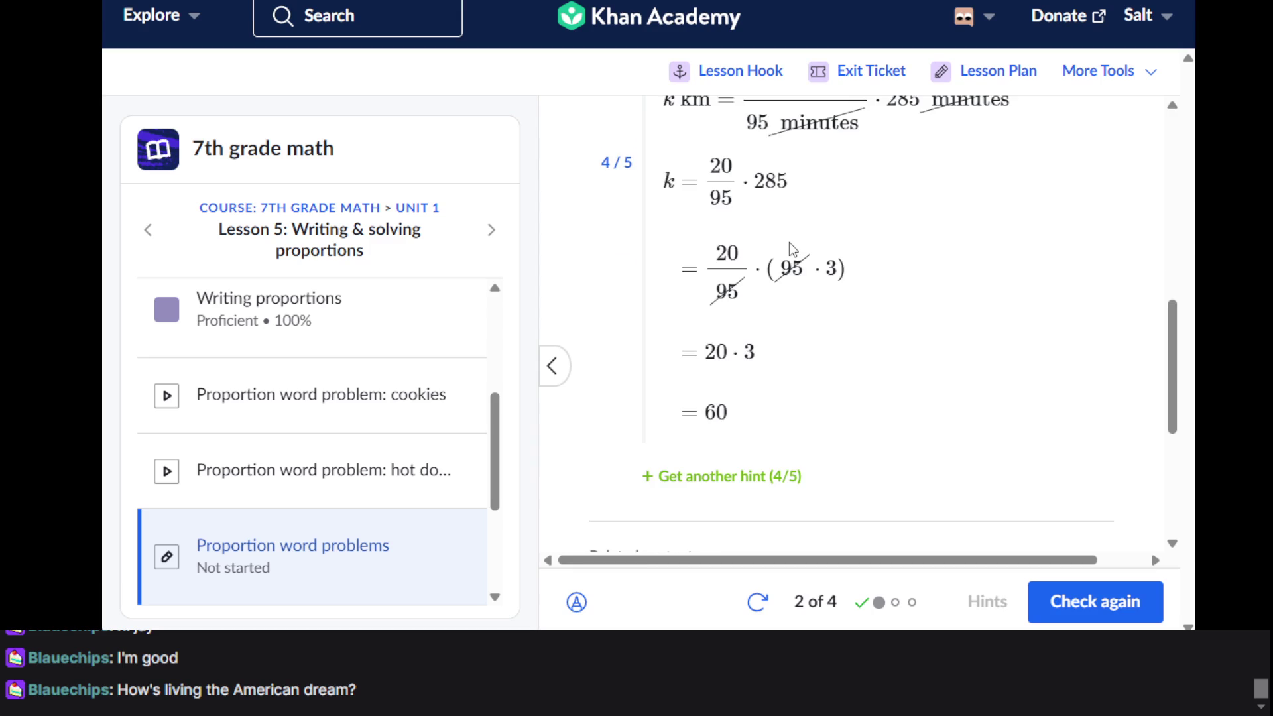
{"action": "scroll", "coordinate": [789, 241], "scroll_direction": "up", "scroll_amount": 2}
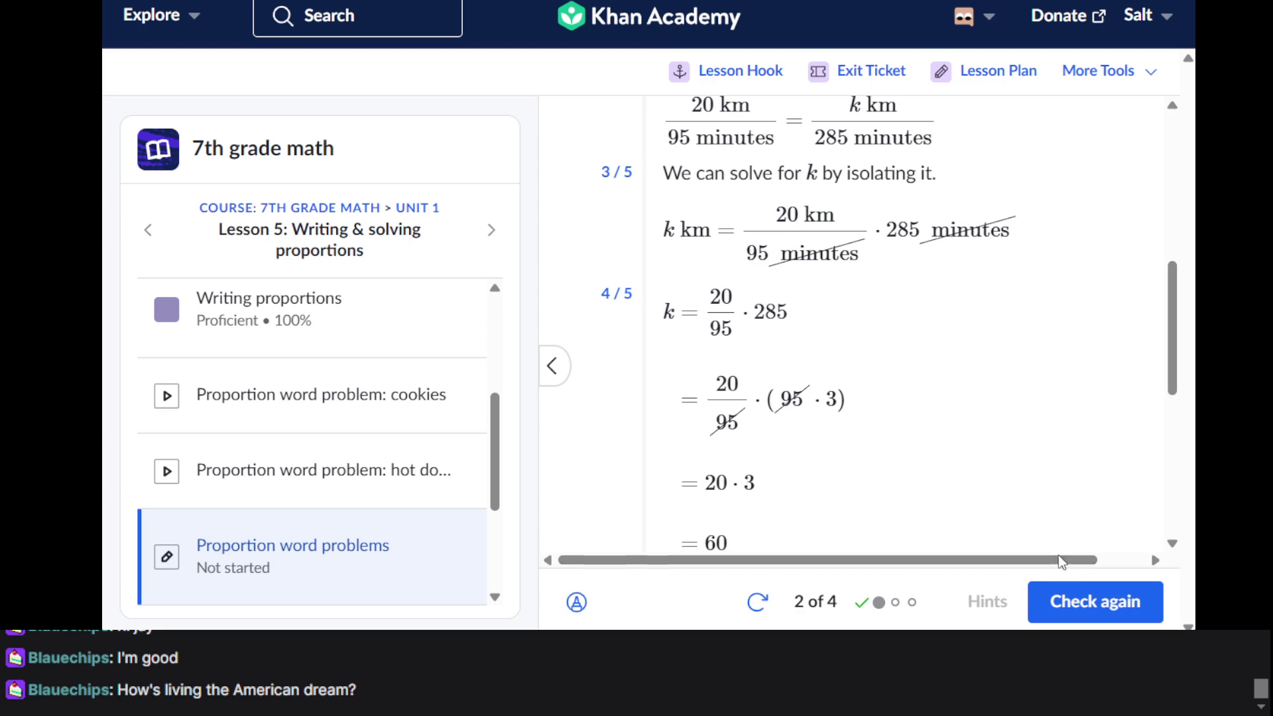
{"action": "left_click", "coordinate": [1056, 600]}
{"action": "left_click", "coordinate": [1057, 604]}
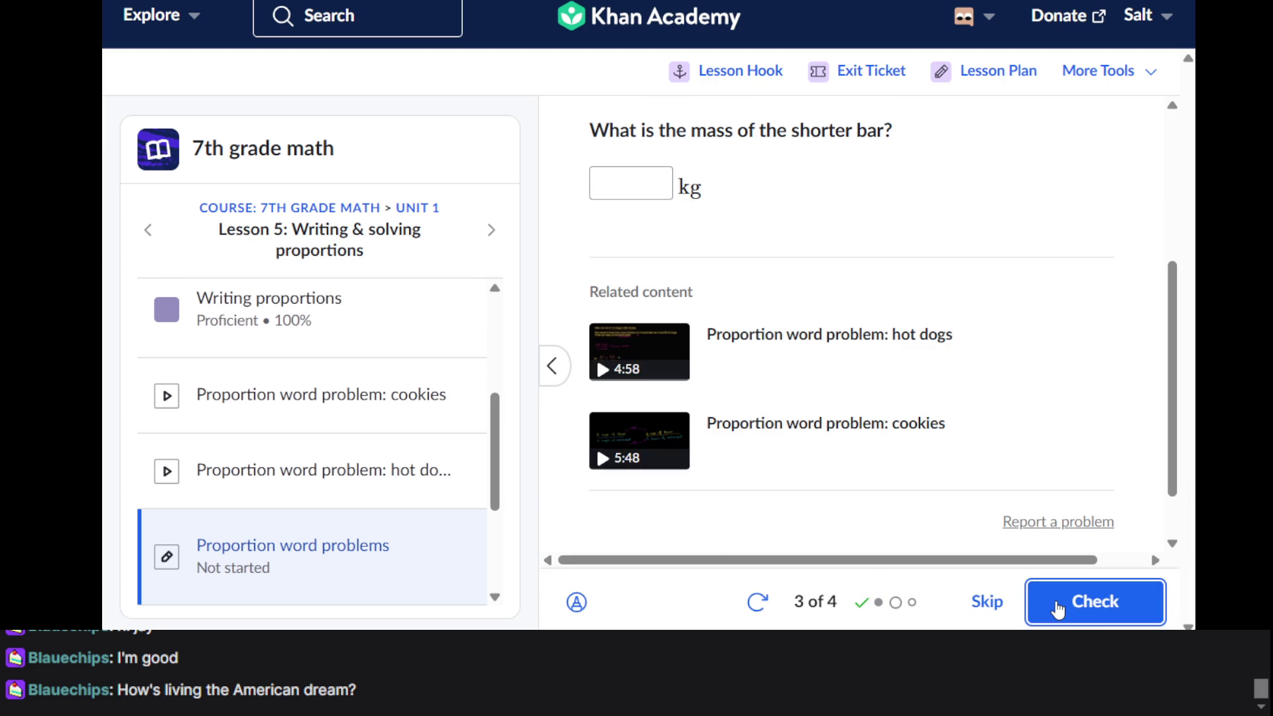
Scroll through the metal bar question and turn on drawing over it
{"action": "scroll", "coordinate": [899, 227], "scroll_direction": "up", "scroll_amount": 5}
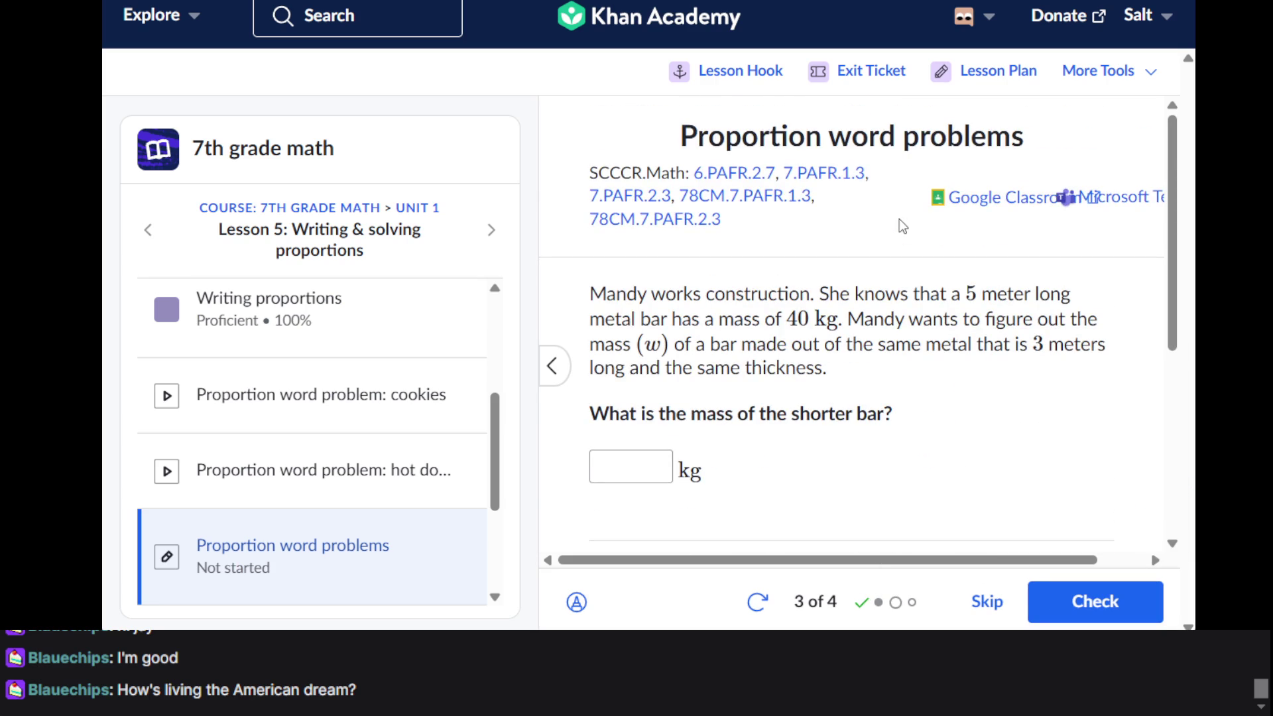
{"action": "scroll", "coordinate": [900, 219], "scroll_direction": "down", "scroll_amount": 2}
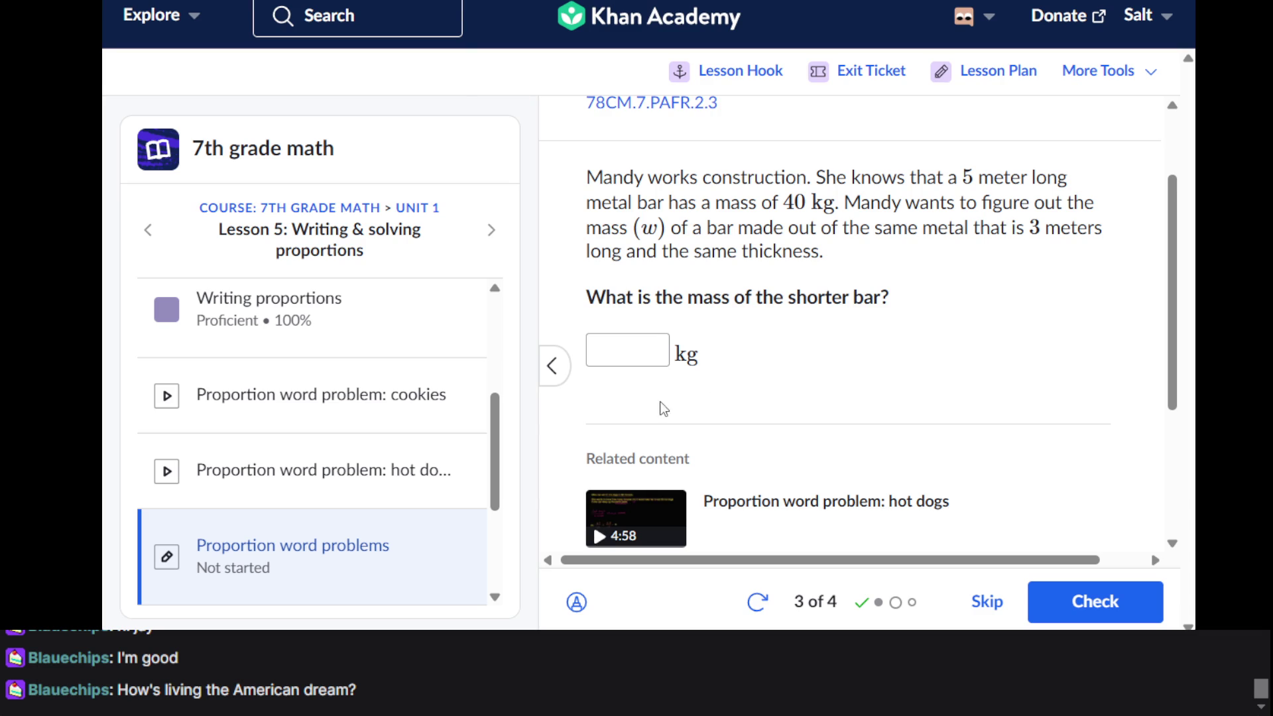
{"action": "left_click", "coordinate": [576, 602]}
Handwrite 5/40 = 3/w with a cross-multiplication line
{"action": "mouse_move", "coordinate": [807, 289]}
{"action": "left_mouse_down"}
{"action": "mouse_move", "coordinate": [810, 330]}
{"action": "mouse_move", "coordinate": [769, 345]}
{"action": "mouse_move", "coordinate": [842, 370]}
{"action": "left_mouse_up"}
{"action": "mouse_move", "coordinate": [750, 387]}
{"action": "left_mouse_down"}
{"action": "mouse_move", "coordinate": [790, 465]}
{"action": "mouse_move", "coordinate": [836, 483]}
{"action": "mouse_move", "coordinate": [812, 451]}
{"action": "left_mouse_up"}
{"action": "mouse_move", "coordinate": [924, 337]}
{"action": "left_mouse_down"}
{"action": "mouse_move", "coordinate": [973, 345]}
{"action": "mouse_move", "coordinate": [953, 378]}
{"action": "mouse_move", "coordinate": [992, 399]}
{"action": "mouse_move", "coordinate": [965, 464]}
{"action": "mouse_move", "coordinate": [978, 435]}
{"action": "left_mouse_up"}
{"action": "mouse_move", "coordinate": [1042, 373]}
{"action": "left_mouse_down"}
{"action": "mouse_move", "coordinate": [1069, 395]}
{"action": "mouse_move", "coordinate": [1093, 365]}
{"action": "mouse_move", "coordinate": [958, 458]}
{"action": "left_mouse_up"}
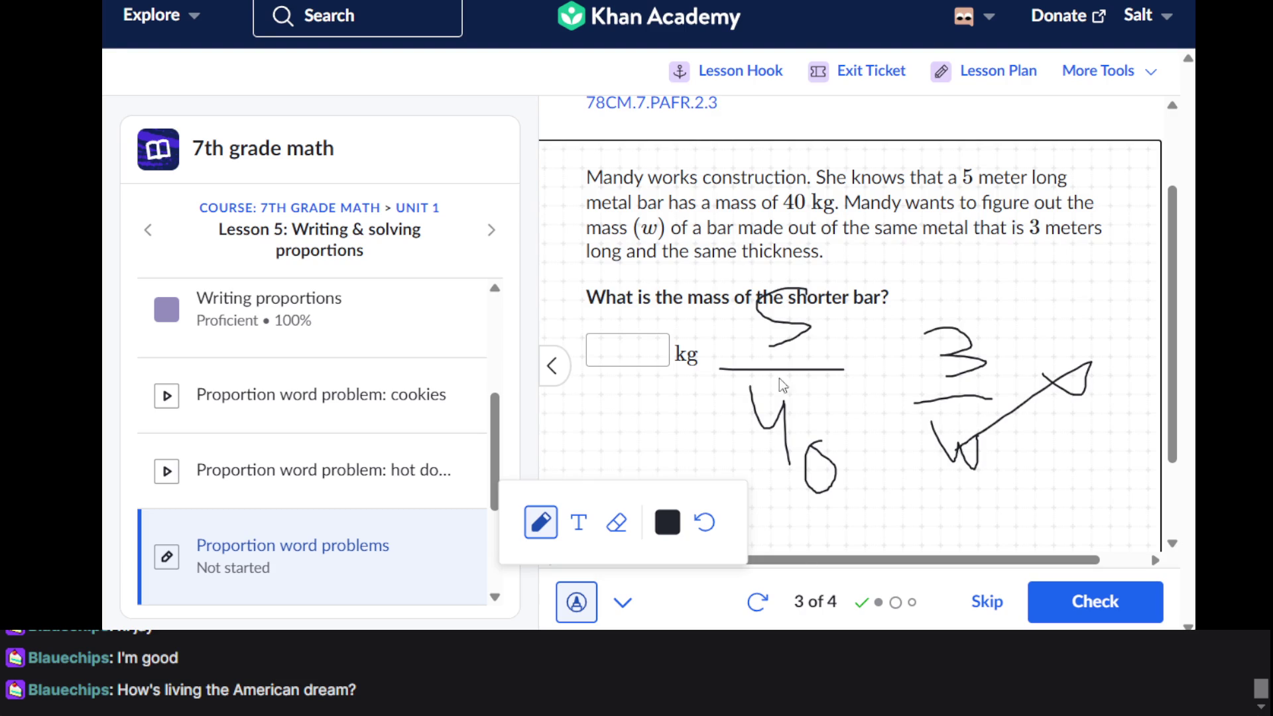
{"action": "mouse_move", "coordinate": [606, 321]}
{"action": "left_mouse_down"}
{"action": "mouse_move", "coordinate": [630, 359]}
{"action": "mouse_move", "coordinate": [661, 364]}
{"action": "mouse_move", "coordinate": [667, 331]}
{"action": "left_mouse_up"}
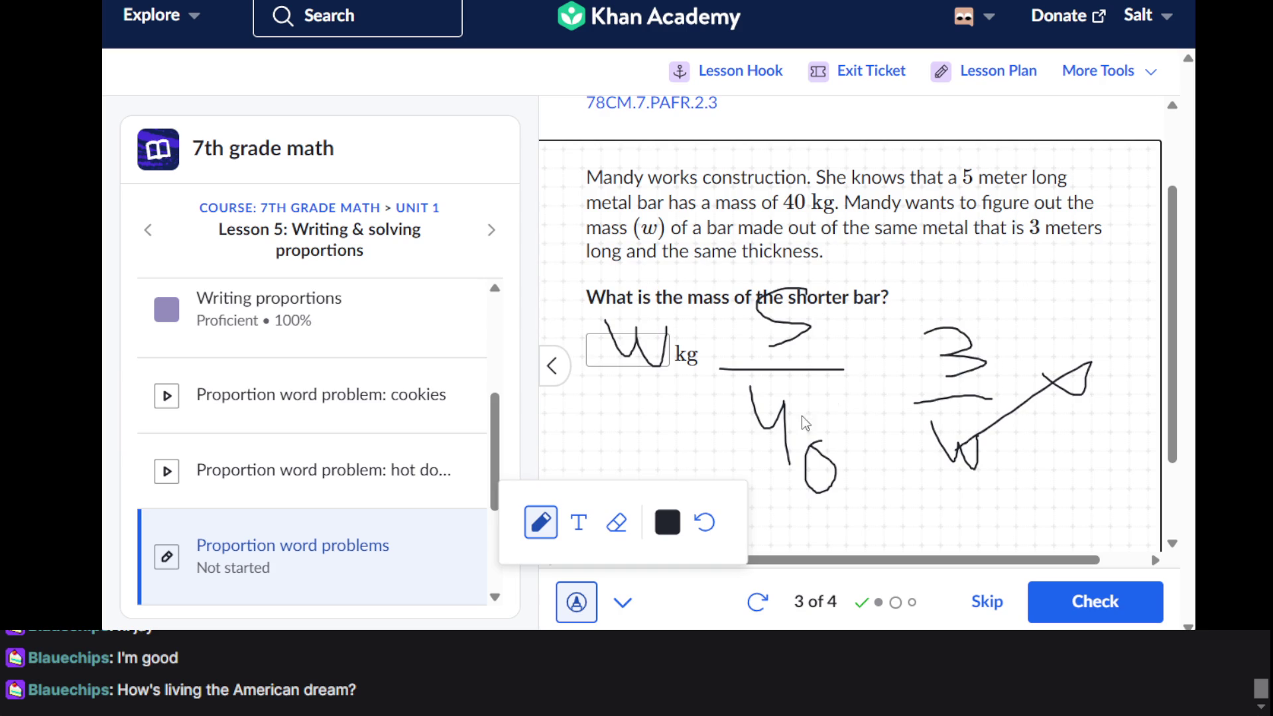
Turn drawing off and submit 24 kg for the shorter bar
{"action": "left_click", "coordinate": [579, 605]}
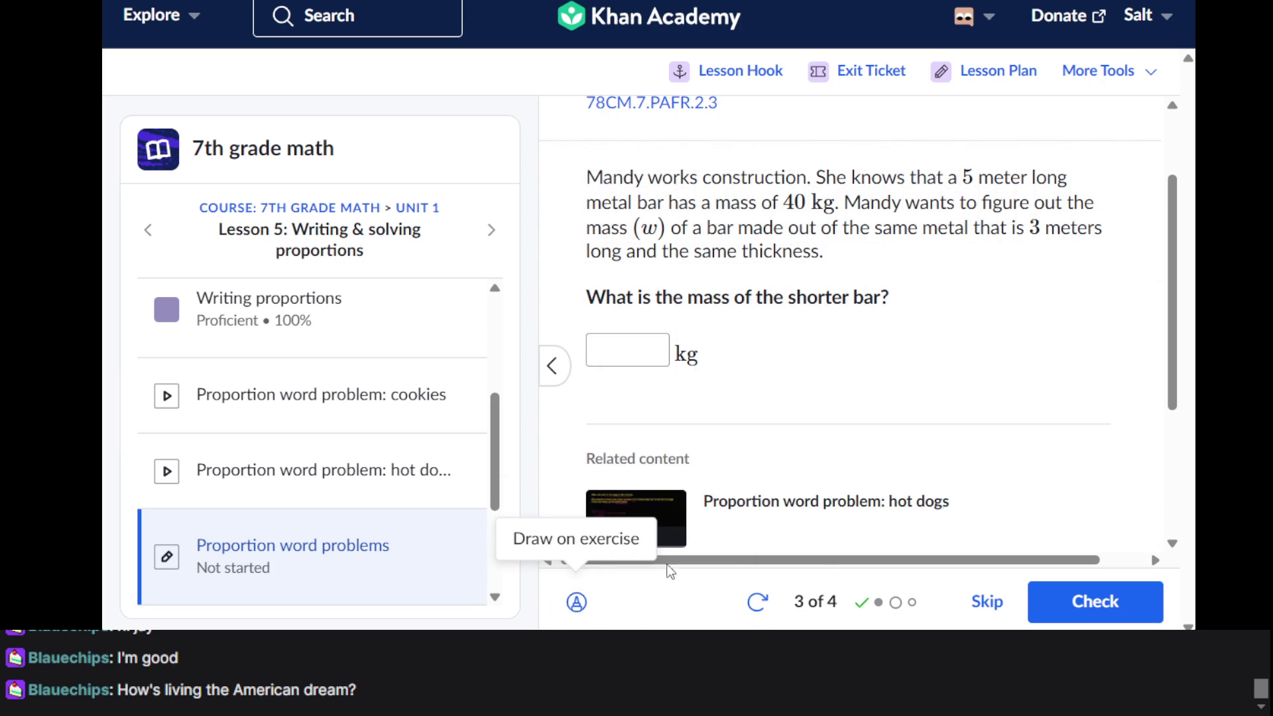
{"action": "left_click", "coordinate": [636, 352]}
{"action": "type", "text": "24"}
{"action": "key", "text": "Return"}
{"action": "key", "text": "Return"}
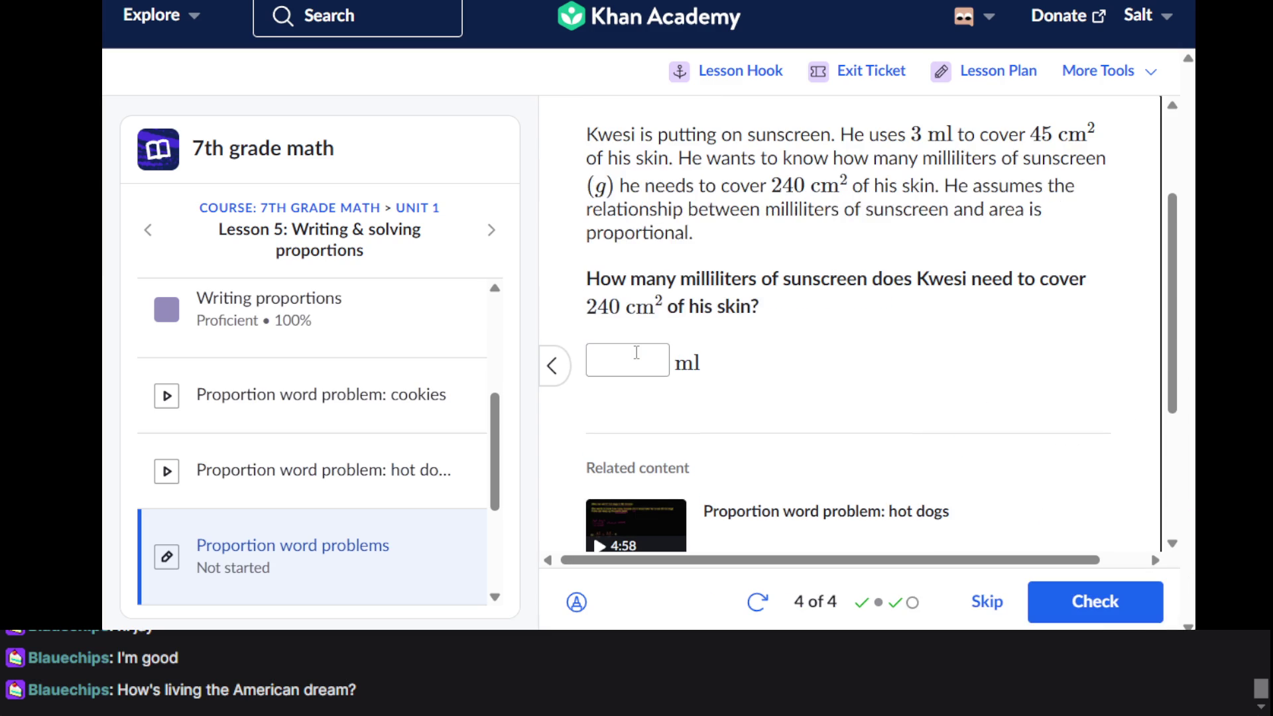
Turn on drawing and sketch the sunscreen proportion: 3 over a denominator against x over 240
{"action": "scroll", "coordinate": [636, 352], "scroll_direction": "up", "scroll_amount": 1}
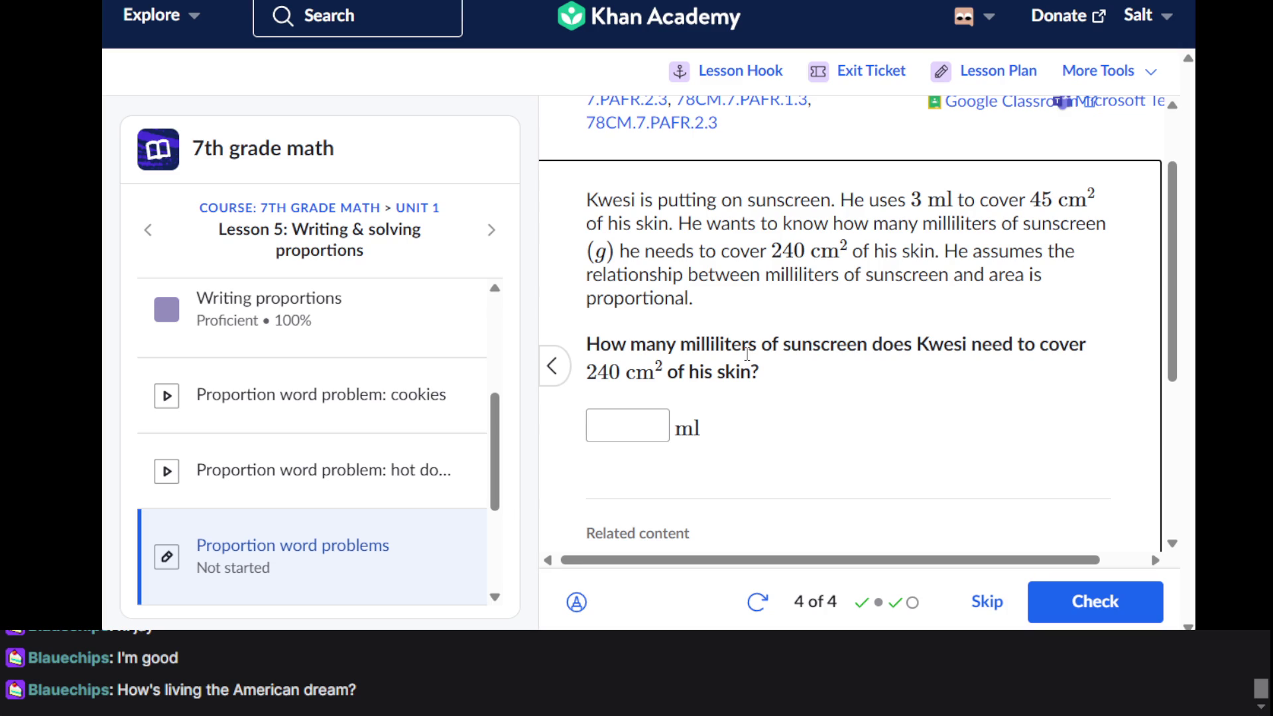
{"action": "scroll", "coordinate": [747, 354], "scroll_direction": "down", "scroll_amount": 1}
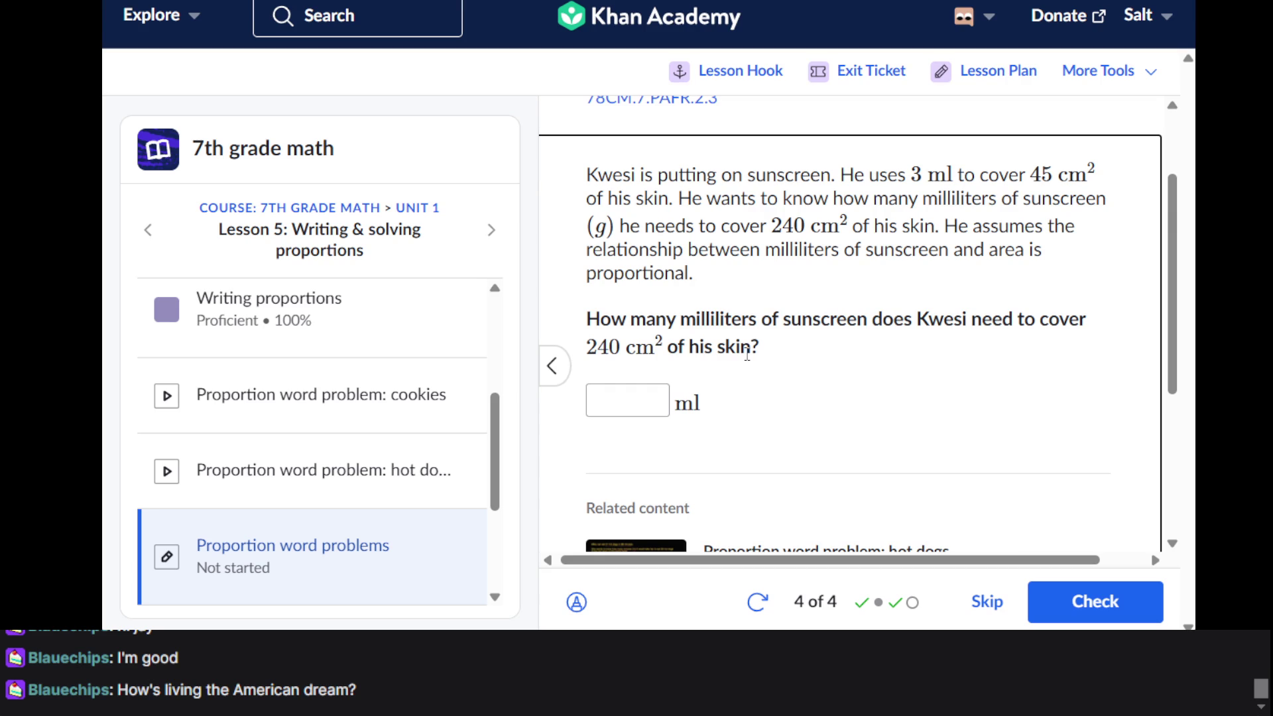
{"action": "left_click", "coordinate": [576, 602]}
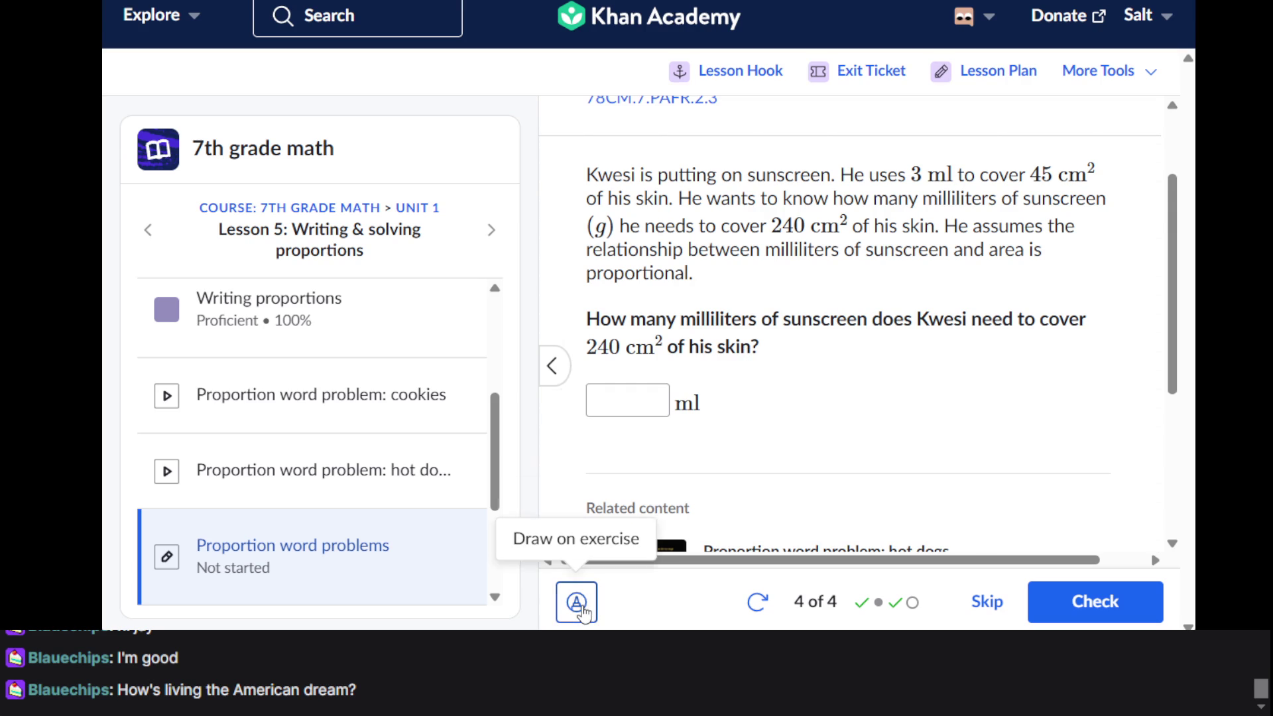
{"action": "mouse_move", "coordinate": [682, 263]}
{"action": "left_mouse_down"}
{"action": "mouse_move", "coordinate": [754, 271]}
{"action": "mouse_move", "coordinate": [720, 320]}
{"action": "mouse_move", "coordinate": [775, 334]}
{"action": "left_mouse_up"}
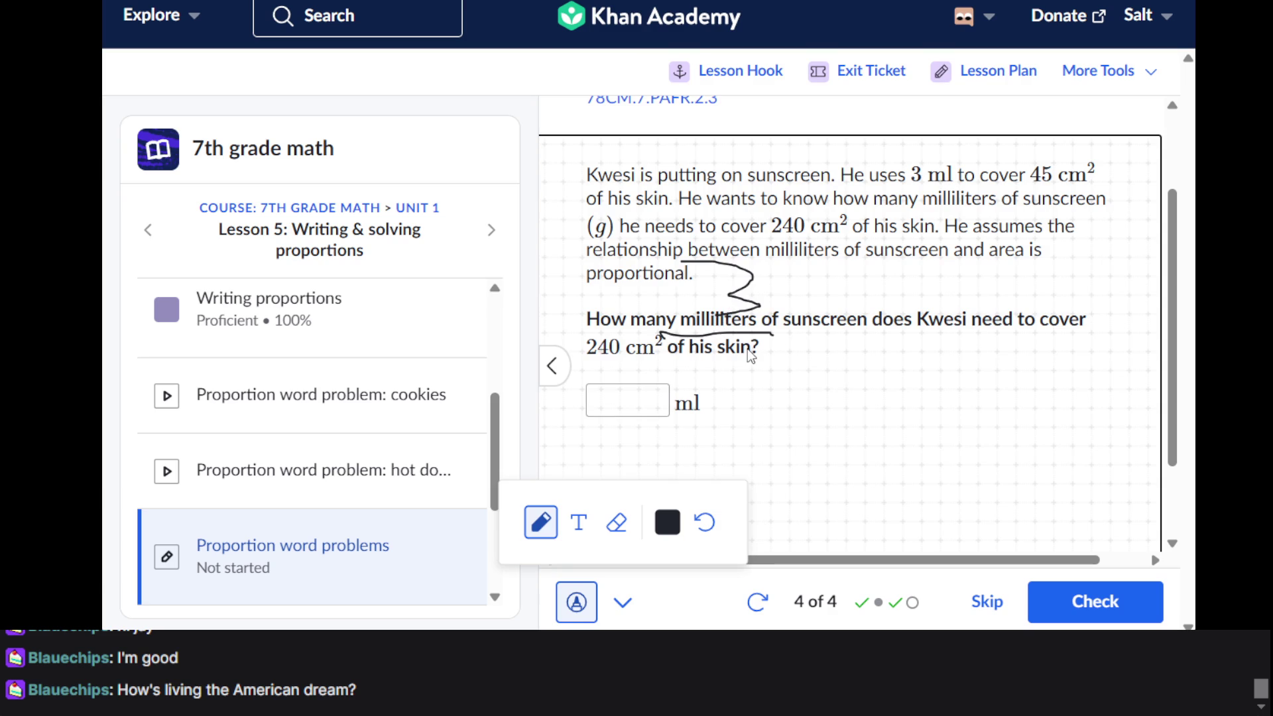
{"action": "mouse_move", "coordinate": [690, 359]}
{"action": "left_mouse_down"}
{"action": "mouse_move", "coordinate": [719, 392]}
{"action": "mouse_move", "coordinate": [723, 428]}
{"action": "left_mouse_up"}
{"action": "left_click_drag", "start_coordinate": [756, 373], "coordinate": [721, 391]}
{"action": "left_click_drag", "start_coordinate": [723, 387], "coordinate": [740, 419]}
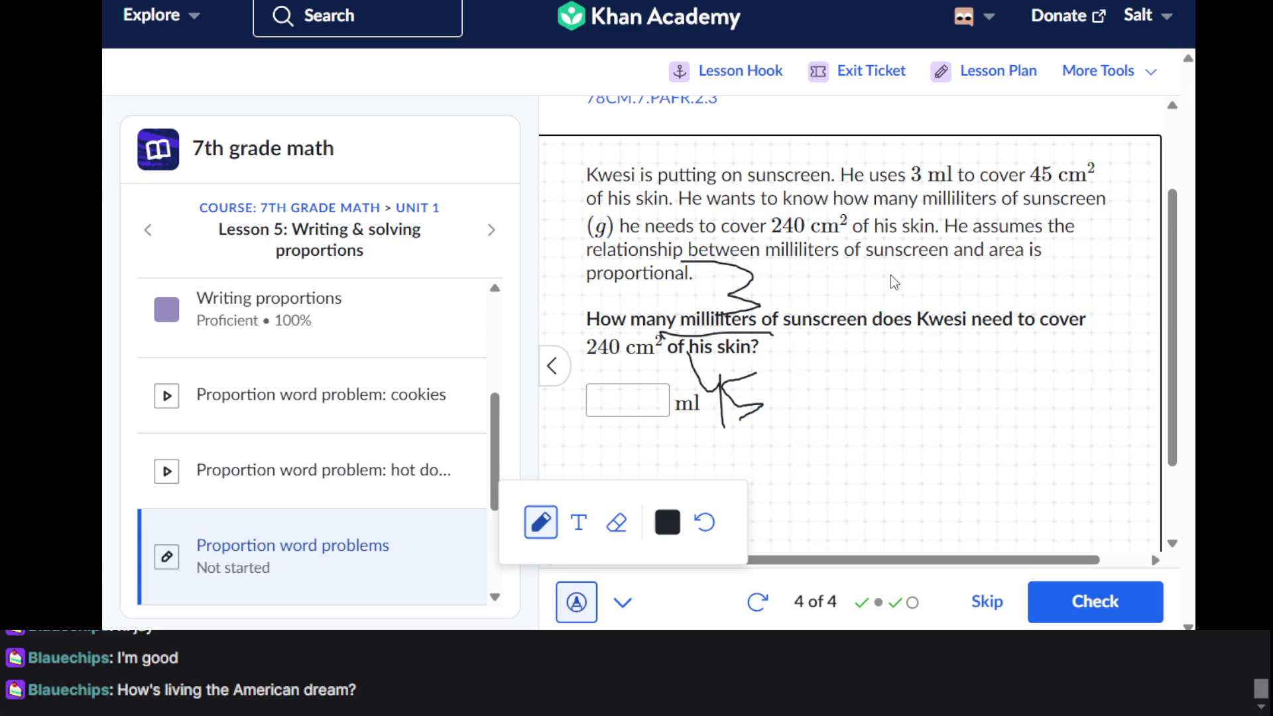
{"action": "mouse_move", "coordinate": [889, 276]}
{"action": "left_mouse_down"}
{"action": "mouse_move", "coordinate": [860, 317]}
{"action": "mouse_move", "coordinate": [921, 349]}
{"action": "left_mouse_up"}
{"action": "left_click_drag", "start_coordinate": [827, 364], "coordinate": [961, 352]}
{"action": "mouse_move", "coordinate": [889, 386]}
{"action": "left_mouse_down"}
{"action": "mouse_move", "coordinate": [901, 421]}
{"action": "mouse_move", "coordinate": [964, 414]}
{"action": "mouse_move", "coordinate": [978, 425]}
{"action": "left_mouse_up"}
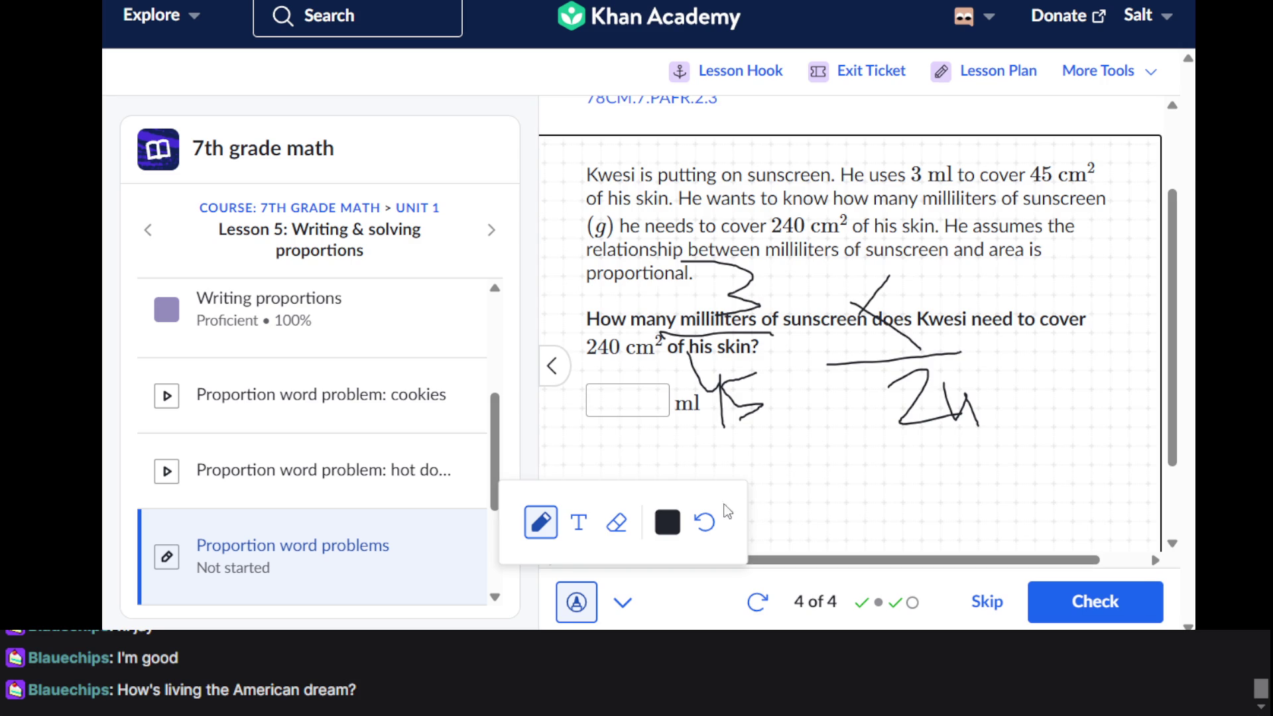
Turn drawing off, submit 16 ml, and open the bonus question
{"action": "left_click", "coordinate": [623, 602]}
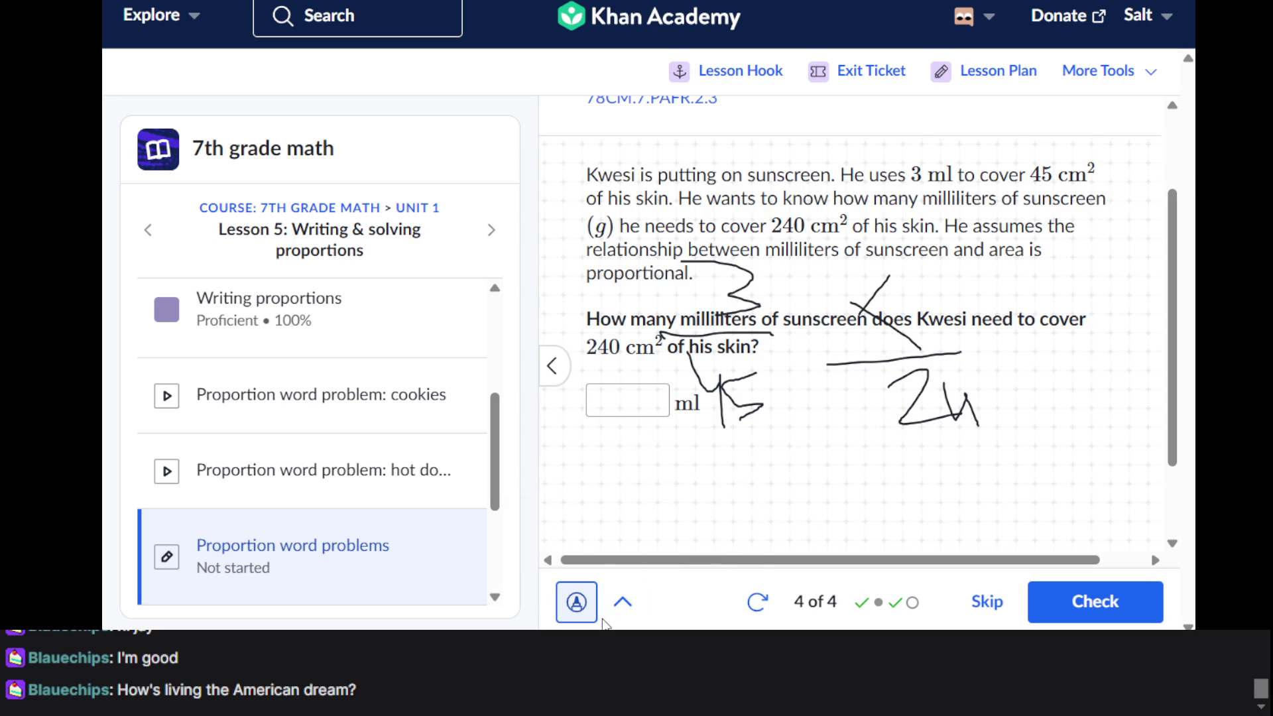
{"action": "left_click", "coordinate": [576, 602]}
{"action": "left_click", "coordinate": [634, 403]}
{"action": "type", "text": "16"}
{"action": "key", "text": "Return"}
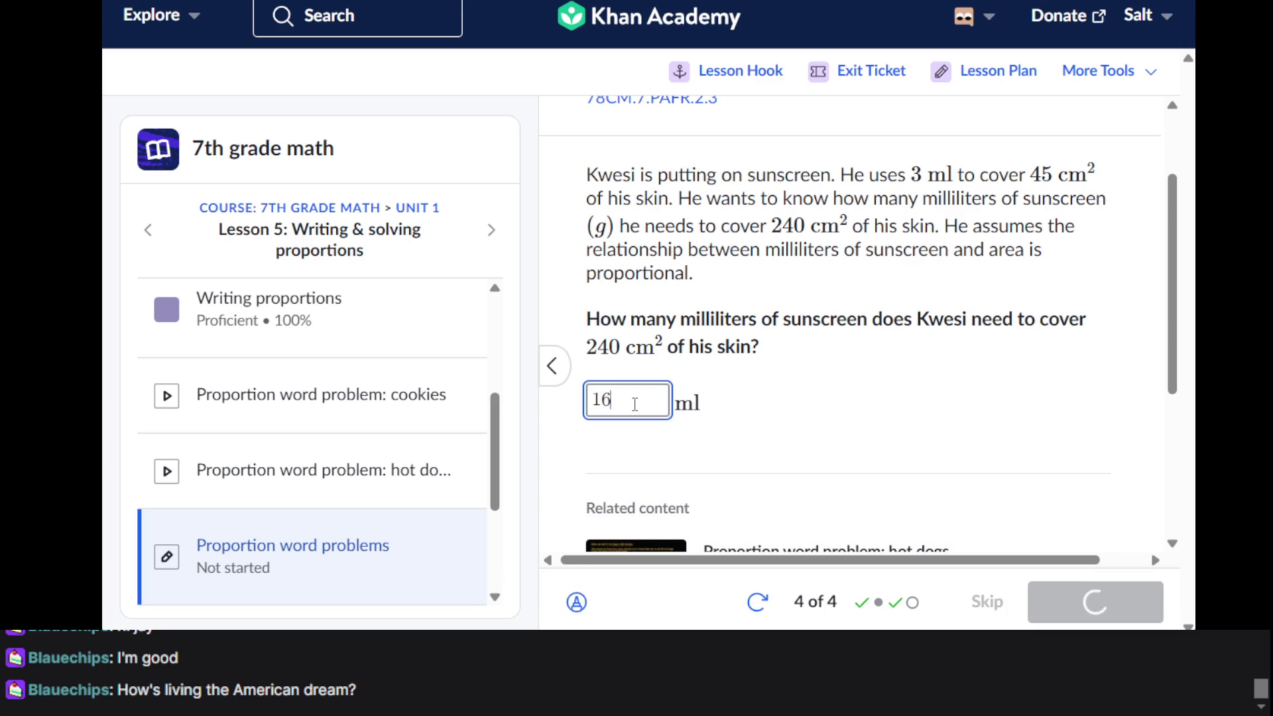
{"action": "left_click", "coordinate": [1068, 604]}
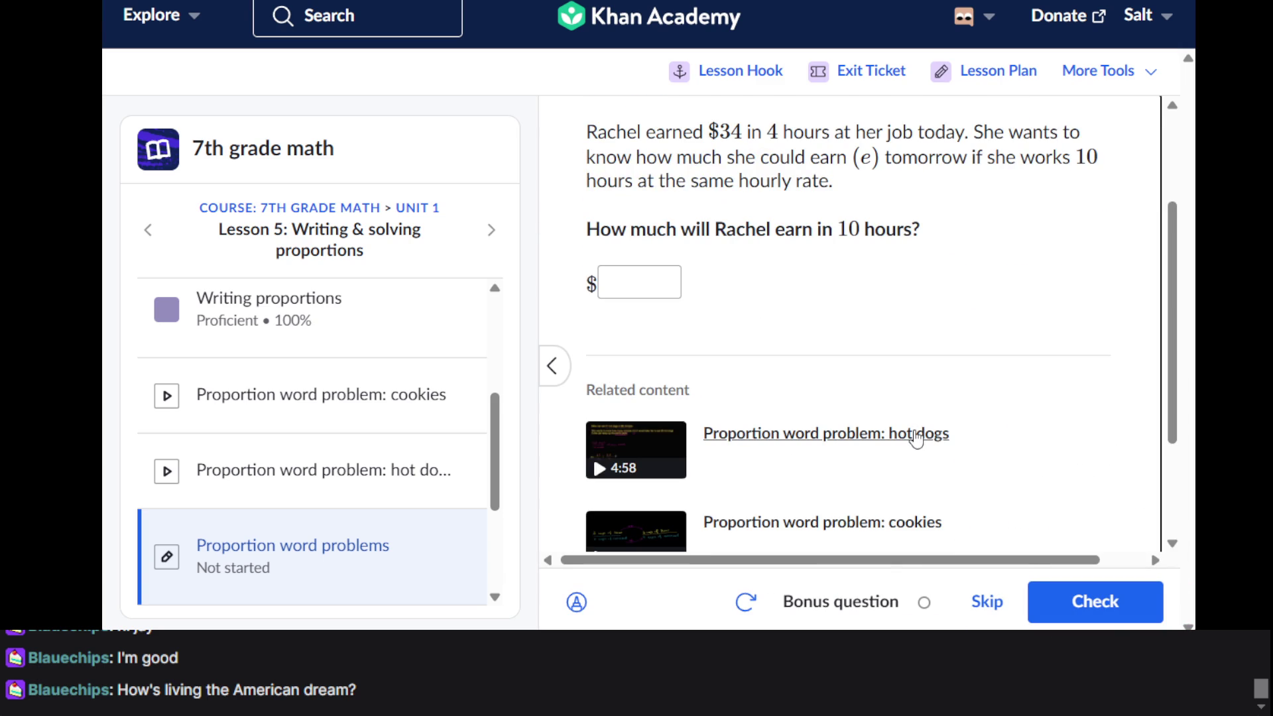
Sketch Rachel's proportion by hand: 34 over a line against x over 10
{"action": "scroll", "coordinate": [915, 428], "scroll_direction": "up", "scroll_amount": 1}
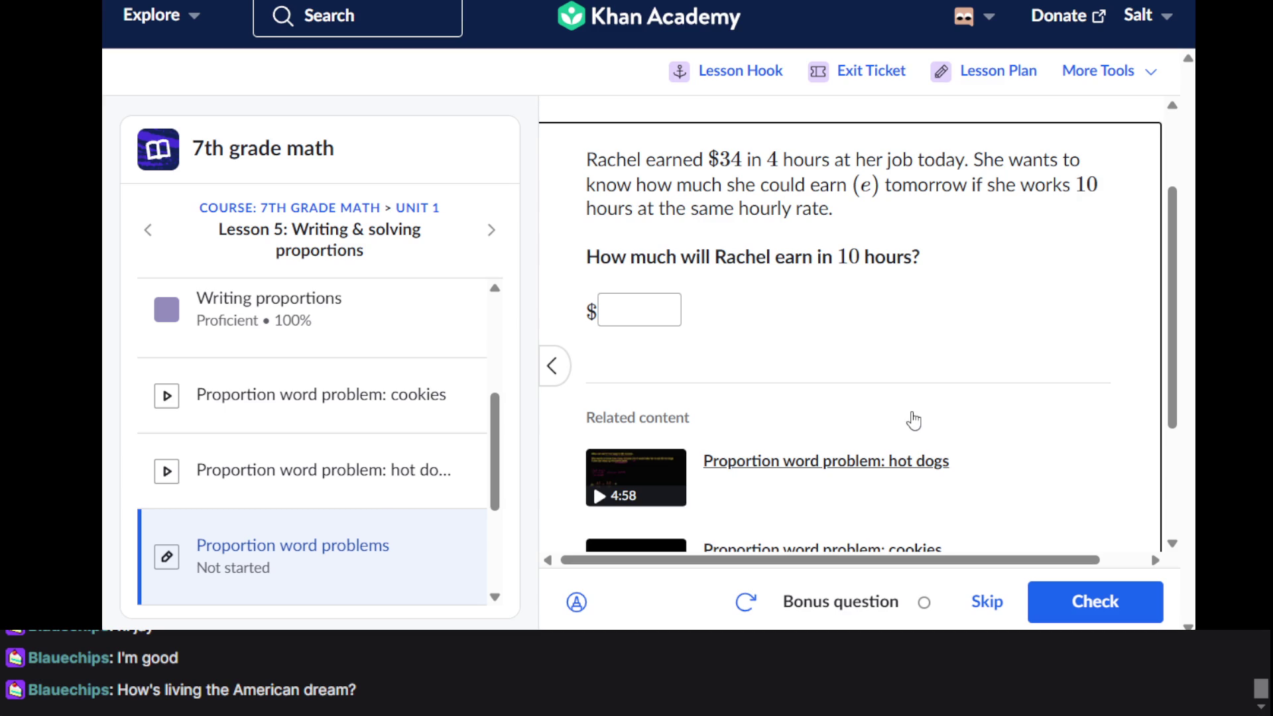
{"action": "left_click", "coordinate": [654, 316]}
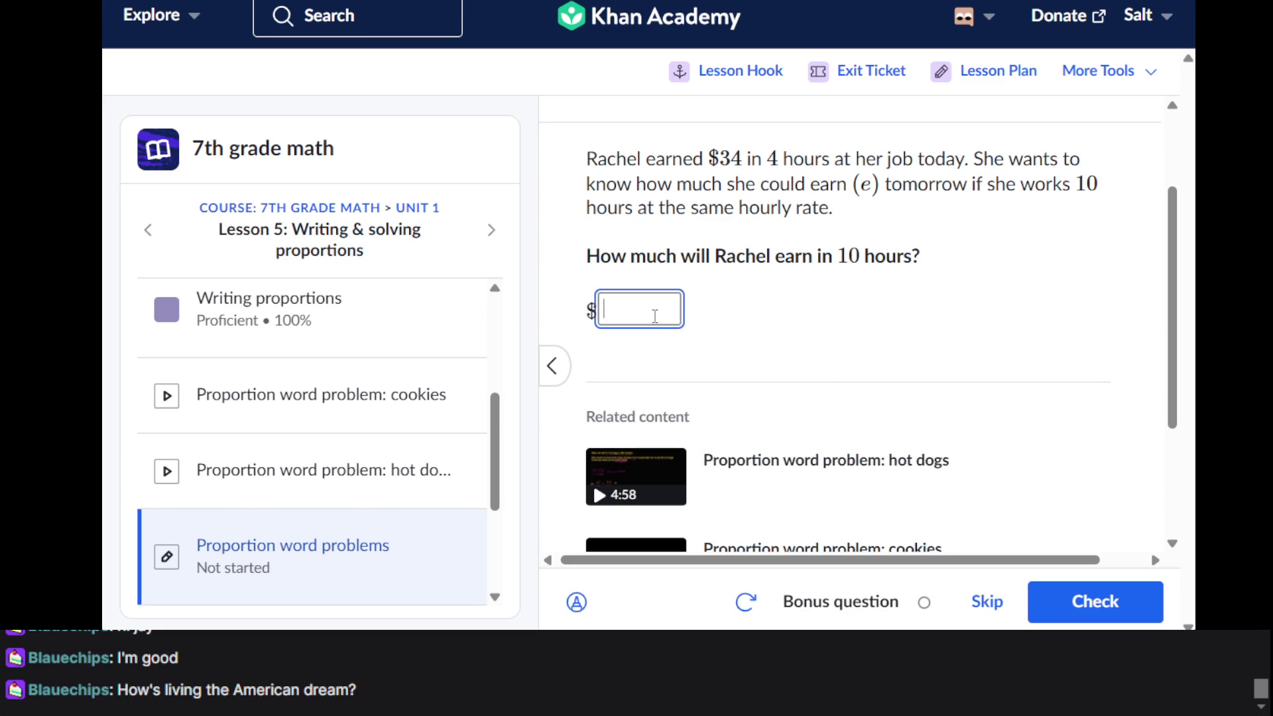
{"action": "left_click", "coordinate": [576, 602]}
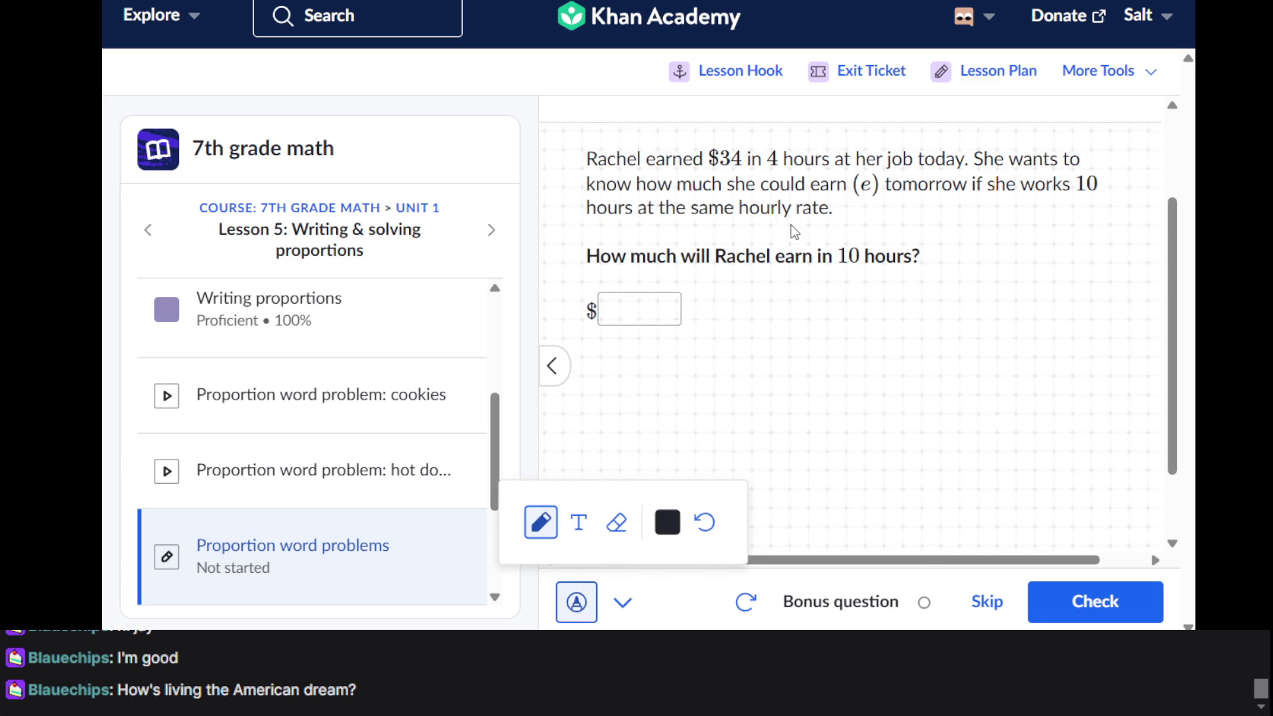
{"action": "mouse_move", "coordinate": [714, 310]}
{"action": "left_mouse_down"}
{"action": "mouse_move", "coordinate": [732, 304]}
{"action": "mouse_move", "coordinate": [750, 336]}
{"action": "mouse_move", "coordinate": [727, 347]}
{"action": "left_mouse_up"}
{"action": "left_click_drag", "start_coordinate": [760, 294], "coordinate": [773, 304]}
{"action": "left_click_drag", "start_coordinate": [783, 293], "coordinate": [791, 325]}
{"action": "mouse_move", "coordinate": [709, 362]}
{"action": "left_mouse_down"}
{"action": "mouse_move", "coordinate": [807, 344]}
{"action": "mouse_move", "coordinate": [778, 377]}
{"action": "mouse_move", "coordinate": [807, 406]}
{"action": "left_mouse_up"}
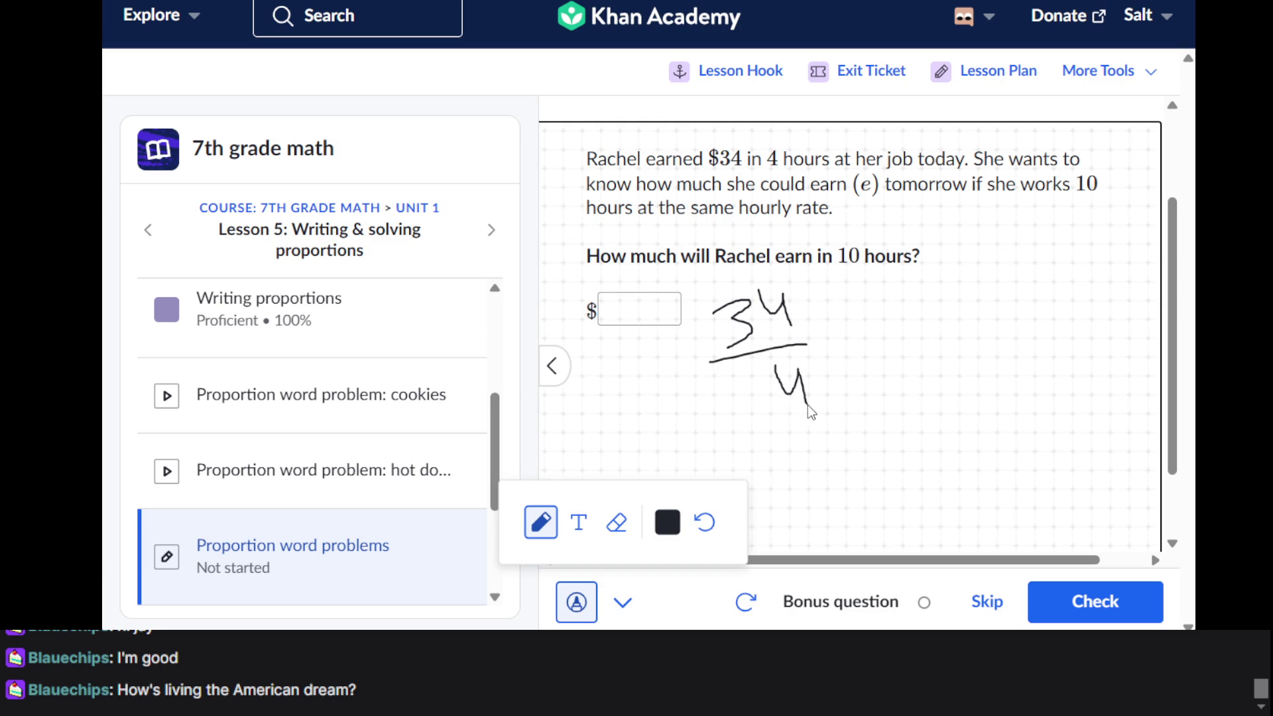
{"action": "left_click_drag", "start_coordinate": [897, 299], "coordinate": [901, 330]}
{"action": "mouse_move", "coordinate": [930, 282]}
{"action": "left_mouse_down"}
{"action": "mouse_move", "coordinate": [915, 322]}
{"action": "mouse_move", "coordinate": [950, 306]}
{"action": "mouse_move", "coordinate": [929, 287]}
{"action": "left_mouse_up"}
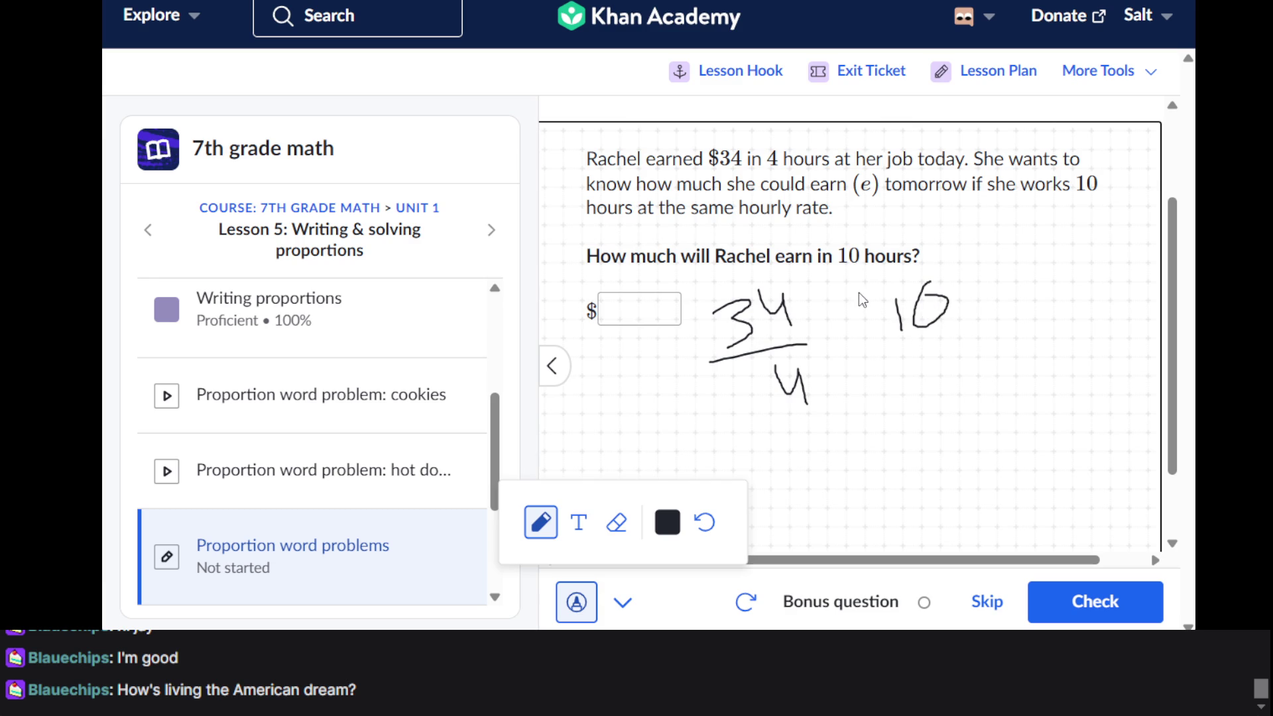
{"action": "left_click_drag", "start_coordinate": [858, 291], "coordinate": [970, 261]}
{"action": "left_click_drag", "start_coordinate": [935, 216], "coordinate": [893, 270]}
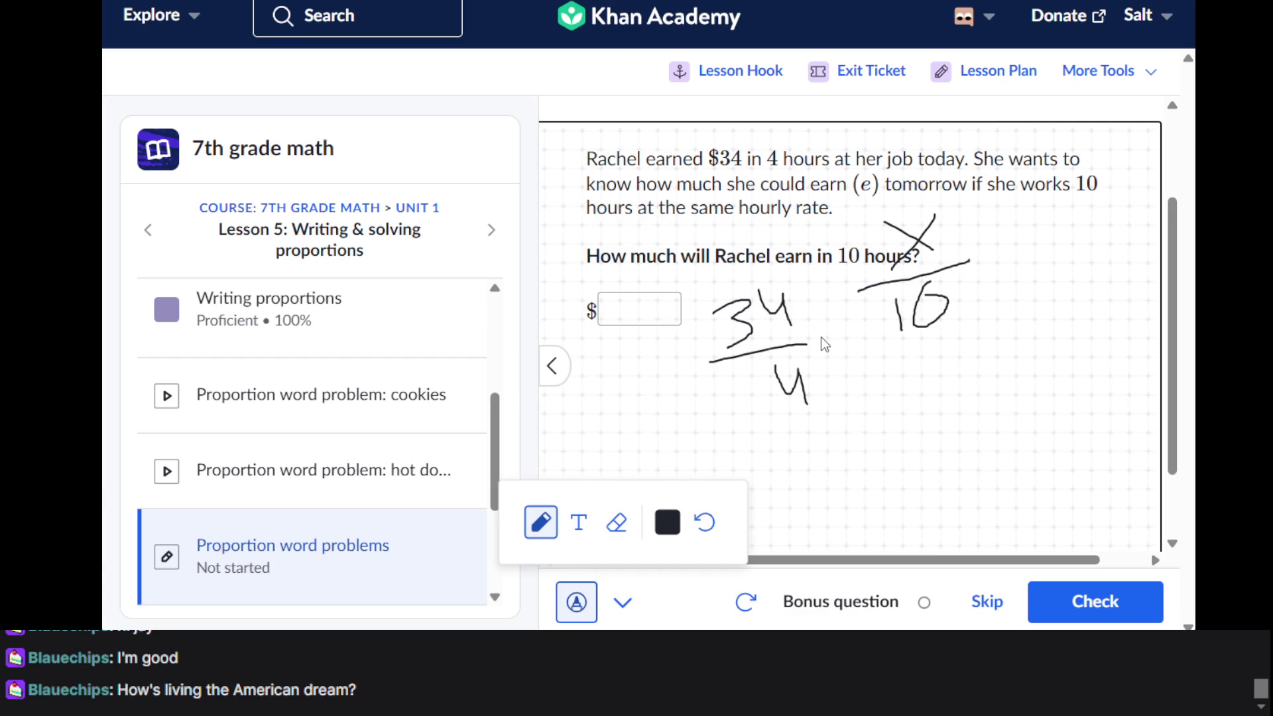
{"action": "scroll", "coordinate": [824, 343], "scroll_direction": "up", "scroll_amount": 1}
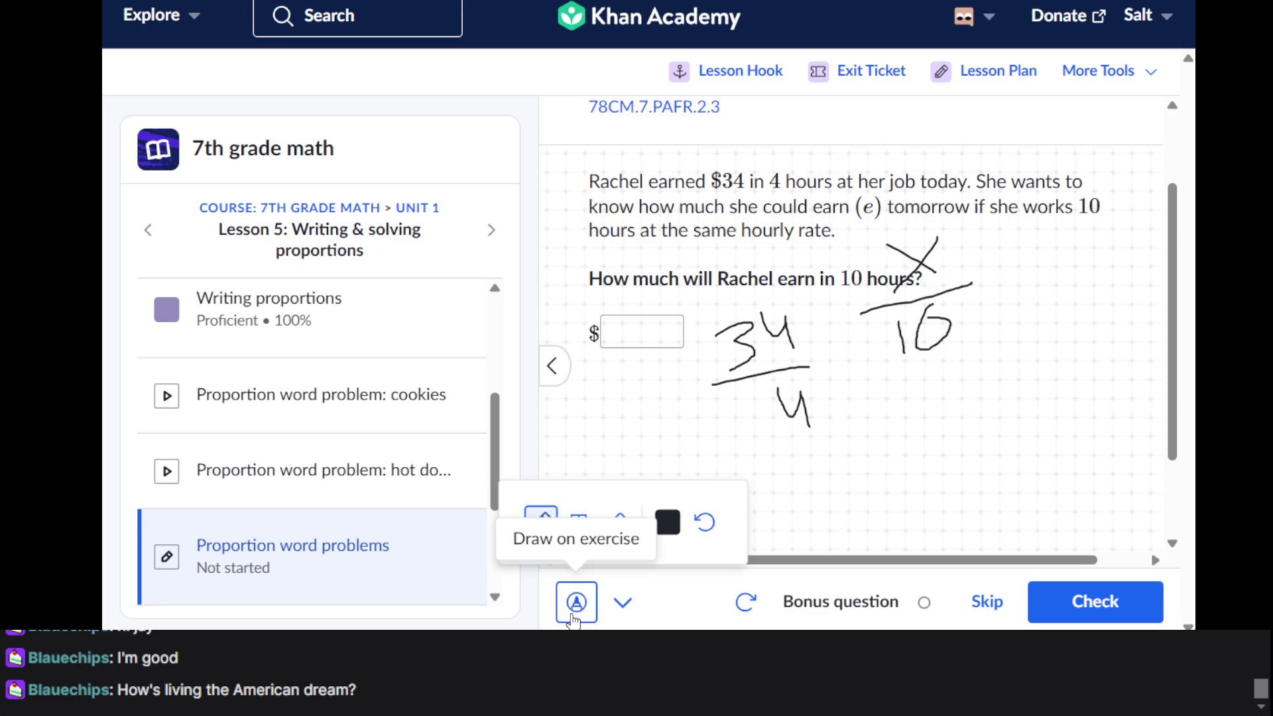
Submit $85 for Rachel's earnings and start the Writing proportional equations from tables practice
{"action": "left_click", "coordinate": [576, 606]}
{"action": "left_click", "coordinate": [635, 335]}
{"action": "type", "text": "85"}
{"action": "key", "text": "Return"}
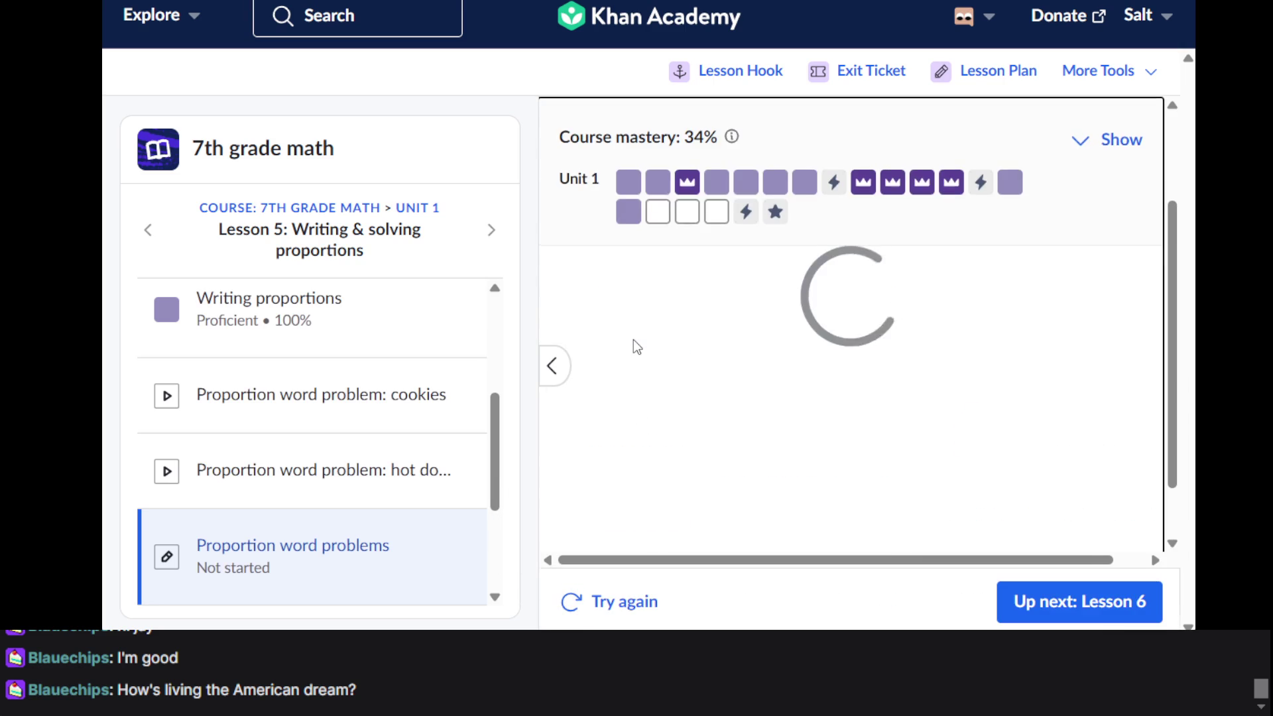
{"action": "left_click", "coordinate": [689, 213]}
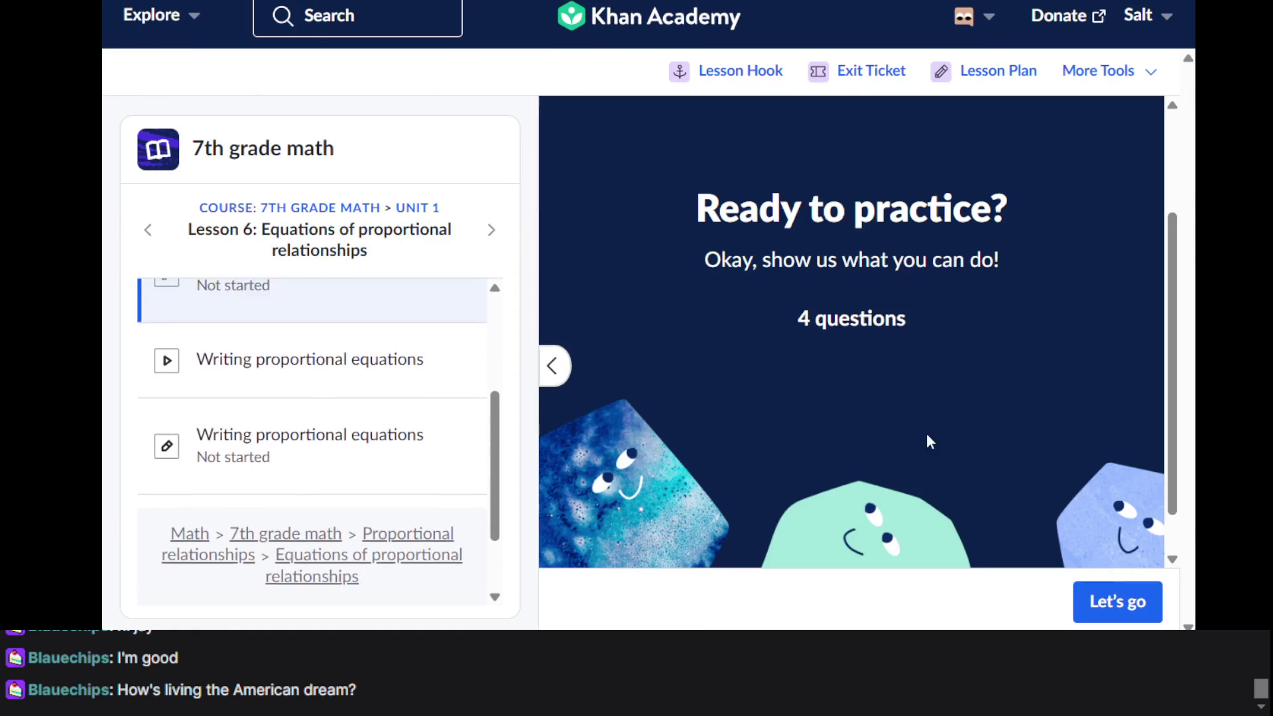
{"action": "left_click", "coordinate": [1087, 600]}
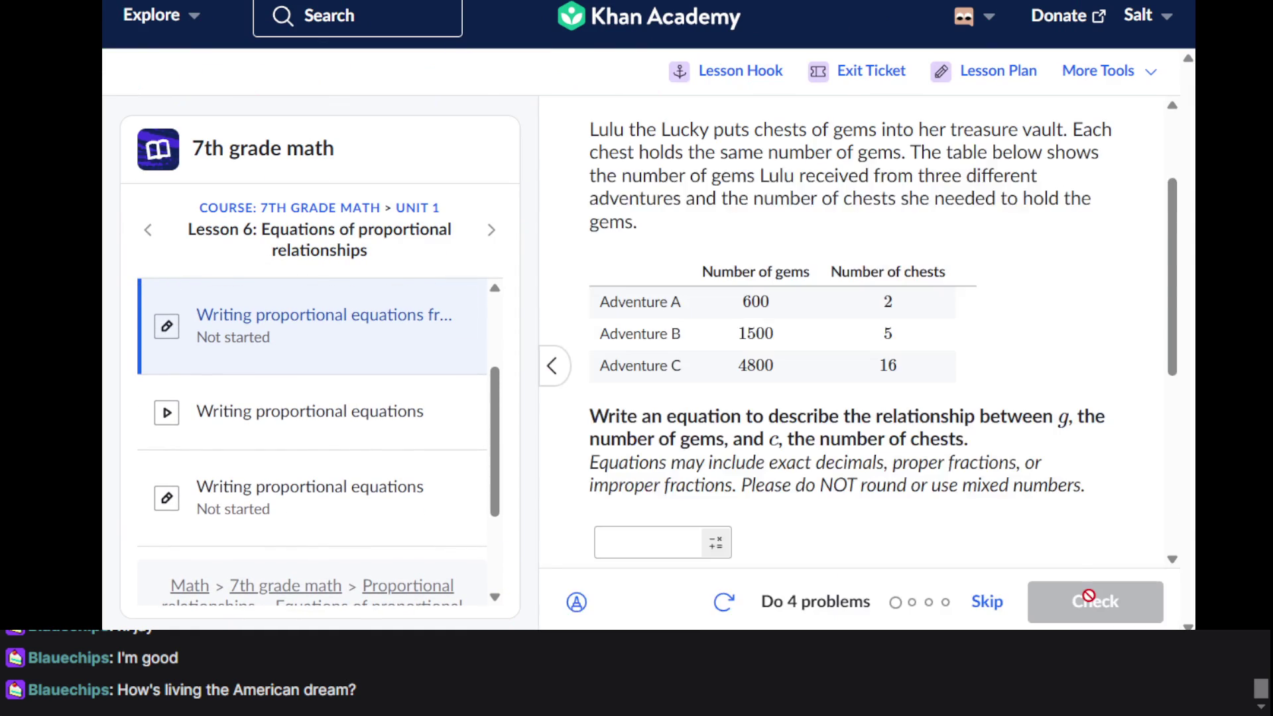
{"action": "scroll", "coordinate": [915, 408], "scroll_direction": "down", "scroll_amount": 6}
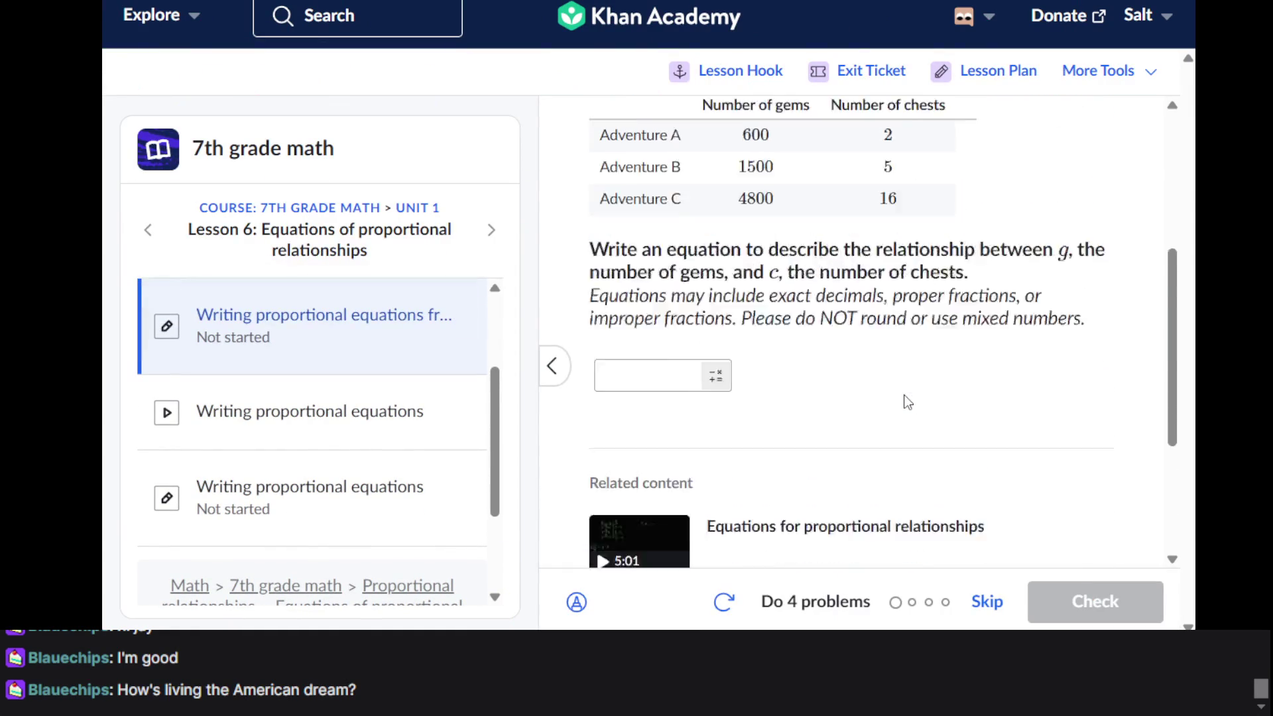
{"action": "scroll", "coordinate": [908, 402], "scroll_direction": "up", "scroll_amount": 6}
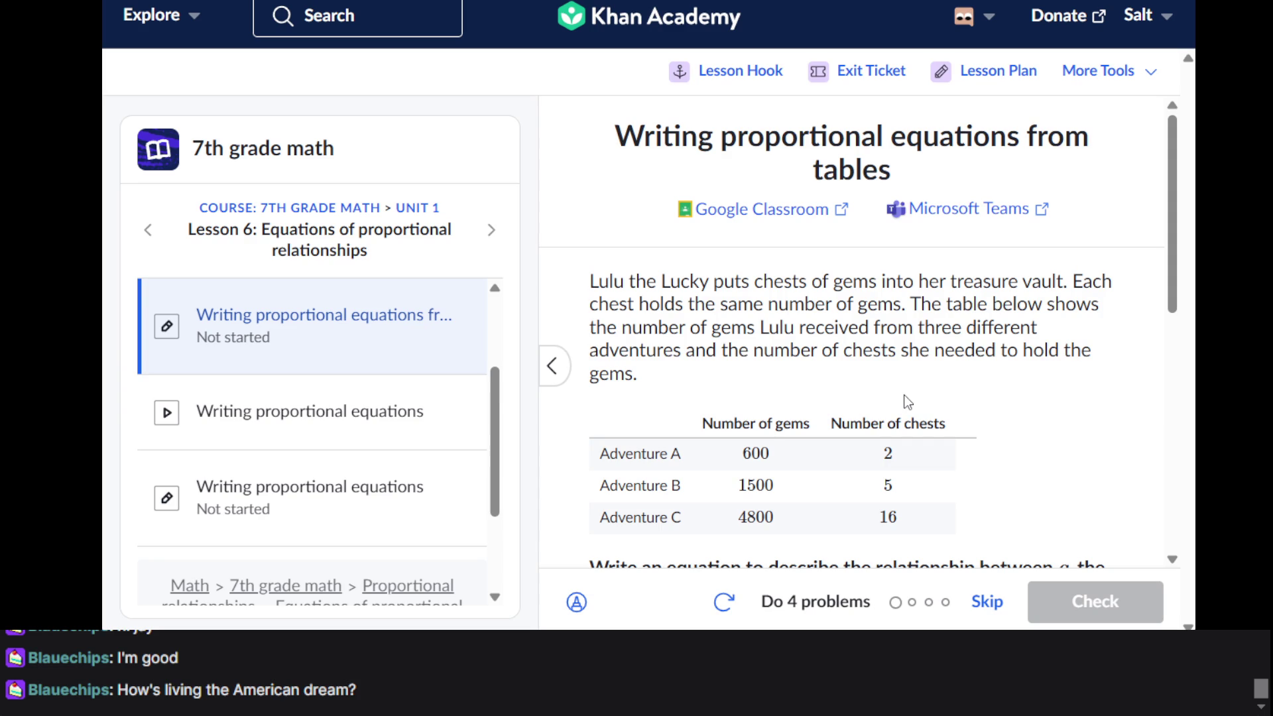
{"action": "scroll", "coordinate": [906, 398], "scroll_direction": "down", "scroll_amount": 1}
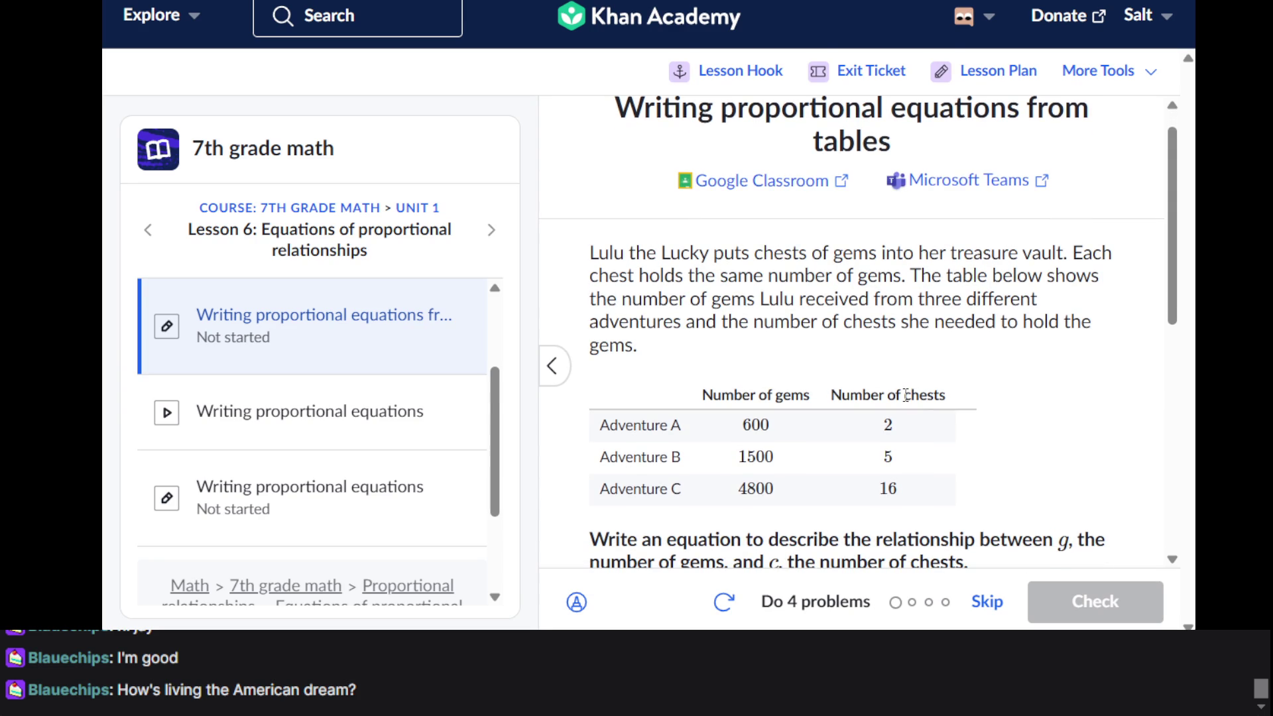
{"action": "scroll", "coordinate": [906, 395], "scroll_direction": "down", "scroll_amount": 1}
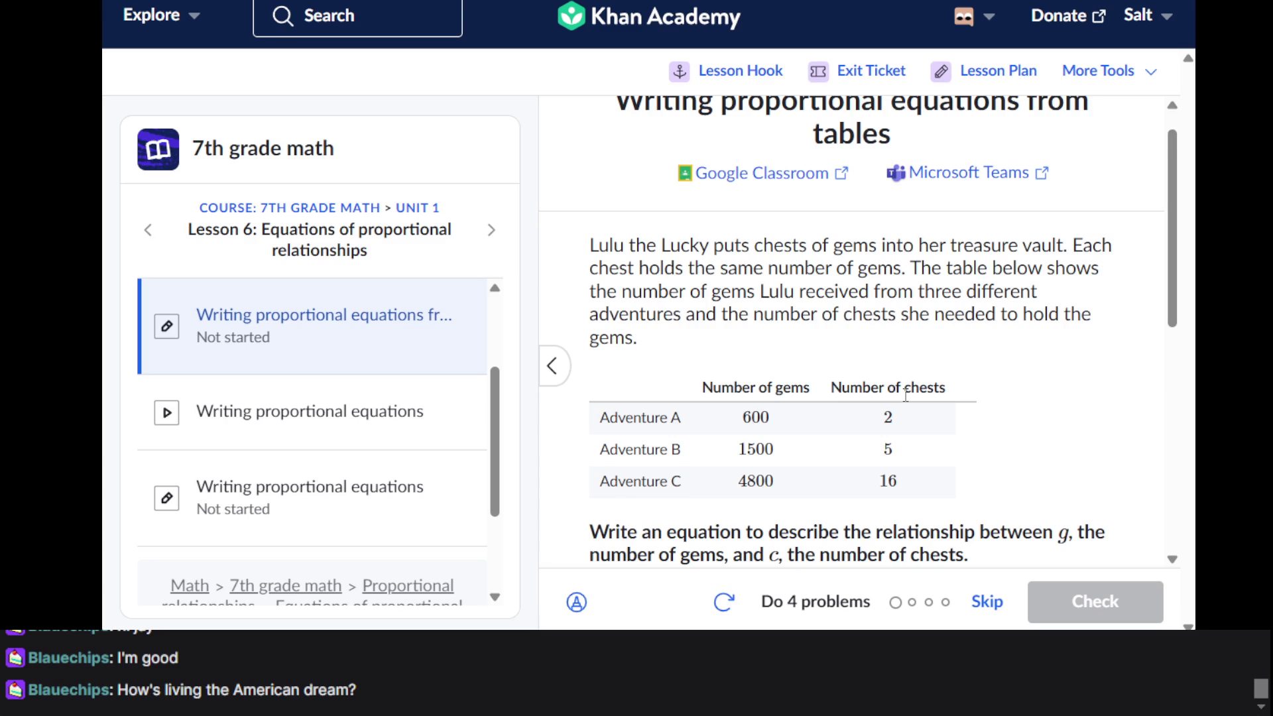
{"action": "scroll", "coordinate": [906, 396], "scroll_direction": "down", "scroll_amount": 1}
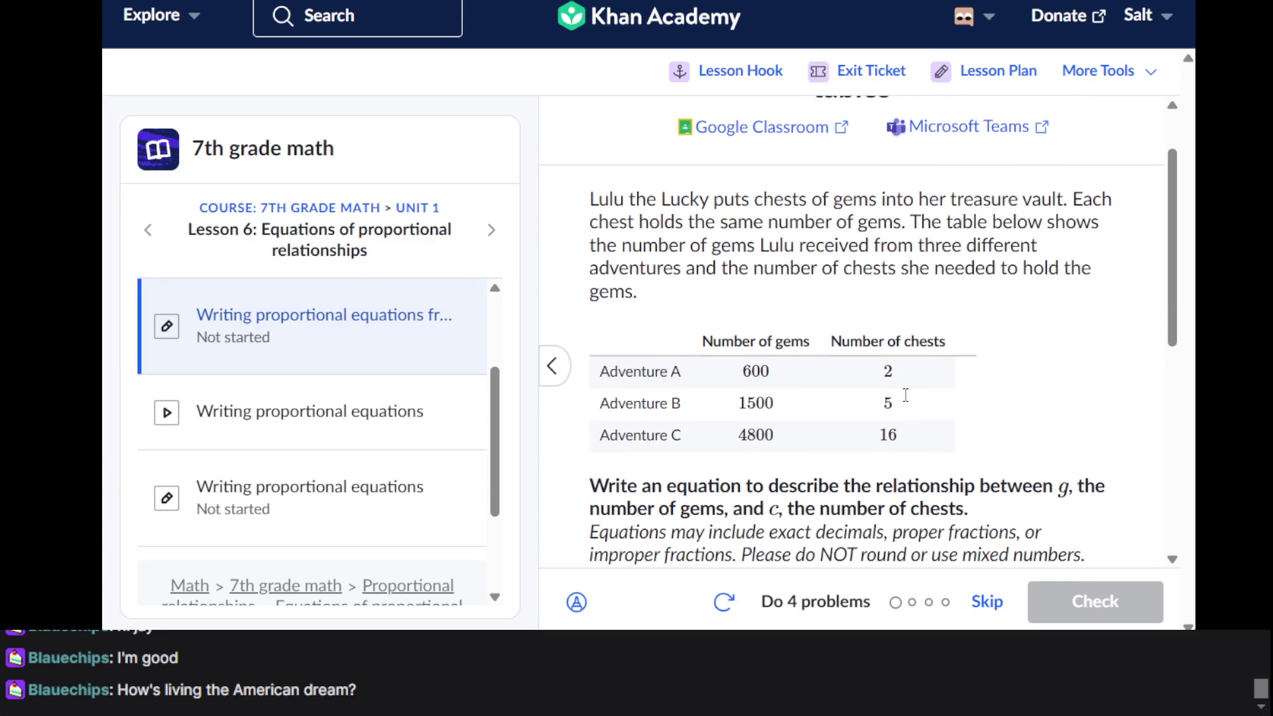
{"action": "scroll", "coordinate": [907, 402], "scroll_direction": "down", "scroll_amount": 1}
{"action": "scroll", "coordinate": [907, 402], "scroll_direction": "down", "scroll_amount": 2}
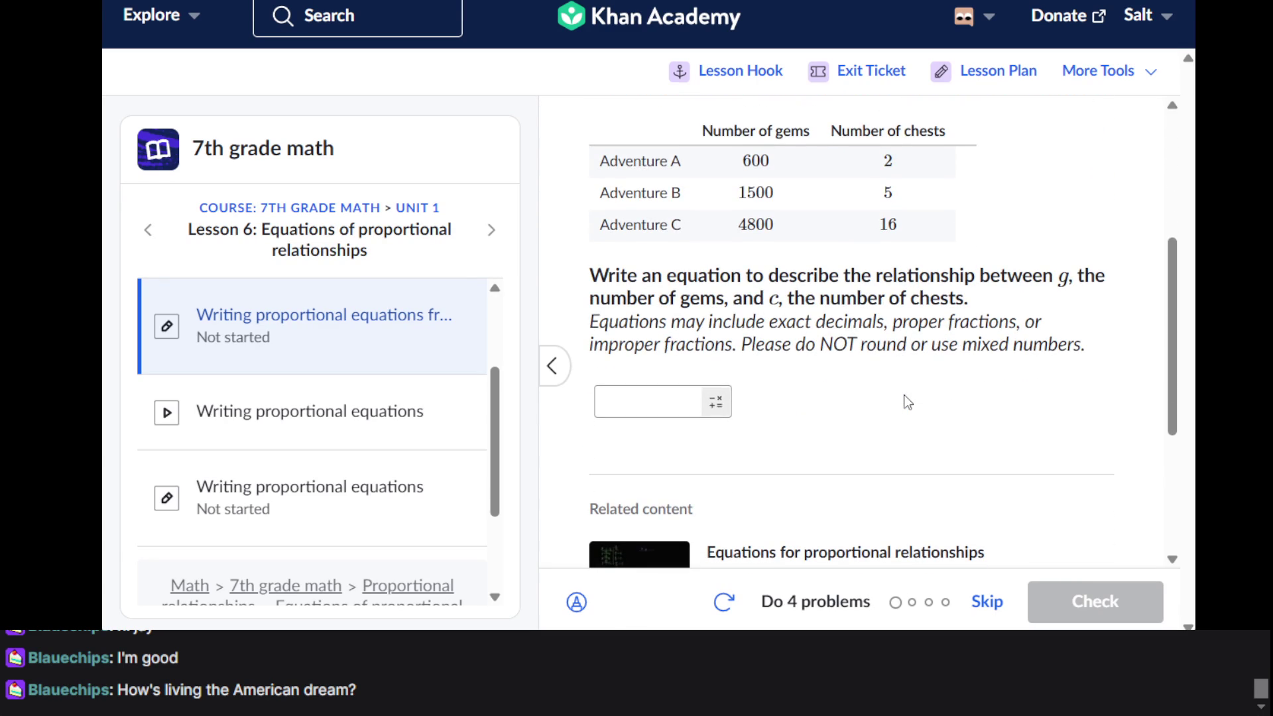
{"action": "left_click", "coordinate": [663, 415]}
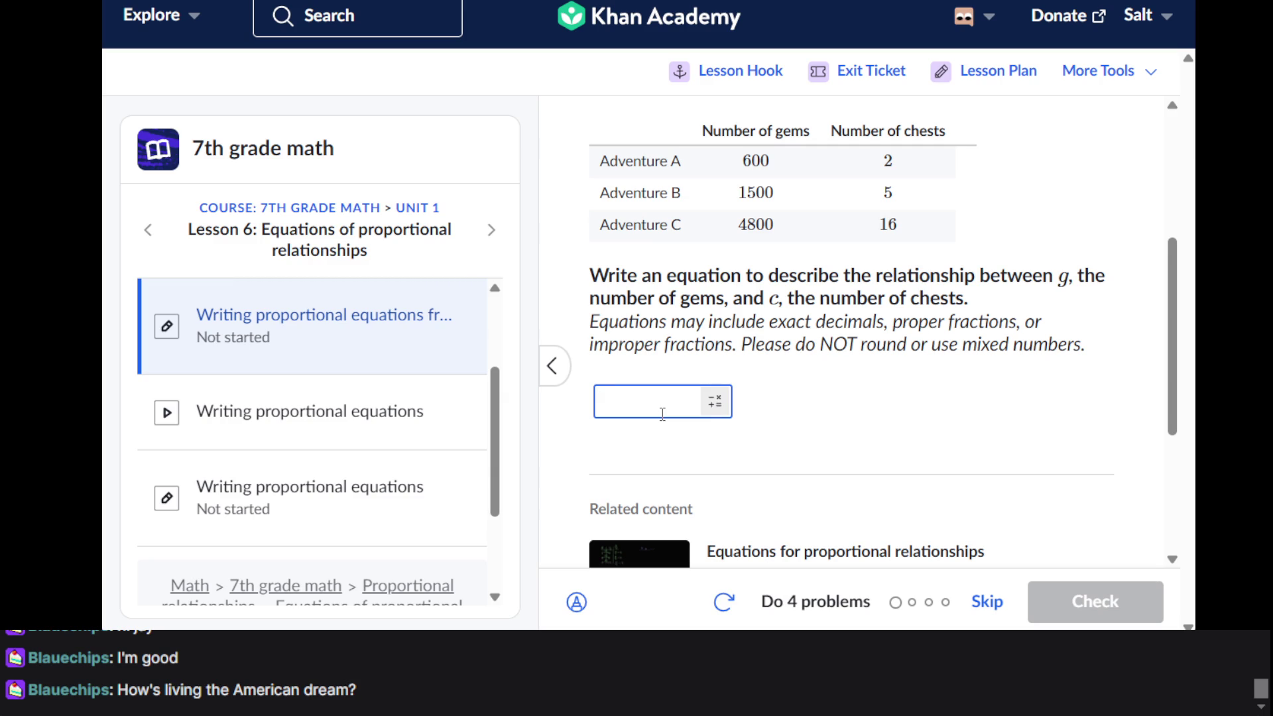
{"action": "scroll", "coordinate": [663, 414], "scroll_direction": "up", "scroll_amount": 2}
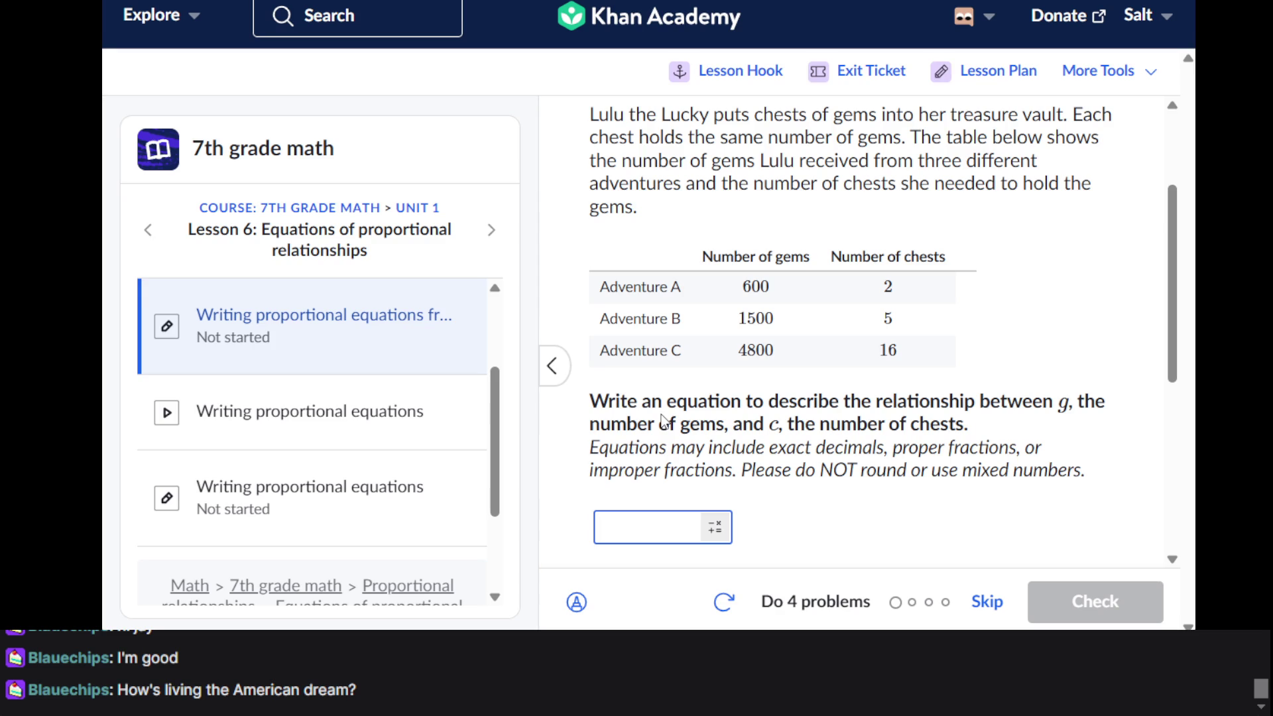
{"action": "scroll", "coordinate": [669, 408], "scroll_direction": "down", "scroll_amount": 1}
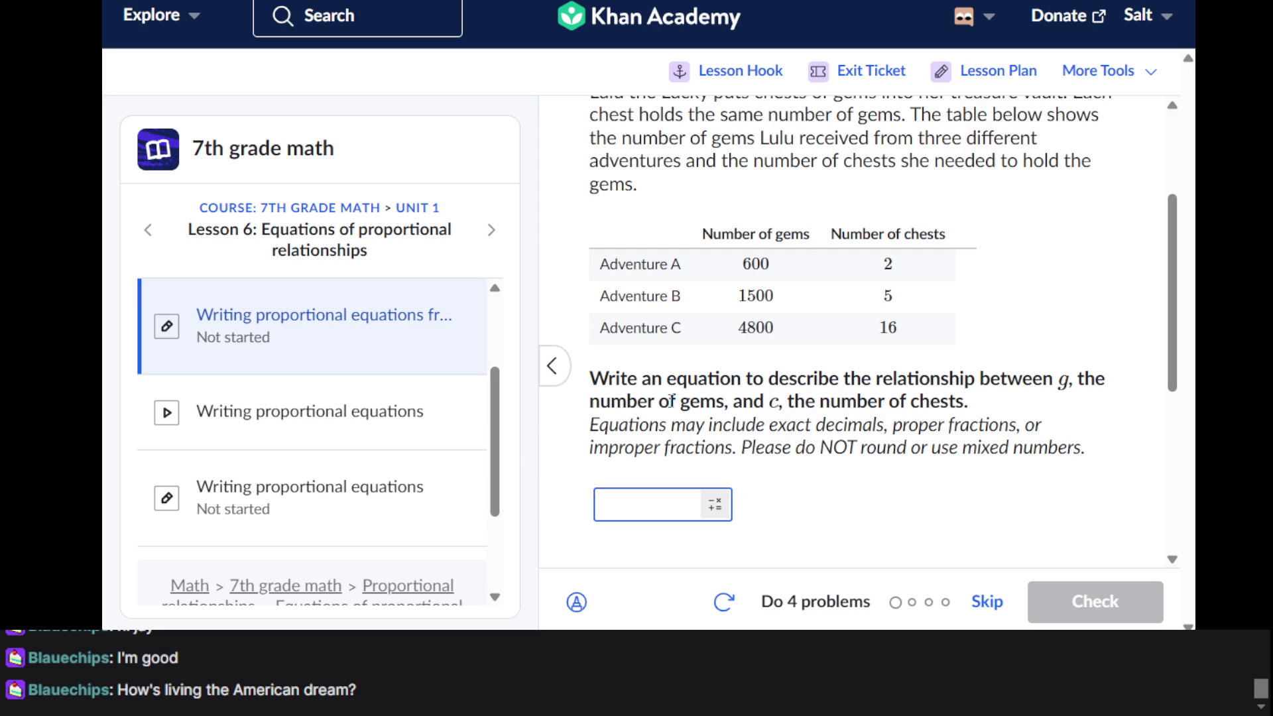
{"action": "scroll", "coordinate": [780, 340], "scroll_direction": "up", "scroll_amount": 1}
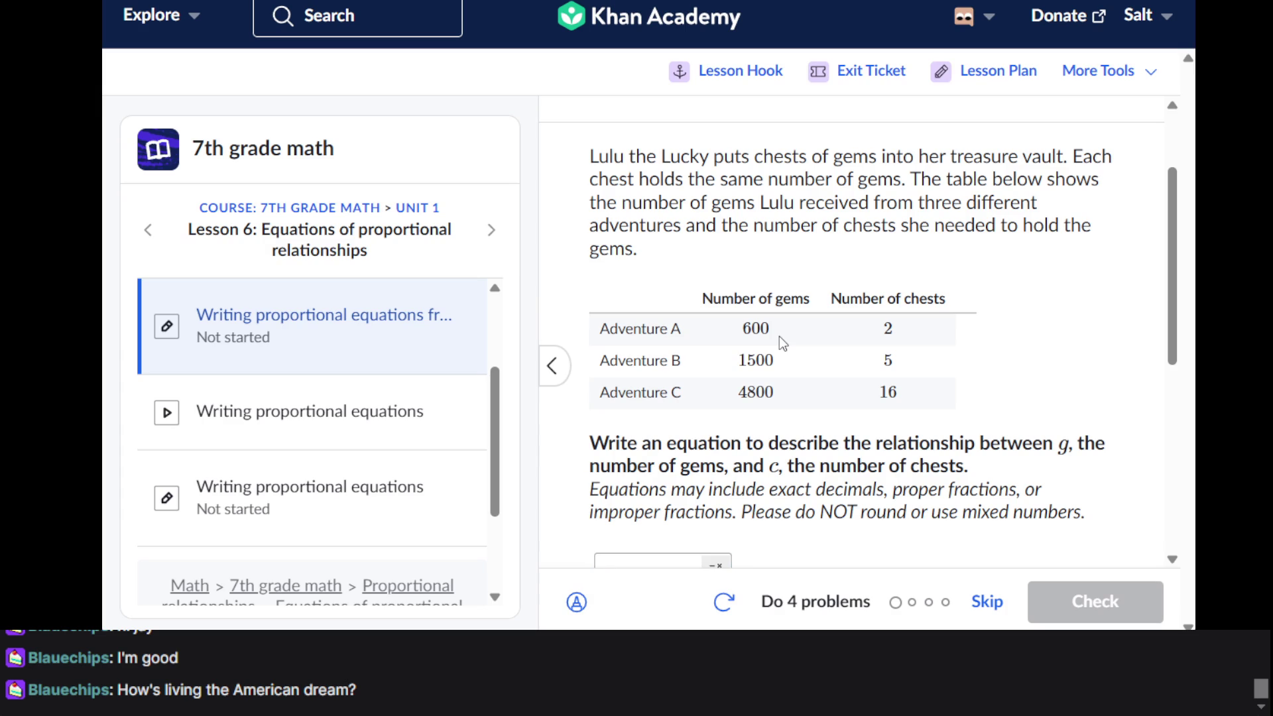
{"action": "scroll", "coordinate": [779, 336], "scroll_direction": "down", "scroll_amount": 5}
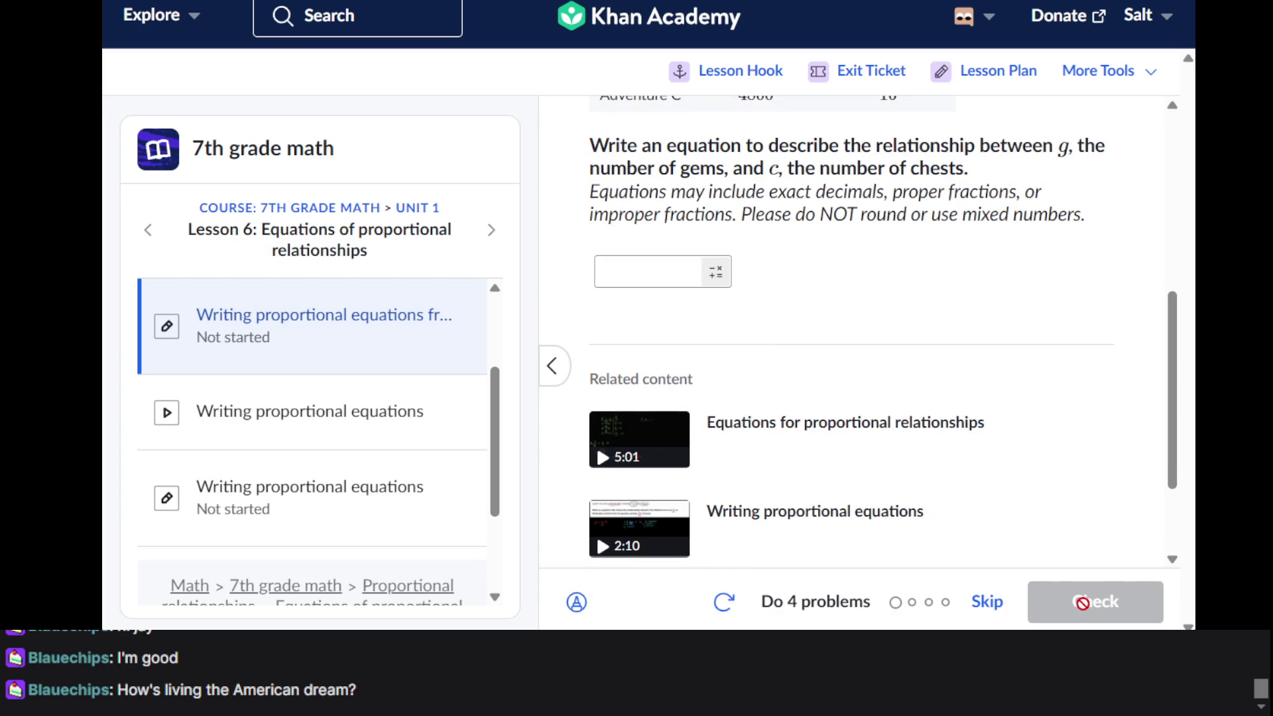
{"action": "left_click", "coordinate": [654, 275]}
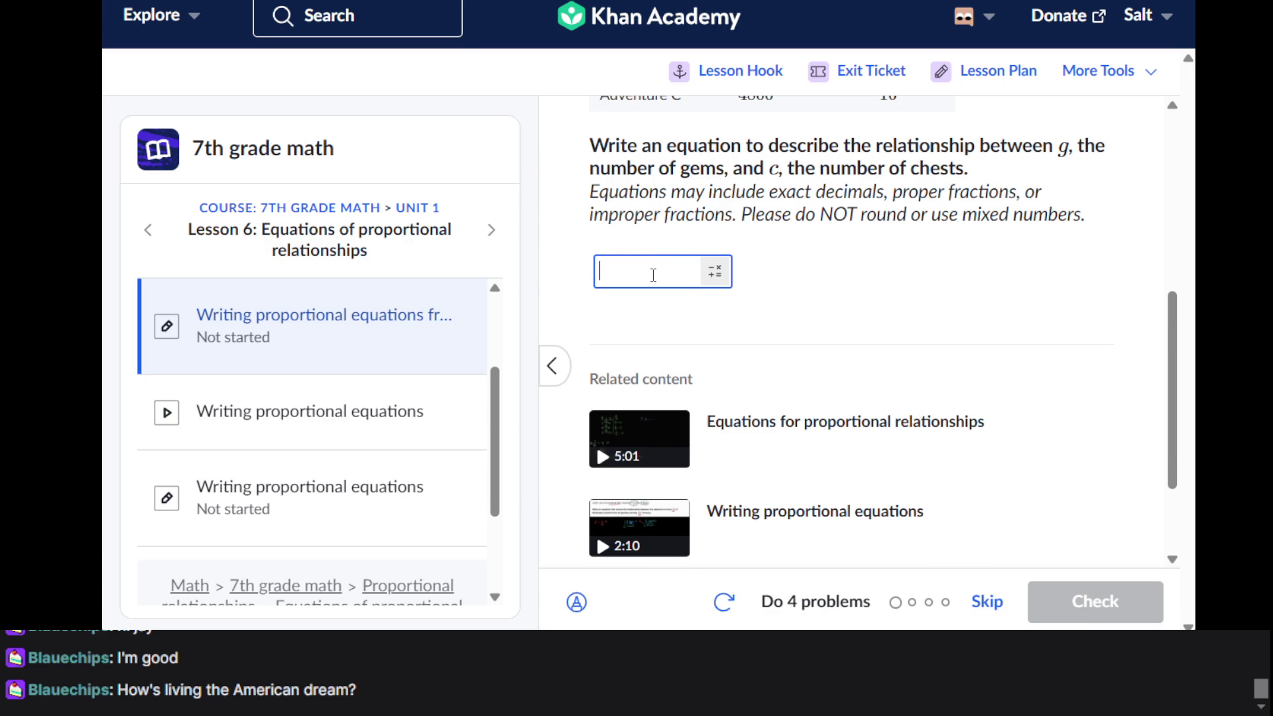
{"action": "scroll", "coordinate": [653, 276], "scroll_direction": "up", "scroll_amount": 2}
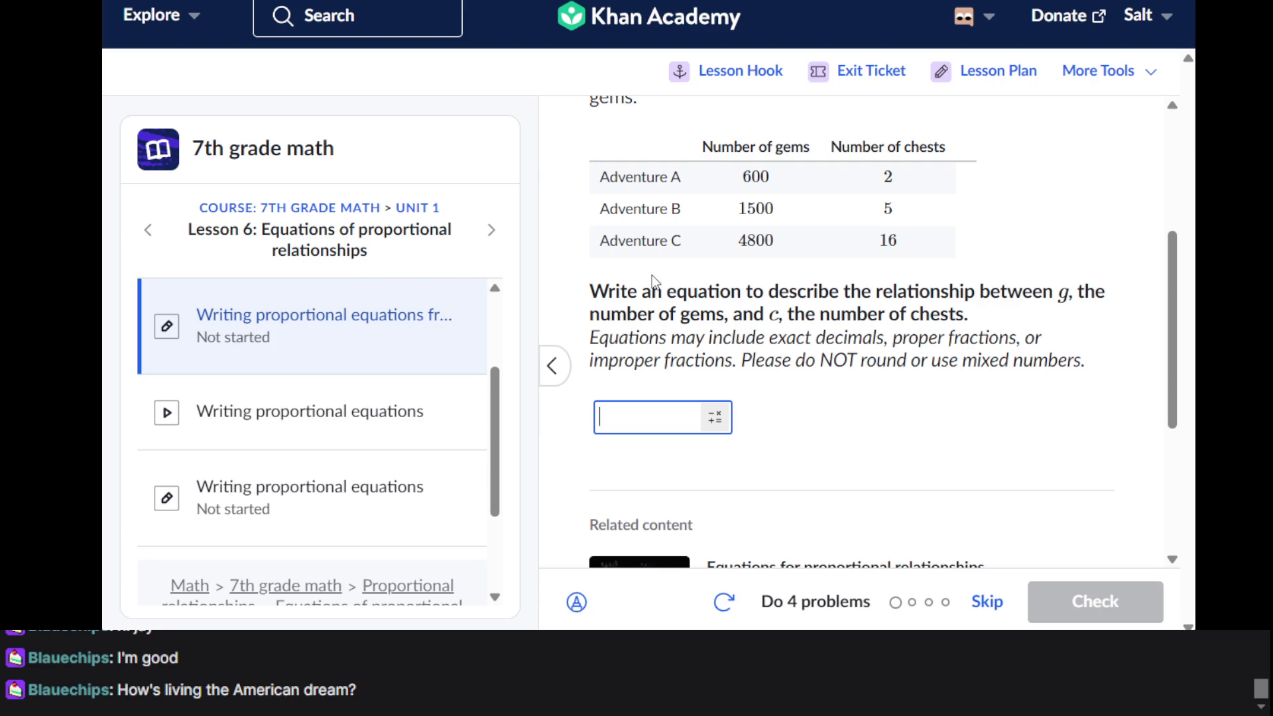
Enter 600/2 = 300 as the gems answer and check it
{"action": "type", "text": "500"}
{"action": "key", "text": "BackSpace"}
{"action": "key", "text": "BackSpace"}
{"action": "key", "text": "BackSpace"}
{"action": "type", "text": "600"}
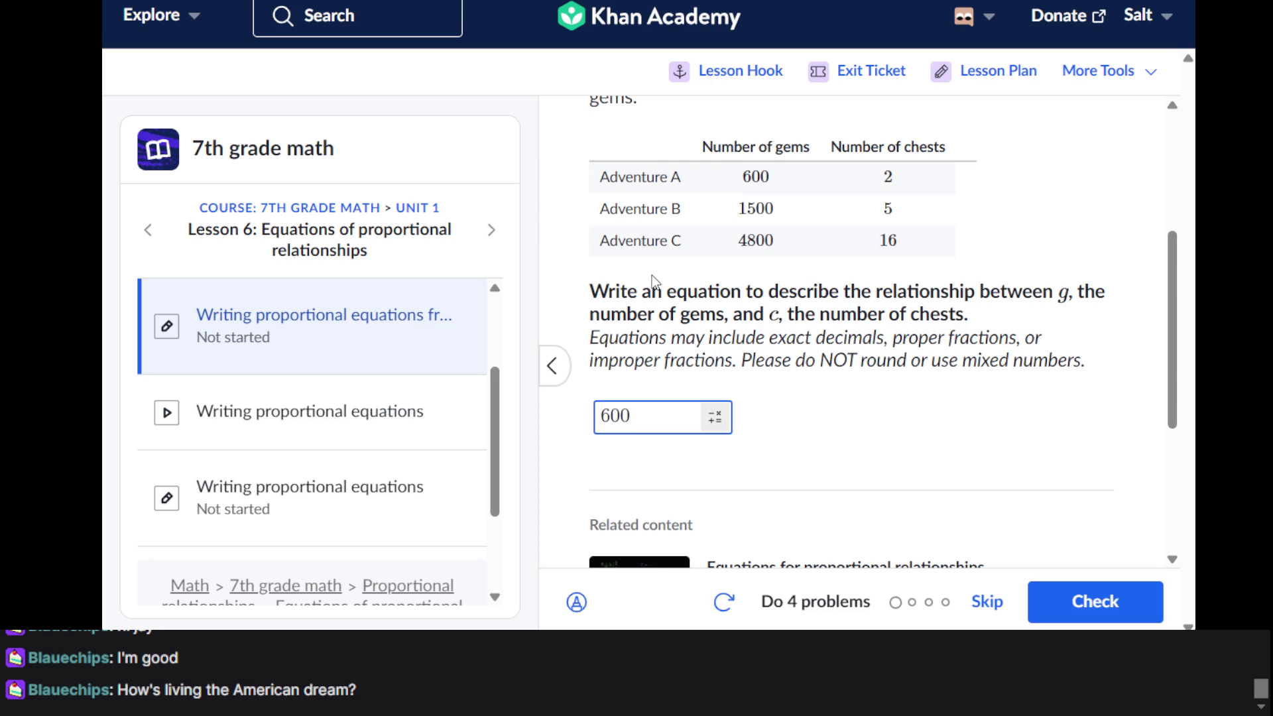
{"action": "type", "text": "/3"}
{"action": "key", "text": "BackSpace"}
{"action": "type", "text": "2"}
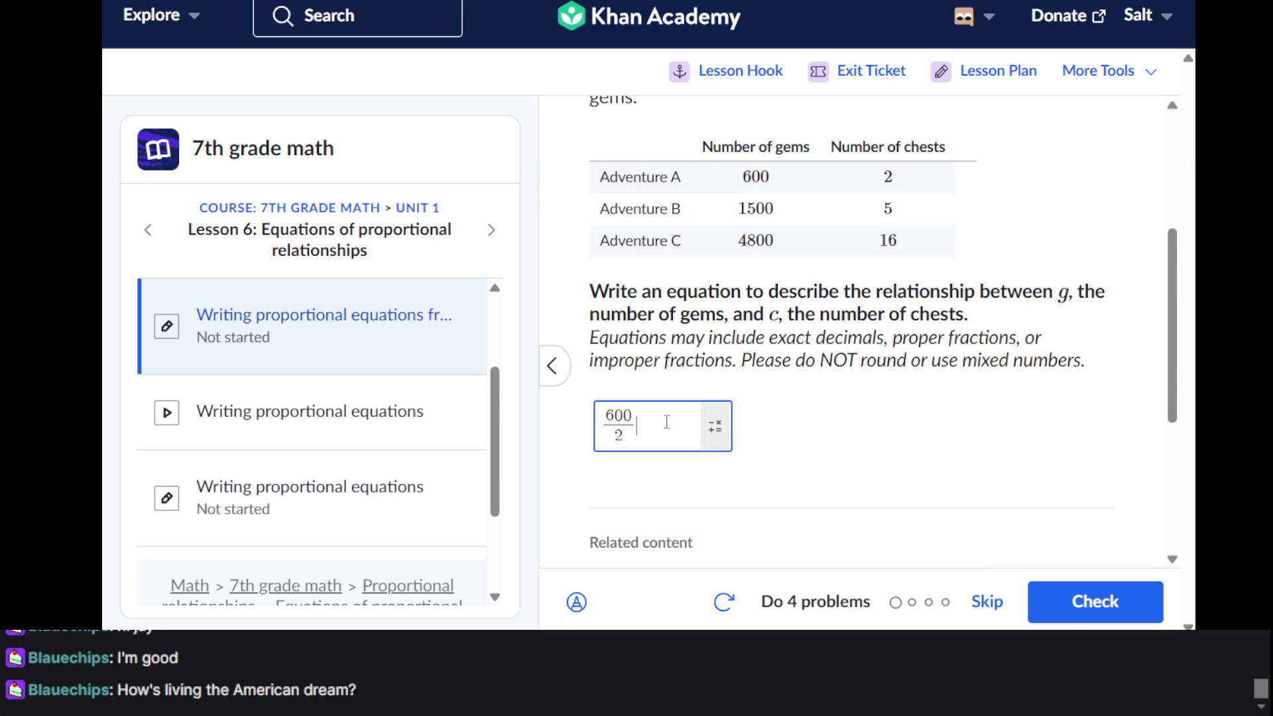
{"action": "left_click", "coordinate": [715, 427]}
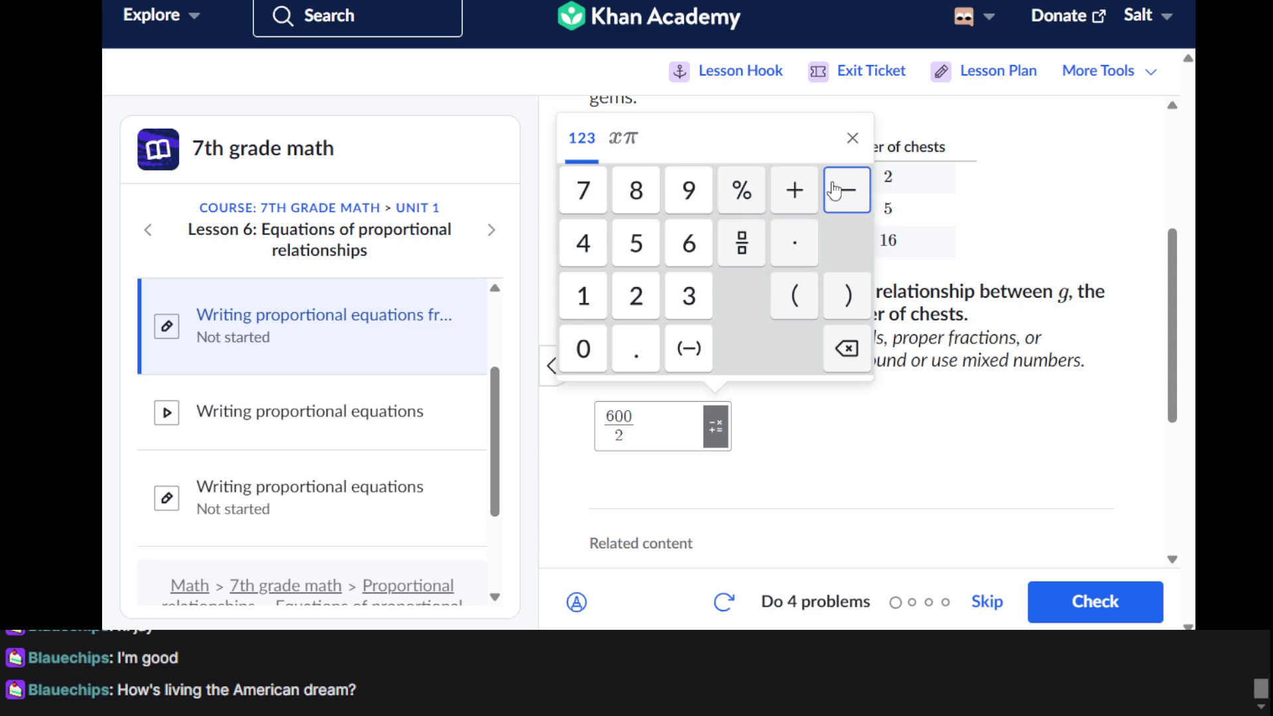
{"action": "left_click", "coordinate": [716, 427]}
{"action": "left_click", "coordinate": [718, 432]}
{"action": "left_click", "coordinate": [671, 430]}
{"action": "type", "text": "="}
{"action": "type", "text": "3"}
{"action": "type", "text": "00"}
{"action": "key", "text": "Return"}
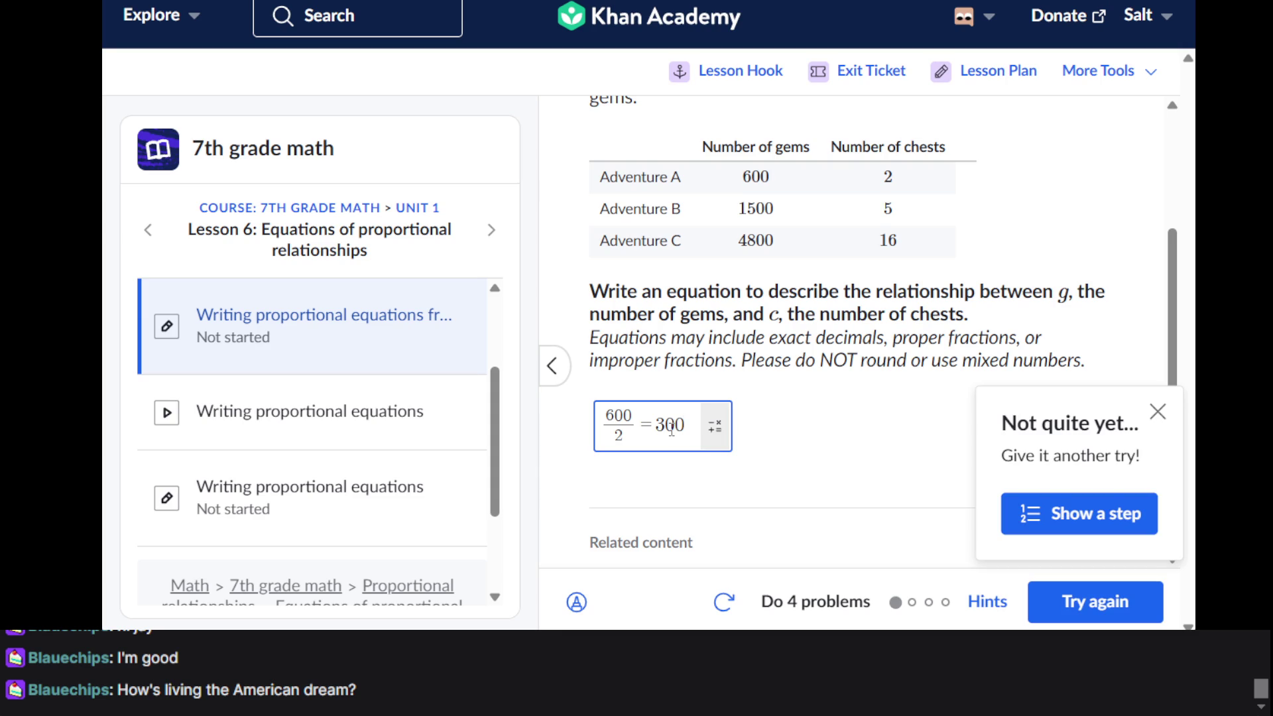
Show the first two hints for the gems question and read through them
{"action": "left_click", "coordinate": [1063, 524]}
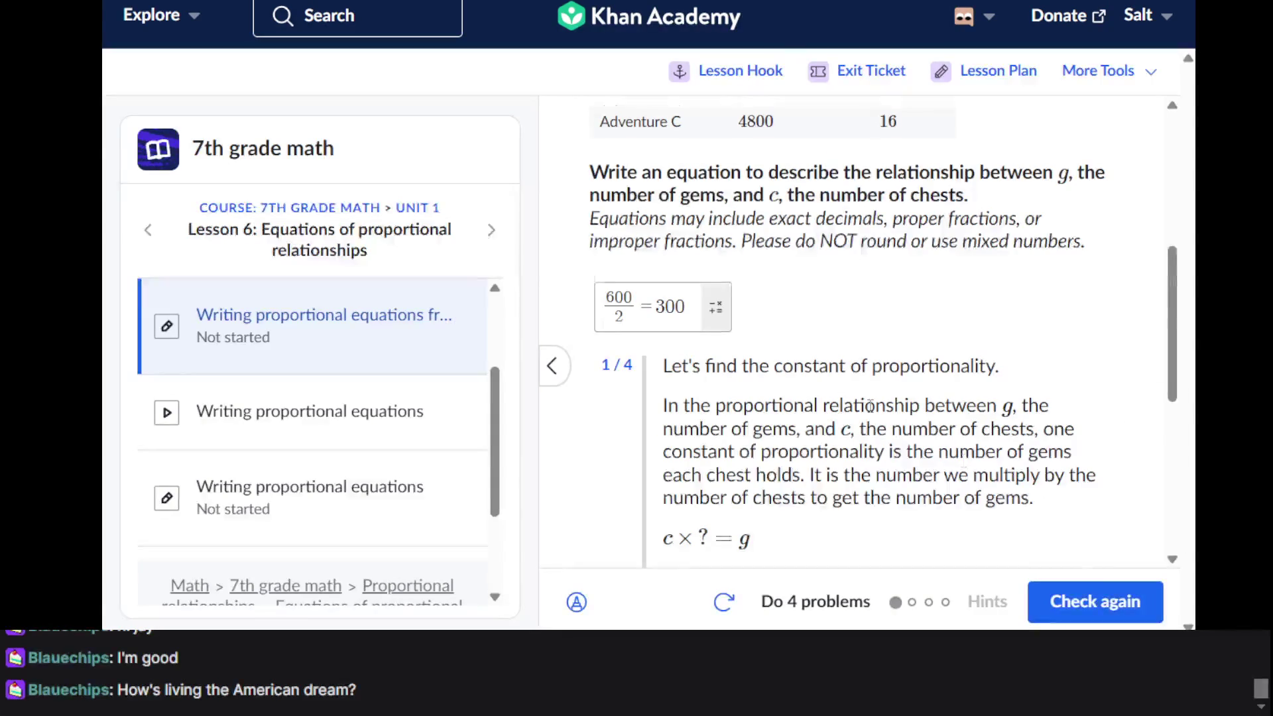
{"action": "scroll", "coordinate": [870, 406], "scroll_direction": "down", "scroll_amount": 2}
{"action": "scroll", "coordinate": [870, 405], "scroll_direction": "down", "scroll_amount": 1}
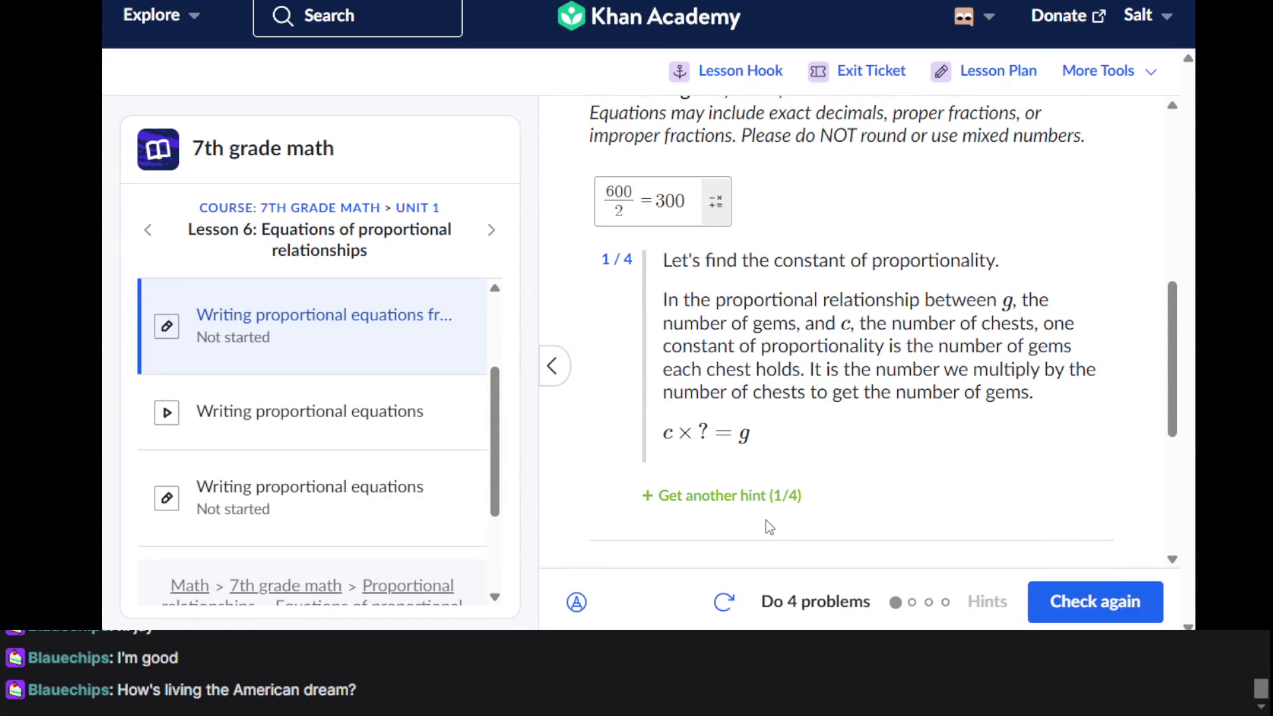
{"action": "scroll", "coordinate": [757, 506], "scroll_direction": "up", "scroll_amount": 5}
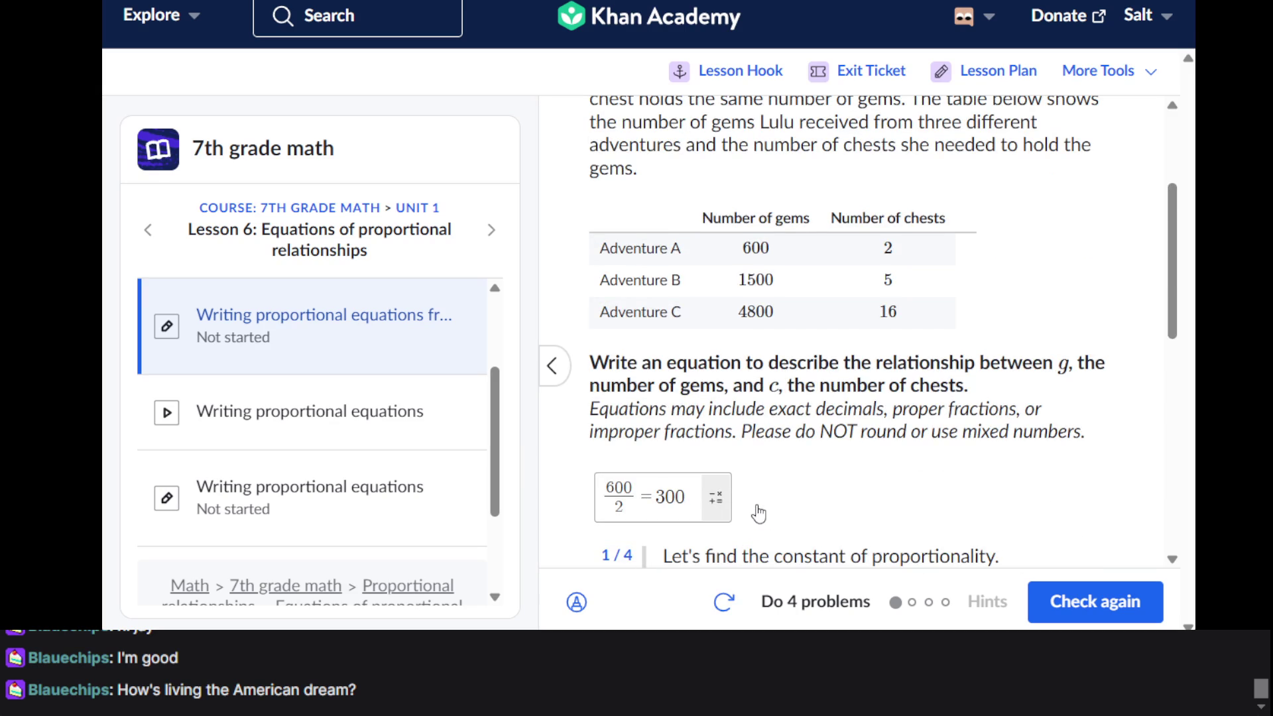
{"action": "scroll", "coordinate": [759, 511], "scroll_direction": "down", "scroll_amount": 4}
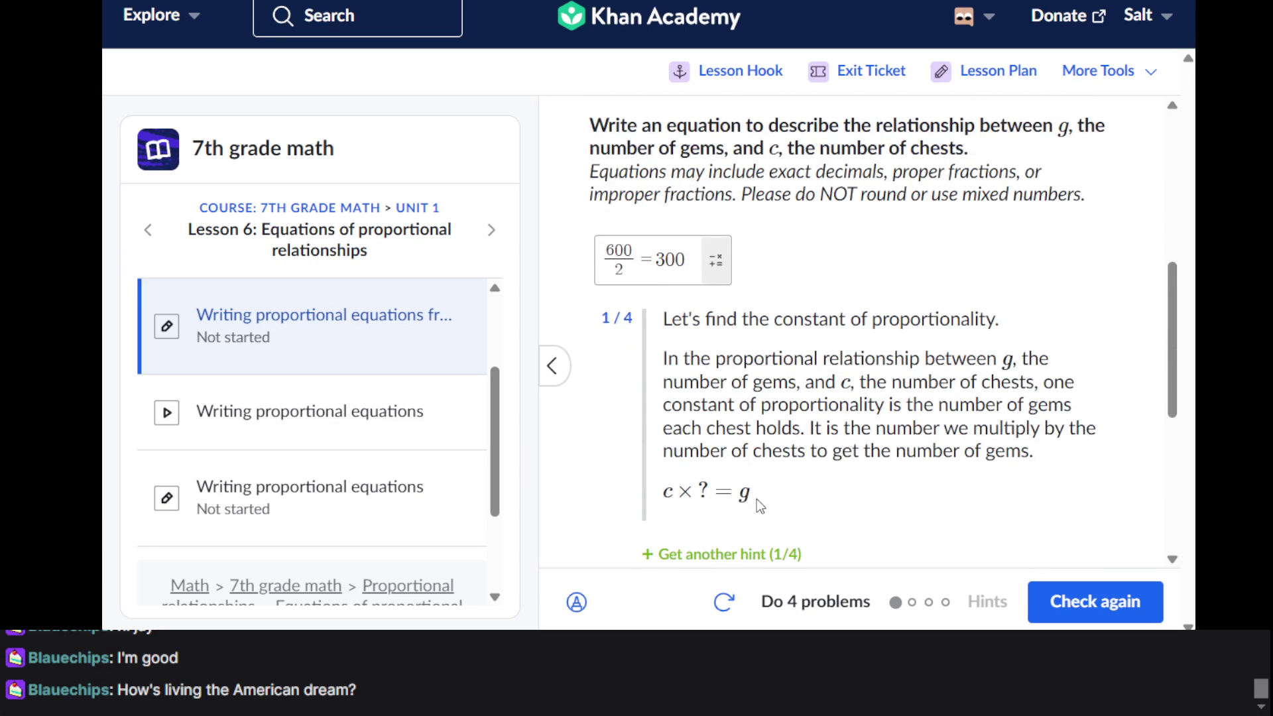
{"action": "scroll", "coordinate": [757, 499], "scroll_direction": "up", "scroll_amount": 4}
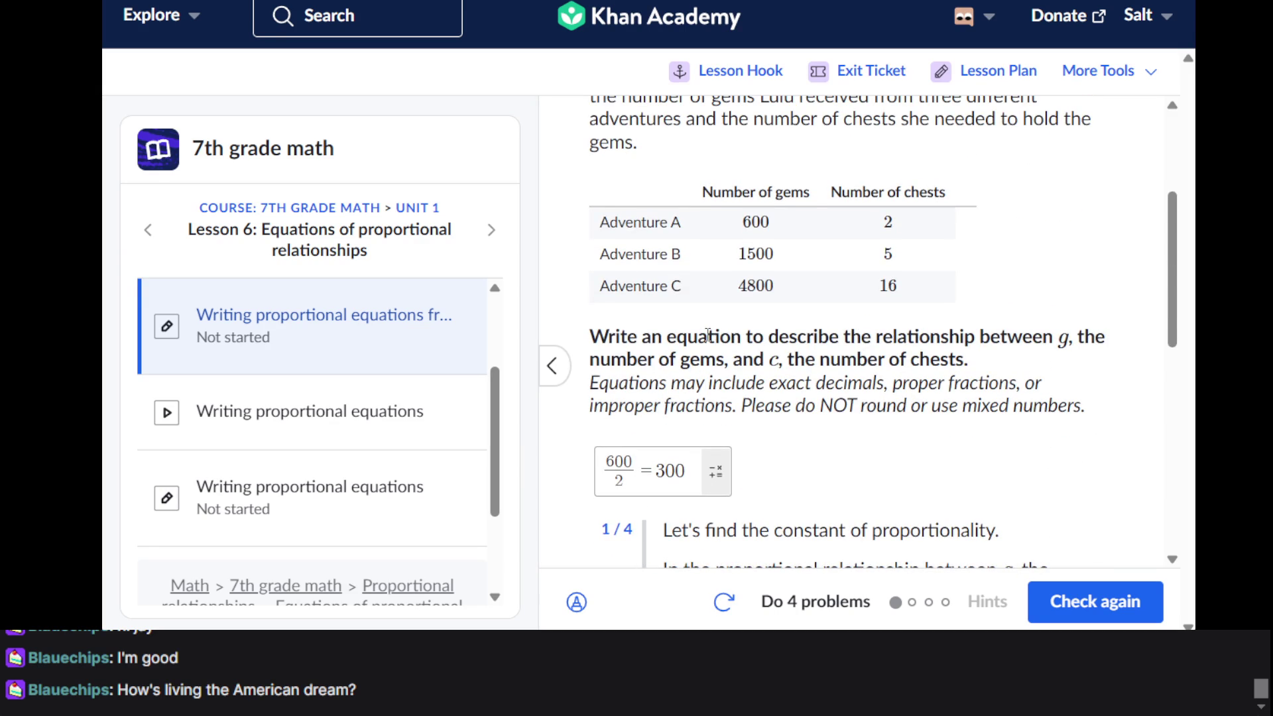
{"action": "scroll", "coordinate": [708, 335], "scroll_direction": "down", "scroll_amount": 3}
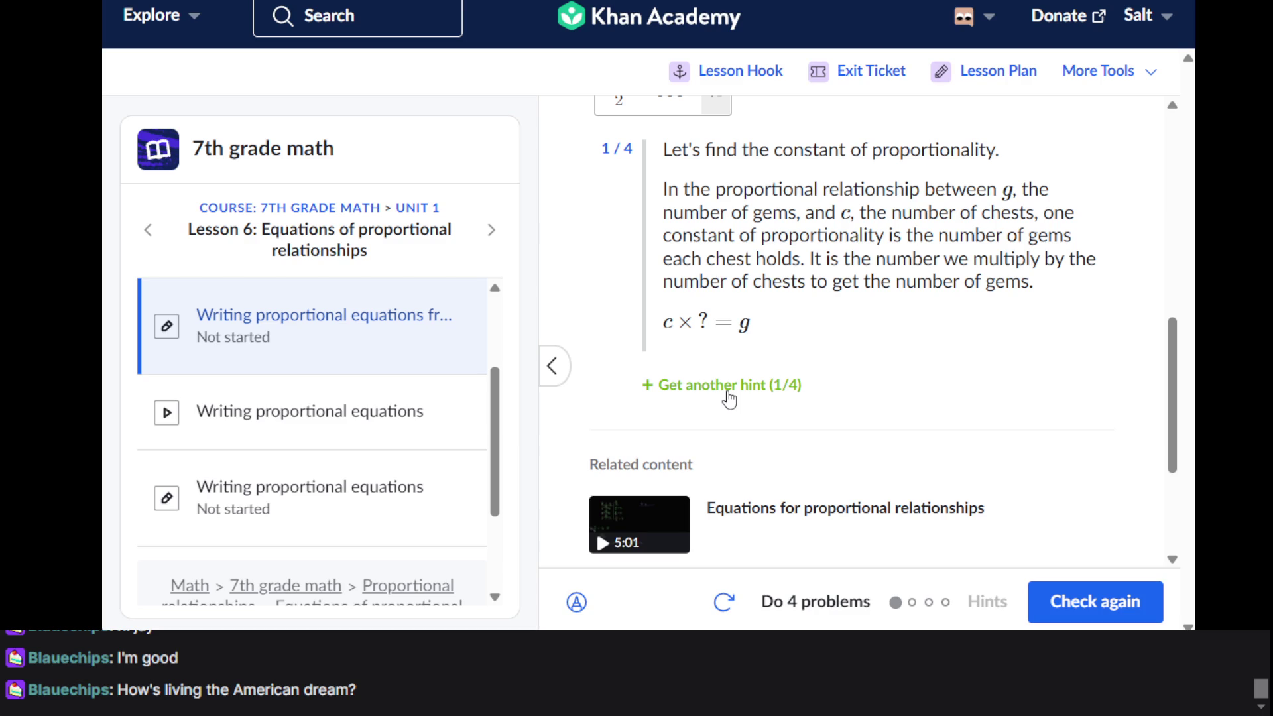
{"action": "left_click", "coordinate": [728, 390]}
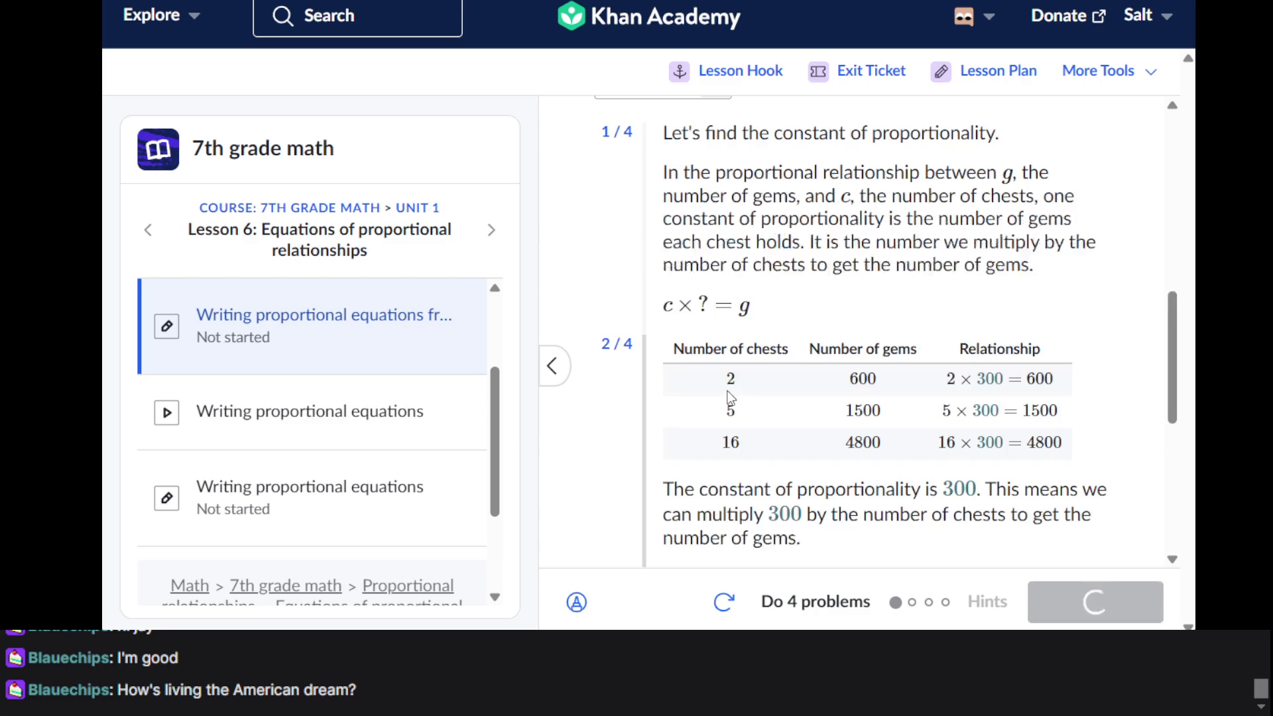
{"action": "scroll", "coordinate": [901, 368], "scroll_direction": "down", "scroll_amount": 2}
{"action": "scroll", "coordinate": [901, 367], "scroll_direction": "down", "scroll_amount": 1}
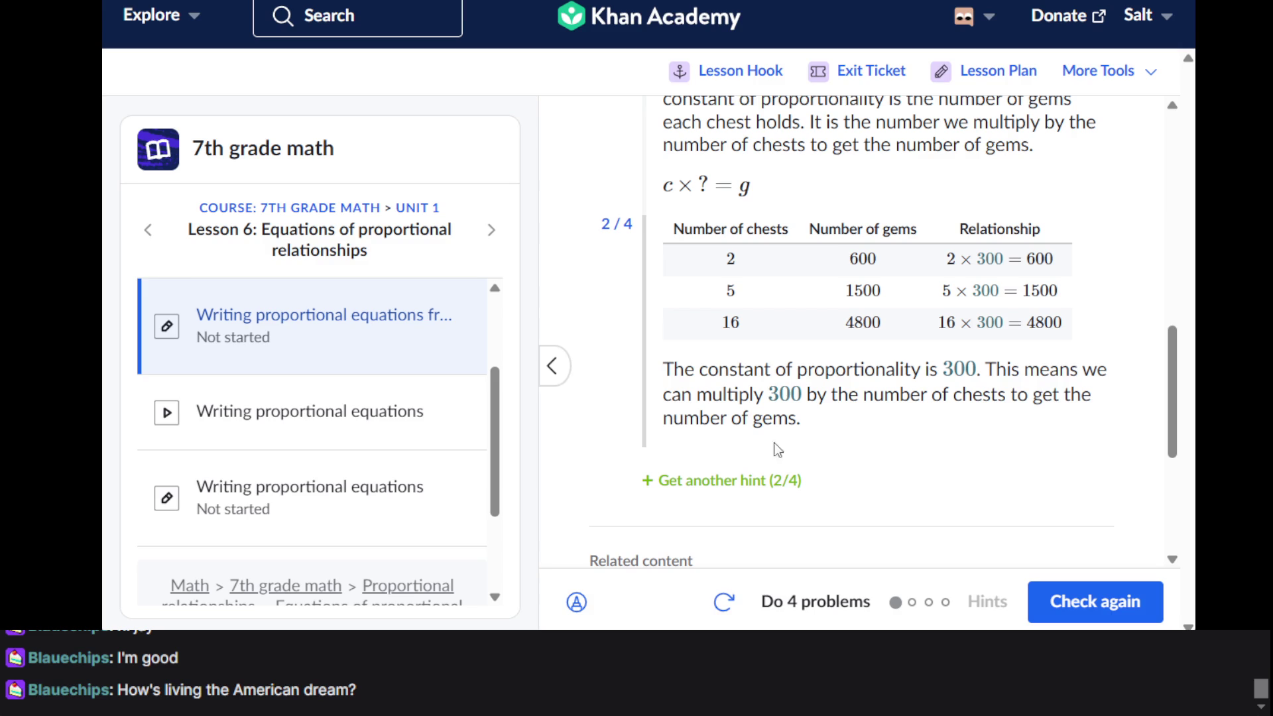
Reveal the third and final hints, showing g = 300c, and check the answer again
{"action": "left_click", "coordinate": [723, 481]}
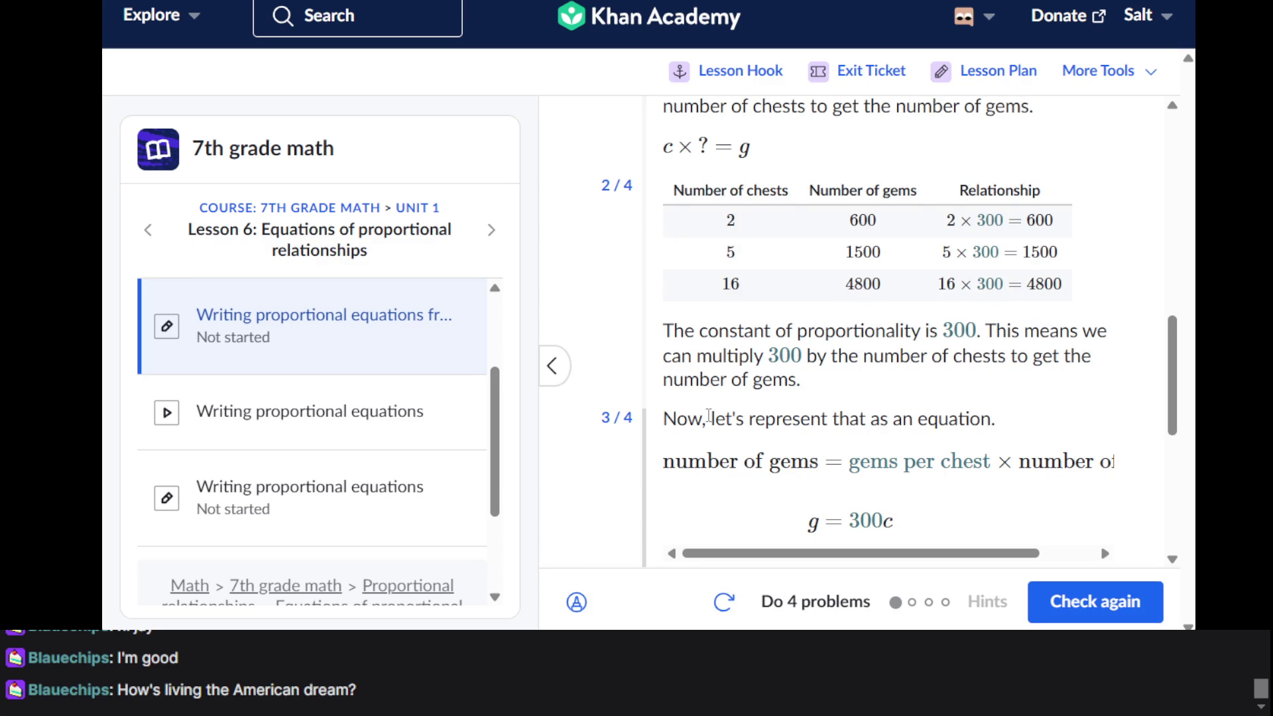
{"action": "scroll", "coordinate": [708, 415], "scroll_direction": "up", "scroll_amount": 5}
{"action": "scroll", "coordinate": [708, 415], "scroll_direction": "down", "scroll_amount": 8}
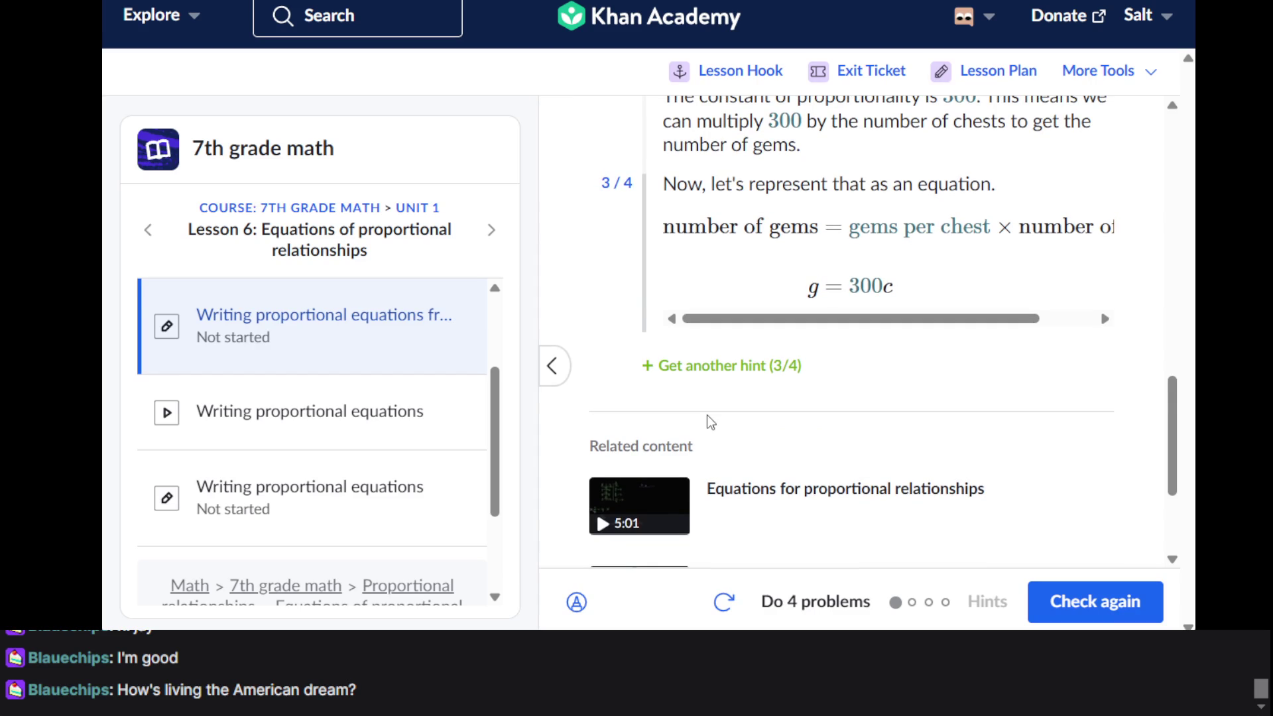
{"action": "scroll", "coordinate": [710, 422], "scroll_direction": "up", "scroll_amount": 6}
{"action": "scroll", "coordinate": [708, 422], "scroll_direction": "down", "scroll_amount": 6}
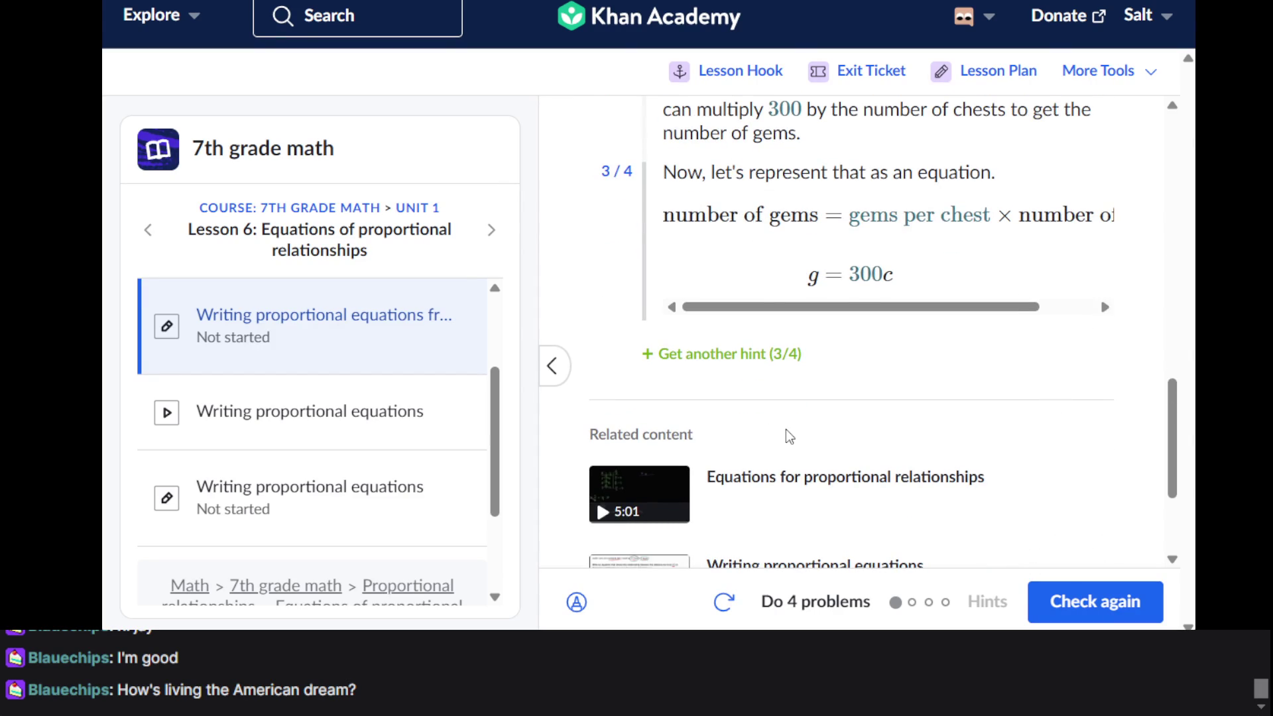
{"action": "scroll", "coordinate": [786, 428], "scroll_direction": "up", "scroll_amount": 3}
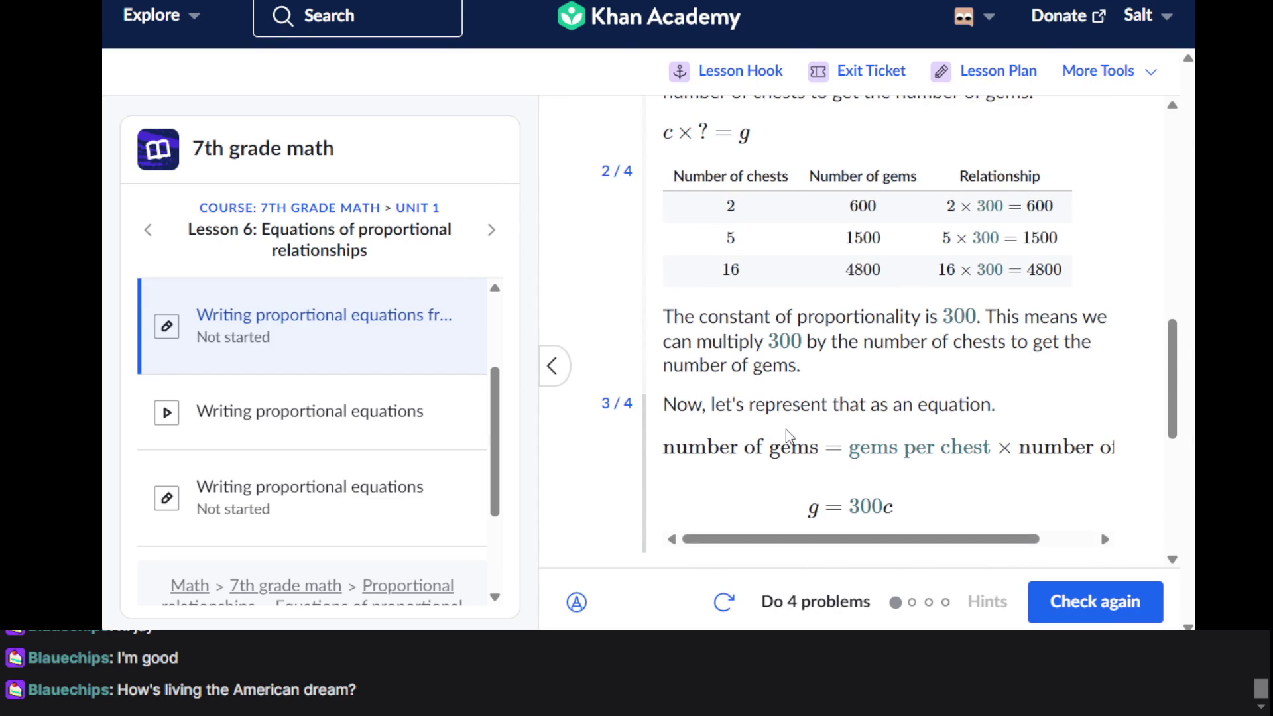
{"action": "scroll", "coordinate": [786, 433], "scroll_direction": "down", "scroll_amount": 3}
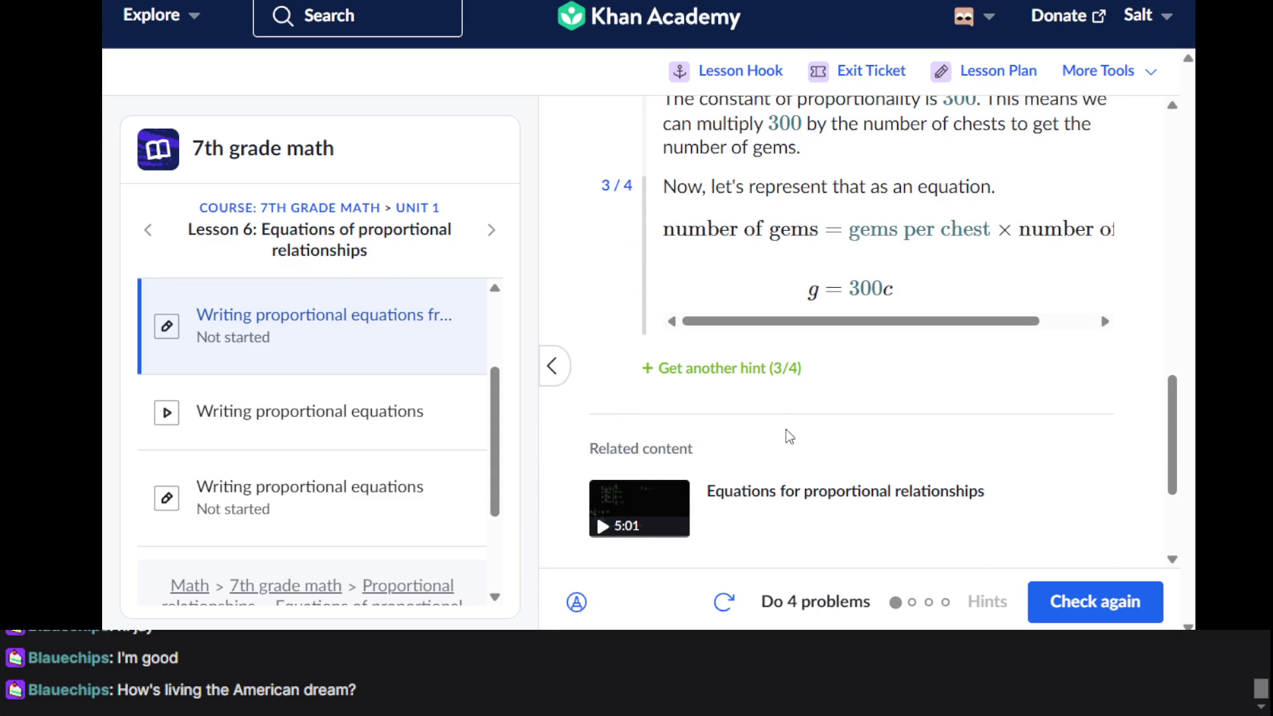
{"action": "scroll", "coordinate": [786, 428], "scroll_direction": "up", "scroll_amount": 7}
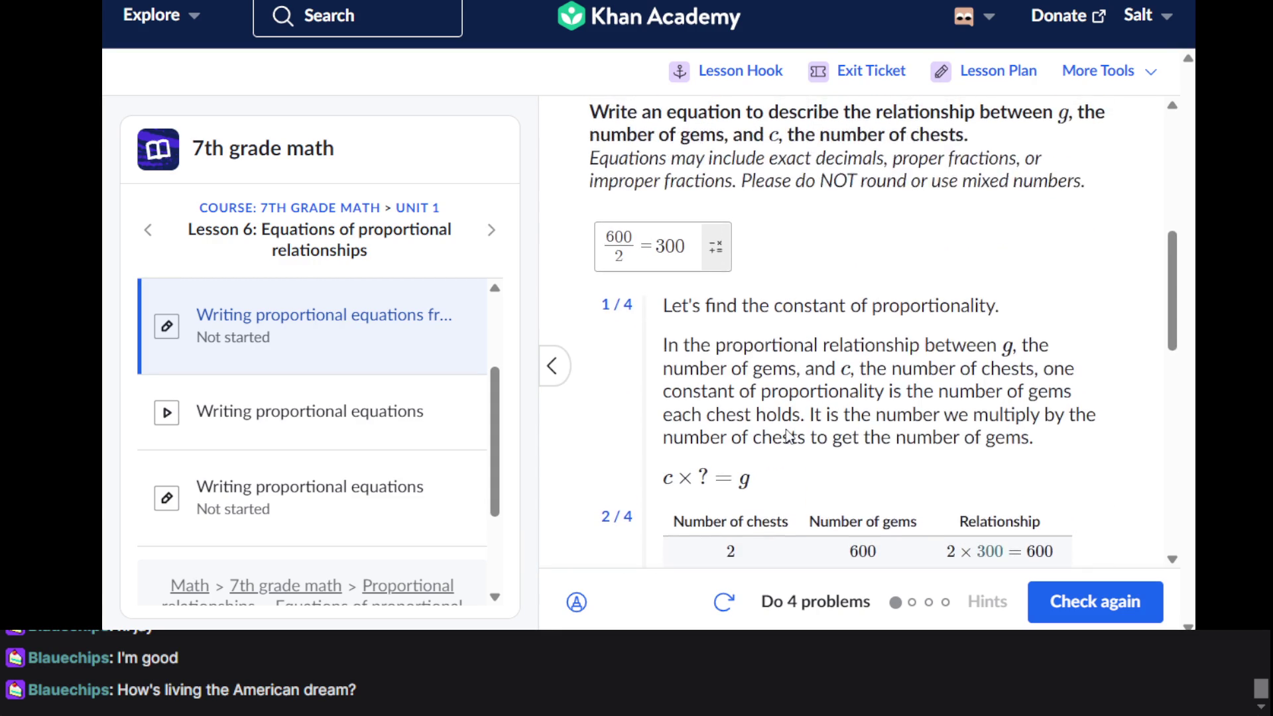
{"action": "scroll", "coordinate": [787, 434], "scroll_direction": "down", "scroll_amount": 7}
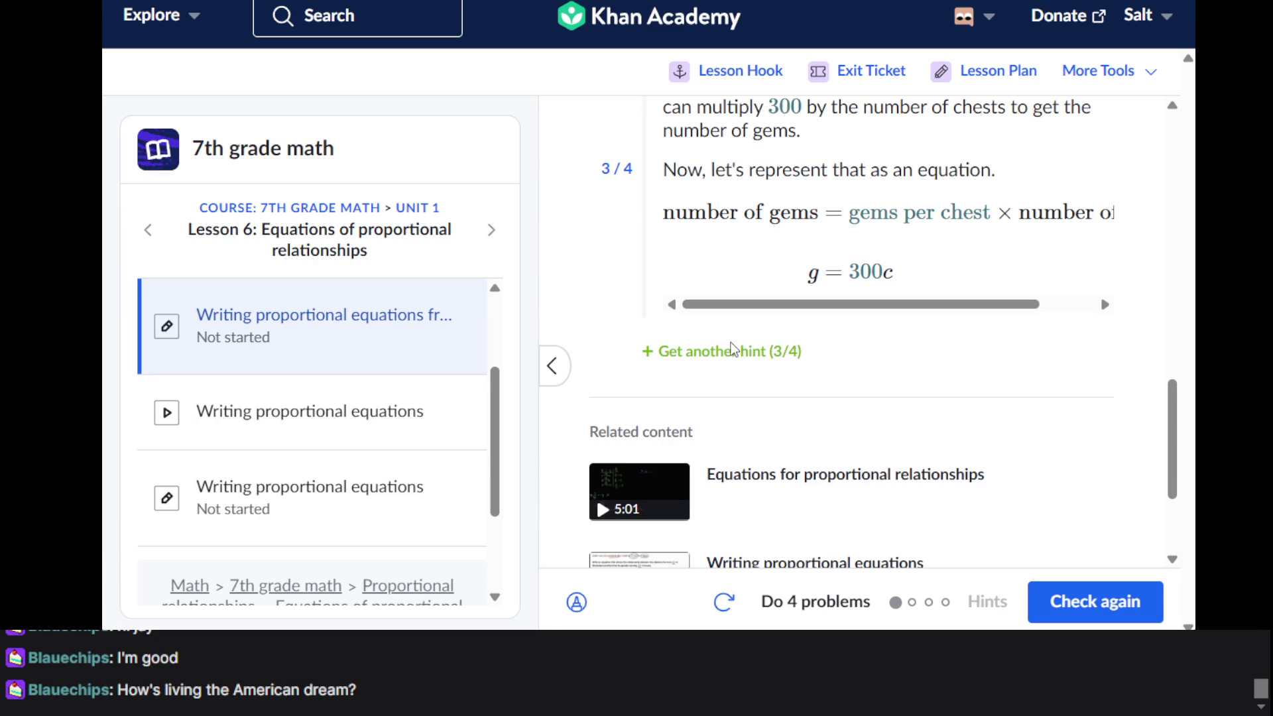
{"action": "left_click", "coordinate": [742, 361]}
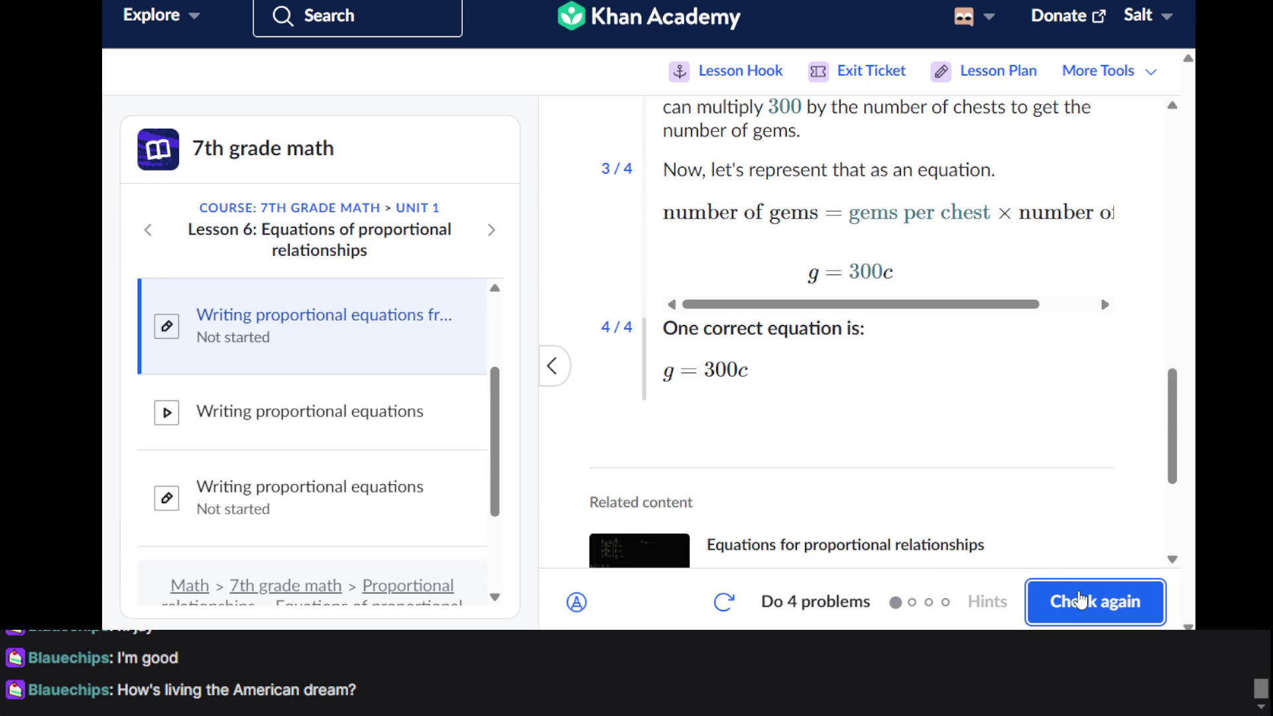
{"action": "left_click", "coordinate": [1075, 597]}
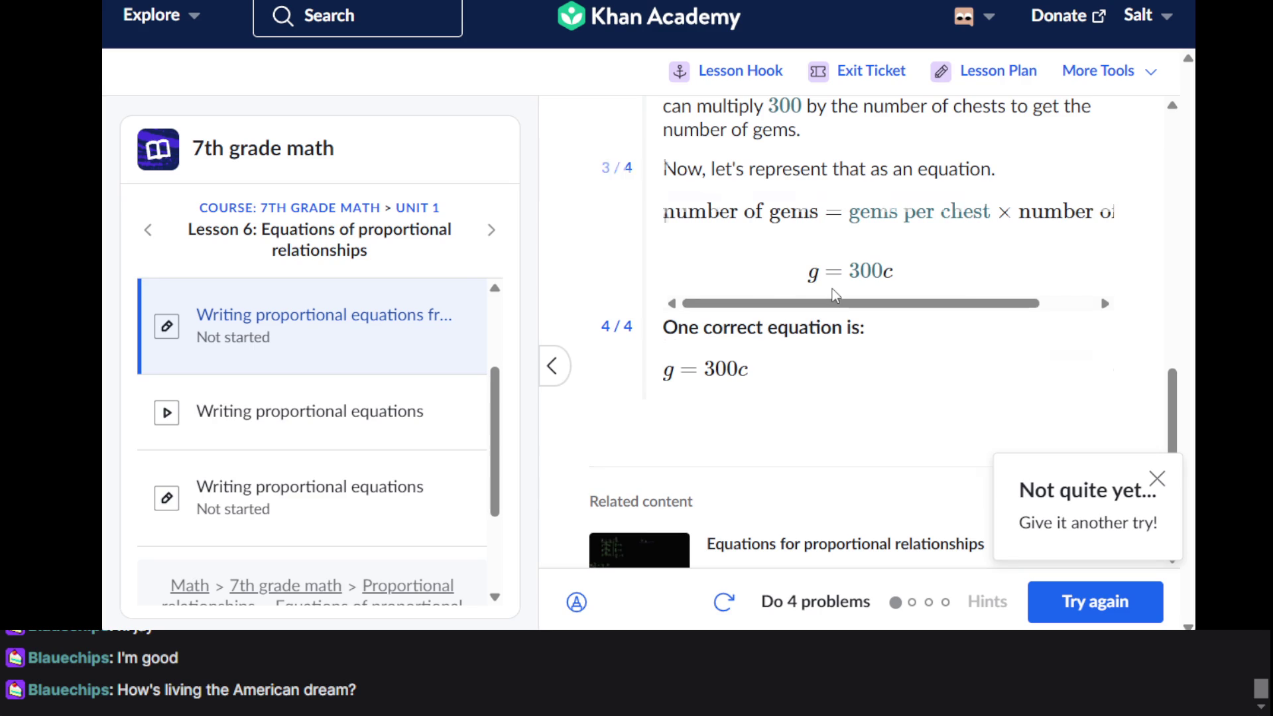
Replace the gems answer 600/2 = 300 with g = 300c and submit it
{"action": "scroll", "coordinate": [833, 288], "scroll_direction": "up", "scroll_amount": 5}
{"action": "scroll", "coordinate": [833, 289], "scroll_direction": "up", "scroll_amount": 4}
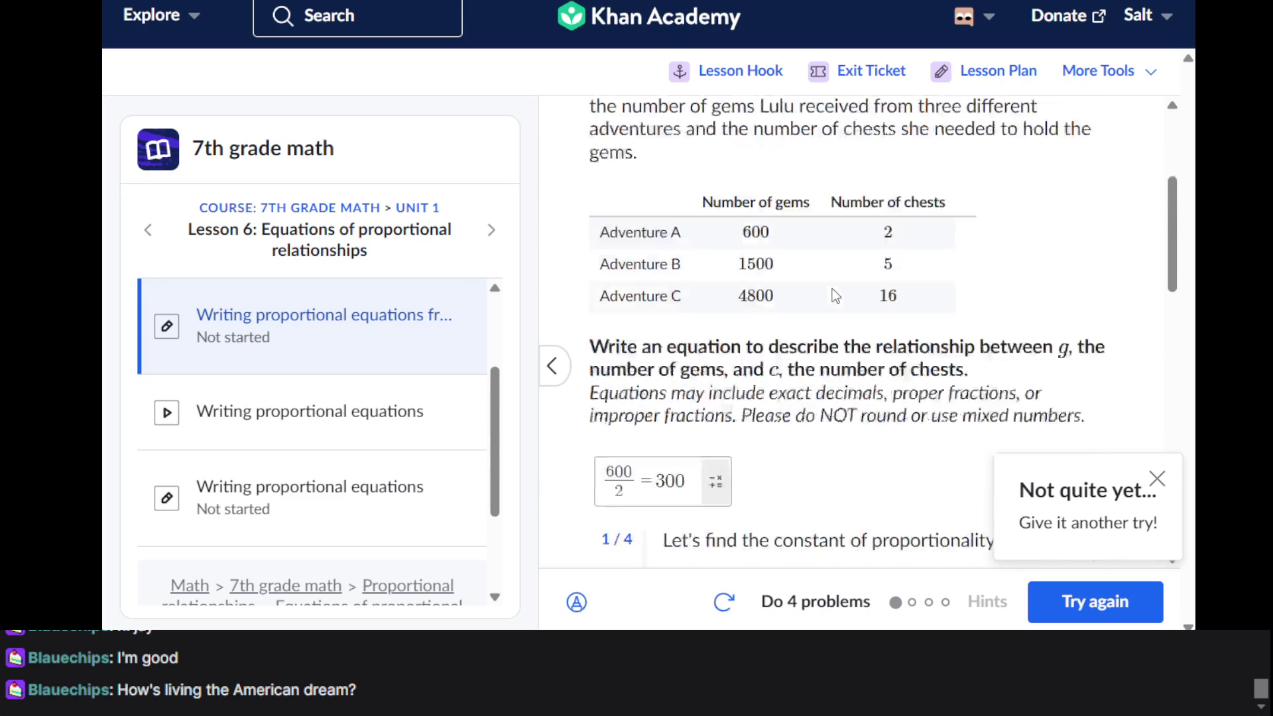
{"action": "left_click", "coordinate": [675, 305]}
{"action": "key", "text": "ctrl+a"}
{"action": "left_click", "coordinate": [676, 294]}
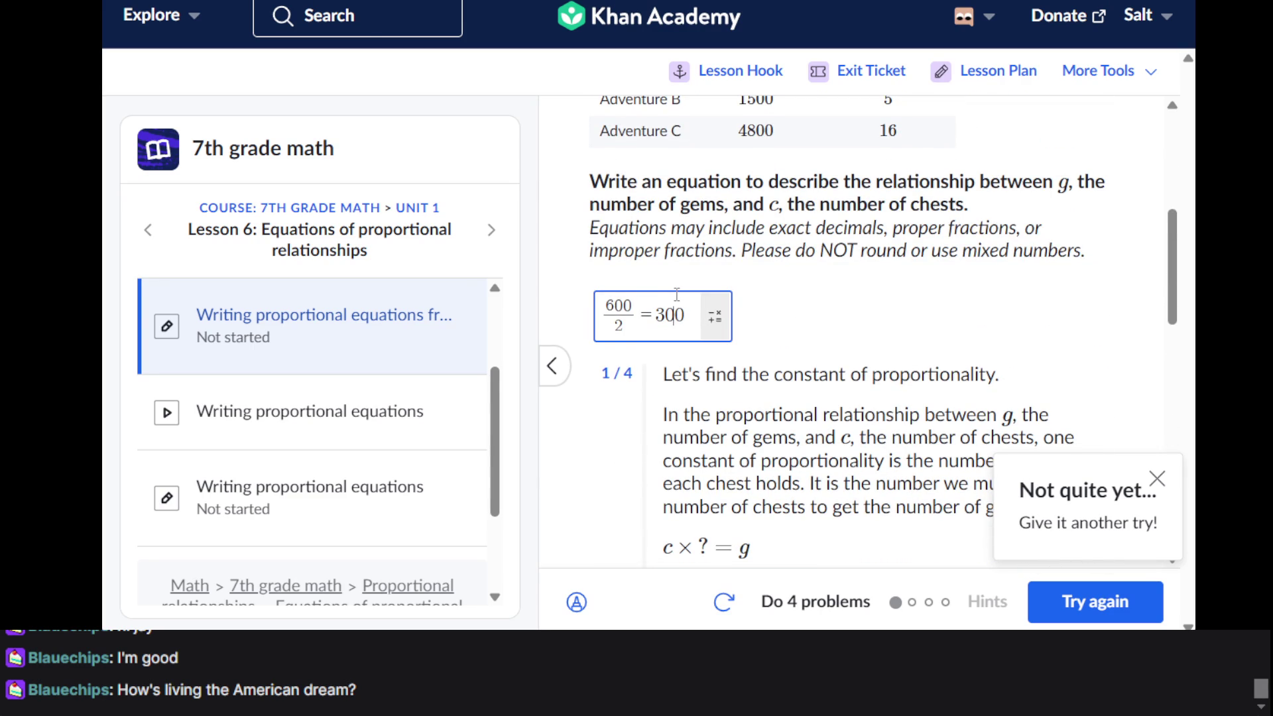
{"action": "key", "text": "BackSpace"}
{"action": "key", "text": "BackSpace"}
{"action": "key", "text": "BackSpace"}
{"action": "type", "text": "g=4"}
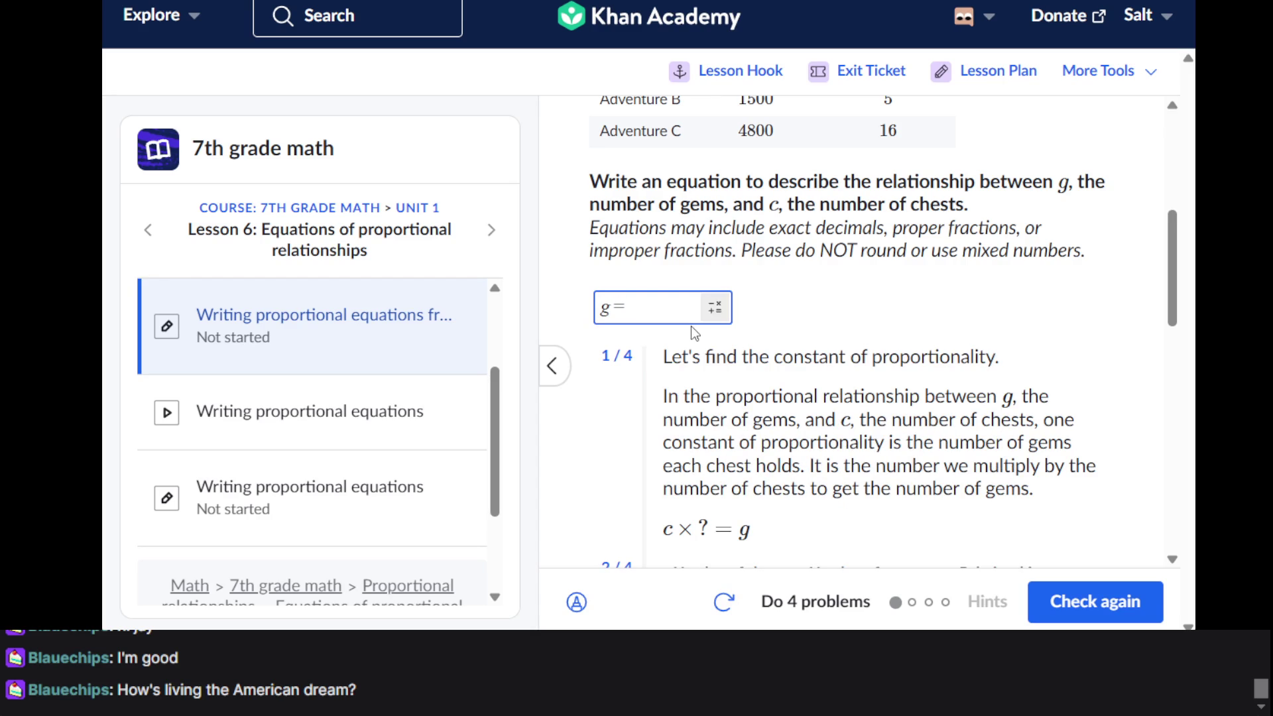
{"action": "key", "text": "BackSpace"}
{"action": "type", "text": "300c"}
{"action": "key", "text": "Return"}
{"action": "key", "text": "Return"}
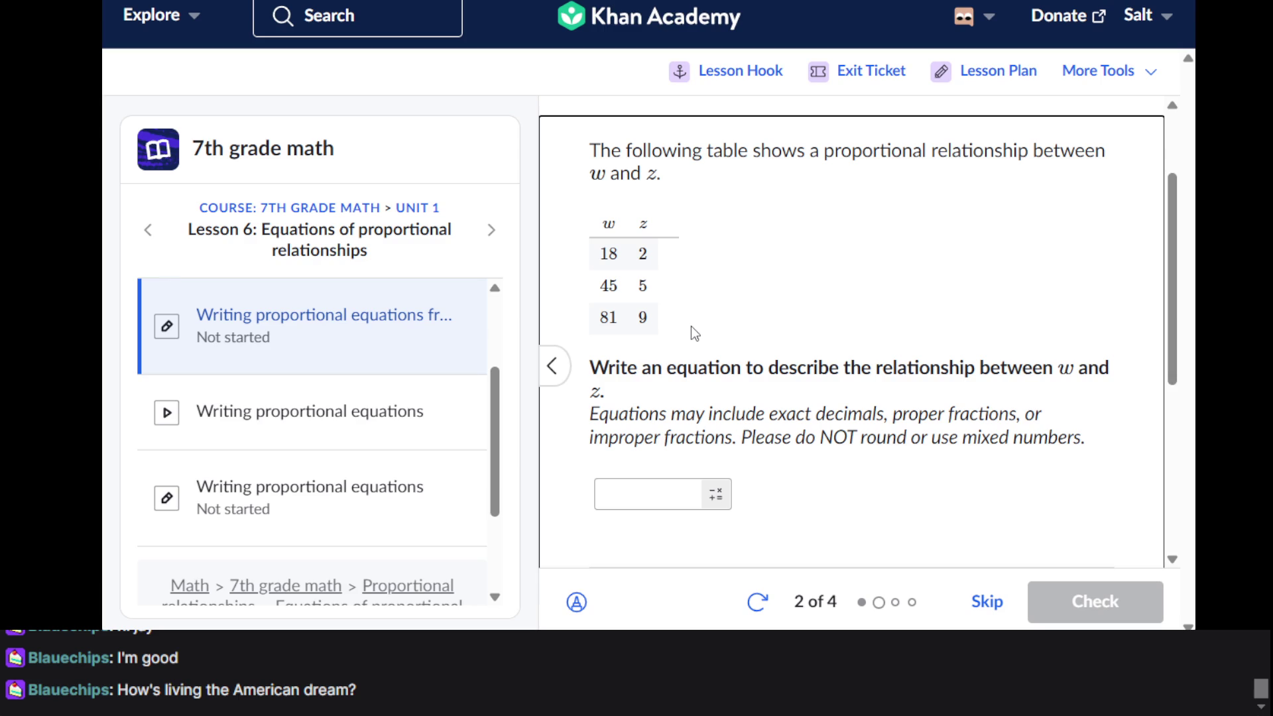
Enter 18 = 2z as the w–z table equation and check it
{"action": "scroll", "coordinate": [691, 325], "scroll_direction": "down", "scroll_amount": 1}
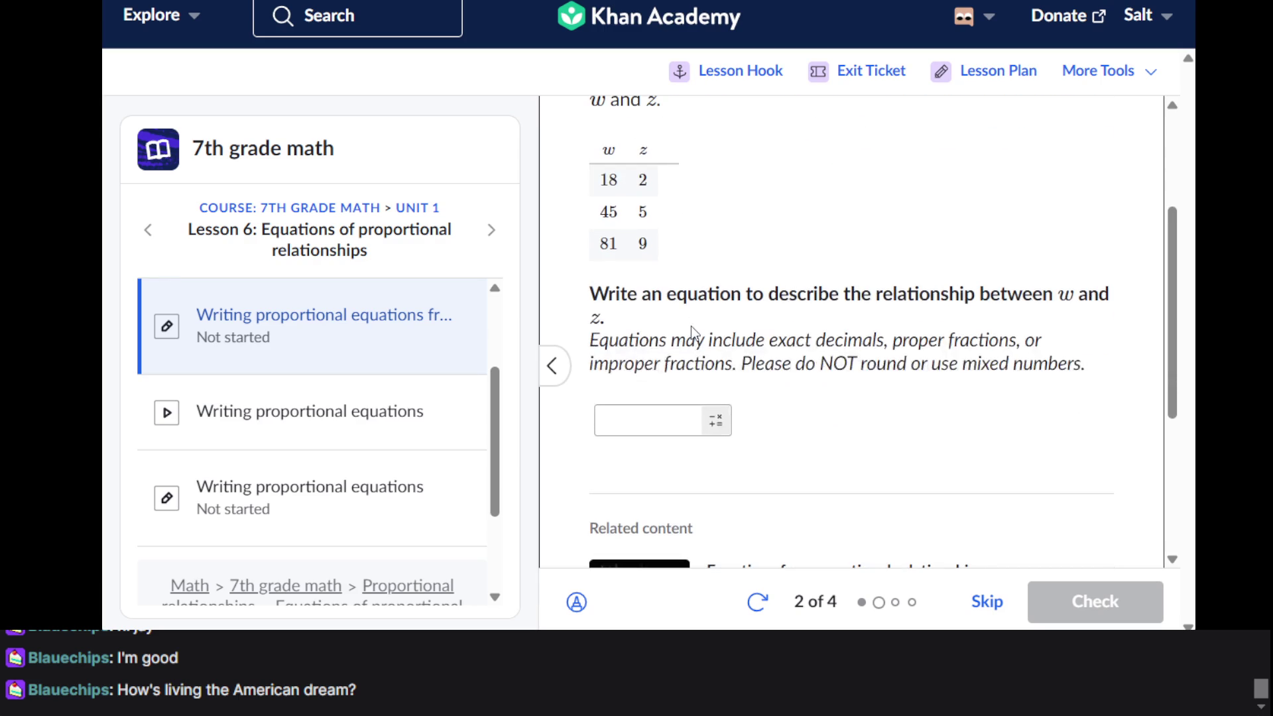
{"action": "left_click", "coordinate": [652, 428]}
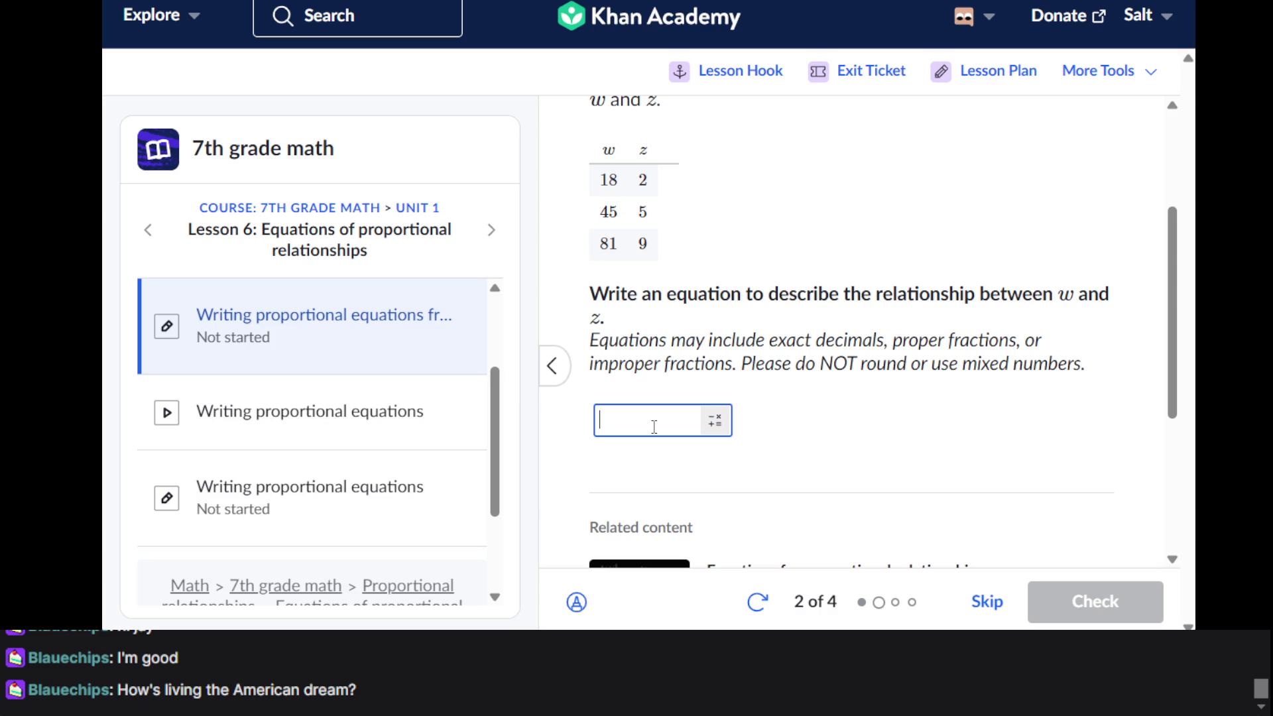
{"action": "type", "text": "18="}
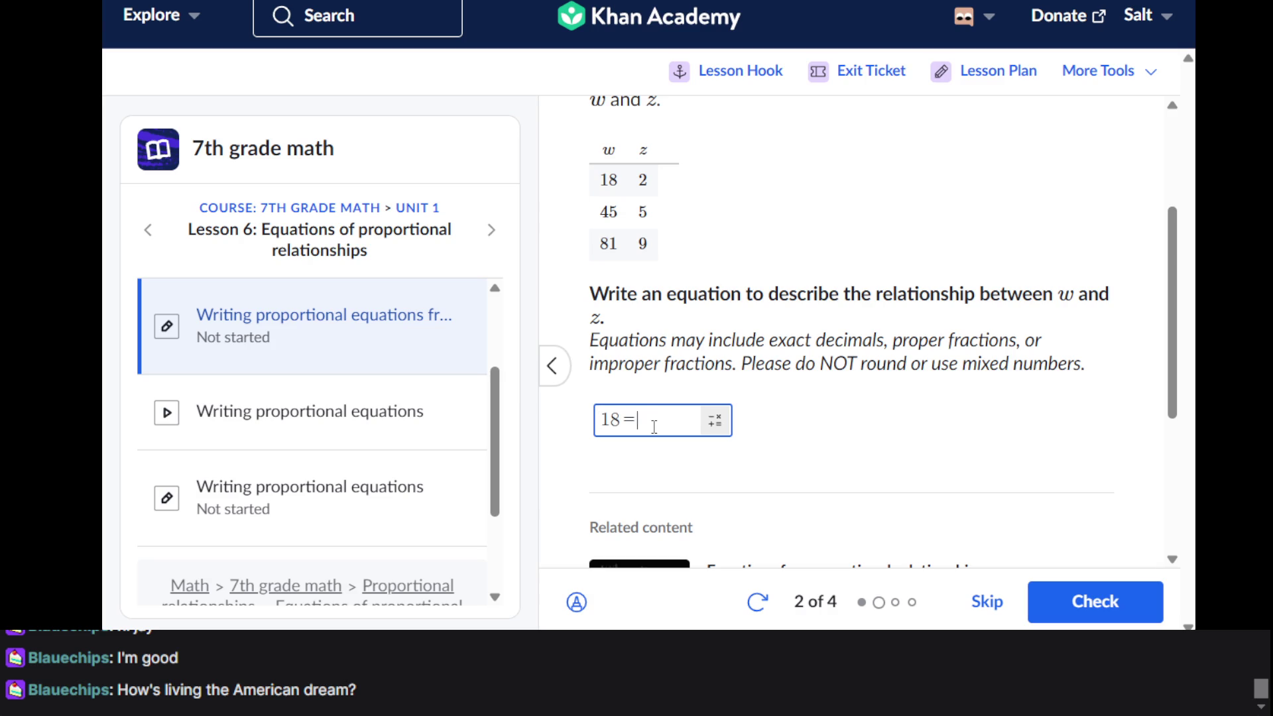
{"action": "type", "text": "d"}
{"action": "key", "text": "BackSpace"}
{"action": "type", "text": "s"}
{"action": "key", "text": "BackSpace"}
{"action": "type", "text": "2x"}
{"action": "key", "text": "BackSpace"}
{"action": "type", "text": "z"}
{"action": "key", "text": "Return"}
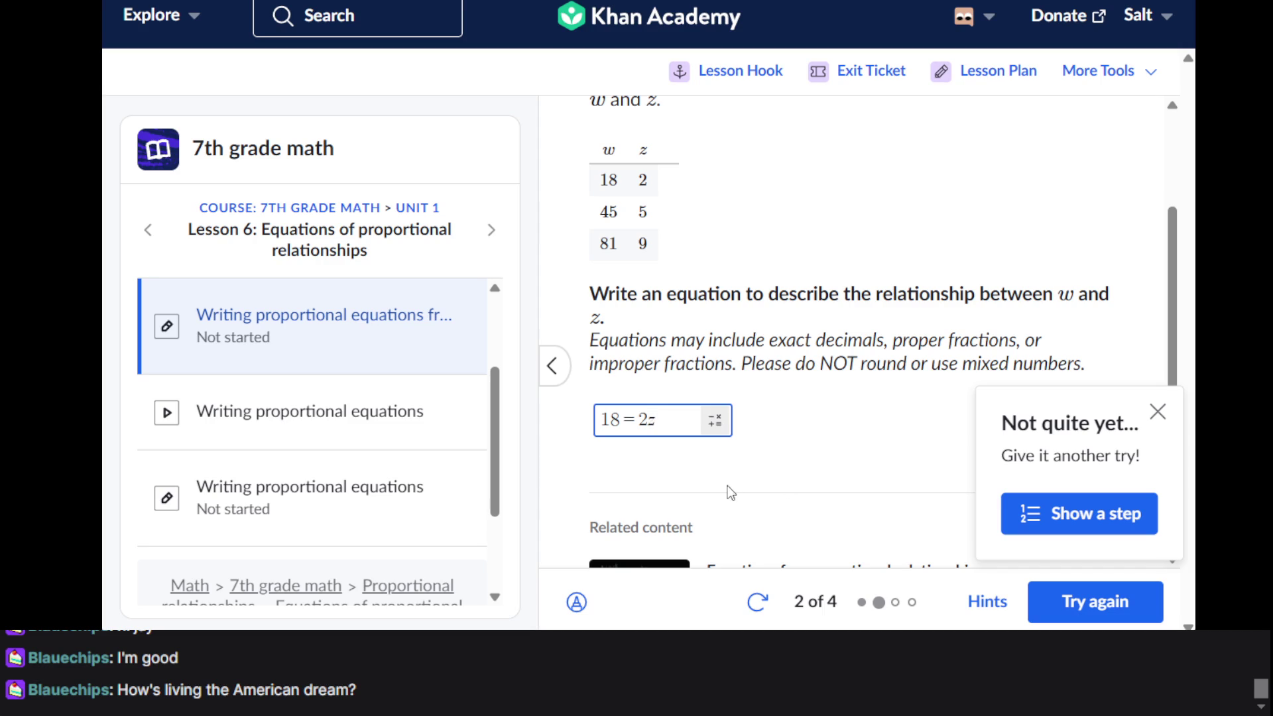
{"action": "left_click", "coordinate": [623, 420]}
Dismiss the feedback, recheck 18 = 2z, and show the first hint step
{"action": "left_click", "coordinate": [1135, 516]}
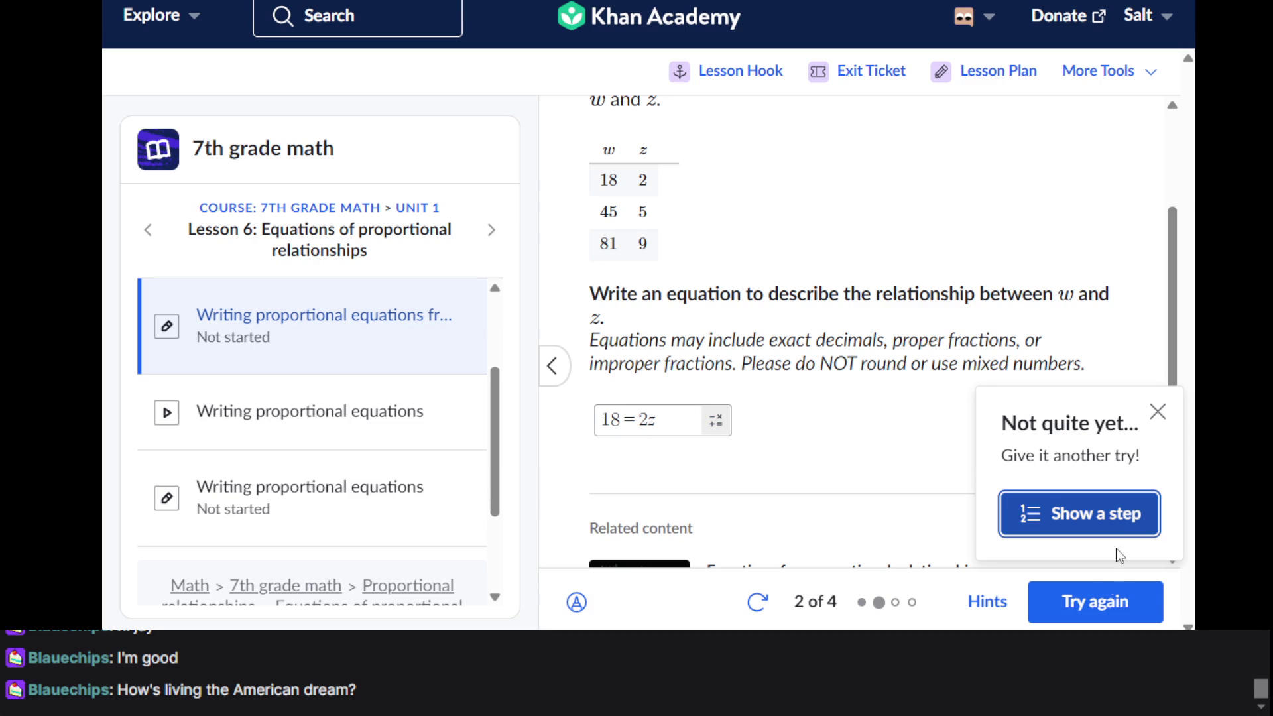
{"action": "scroll", "coordinate": [884, 459], "scroll_direction": "down", "scroll_amount": 4}
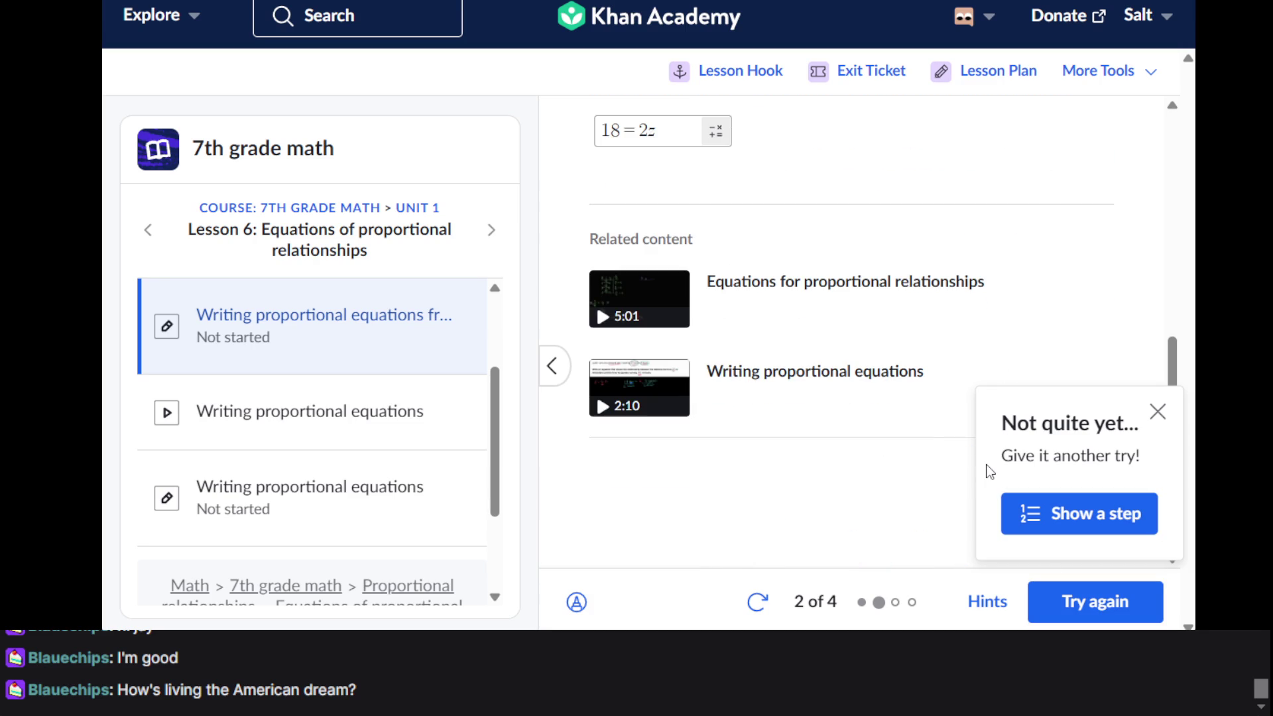
{"action": "left_click", "coordinate": [1095, 601]}
{"action": "left_click", "coordinate": [1094, 593]}
{"action": "left_click", "coordinate": [1085, 515]}
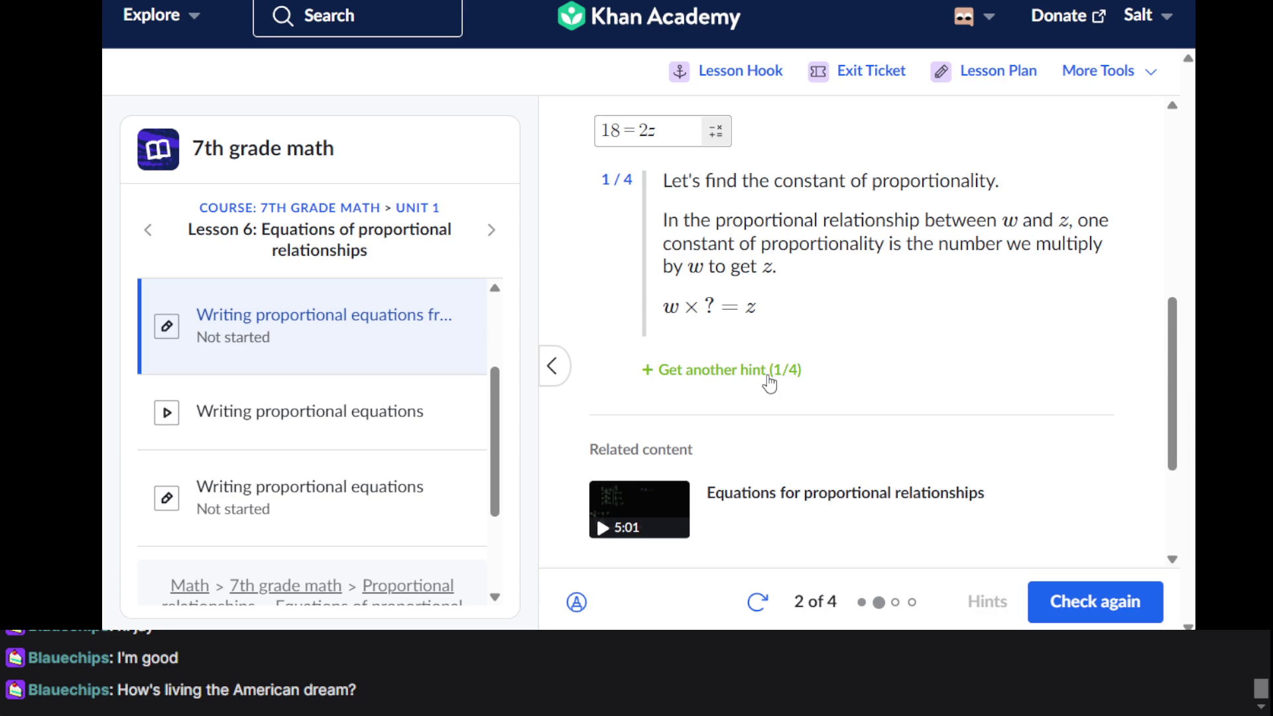
Reveal hints two through four, giving constant 1/9 and z = (1/9)w
{"action": "left_click", "coordinate": [767, 376]}
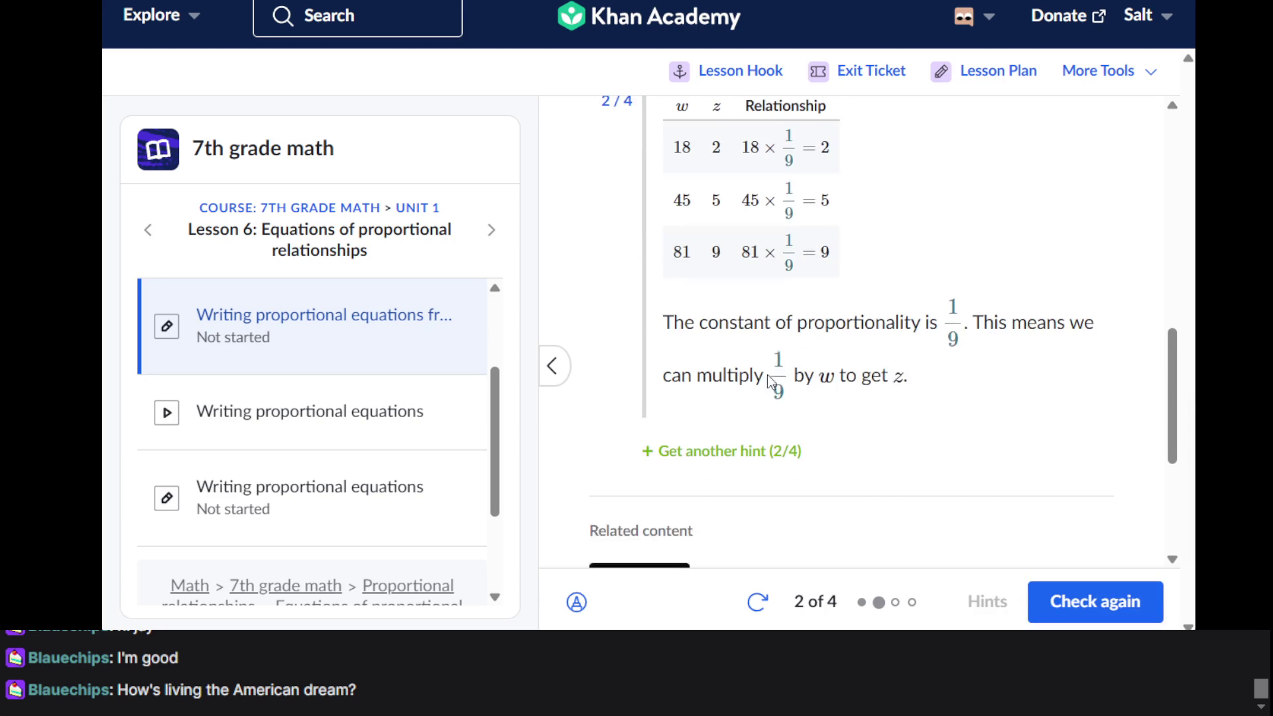
{"action": "left_click", "coordinate": [764, 449]}
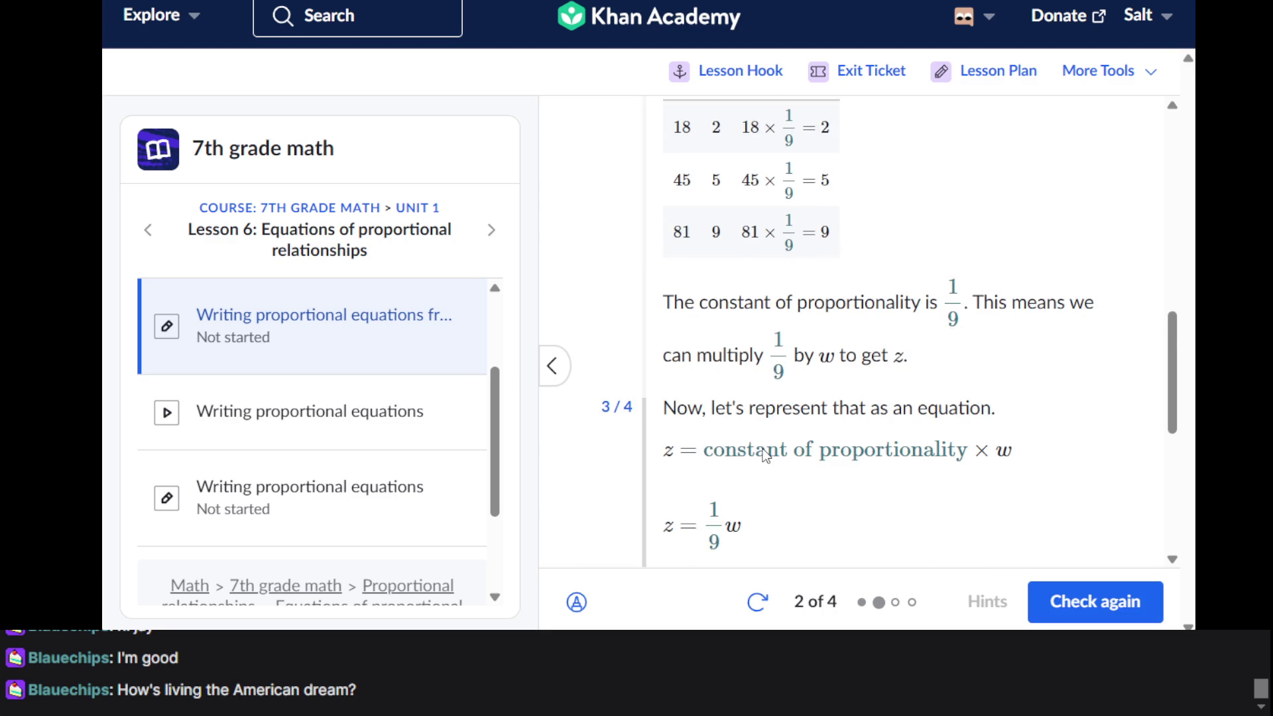
{"action": "scroll", "coordinate": [766, 455], "scroll_direction": "up", "scroll_amount": 8}
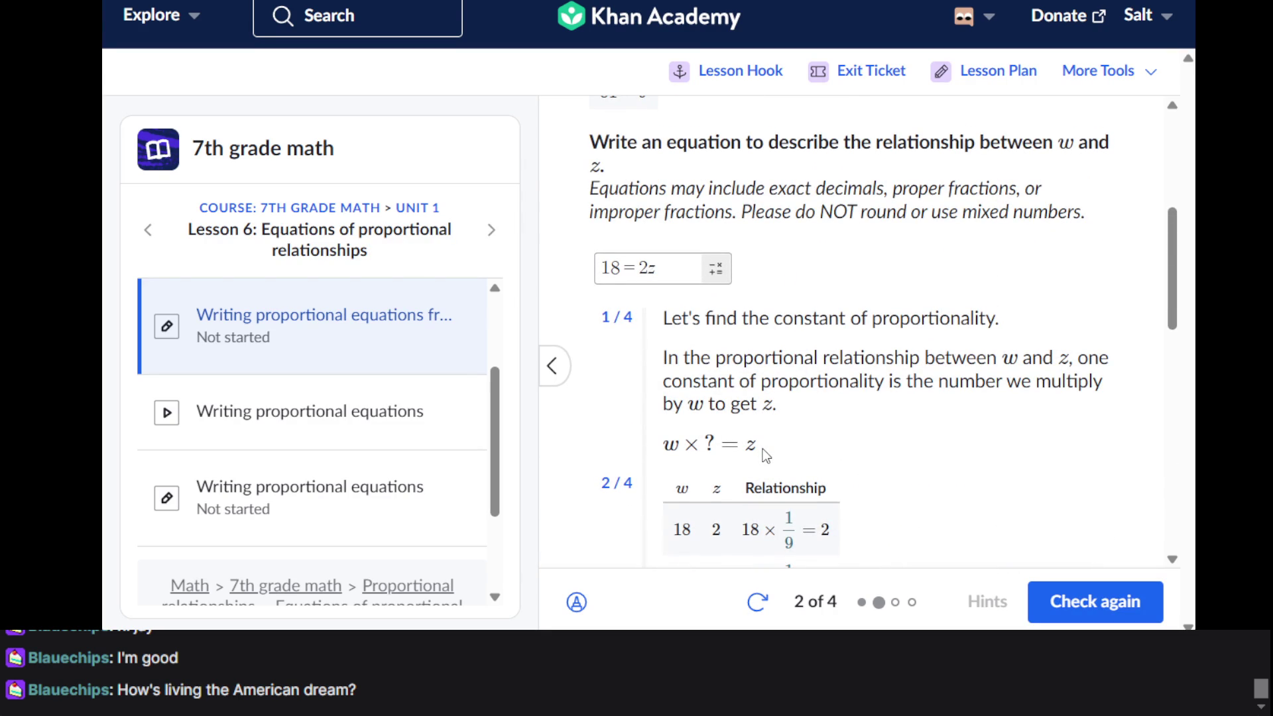
{"action": "scroll", "coordinate": [766, 455], "scroll_direction": "up", "scroll_amount": 5}
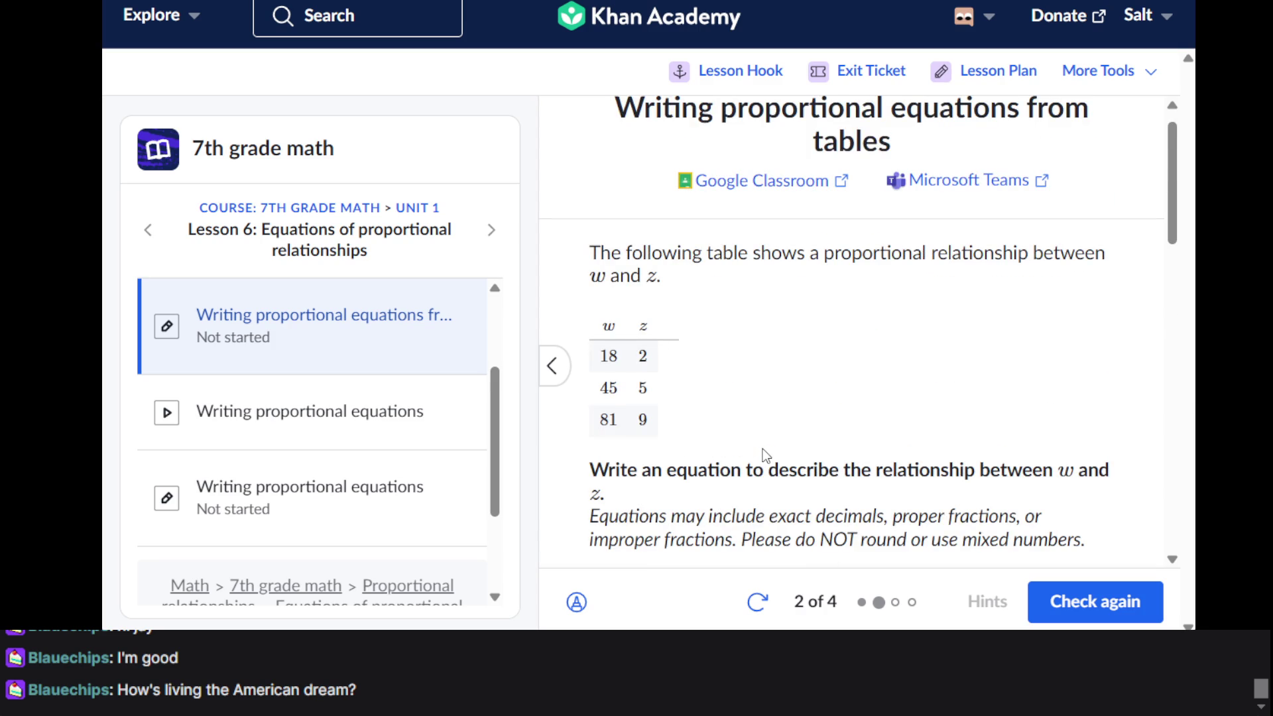
{"action": "scroll", "coordinate": [766, 455], "scroll_direction": "down", "scroll_amount": 6}
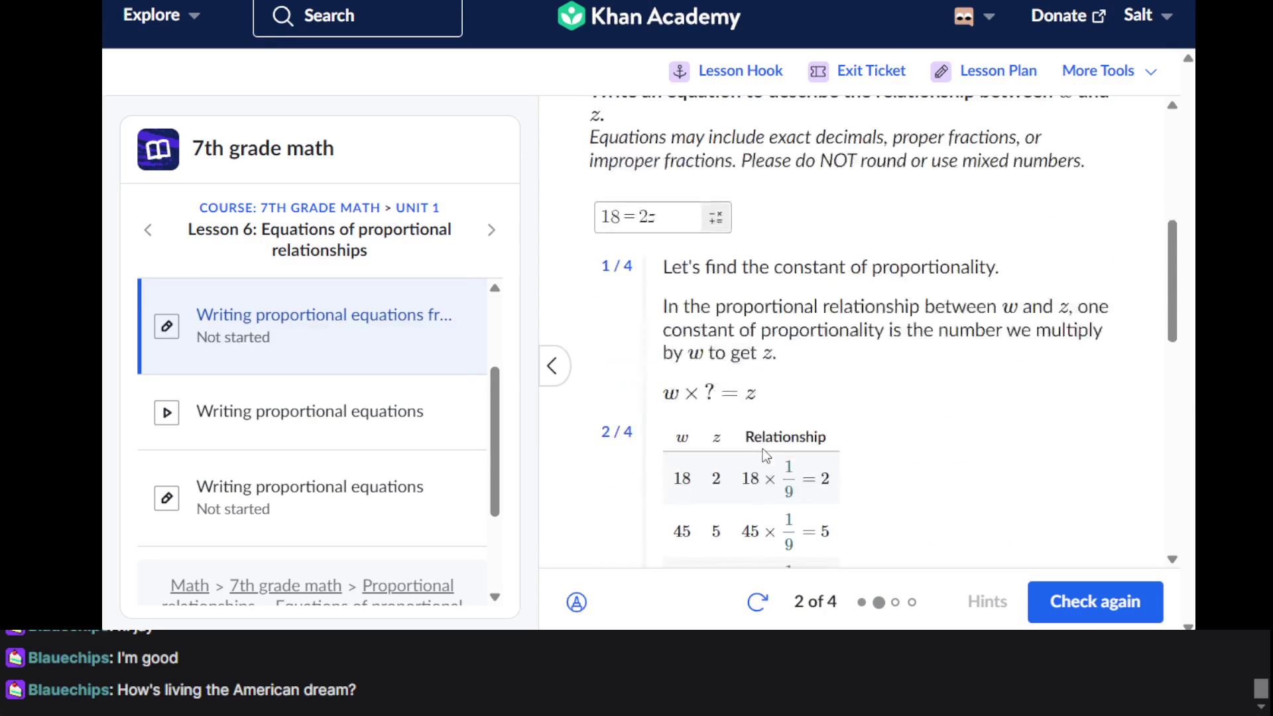
{"action": "scroll", "coordinate": [766, 454], "scroll_direction": "down", "scroll_amount": 1}
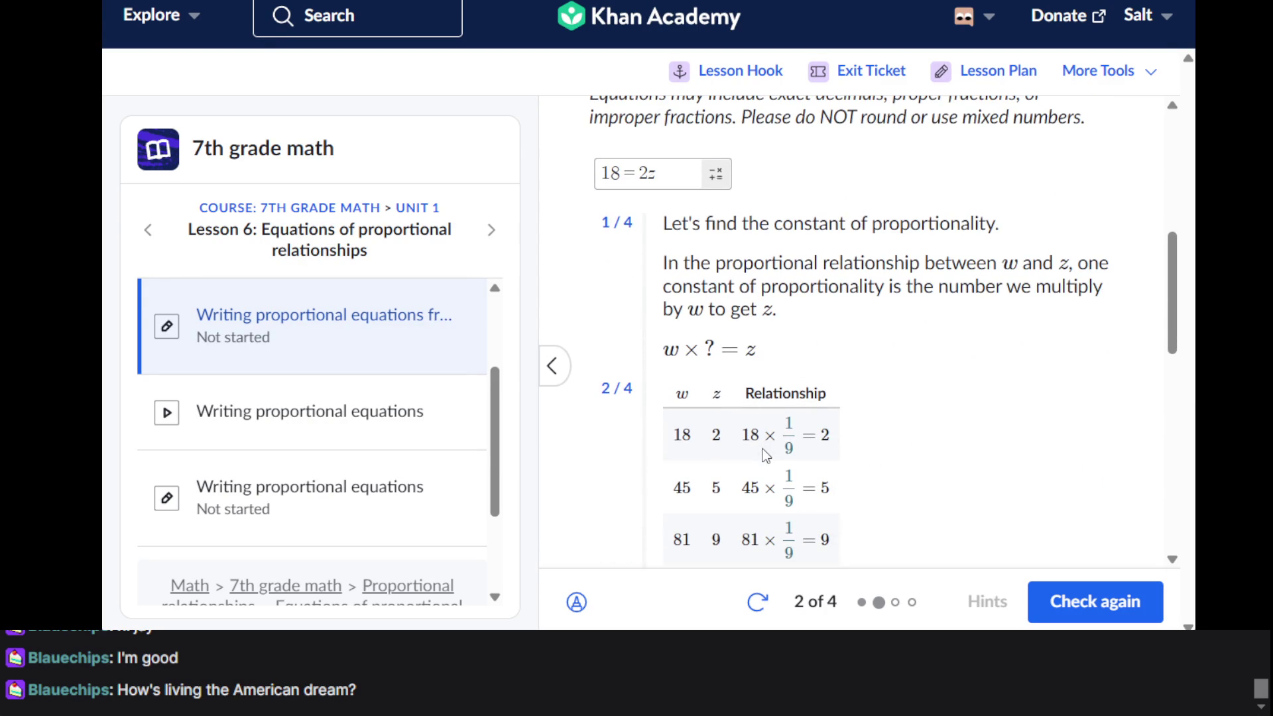
{"action": "scroll", "coordinate": [766, 455], "scroll_direction": "down", "scroll_amount": 2}
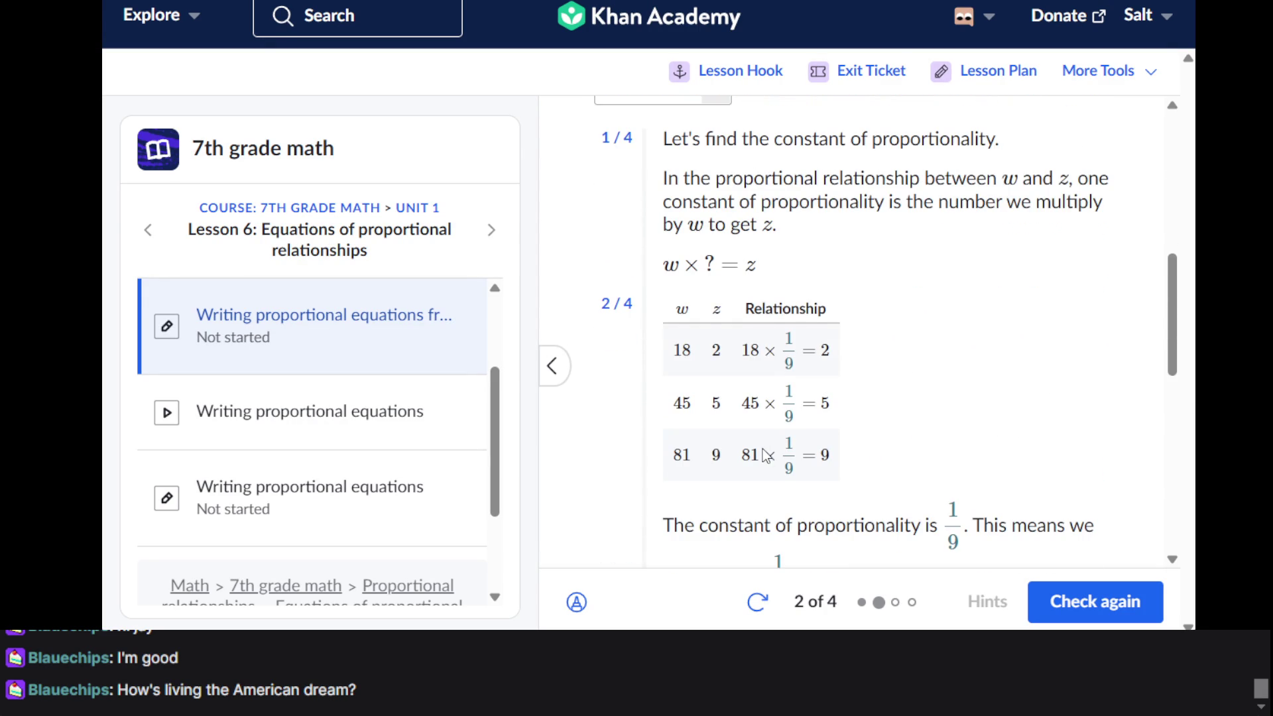
{"action": "scroll", "coordinate": [766, 454], "scroll_direction": "down", "scroll_amount": 2}
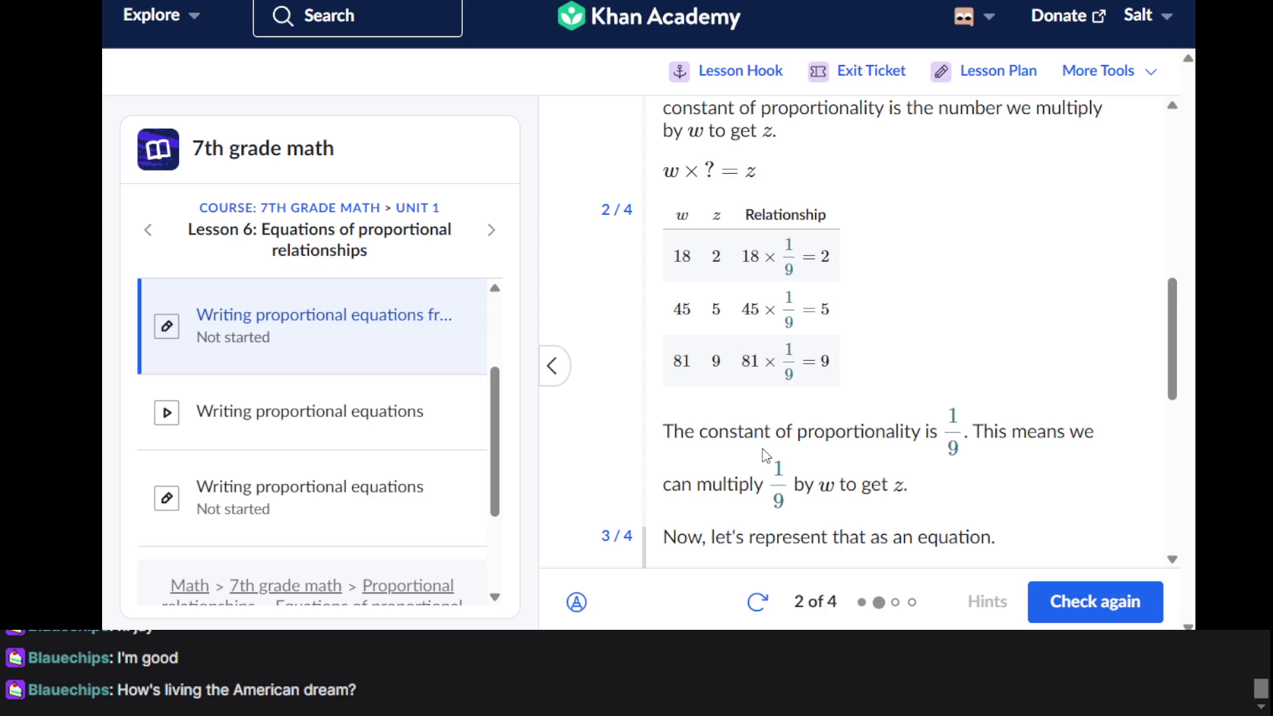
{"action": "scroll", "coordinate": [766, 454], "scroll_direction": "down", "scroll_amount": 4}
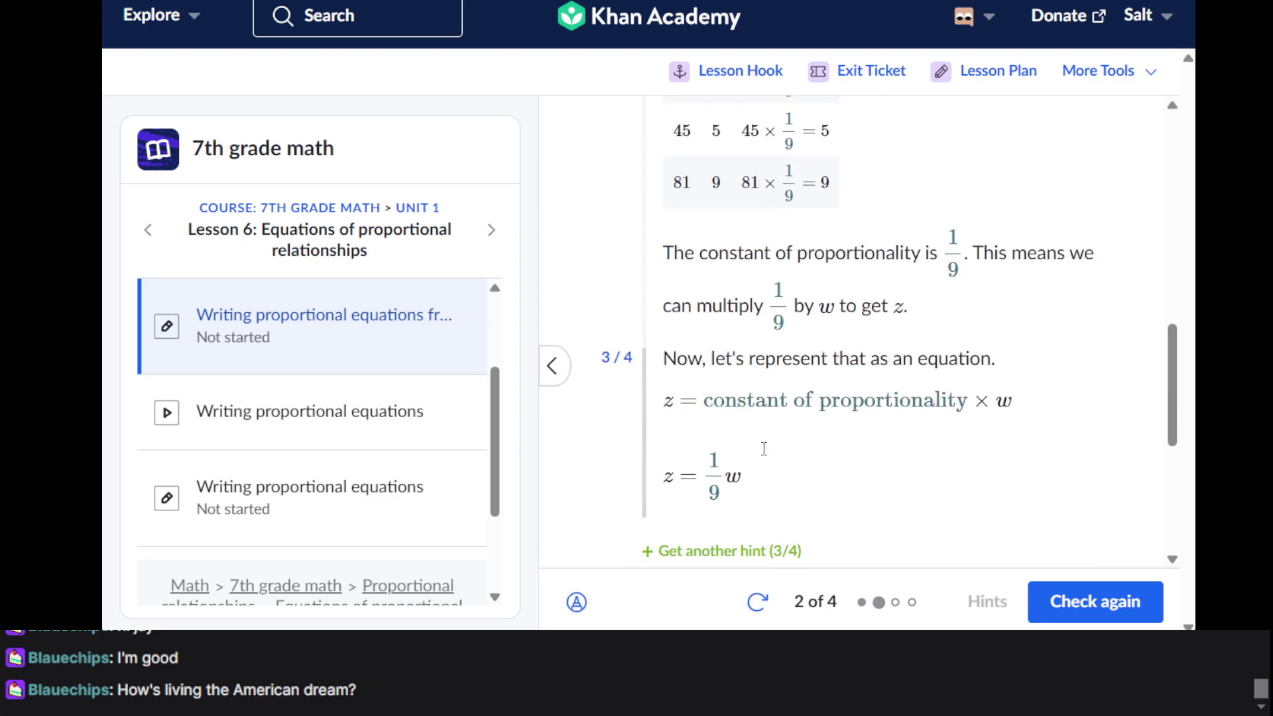
{"action": "scroll", "coordinate": [765, 455], "scroll_direction": "down", "scroll_amount": 2}
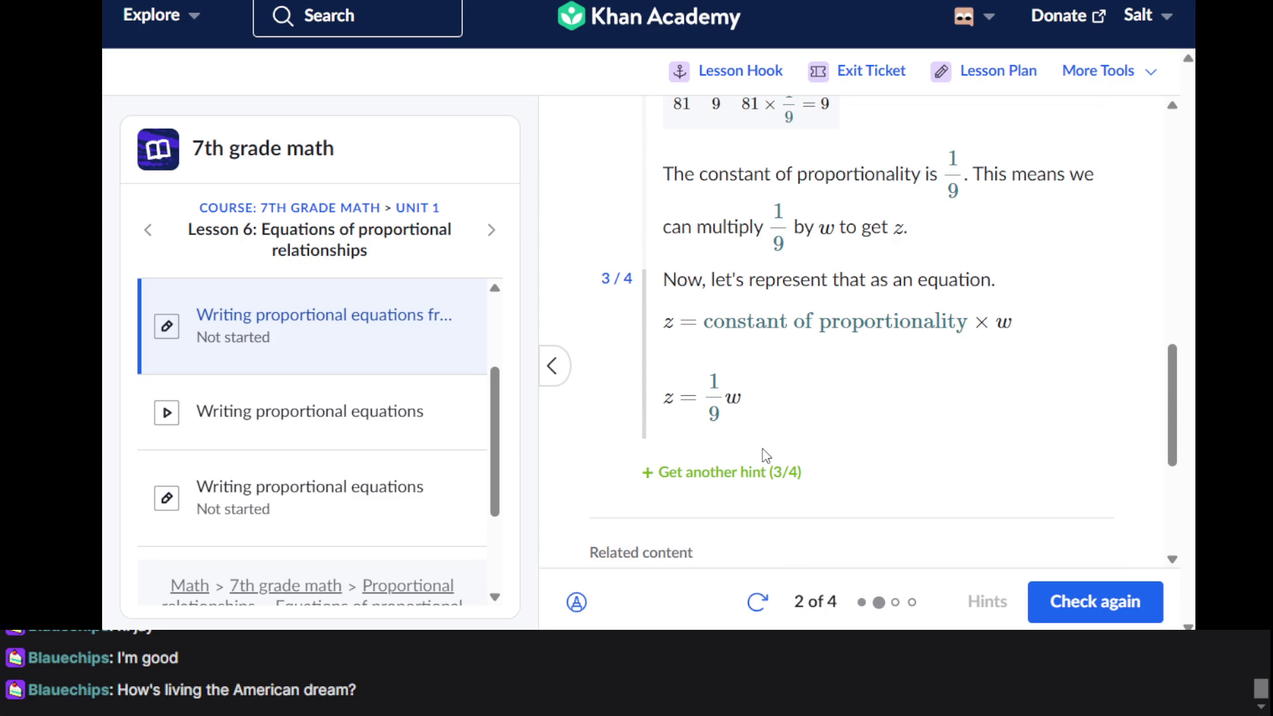
{"action": "left_click", "coordinate": [762, 476]}
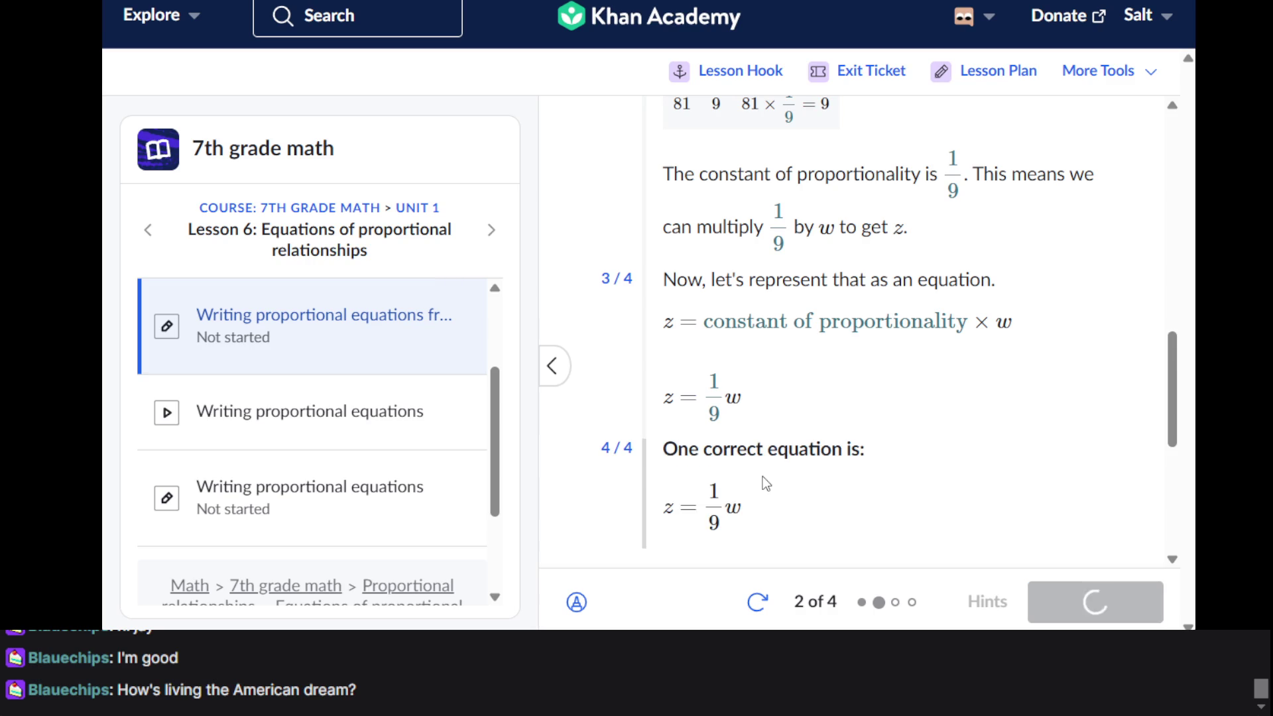
{"action": "scroll", "coordinate": [762, 476], "scroll_direction": "down", "scroll_amount": 3}
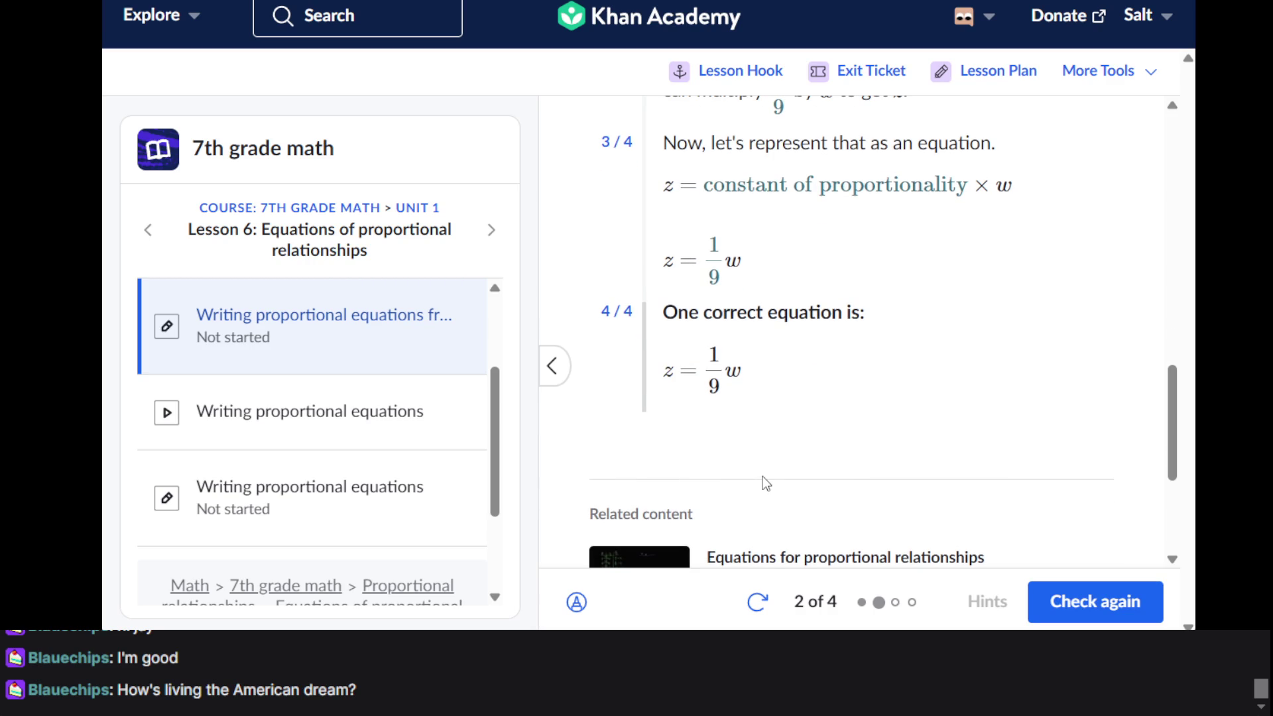
{"action": "scroll", "coordinate": [763, 476], "scroll_direction": "up", "scroll_amount": 10}
{"action": "scroll", "coordinate": [762, 476], "scroll_direction": "up", "scroll_amount": 6}
{"action": "scroll", "coordinate": [763, 476], "scroll_direction": "down", "scroll_amount": 4}
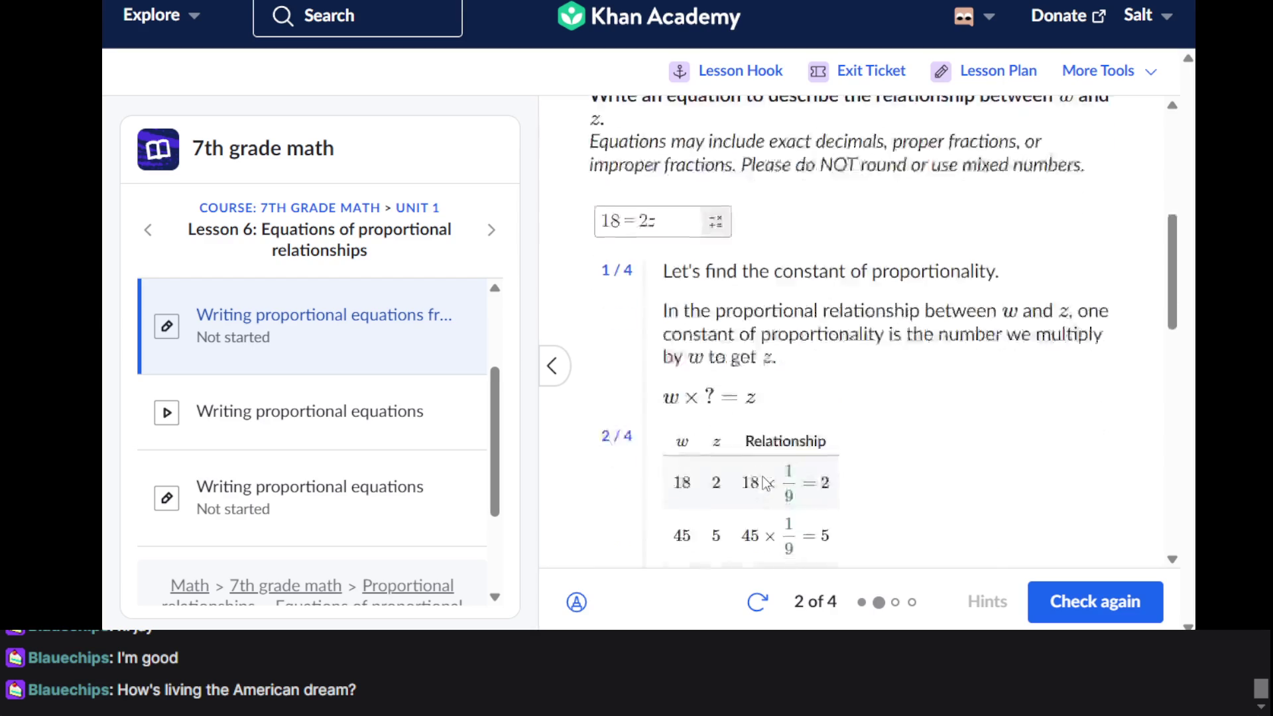
{"action": "scroll", "coordinate": [764, 482], "scroll_direction": "down", "scroll_amount": 10}
{"action": "scroll", "coordinate": [762, 476], "scroll_direction": "up", "scroll_amount": 12}
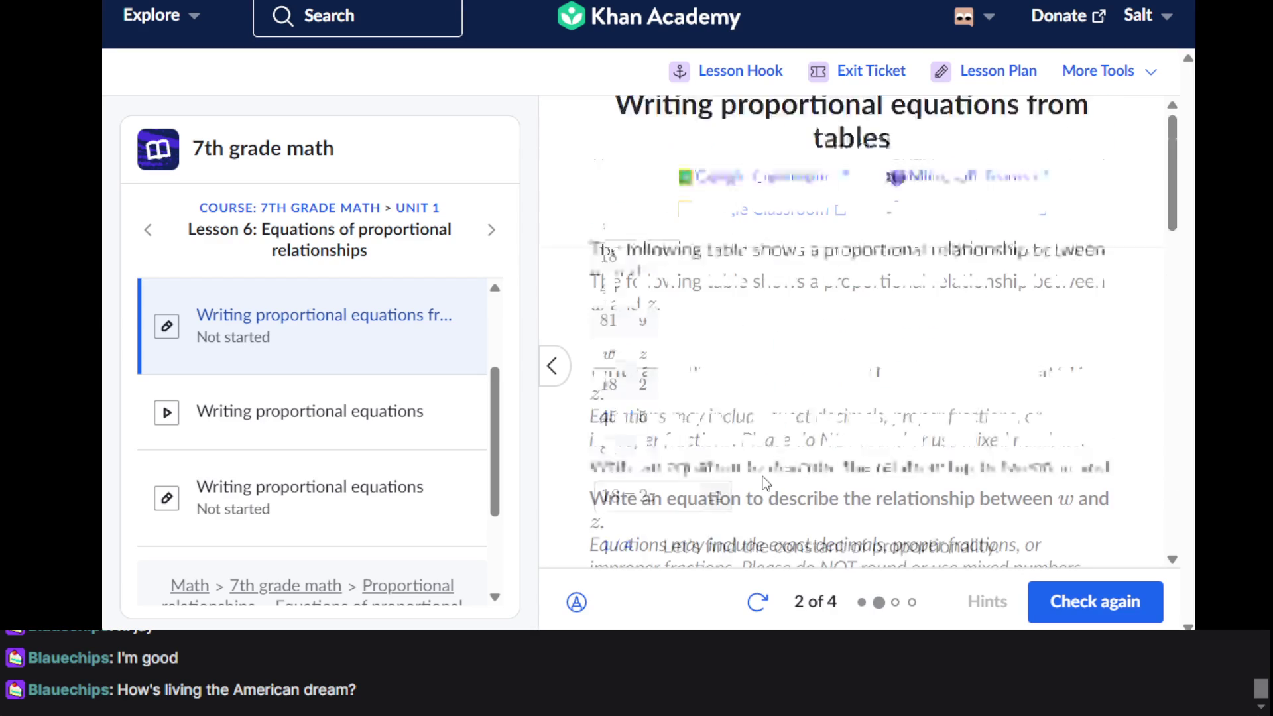
{"action": "scroll", "coordinate": [763, 476], "scroll_direction": "down", "scroll_amount": 5}
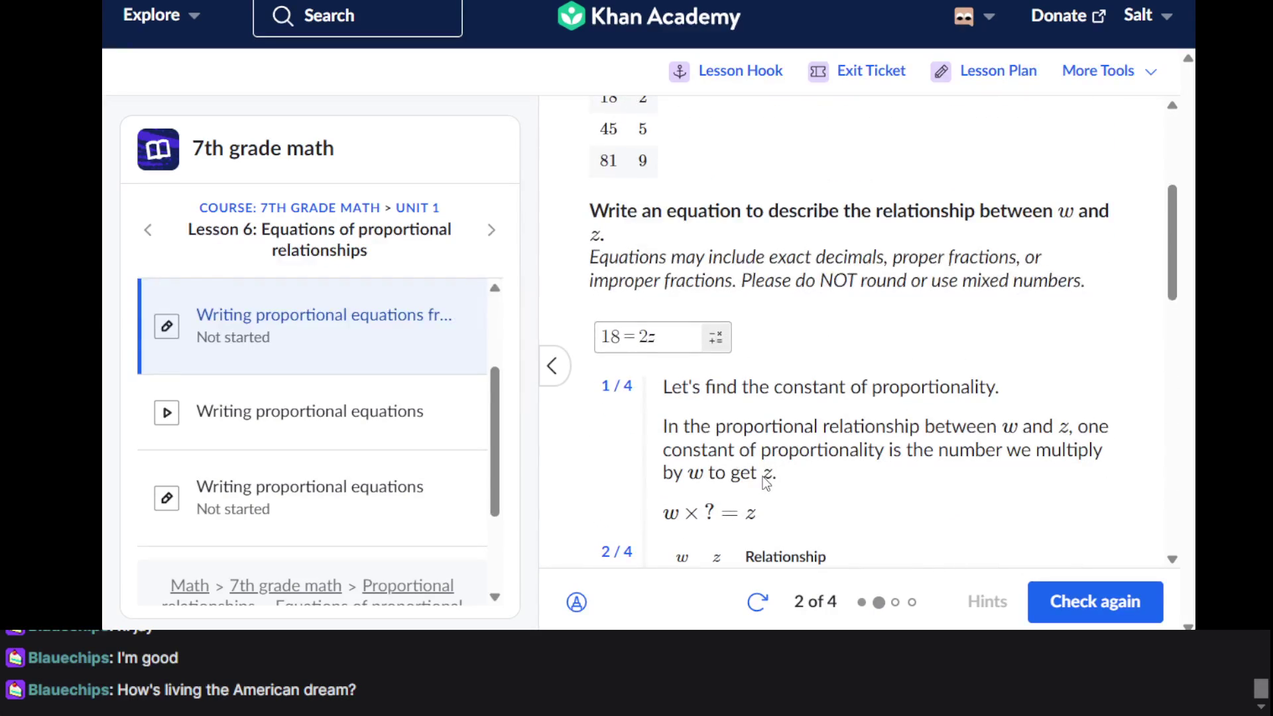
{"action": "scroll", "coordinate": [763, 476], "scroll_direction": "up", "scroll_amount": 2}
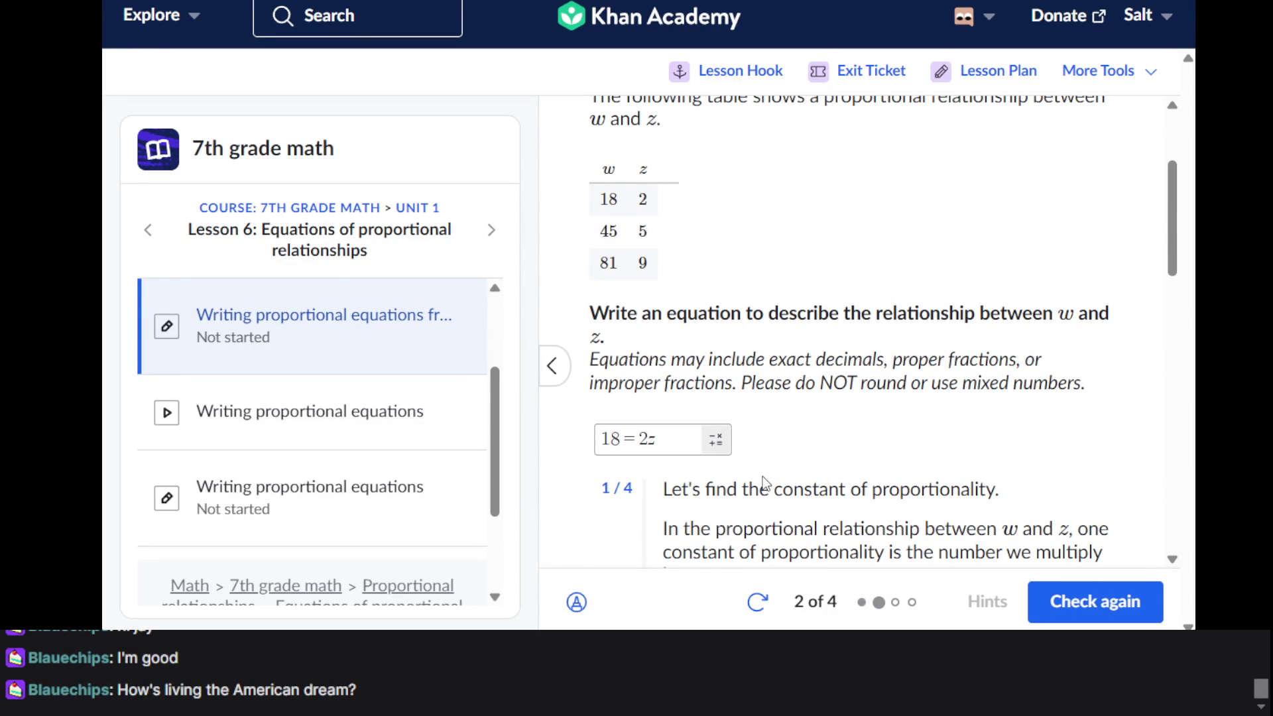
{"action": "scroll", "coordinate": [763, 480], "scroll_direction": "down", "scroll_amount": 10}
{"action": "scroll", "coordinate": [762, 481], "scroll_direction": "up", "scroll_amount": 3}
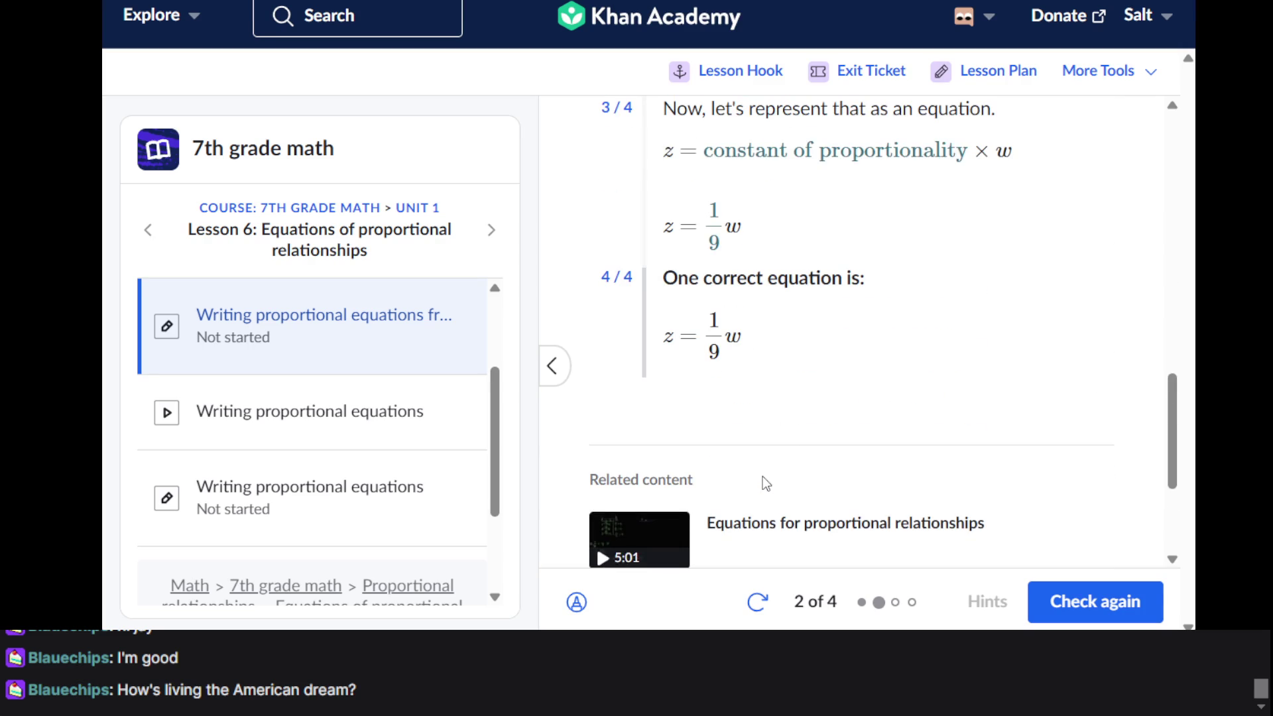
{"action": "scroll", "coordinate": [762, 480], "scroll_direction": "up", "scroll_amount": 10}
{"action": "scroll", "coordinate": [763, 476], "scroll_direction": "down", "scroll_amount": 2}
{"action": "scroll", "coordinate": [762, 476], "scroll_direction": "up", "scroll_amount": 3}
{"action": "scroll", "coordinate": [762, 476], "scroll_direction": "down", "scroll_amount": 4}
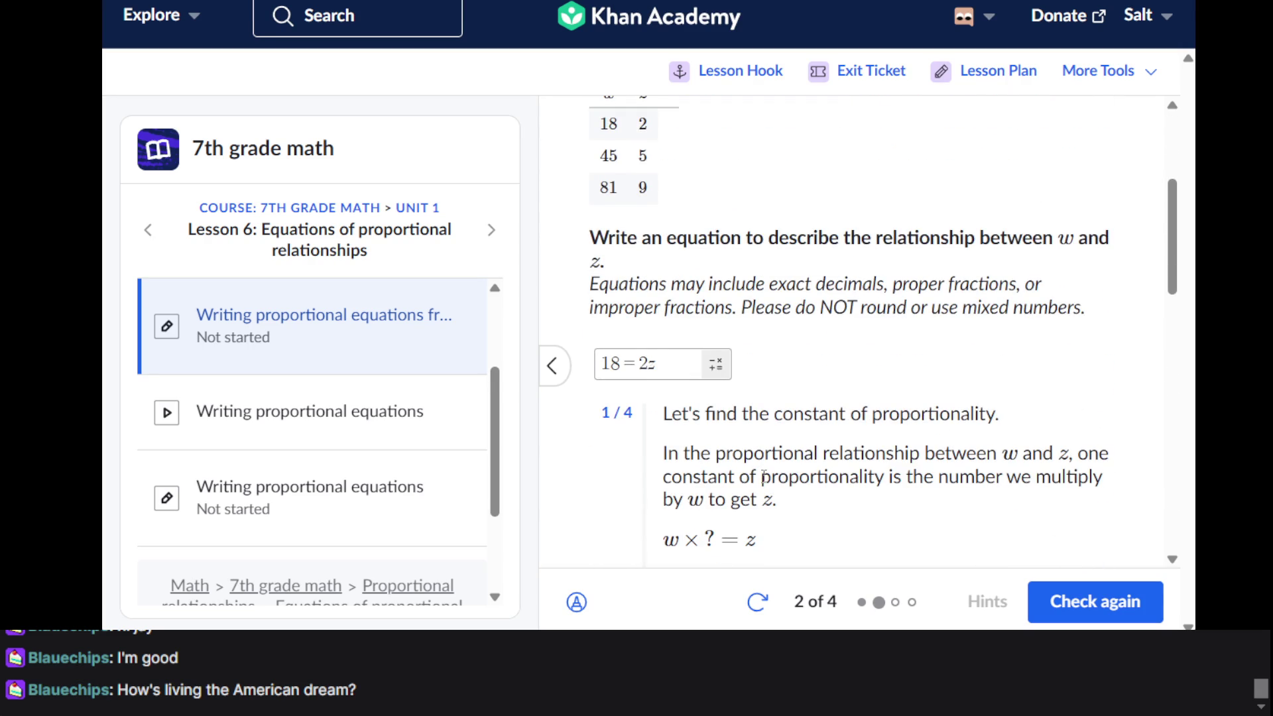
{"action": "scroll", "coordinate": [763, 476], "scroll_direction": "up", "scroll_amount": 2}
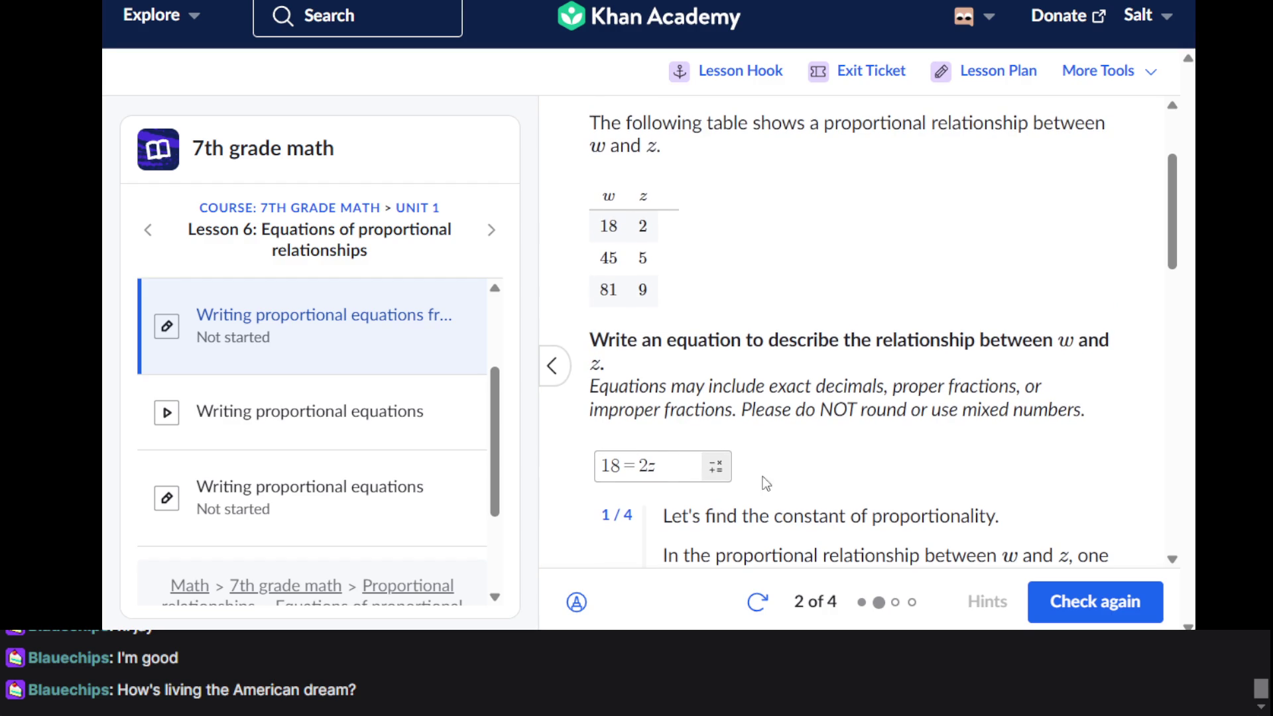
Start the exercise over and begin the first question
{"action": "left_click", "coordinate": [756, 603]}
{"action": "left_click", "coordinate": [722, 423]}
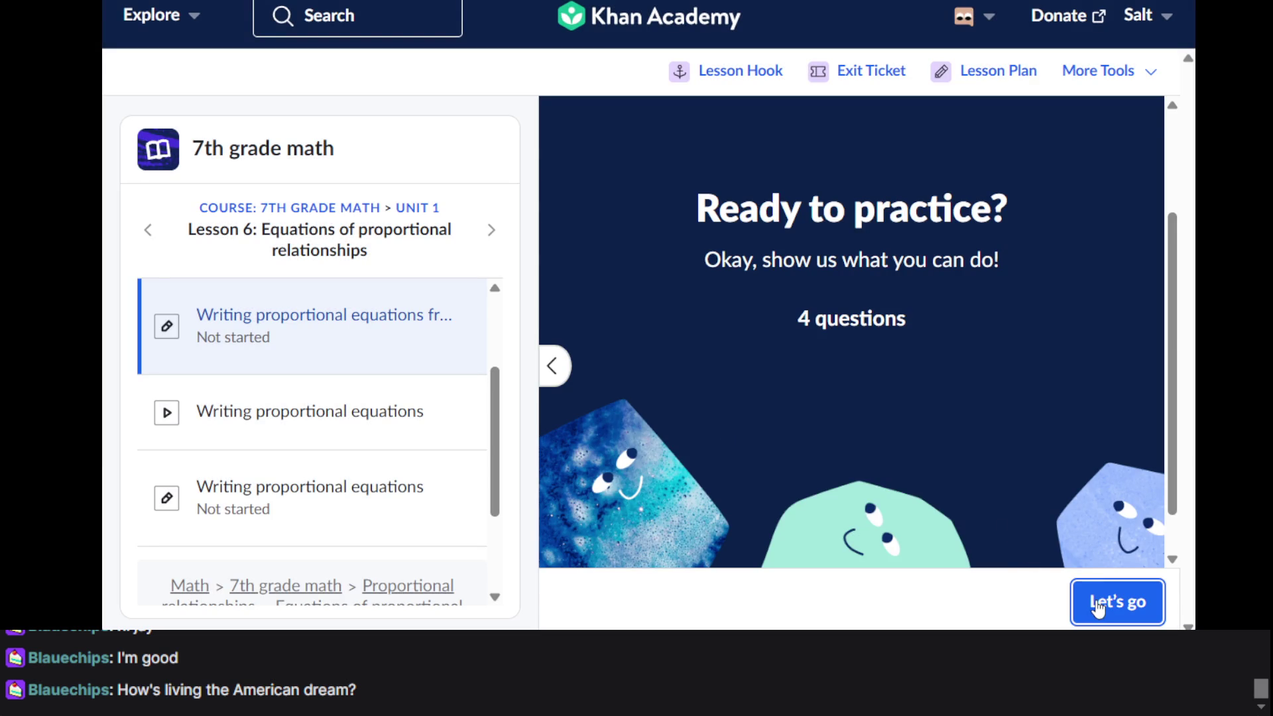
{"action": "left_click", "coordinate": [1100, 602]}
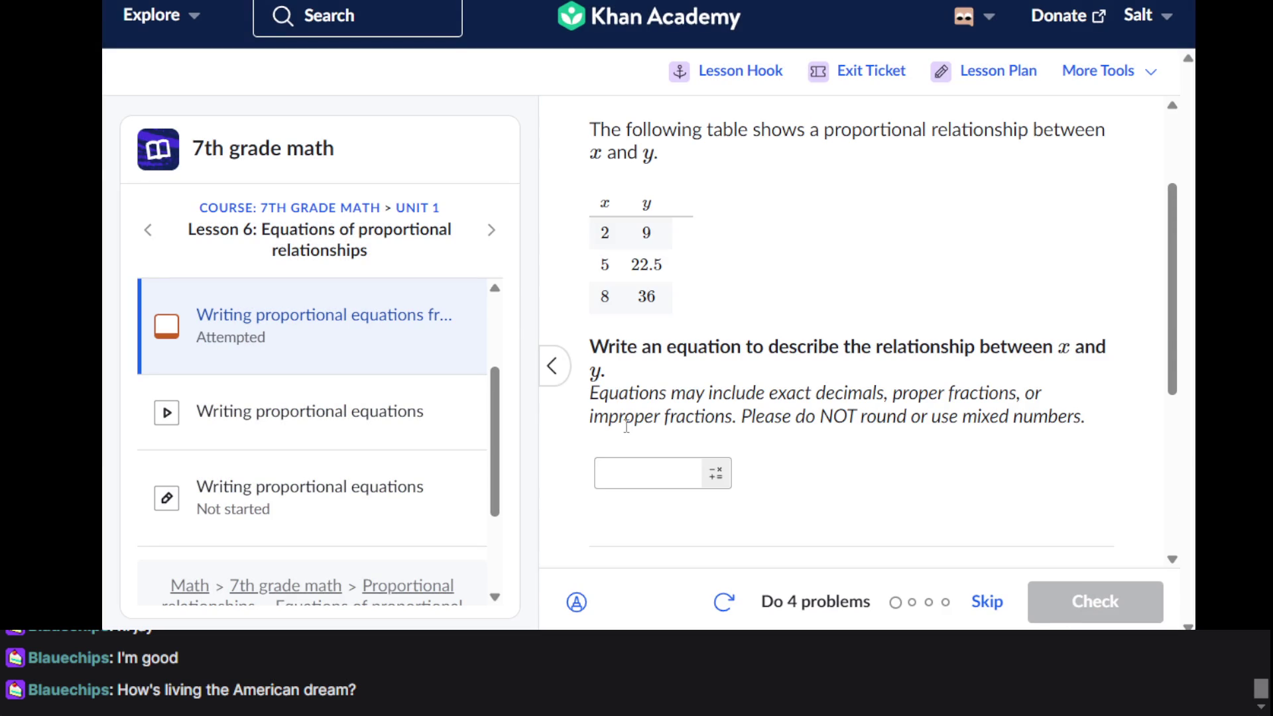
Type a draft equation ending in =y into the x–y answer box
{"action": "left_click", "coordinate": [653, 477]}
{"action": "type", "text": "2"}
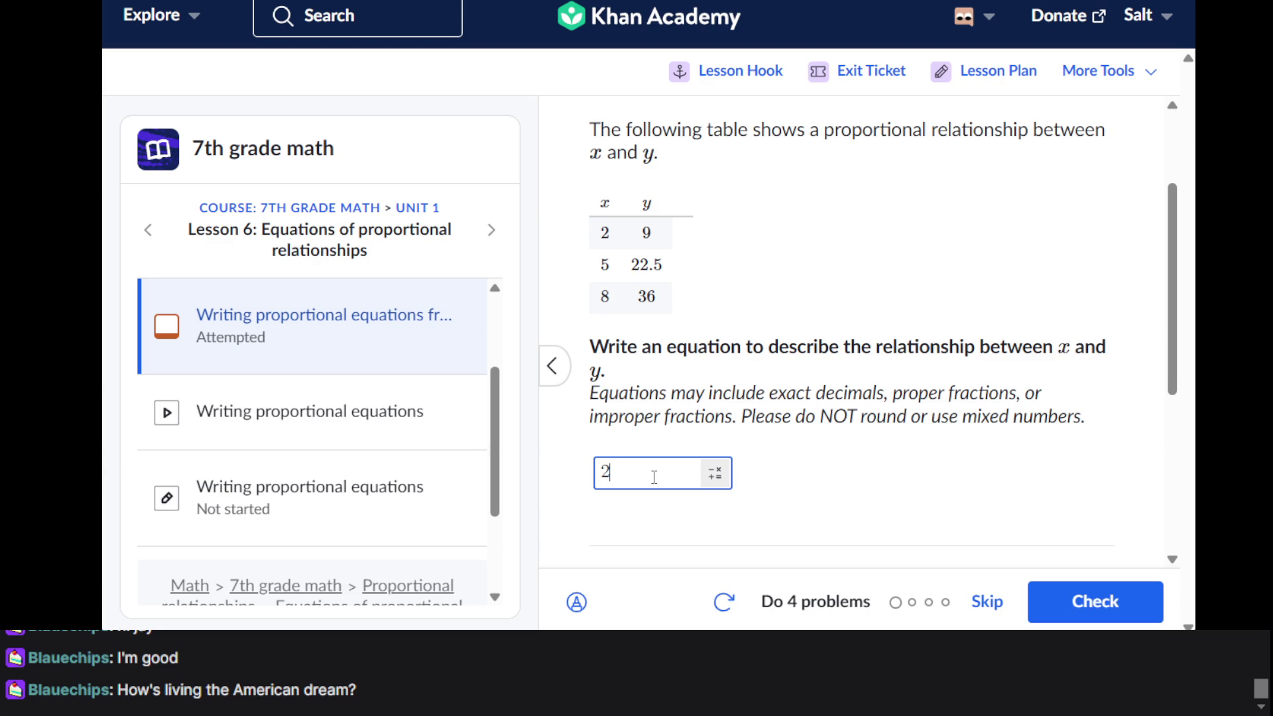
{"action": "key", "text": "BackSpace"}
{"action": "type", "text": "x"}
{"action": "type", "text": "SJ"}
{"action": "key", "text": "BackSpace"}
{"action": "key", "text": "BackSpace"}
{"action": "type", "text": "SJ"}
{"action": "type", "text": "="}
{"action": "type", "text": "y"}
{"action": "scroll", "coordinate": [679, 338], "scroll_direction": "up", "scroll_amount": 3}
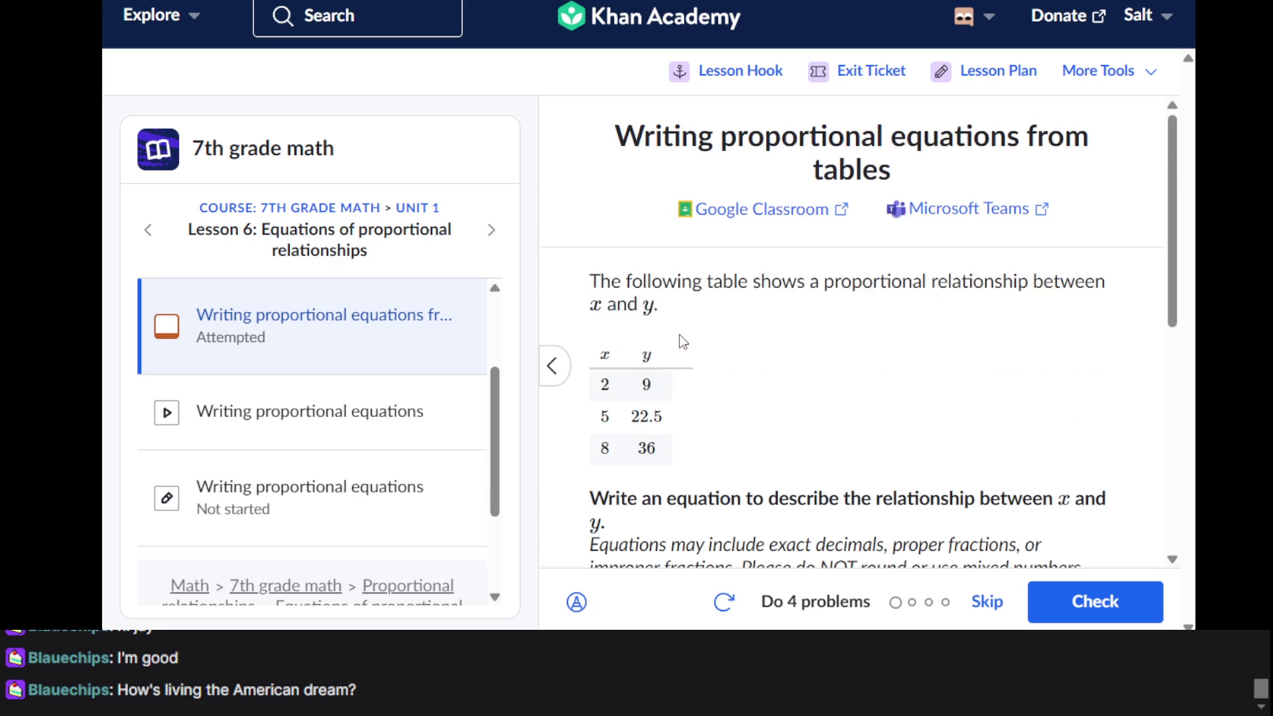
Review the x–y table and clear the garbled equation from the answer
{"action": "scroll", "coordinate": [683, 342], "scroll_direction": "down", "scroll_amount": 6}
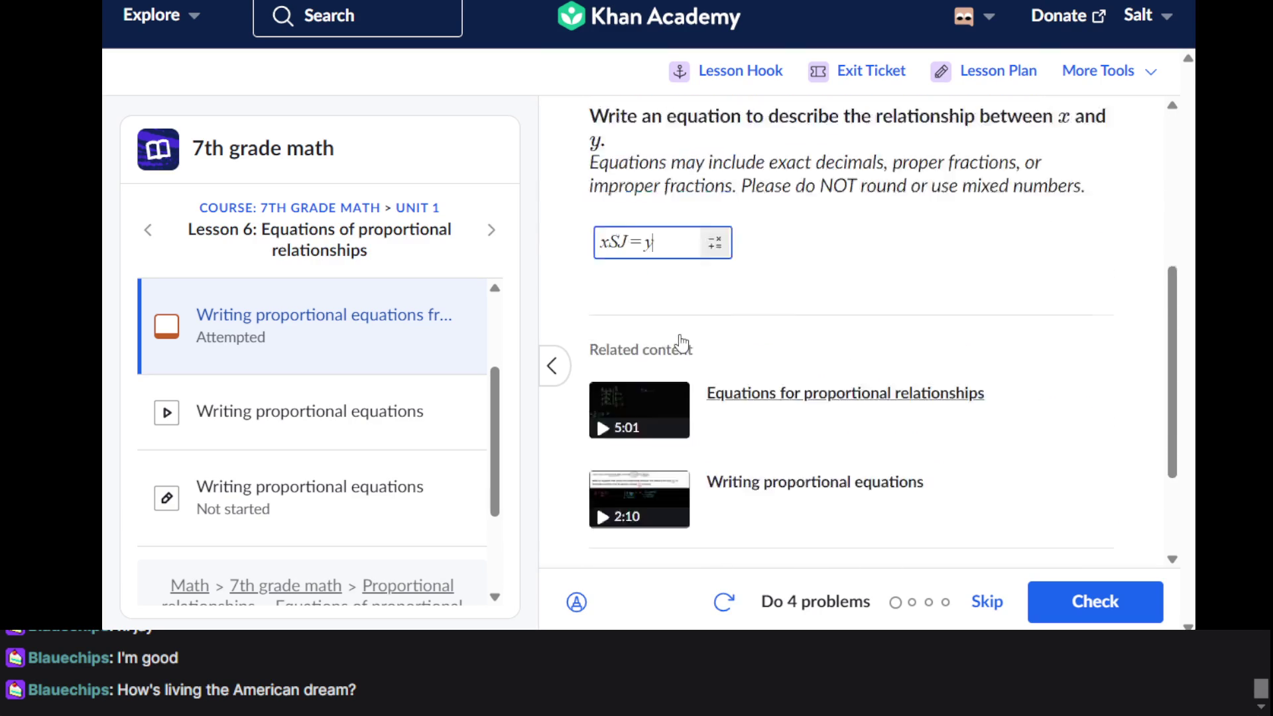
{"action": "scroll", "coordinate": [677, 341], "scroll_direction": "up", "scroll_amount": 3}
{"action": "scroll", "coordinate": [829, 353], "scroll_direction": "down", "scroll_amount": 5}
{"action": "scroll", "coordinate": [829, 353], "scroll_direction": "up", "scroll_amount": 9}
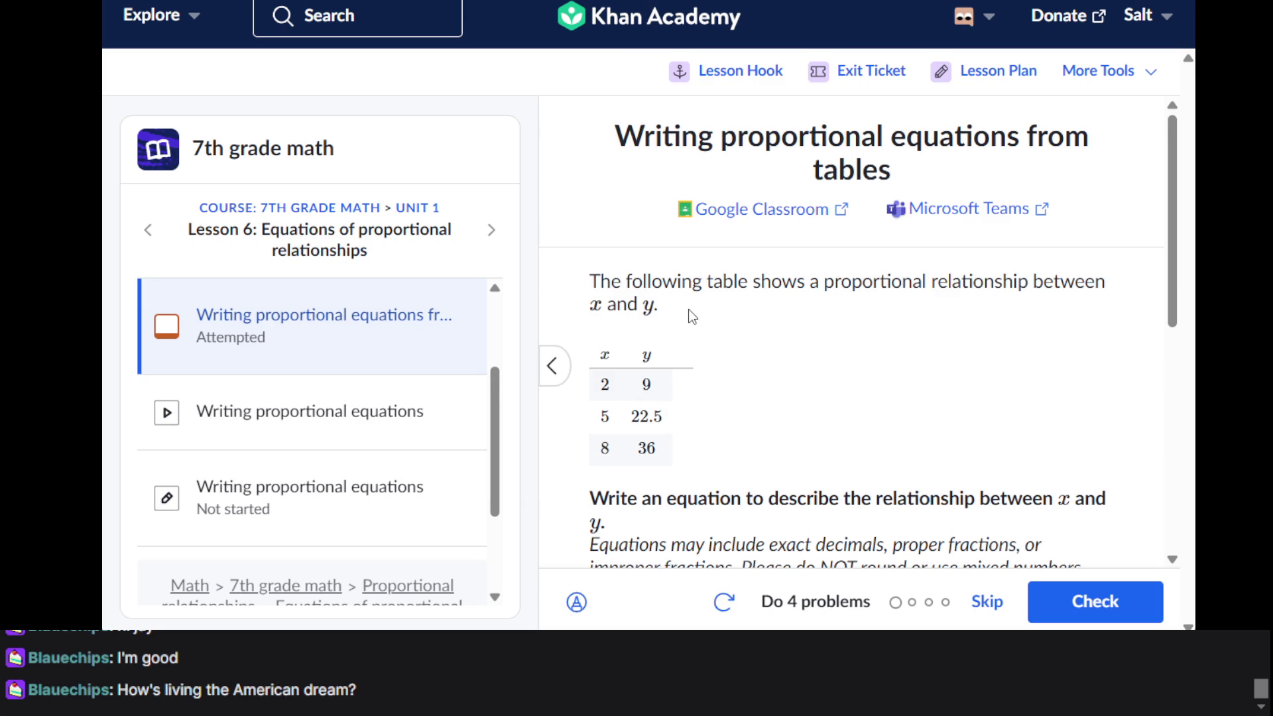
{"action": "scroll", "coordinate": [689, 315], "scroll_direction": "down", "scroll_amount": 2}
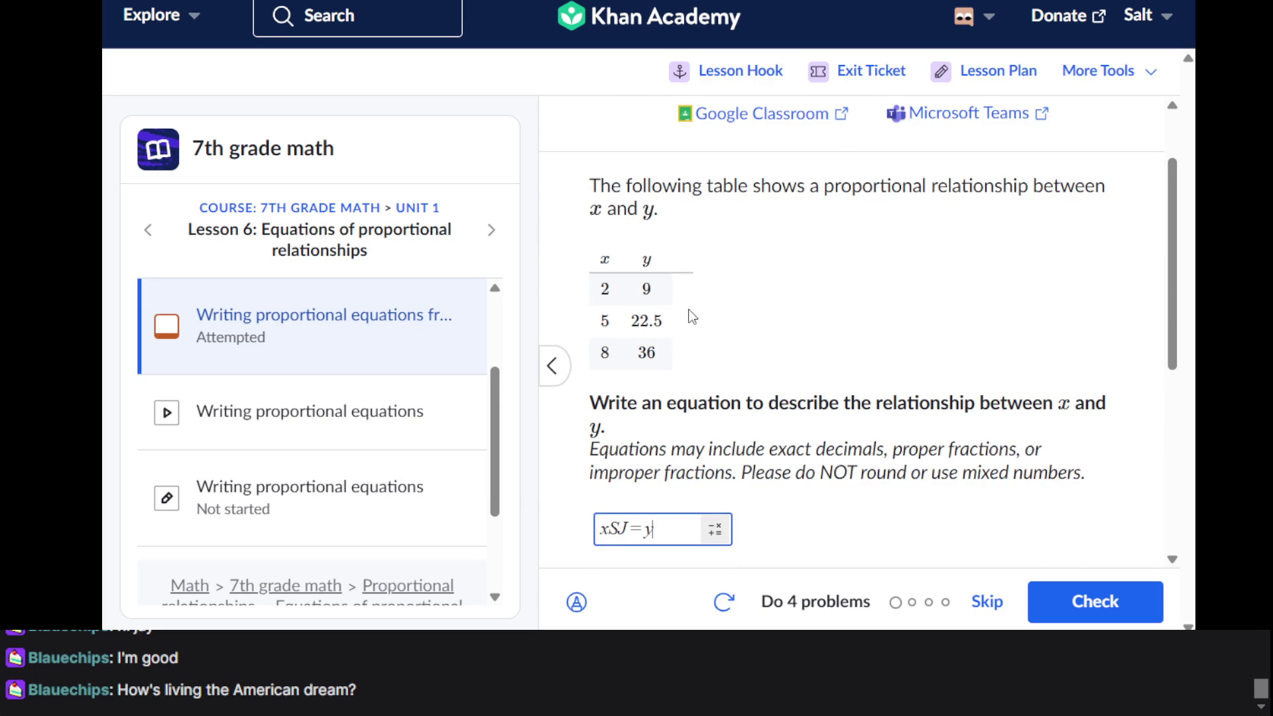
{"action": "scroll", "coordinate": [689, 315], "scroll_direction": "down", "scroll_amount": 2}
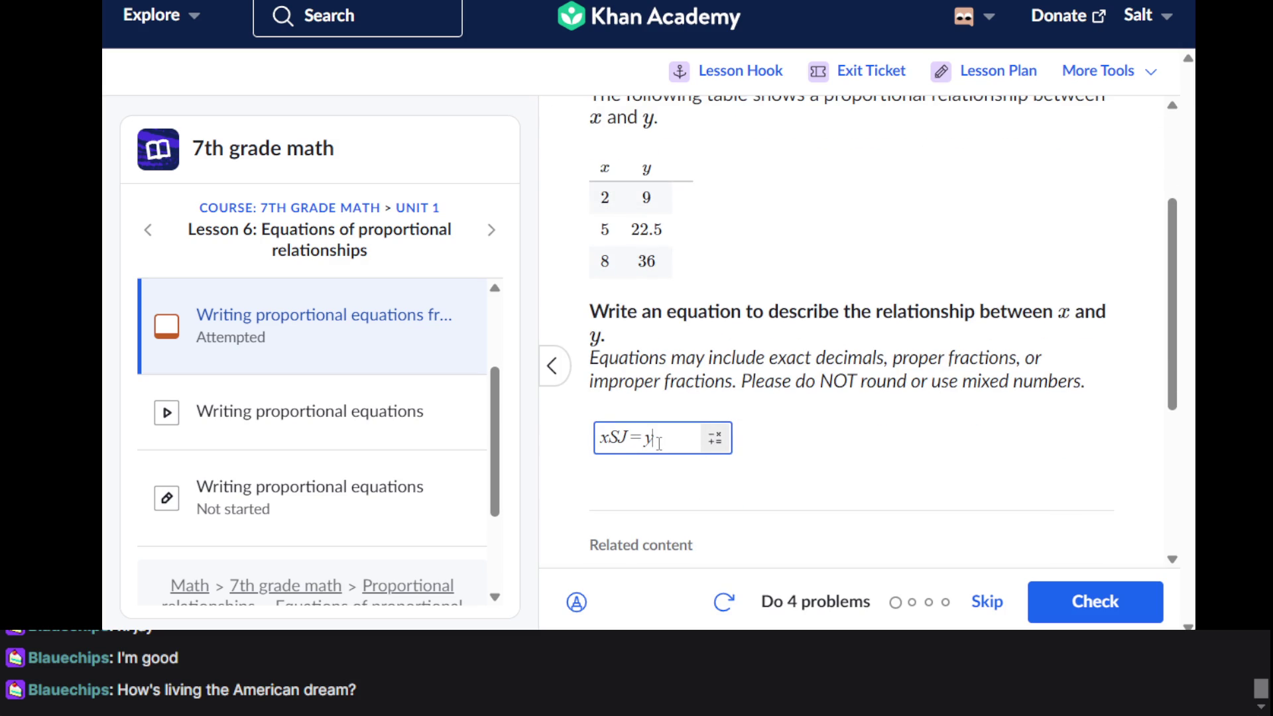
{"action": "key", "text": "BackSpace"}
{"action": "key", "text": "BackSpace"}
{"action": "key", "text": "BackSpace"}
{"action": "key", "text": "BackSpace"}
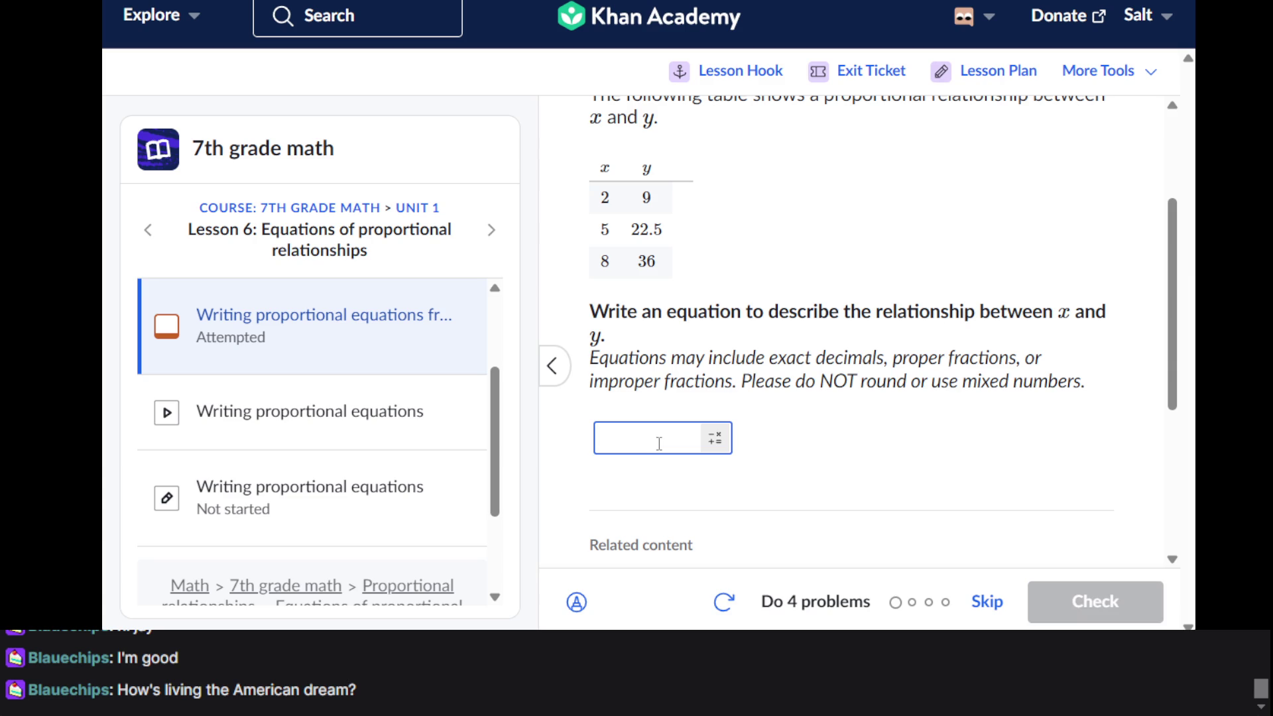
{"action": "scroll", "coordinate": [674, 419], "scroll_direction": "up", "scroll_amount": 1}
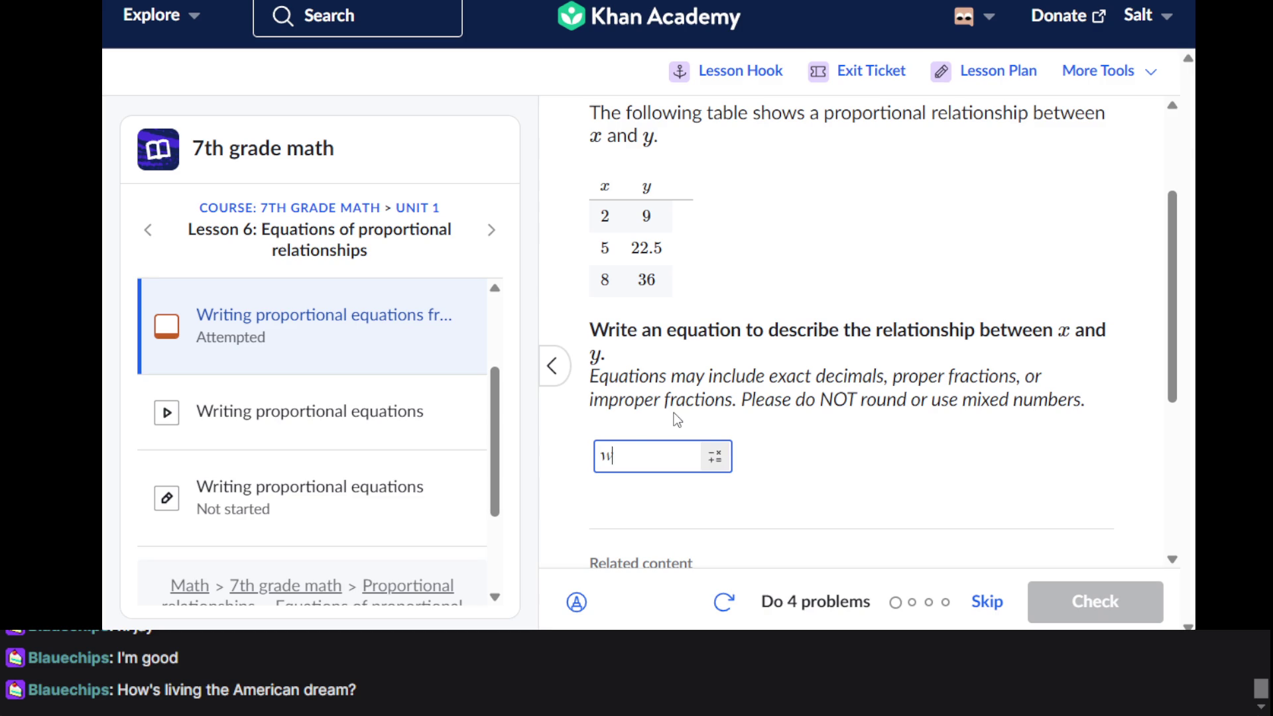
Enter 2x=9 as the answer and check it
{"action": "type", "text": "w"}
{"action": "key", "text": "BackSpace"}
{"action": "type", "text": "2x"}
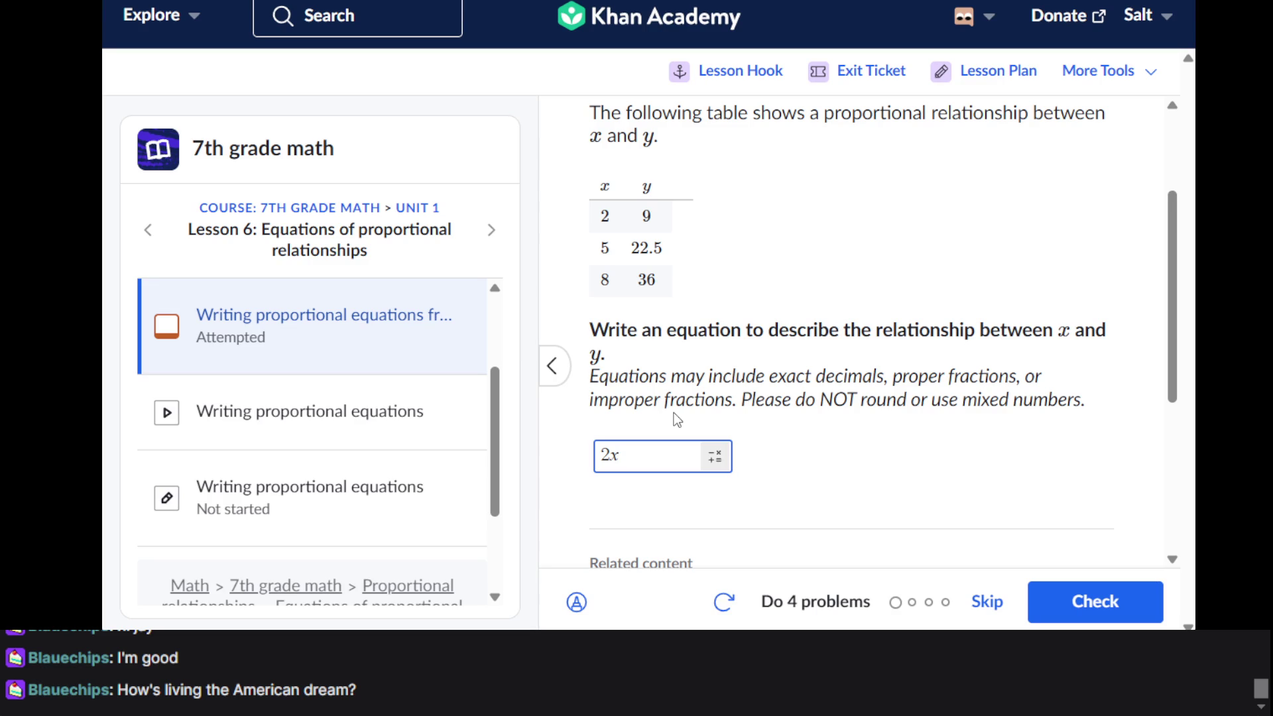
{"action": "type", "text": "=0"}
{"action": "key", "text": "BackSpace"}
{"action": "type", "text": "9"}
{"action": "left_click", "coordinate": [1093, 599]}
Show the first two hints, giving the constant of proportionality 4.5
{"action": "left_click", "coordinate": [1065, 530]}
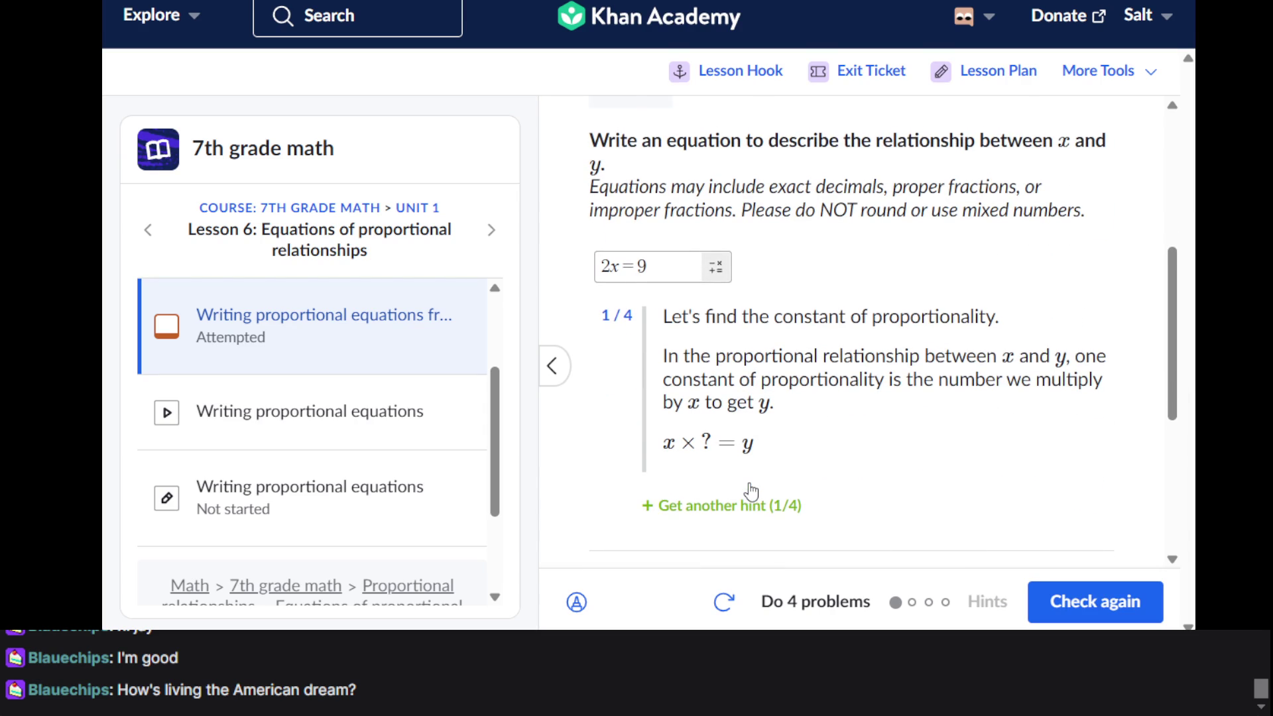
{"action": "scroll", "coordinate": [751, 490], "scroll_direction": "up", "scroll_amount": 2}
{"action": "scroll", "coordinate": [752, 491], "scroll_direction": "down", "scroll_amount": 2}
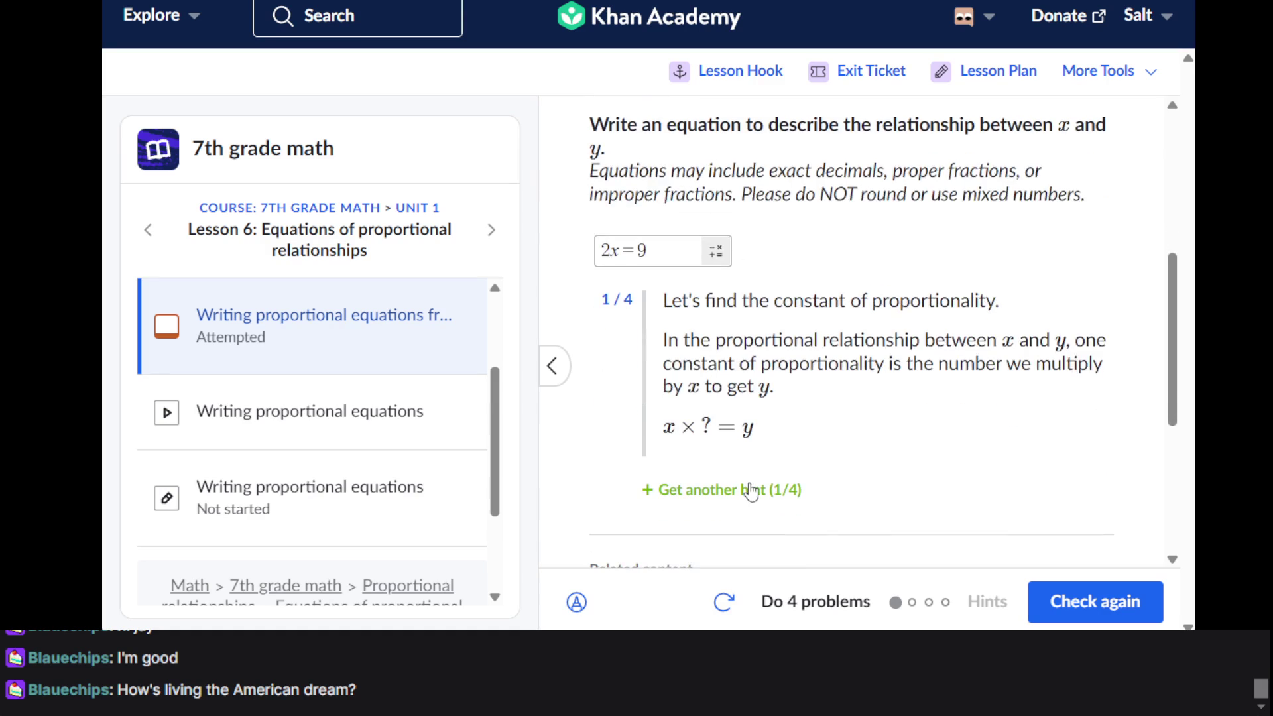
{"action": "left_click", "coordinate": [751, 491]}
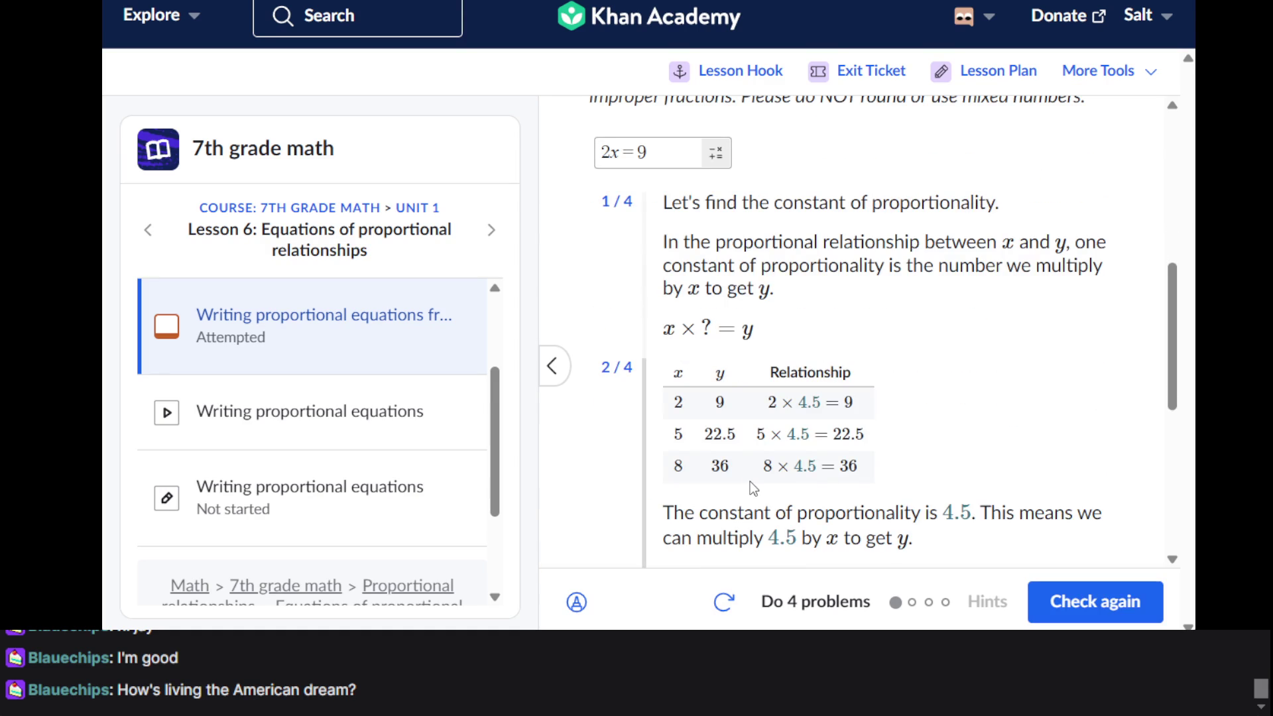
Review the hints and recheck the unchanged 2x=9 answer
{"action": "scroll", "coordinate": [750, 481], "scroll_direction": "down", "scroll_amount": 1}
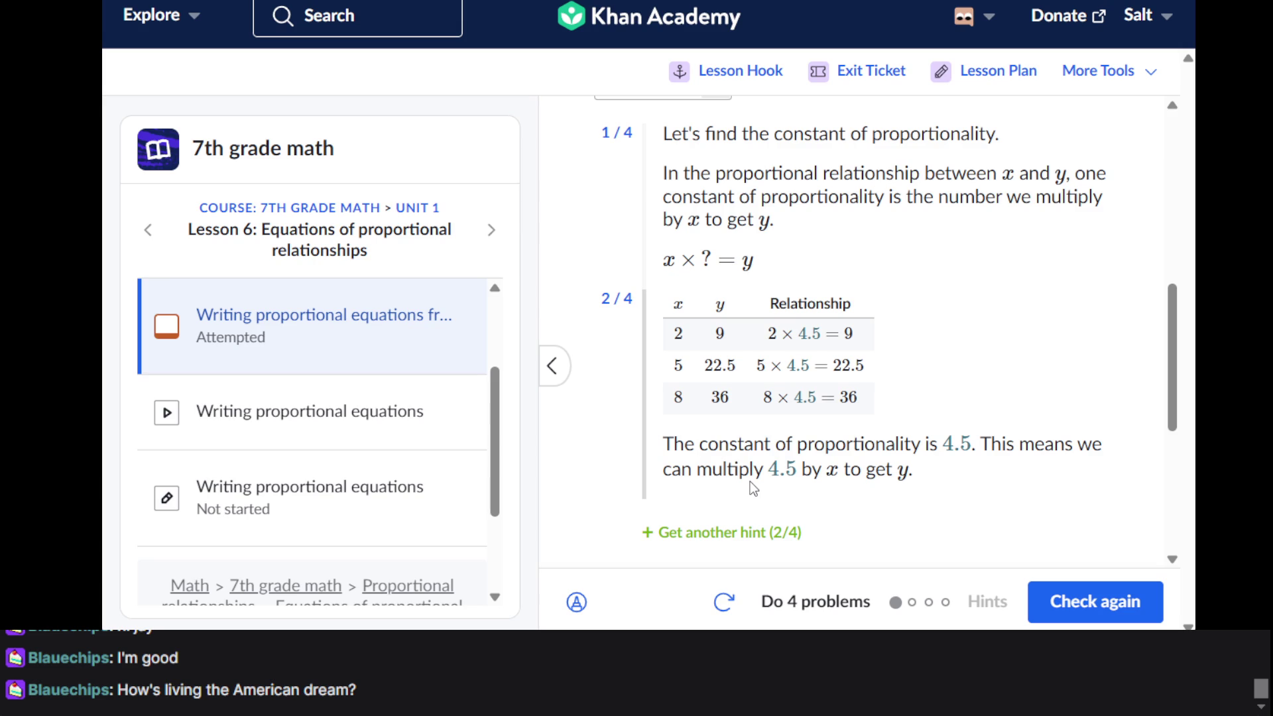
{"action": "scroll", "coordinate": [750, 481], "scroll_direction": "up", "scroll_amount": 2}
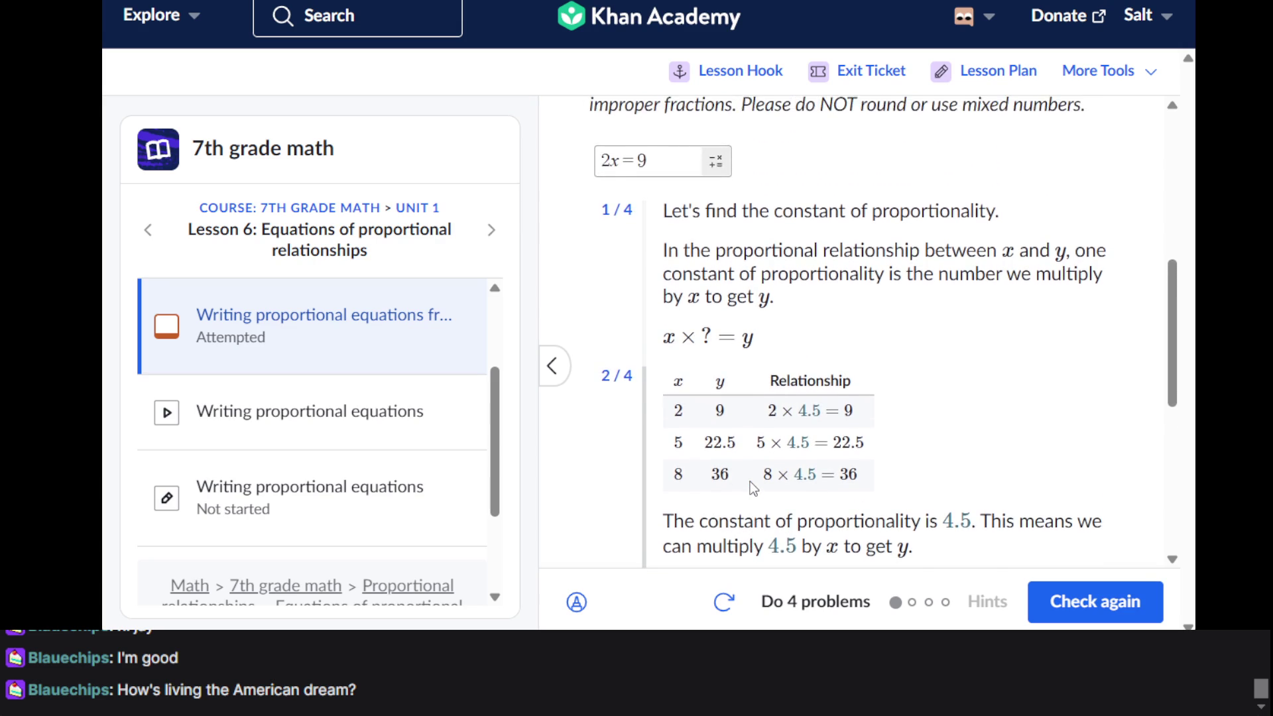
{"action": "scroll", "coordinate": [584, 199], "scroll_direction": "up", "scroll_amount": 1}
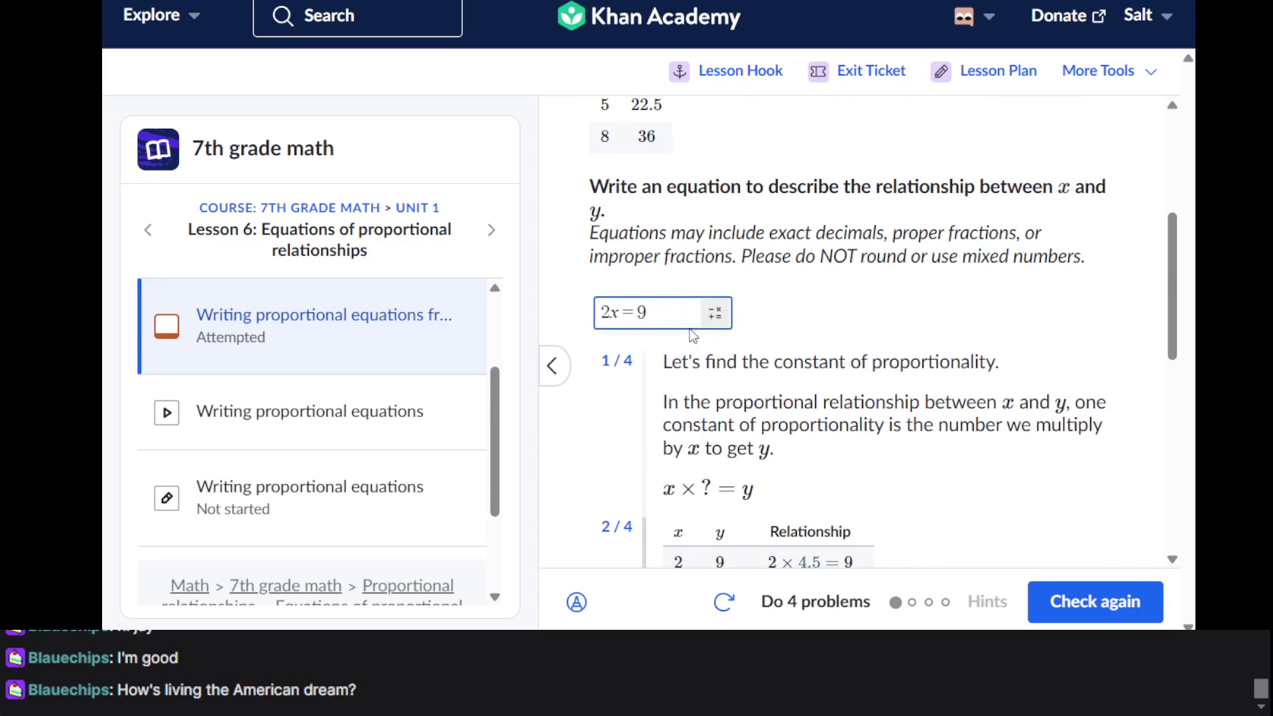
{"action": "scroll", "coordinate": [690, 329], "scroll_direction": "down", "scroll_amount": 3}
{"action": "scroll", "coordinate": [707, 379], "scroll_direction": "up", "scroll_amount": 3}
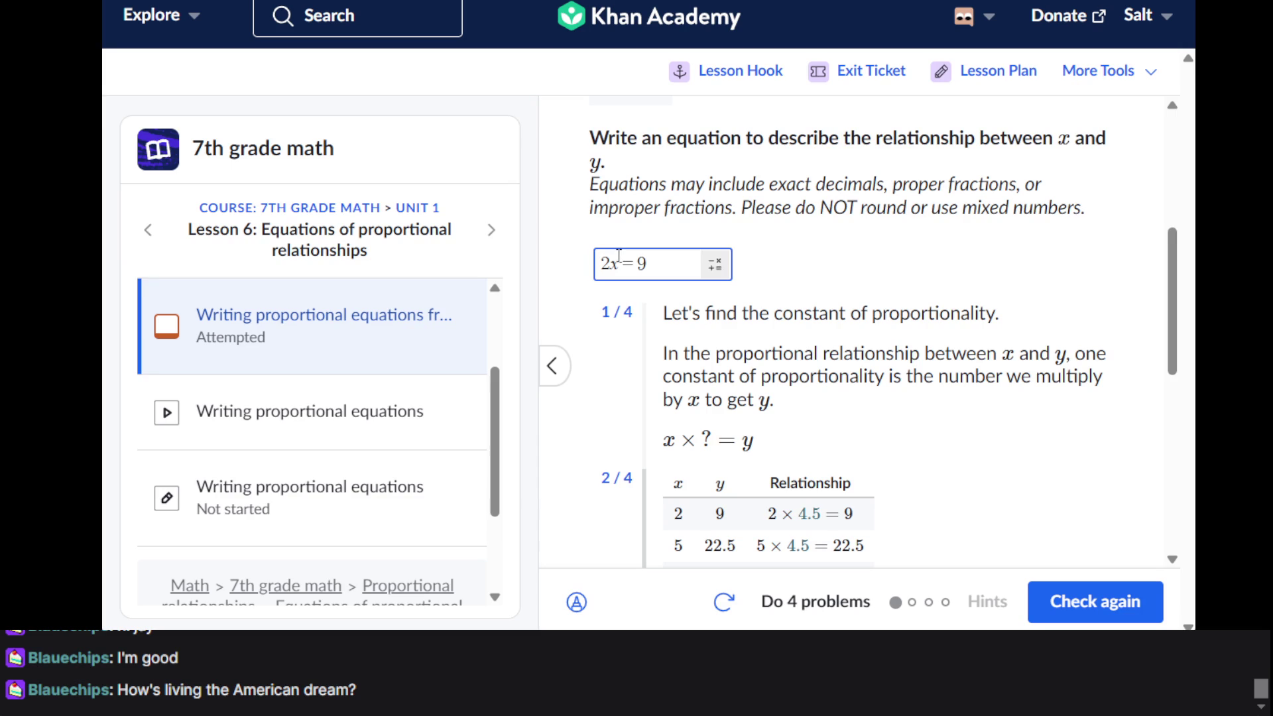
{"action": "scroll", "coordinate": [698, 321], "scroll_direction": "down", "scroll_amount": 1}
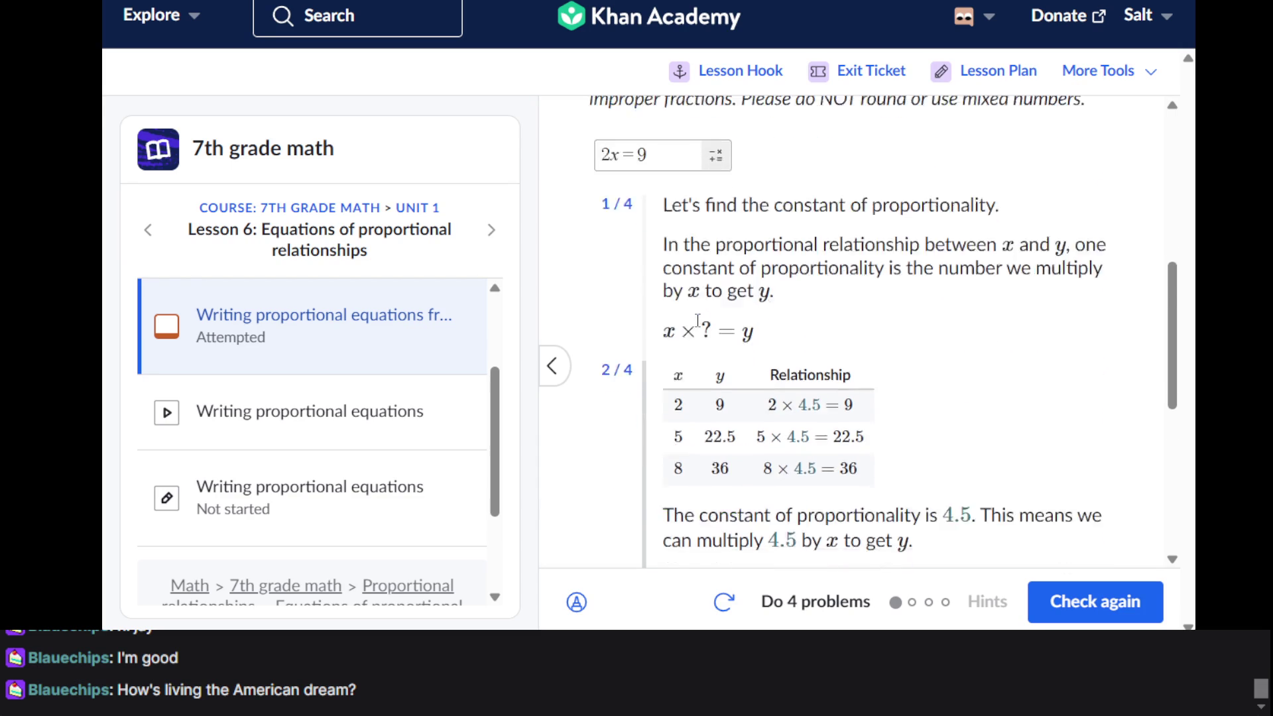
{"action": "scroll", "coordinate": [698, 321], "scroll_direction": "down", "scroll_amount": 2}
{"action": "scroll", "coordinate": [698, 321], "scroll_direction": "up", "scroll_amount": 3}
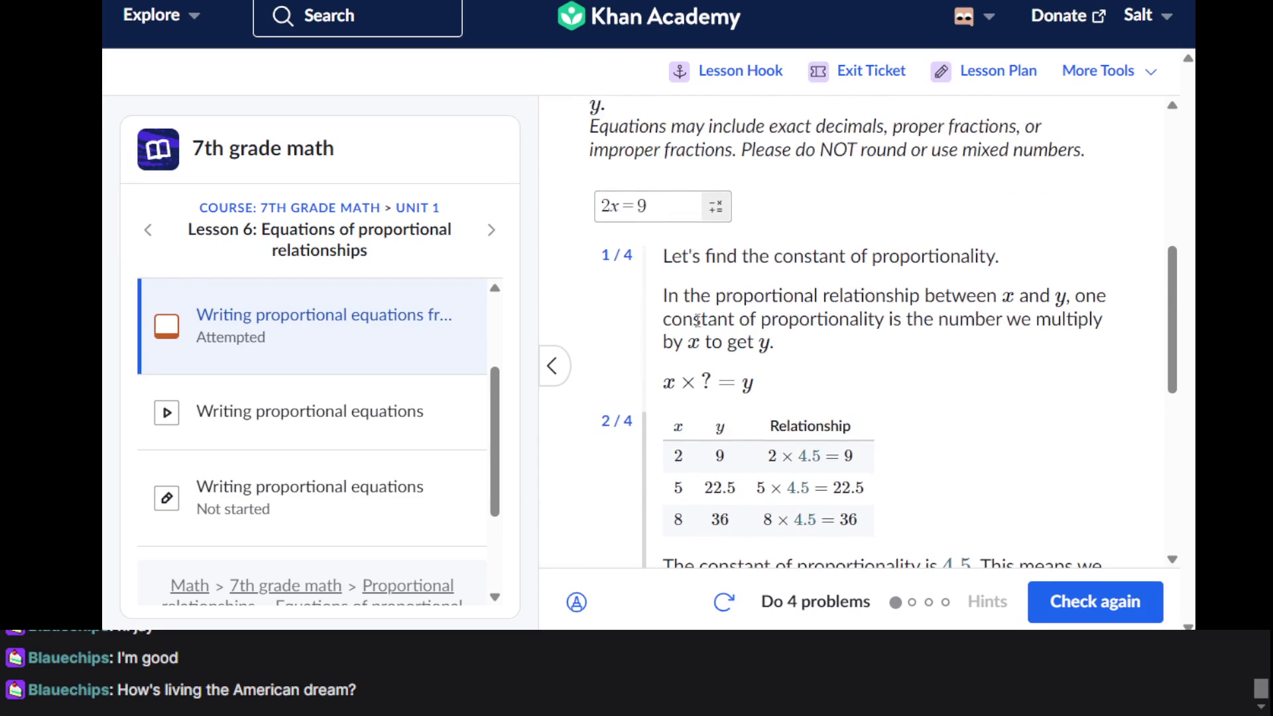
{"action": "scroll", "coordinate": [698, 321], "scroll_direction": "down", "scroll_amount": 4}
{"action": "left_click", "coordinate": [1103, 603]}
{"action": "left_click", "coordinate": [1104, 604]}
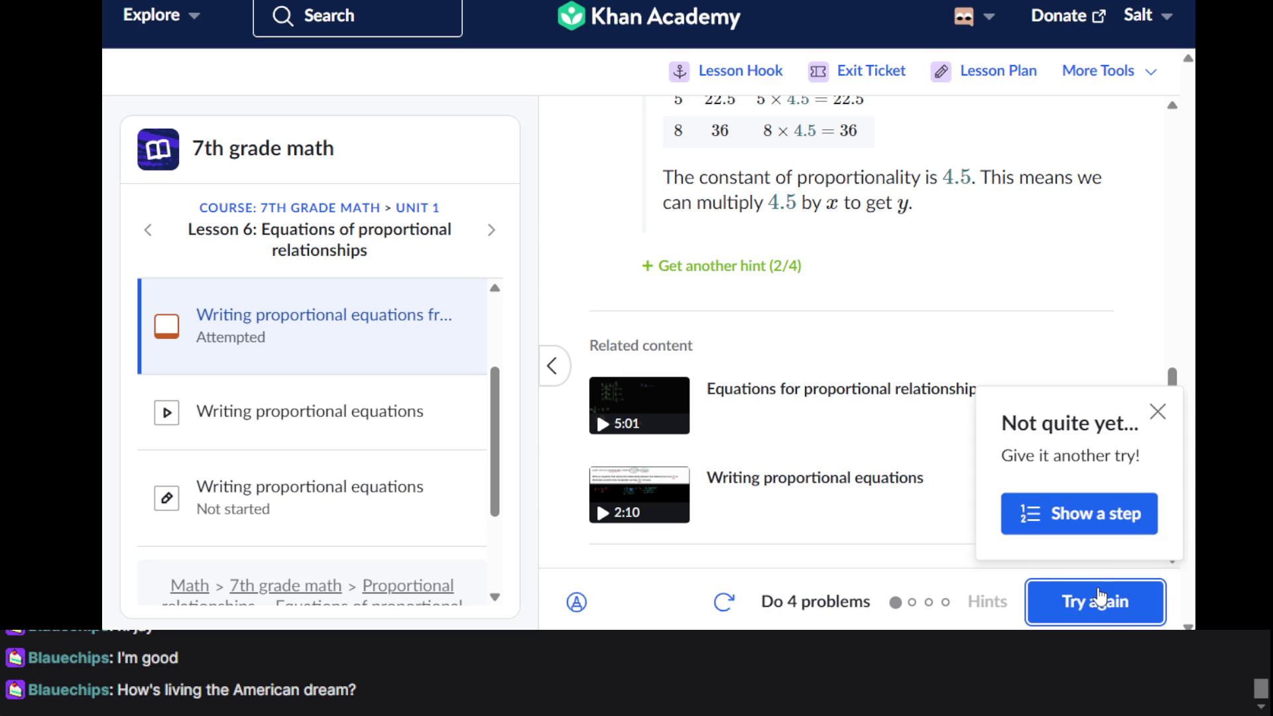
Recheck 2x = 9, reveal the third hint showing y = 4.5x, and open developer tools
{"action": "left_click", "coordinate": [1112, 614]}
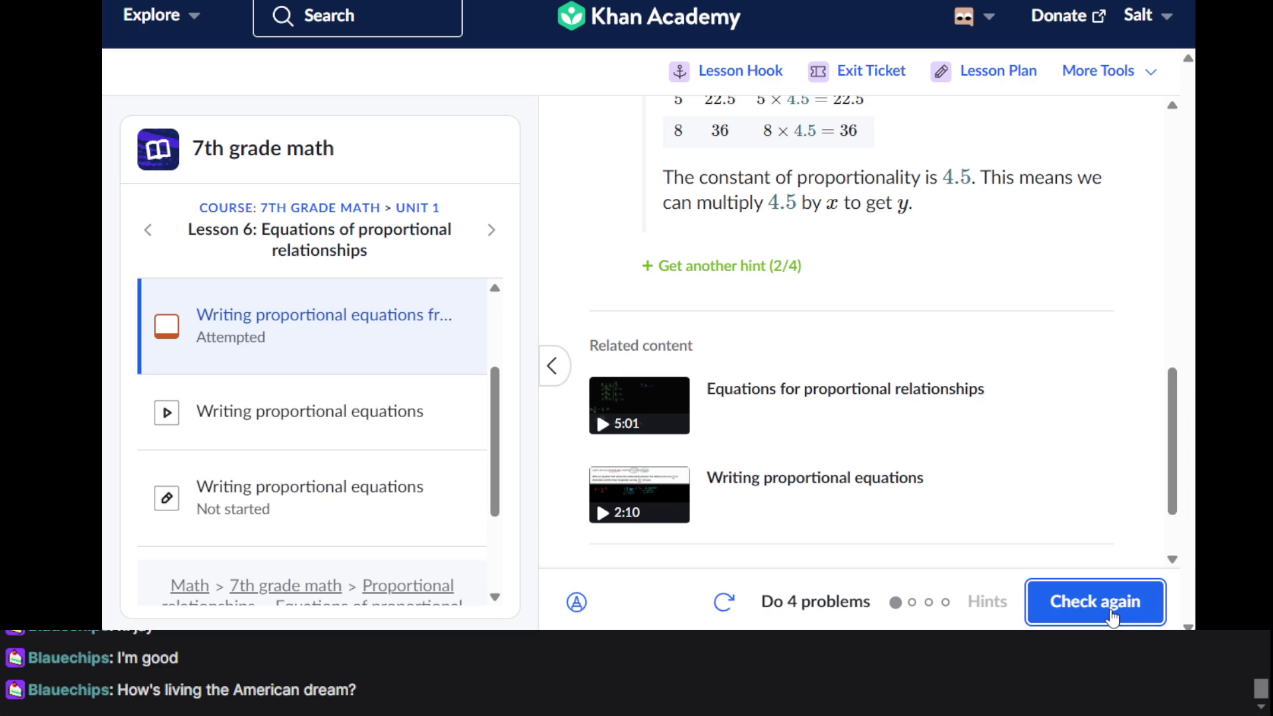
{"action": "left_click", "coordinate": [1093, 604]}
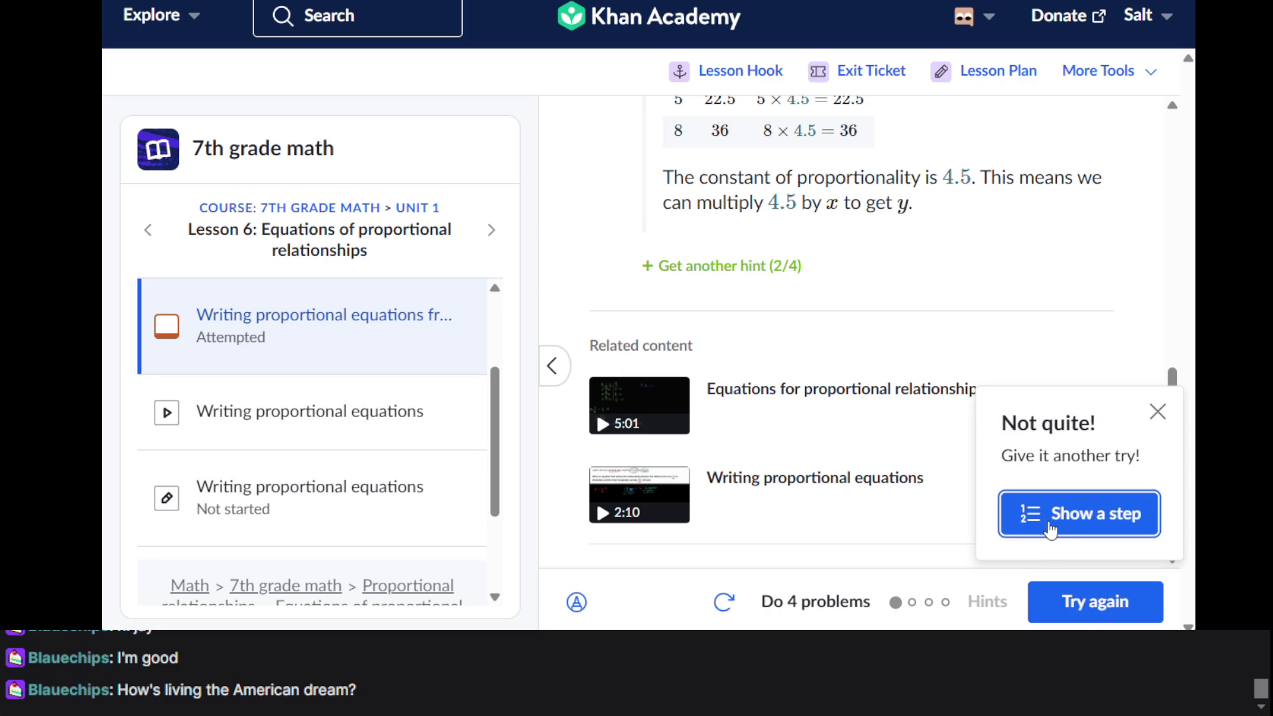
{"action": "scroll", "coordinate": [732, 536], "scroll_direction": "up", "scroll_amount": 2}
{"action": "scroll", "coordinate": [735, 538], "scroll_direction": "up", "scroll_amount": 3}
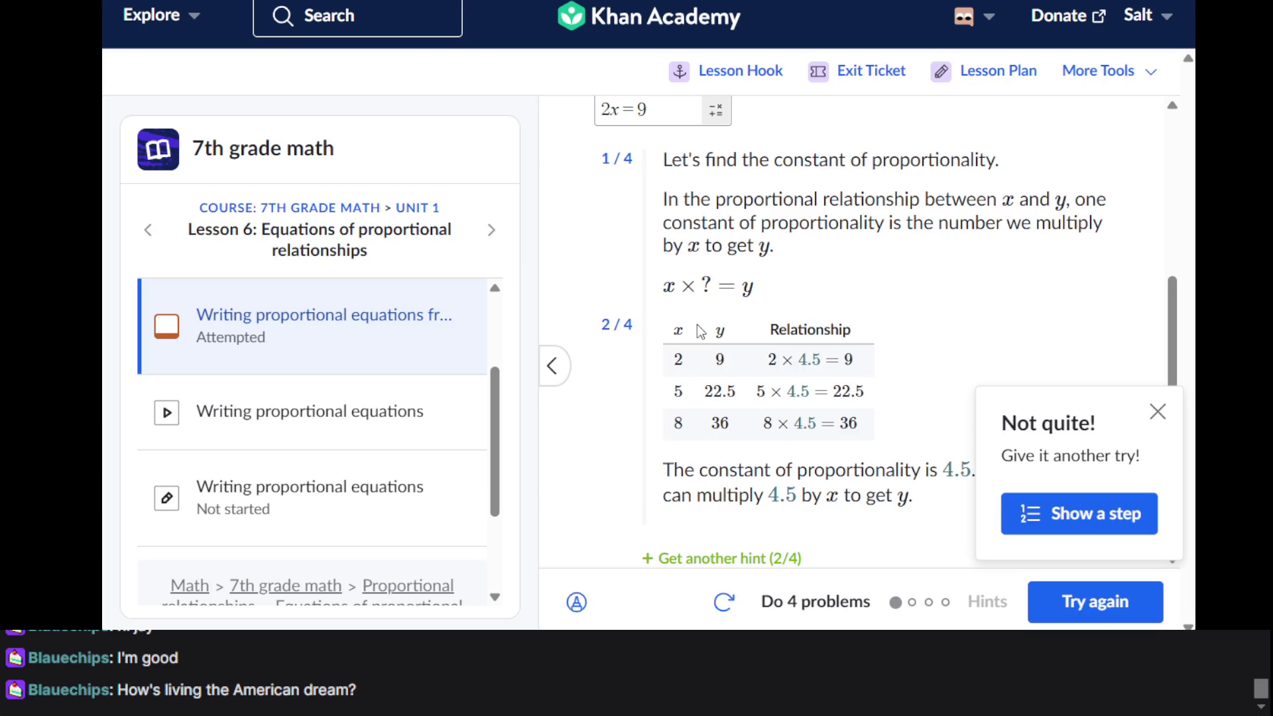
{"action": "scroll", "coordinate": [703, 325], "scroll_direction": "down", "scroll_amount": 2}
{"action": "scroll", "coordinate": [716, 280], "scroll_direction": "up", "scroll_amount": 4}
{"action": "left_click", "coordinate": [650, 223]}
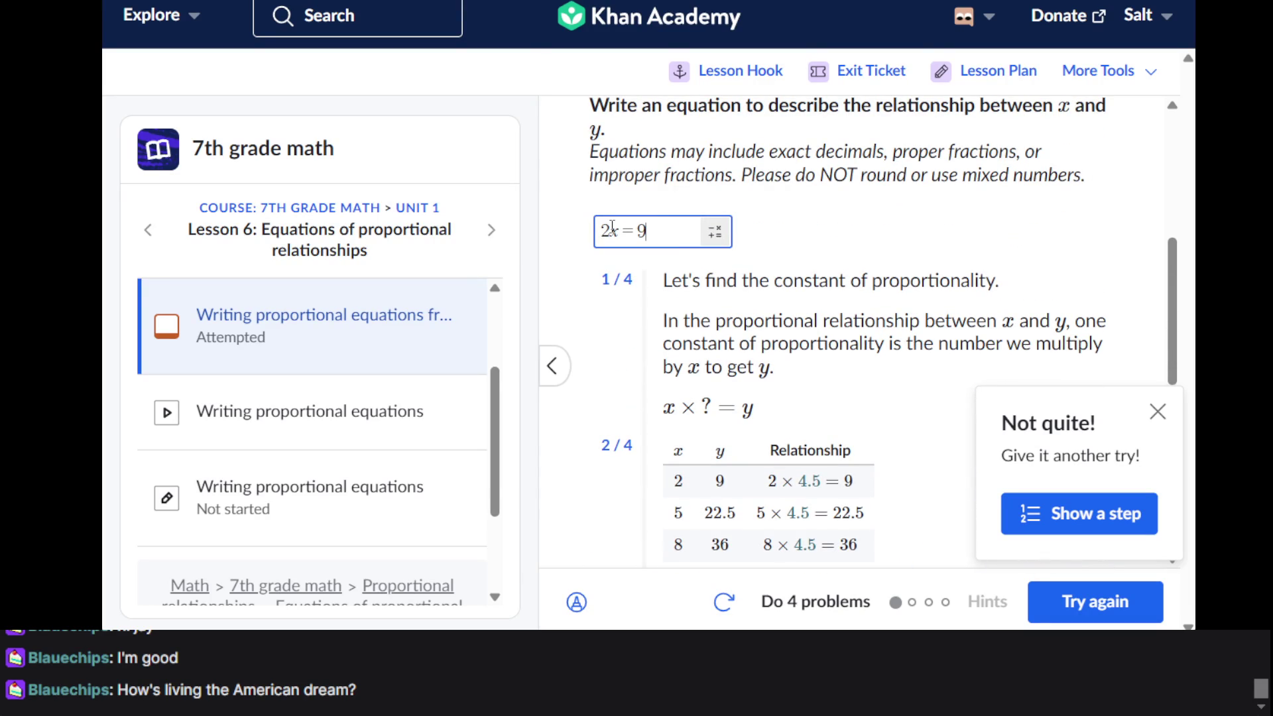
{"action": "scroll", "coordinate": [635, 285], "scroll_direction": "down", "scroll_amount": 5}
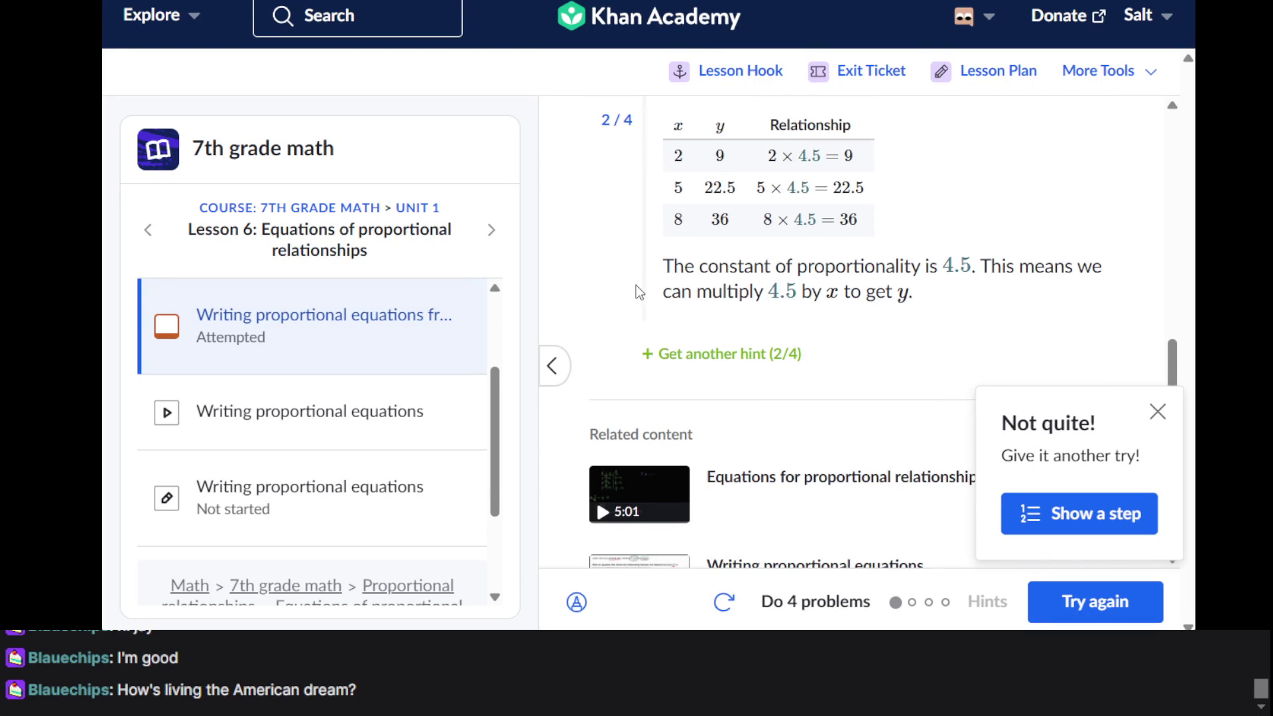
{"action": "left_click", "coordinate": [754, 367]}
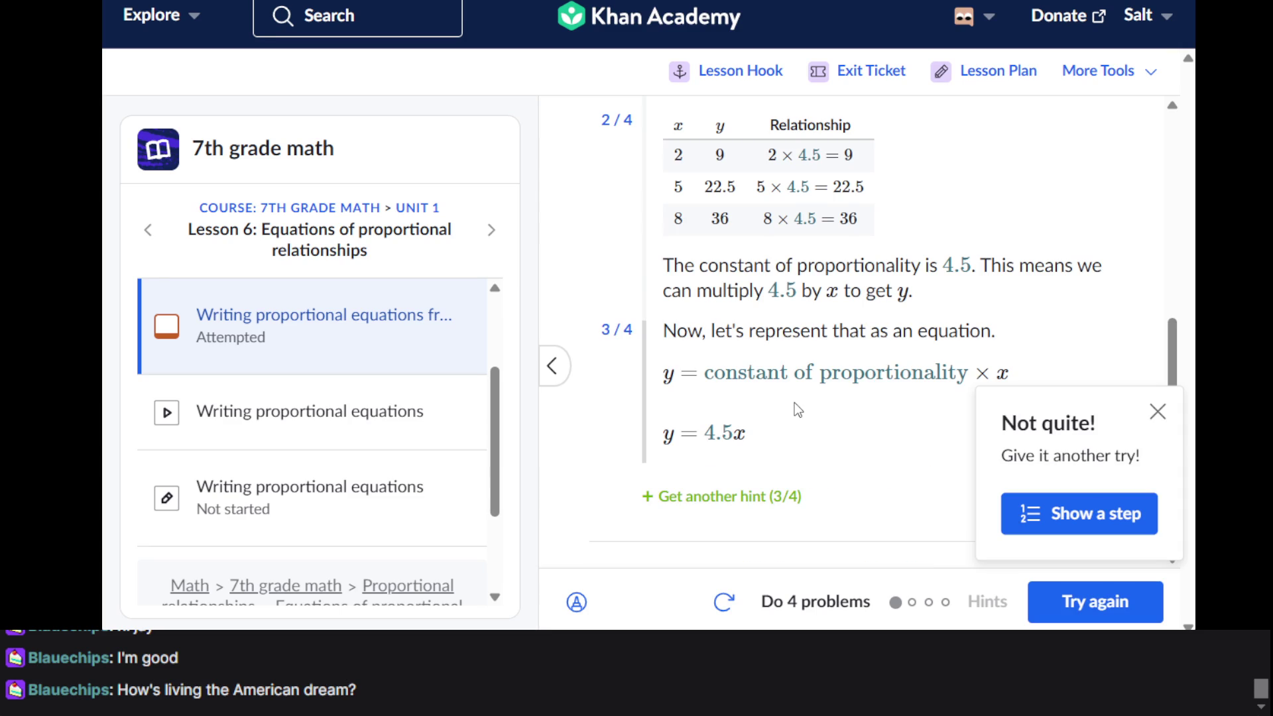
{"action": "scroll", "coordinate": [794, 404], "scroll_direction": "up", "scroll_amount": 5}
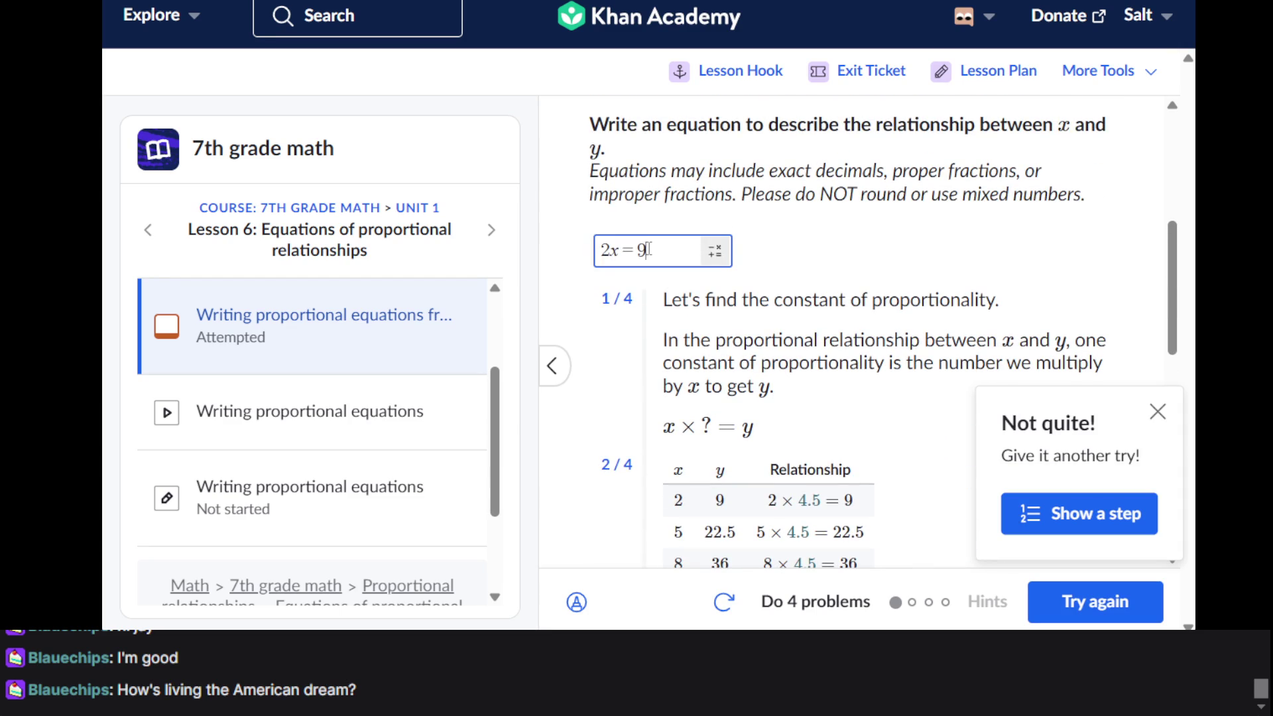
{"action": "key", "text": "F12"}
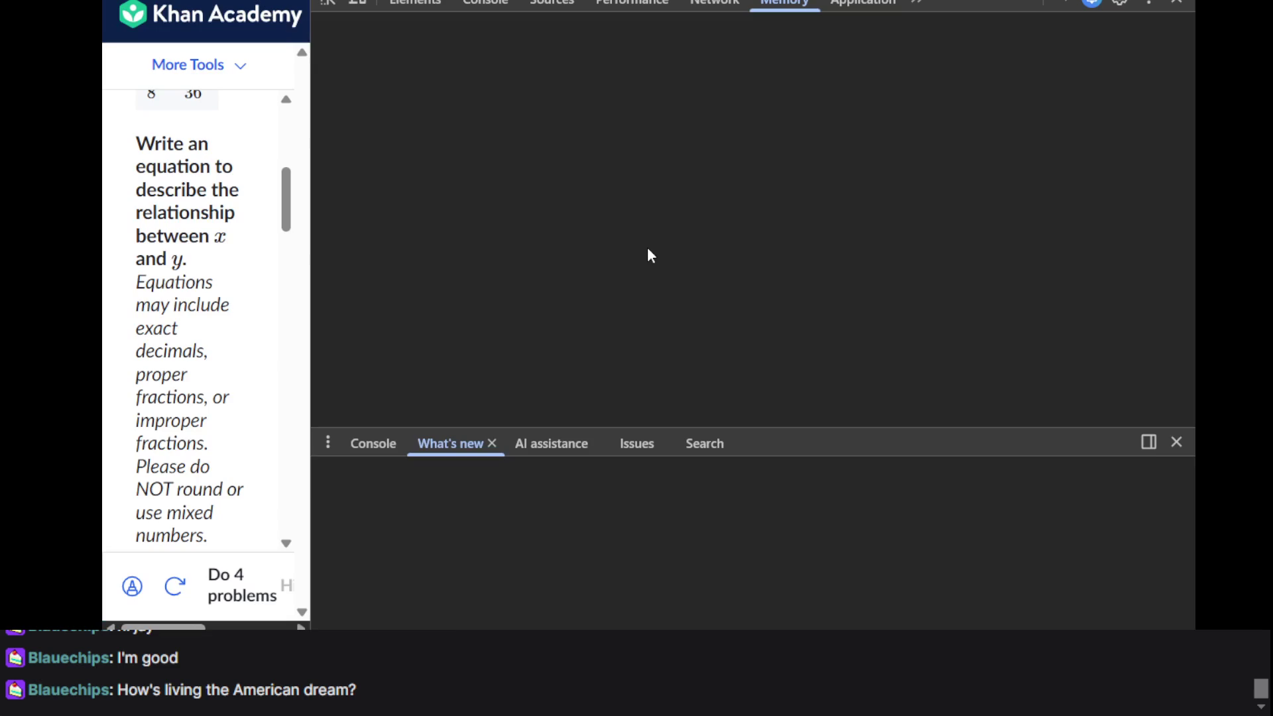
Replace the wrong 2x = 9 answer with y=4.5x and submit it
{"action": "left_click", "coordinate": [1176, 3]}
{"action": "scroll", "coordinate": [713, 286], "scroll_direction": "up", "scroll_amount": 4}
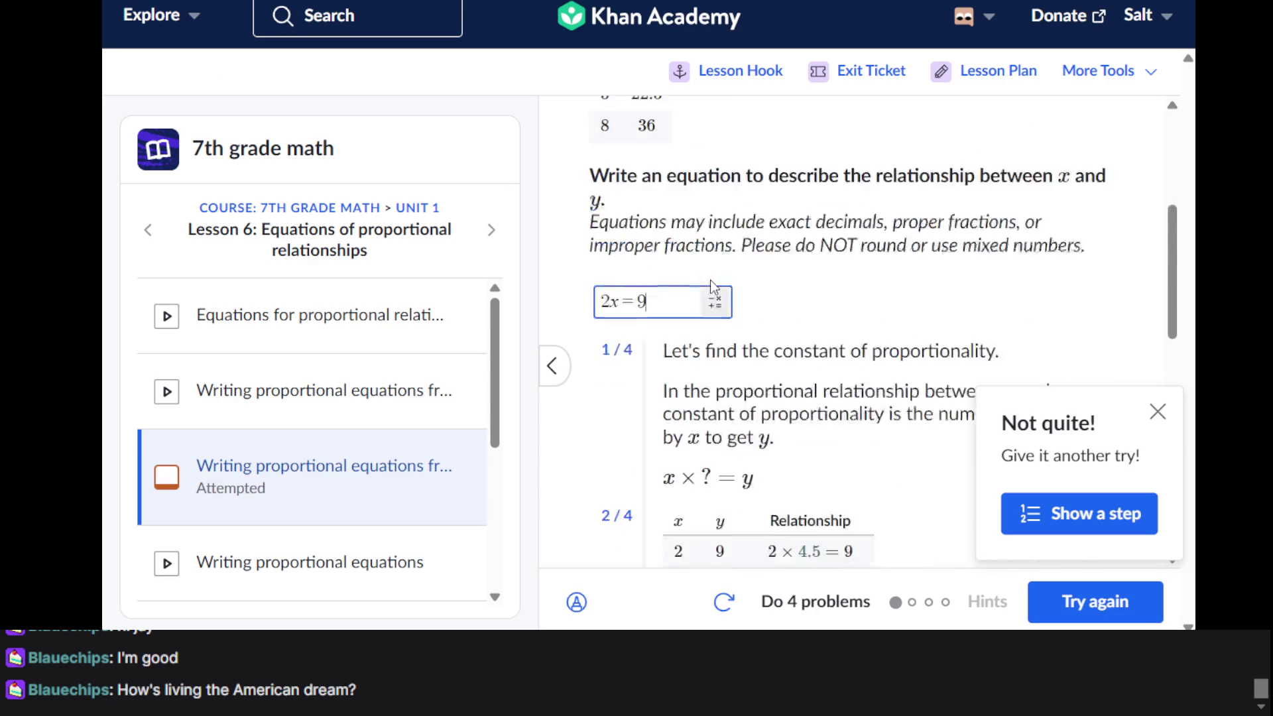
{"action": "double_click", "coordinate": [637, 345]}
{"action": "left_click", "coordinate": [637, 345]}
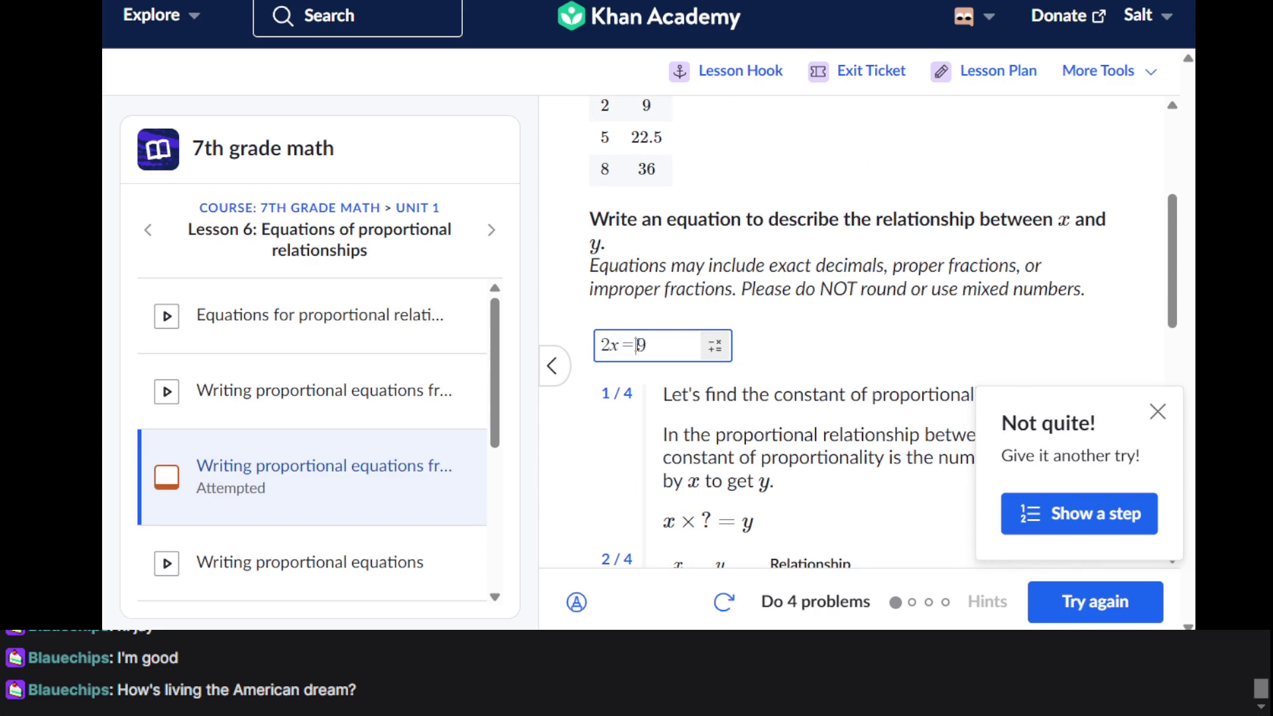
{"action": "type", "text": "y=4."}
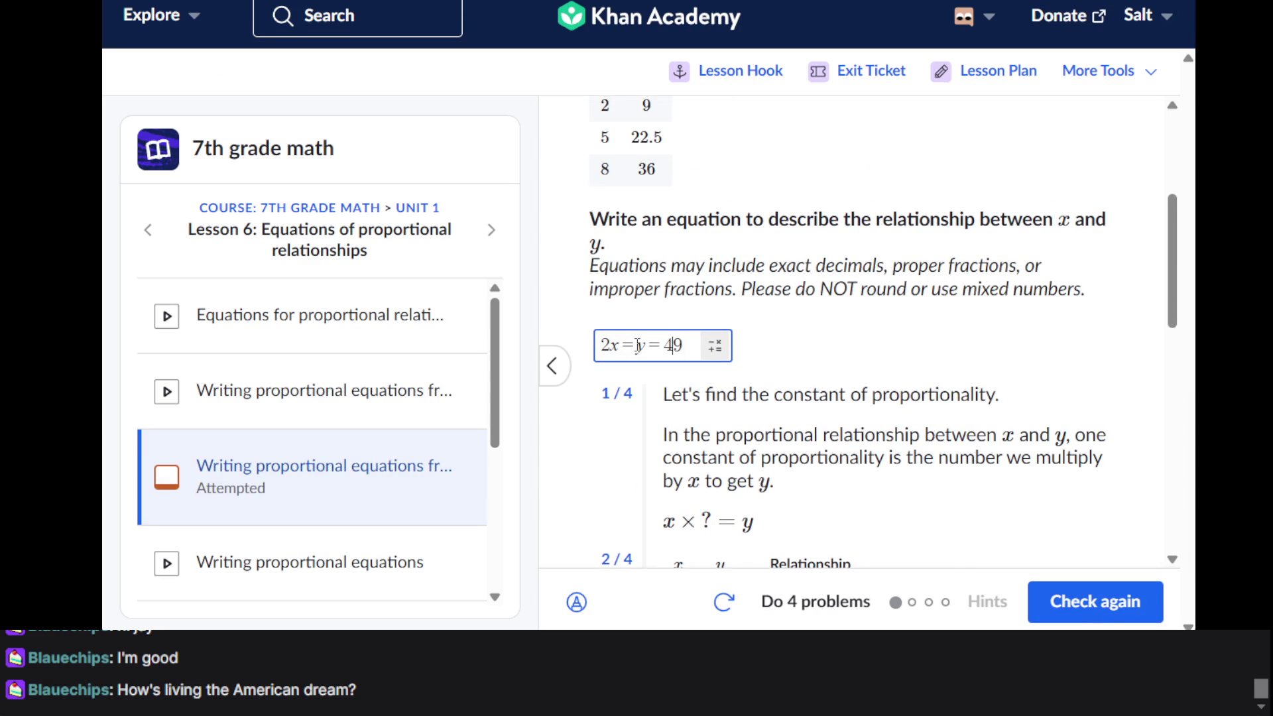
{"action": "type", "text": "5x"}
{"action": "key", "text": "BackSpace"}
{"action": "key", "text": "BackSpace"}
{"action": "key", "text": "BackSpace"}
{"action": "key", "text": "ctrl+a"}
{"action": "key", "text": "BackSpace"}
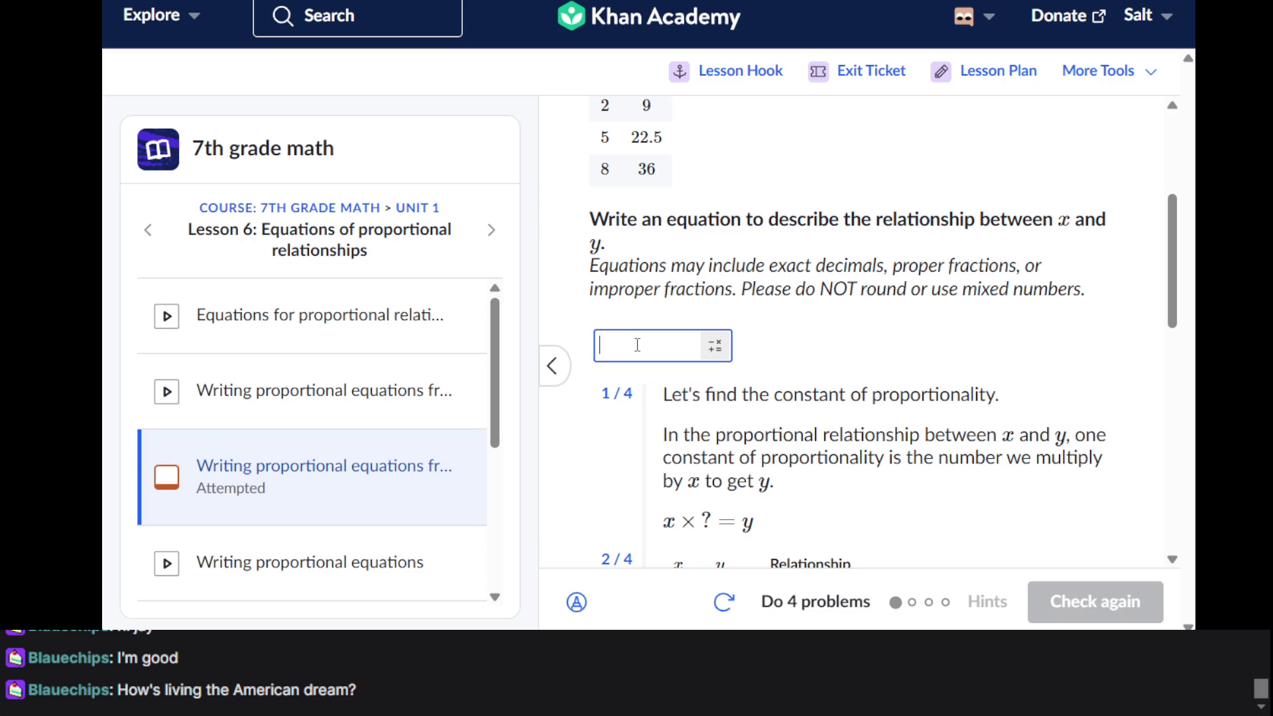
{"action": "type", "text": "y="}
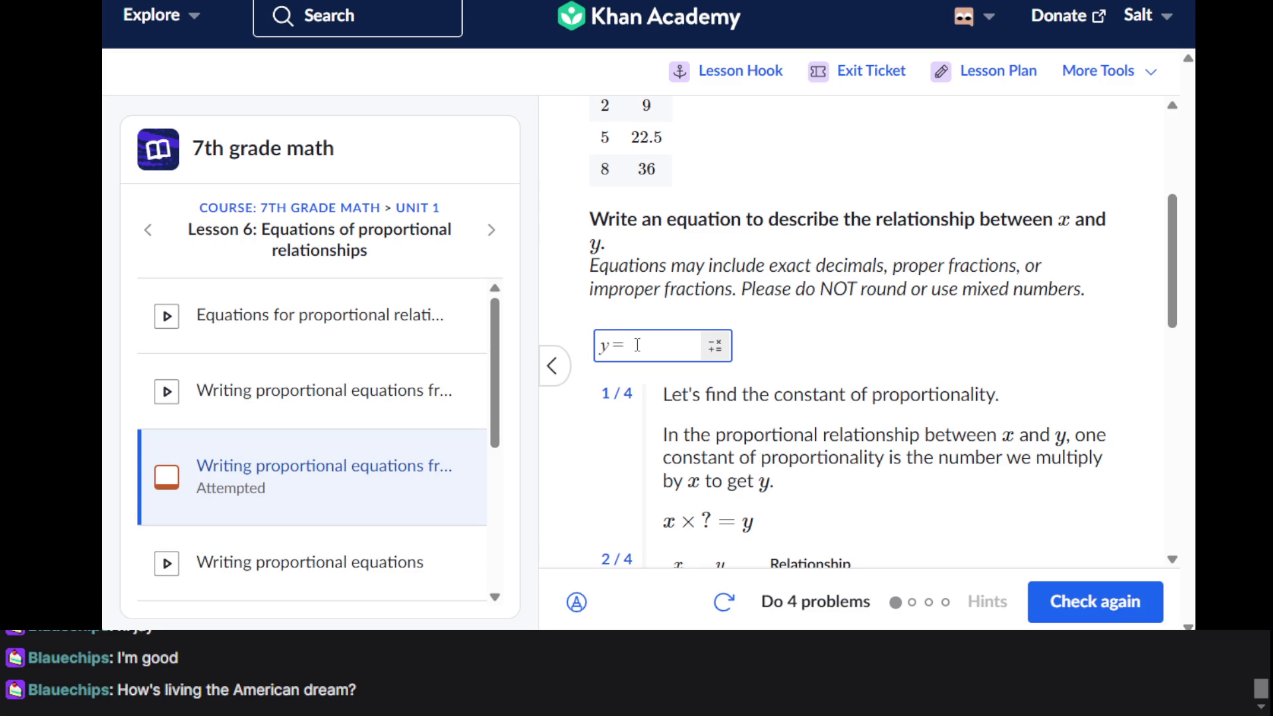
{"action": "type", "text": "4.5x"}
{"action": "key", "text": "Return"}
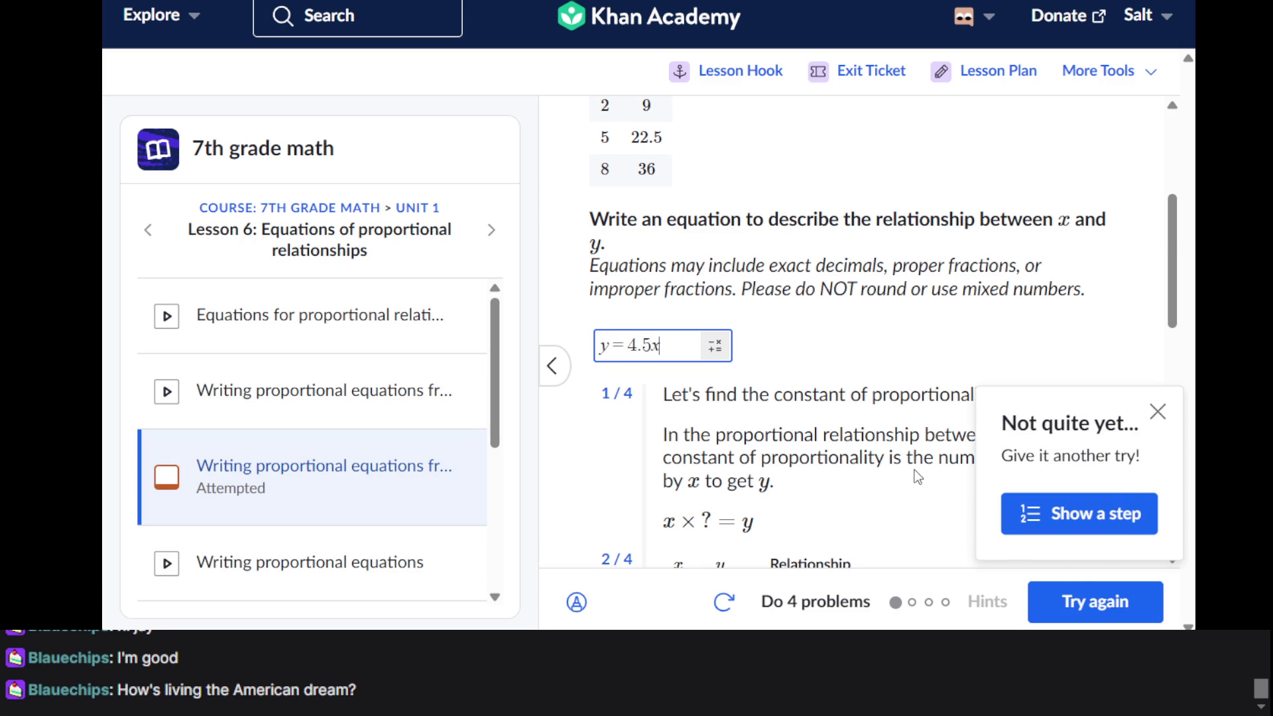
Reveal the final hint showing the correct equation
{"action": "scroll", "coordinate": [917, 477], "scroll_direction": "down", "scroll_amount": 3}
{"action": "scroll", "coordinate": [917, 477], "scroll_direction": "down", "scroll_amount": 4}
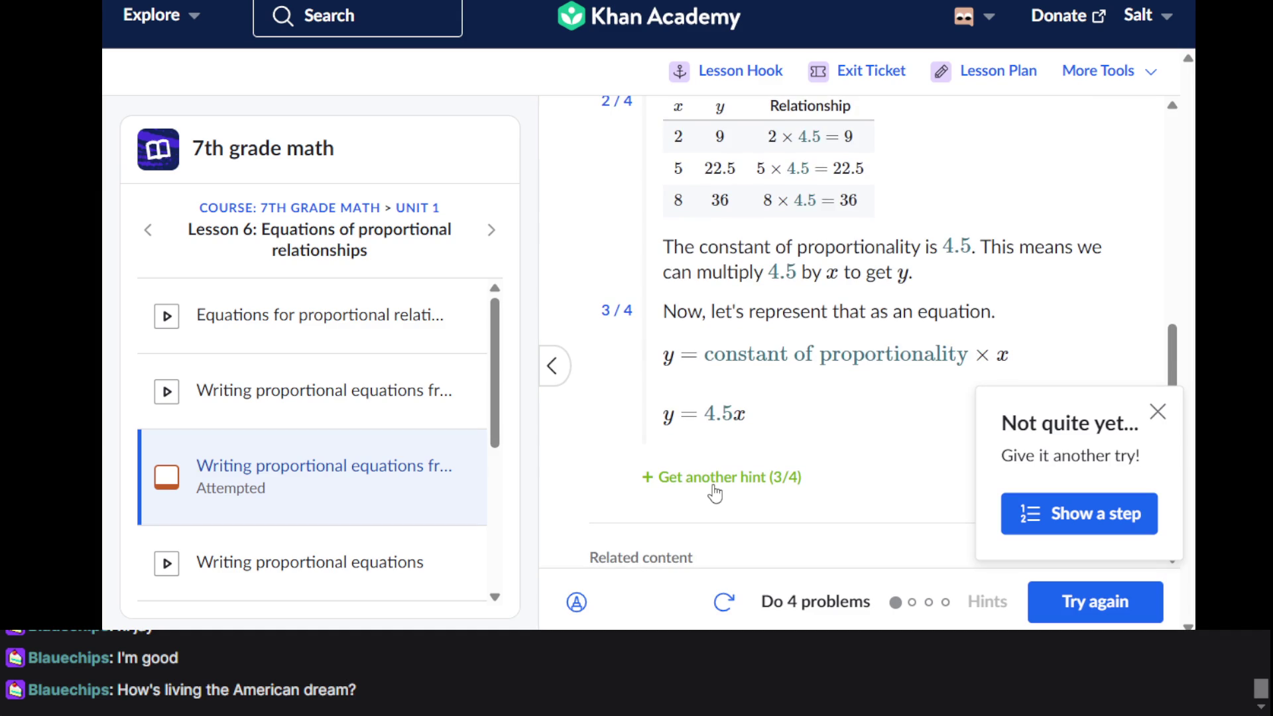
{"action": "left_click", "coordinate": [713, 485]}
{"action": "scroll", "coordinate": [714, 485], "scroll_direction": "up", "scroll_amount": 10}
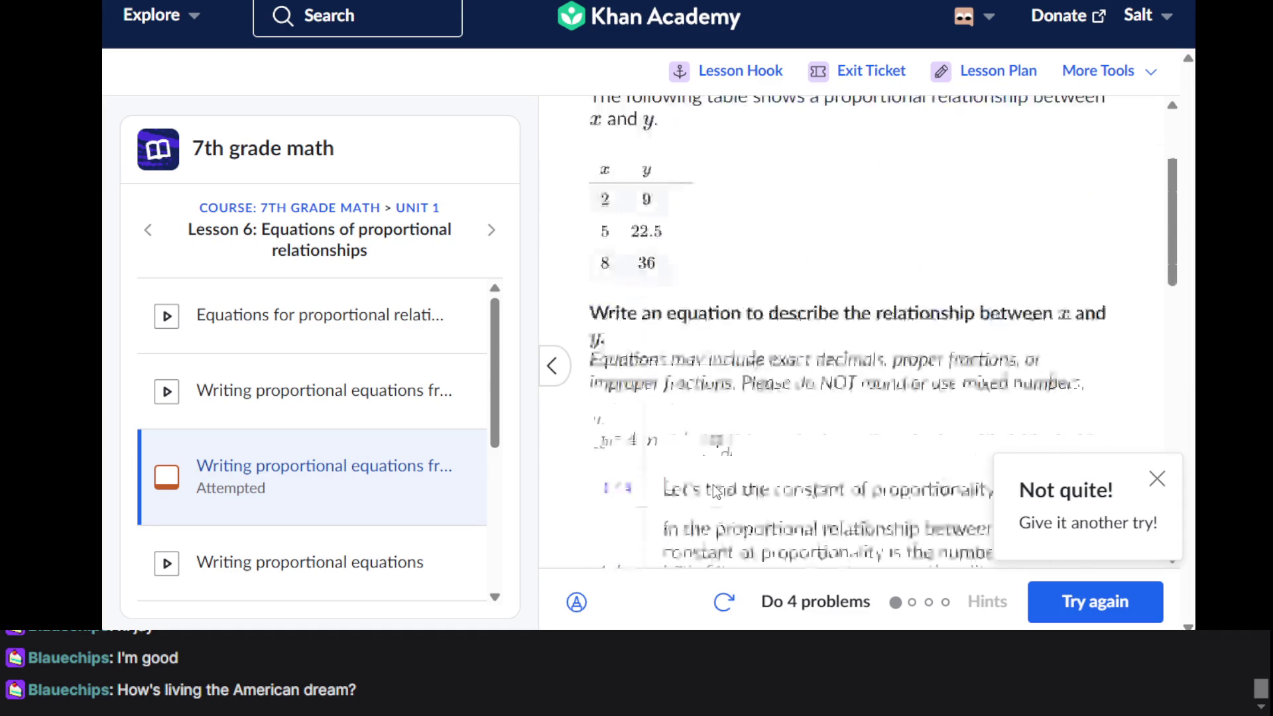
{"action": "scroll", "coordinate": [713, 485], "scroll_direction": "down", "scroll_amount": 4}
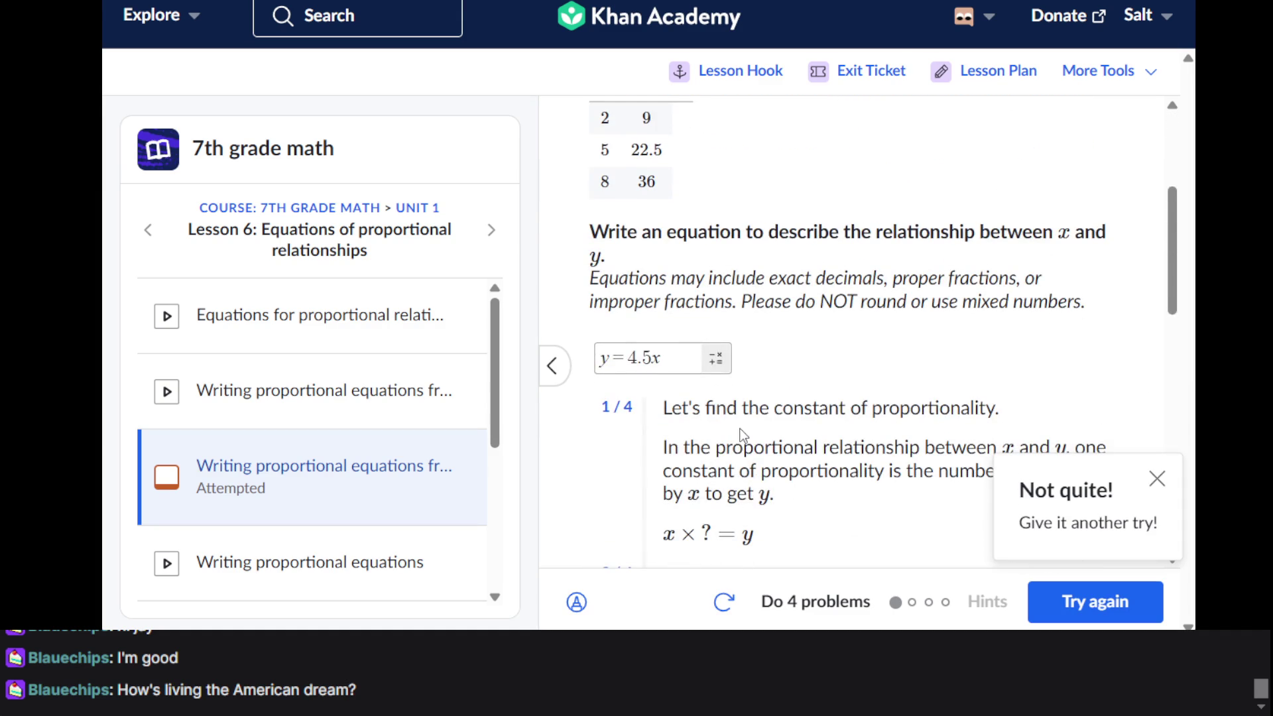
{"action": "scroll", "coordinate": [743, 435], "scroll_direction": "down", "scroll_amount": 7}
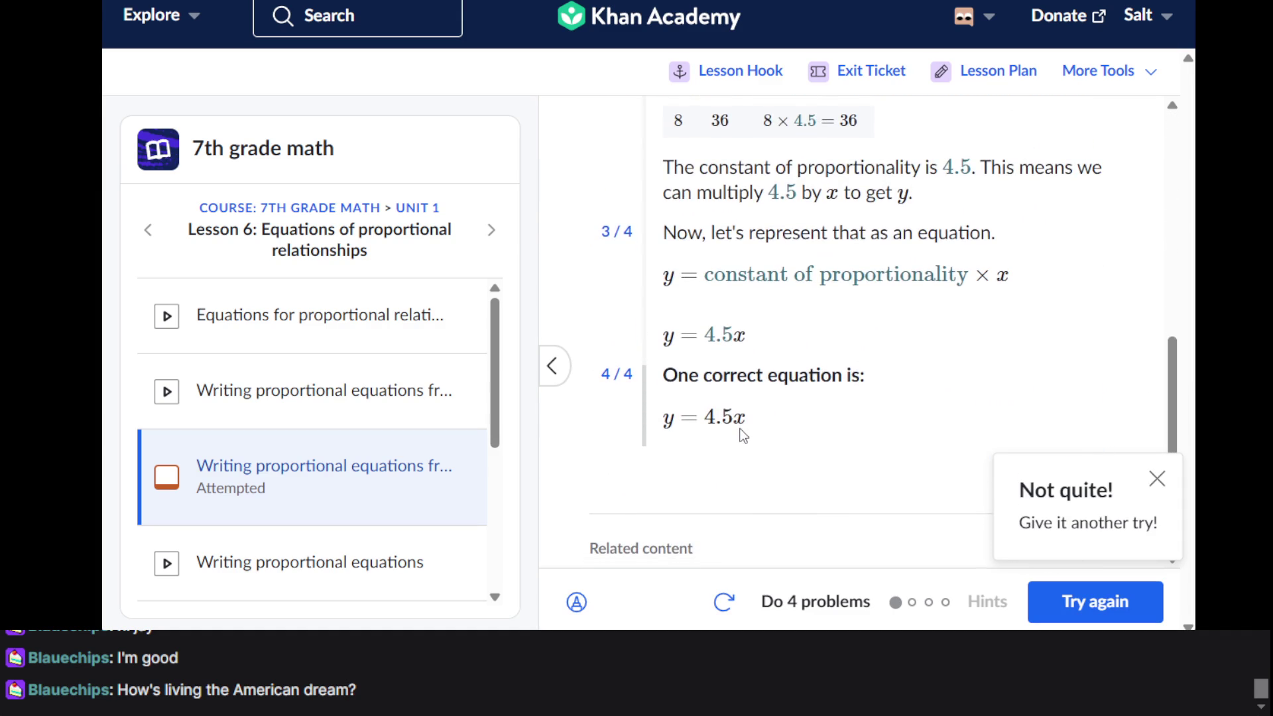
{"action": "scroll", "coordinate": [742, 435], "scroll_direction": "up", "scroll_amount": 7}
{"action": "key", "text": "Tab"}
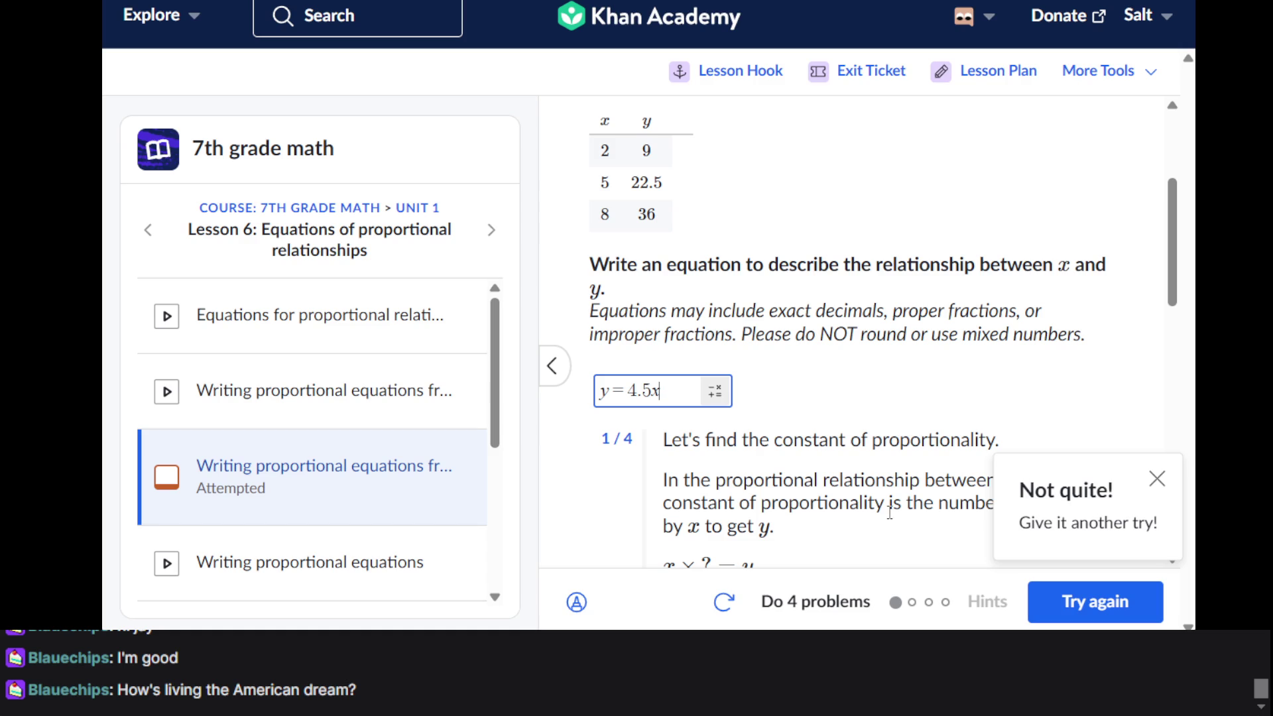
Recheck y = 4.5x until it is accepted, cancel the start-over prompt, and go to the next question
{"action": "left_click", "coordinate": [1071, 602]}
{"action": "left_click", "coordinate": [1070, 605]}
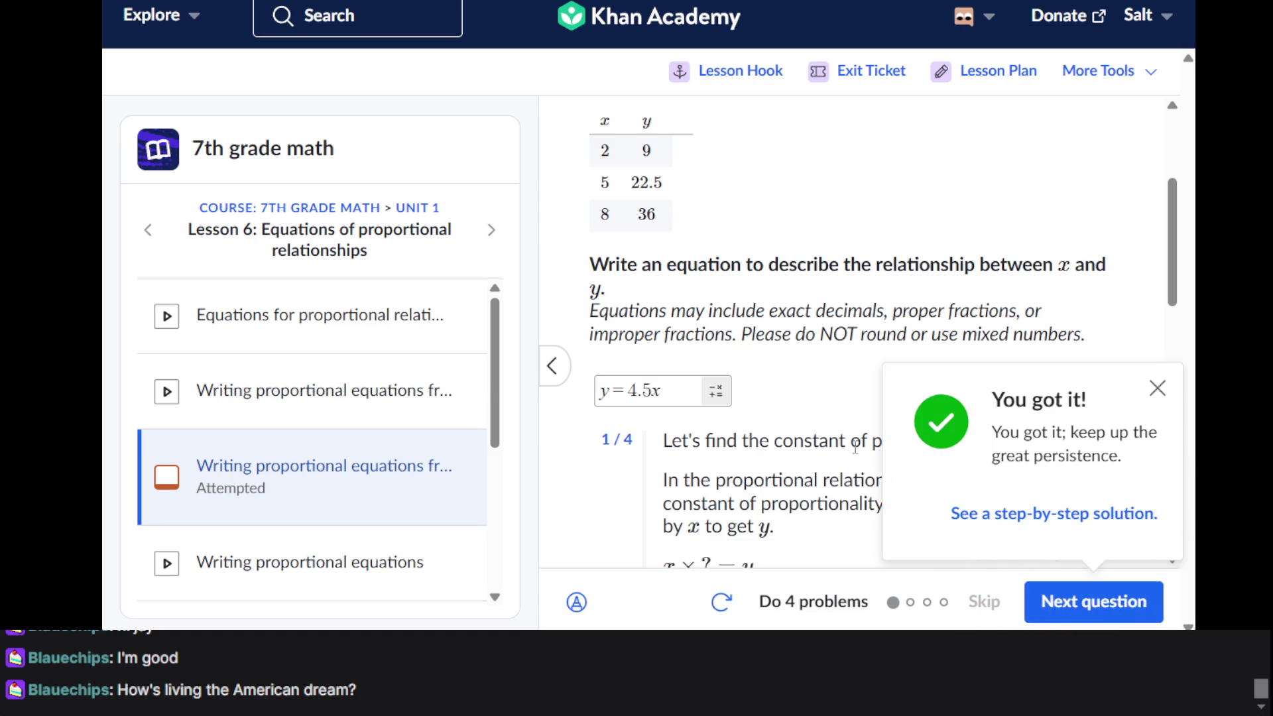
{"action": "left_click", "coordinate": [721, 605]}
{"action": "left_click", "coordinate": [800, 406]}
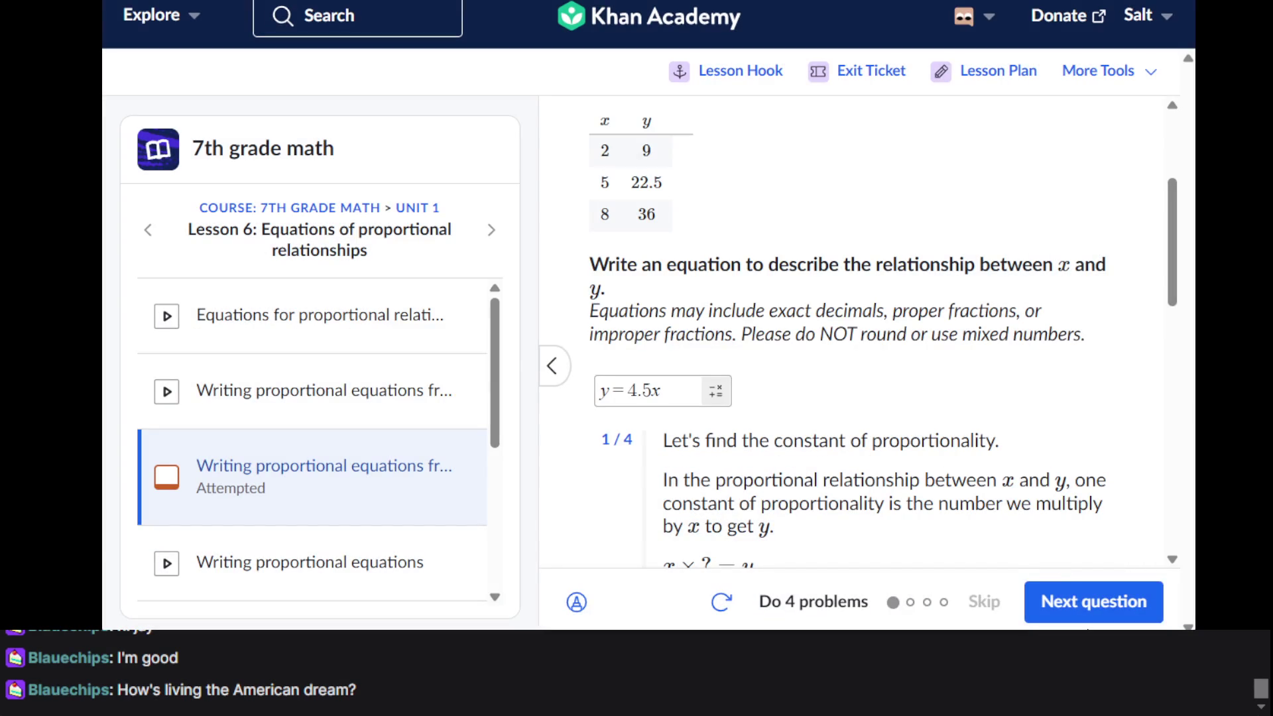
{"action": "left_click", "coordinate": [1074, 604]}
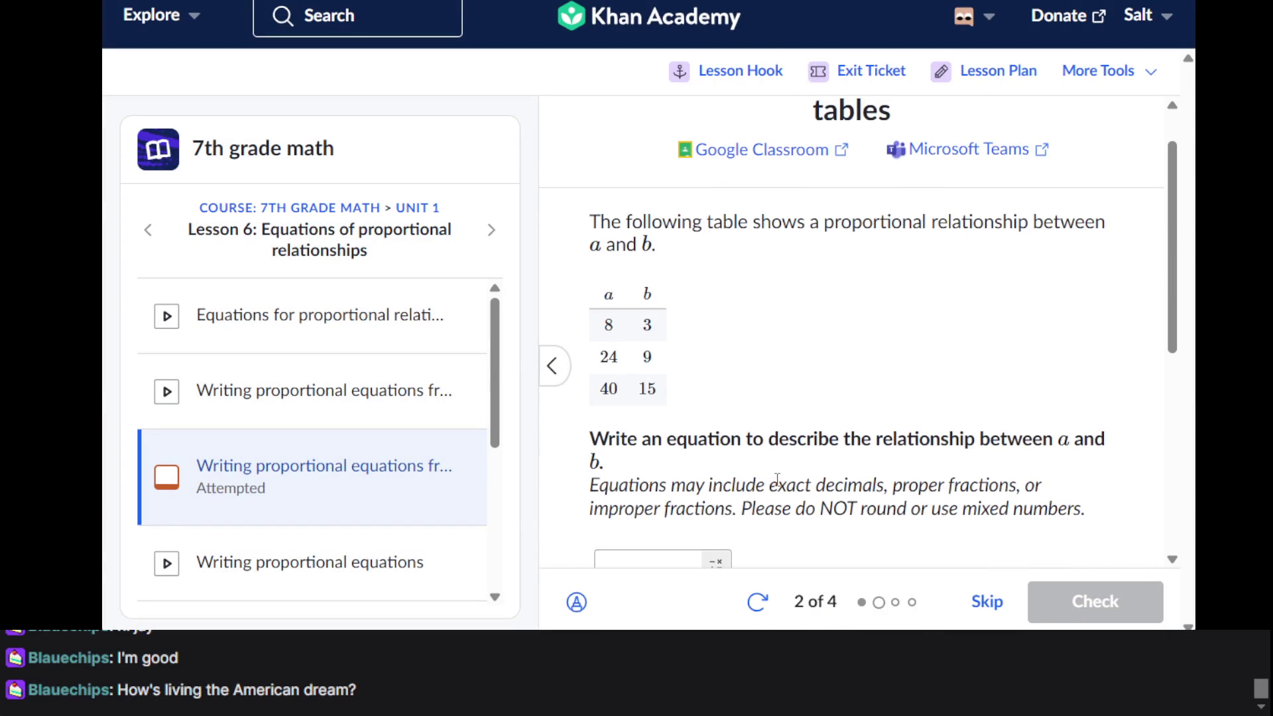
Begin the a–b table question's equation, discarding attempts and leaving just 'a' in the answer
{"action": "scroll", "coordinate": [777, 479], "scroll_direction": "down", "scroll_amount": 3}
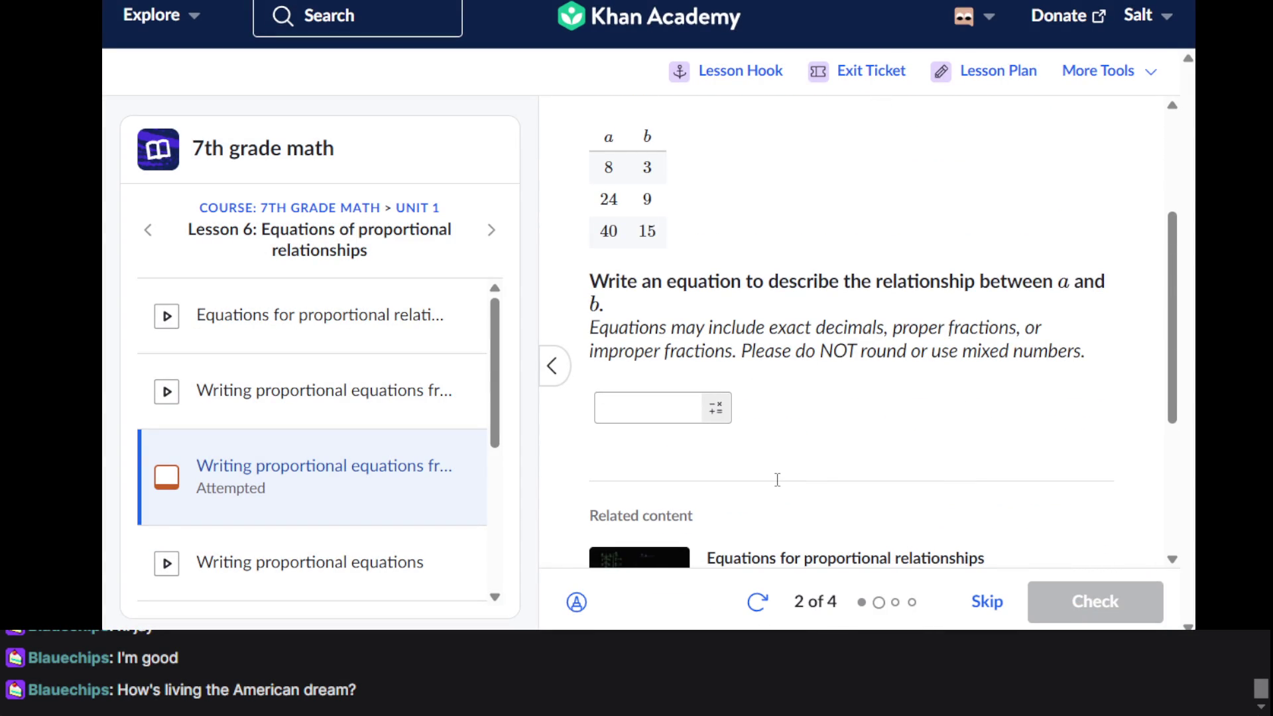
{"action": "scroll", "coordinate": [778, 480], "scroll_direction": "up", "scroll_amount": 1}
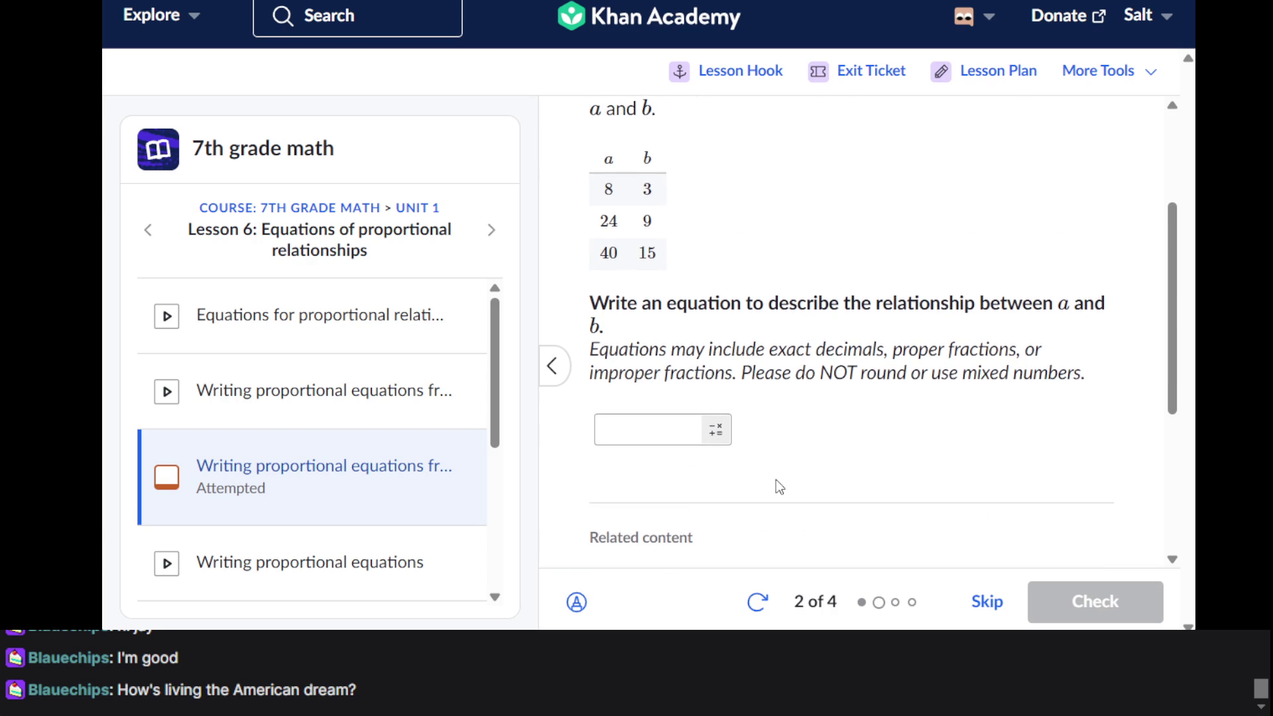
{"action": "scroll", "coordinate": [776, 480], "scroll_direction": "up", "scroll_amount": 1}
{"action": "left_click", "coordinate": [649, 449]}
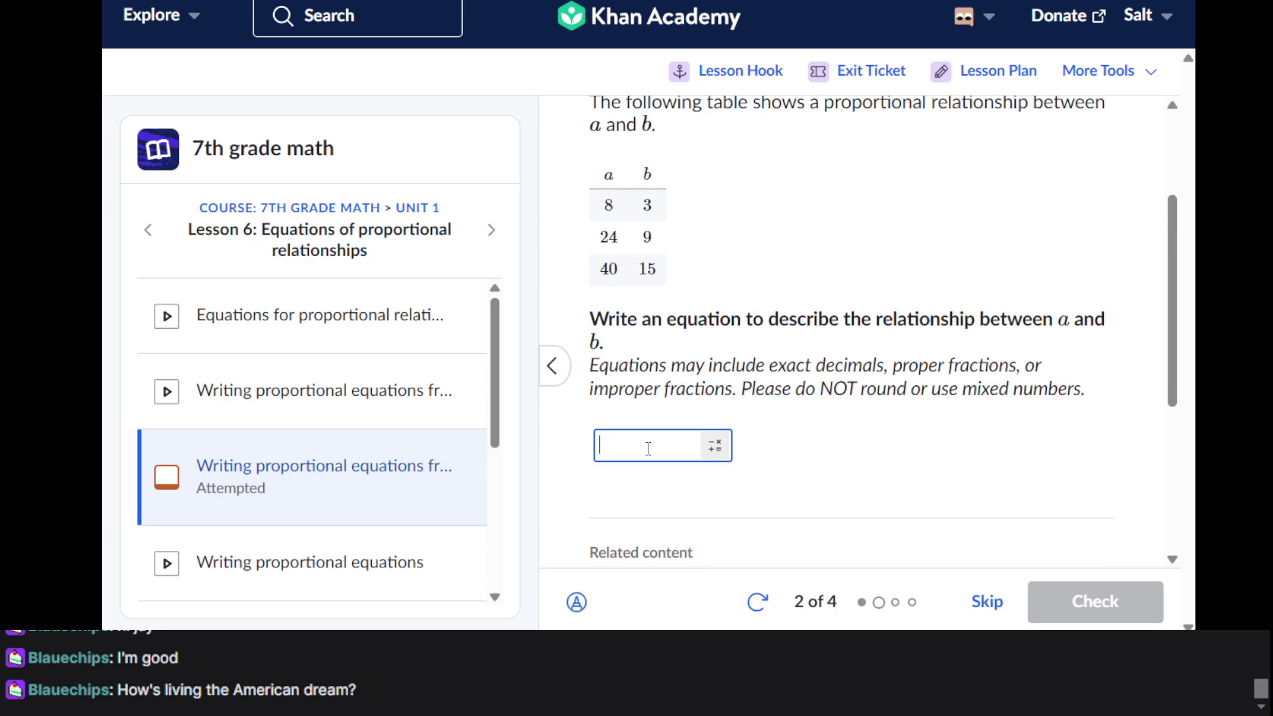
{"action": "type", "text": "A?"}
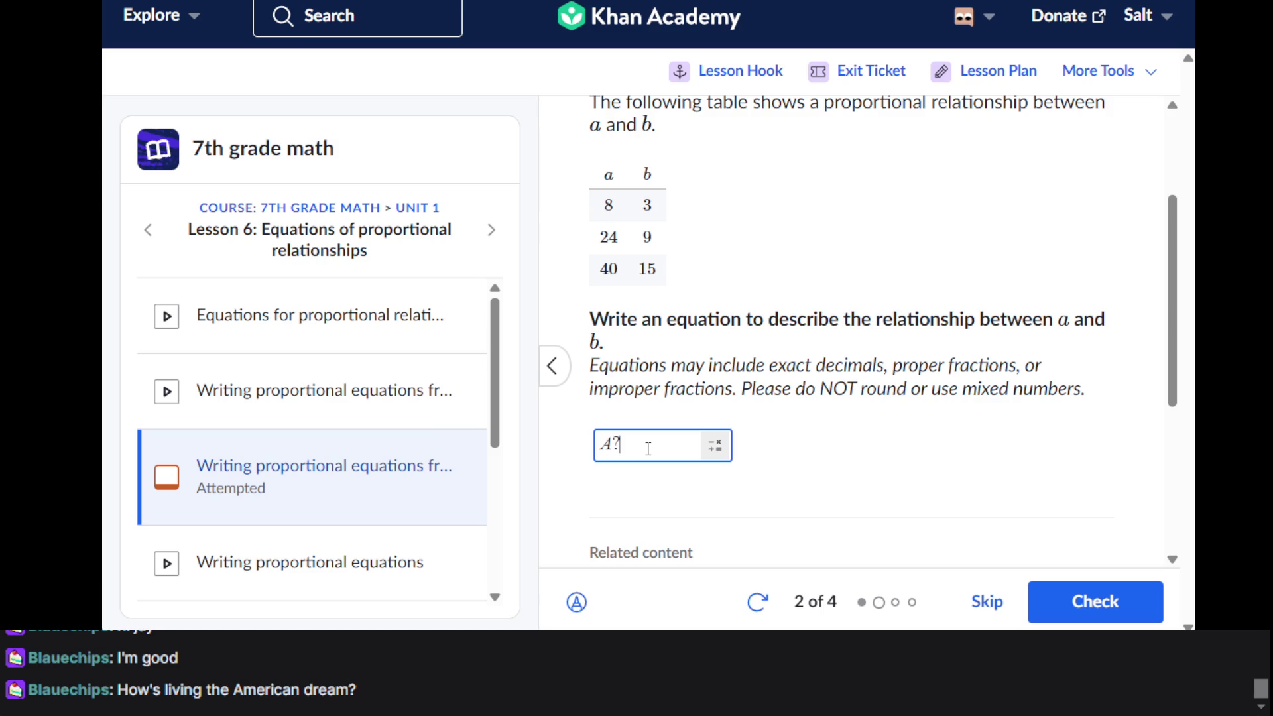
{"action": "type", "text": "="}
{"action": "key", "text": "BackSpace"}
{"action": "key", "text": "BackSpace"}
{"action": "key", "text": "BackSpace"}
{"action": "type", "text": "a"}
{"action": "type", "text": "/"}
{"action": "key", "text": "BackSpace"}
Build a(3/8) on the on-screen math keypad, correcting the denominator to 8
{"action": "left_click", "coordinate": [715, 447]}
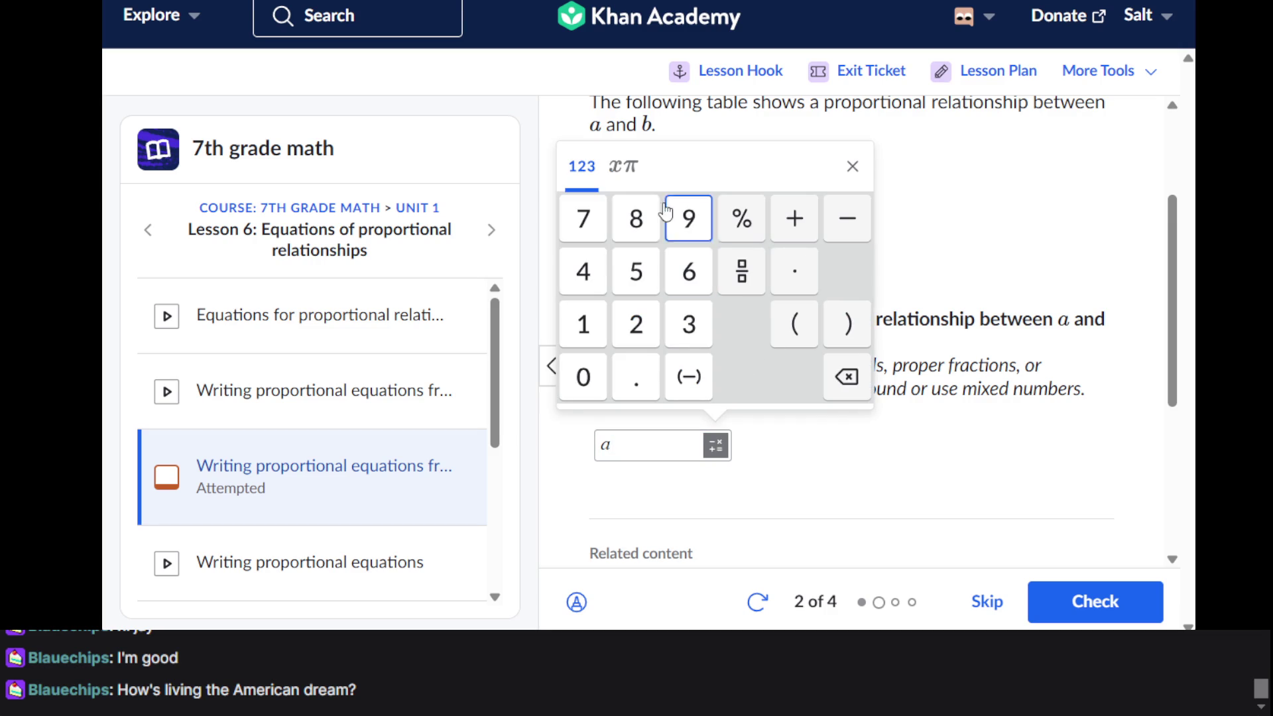
{"action": "left_click", "coordinate": [623, 177]}
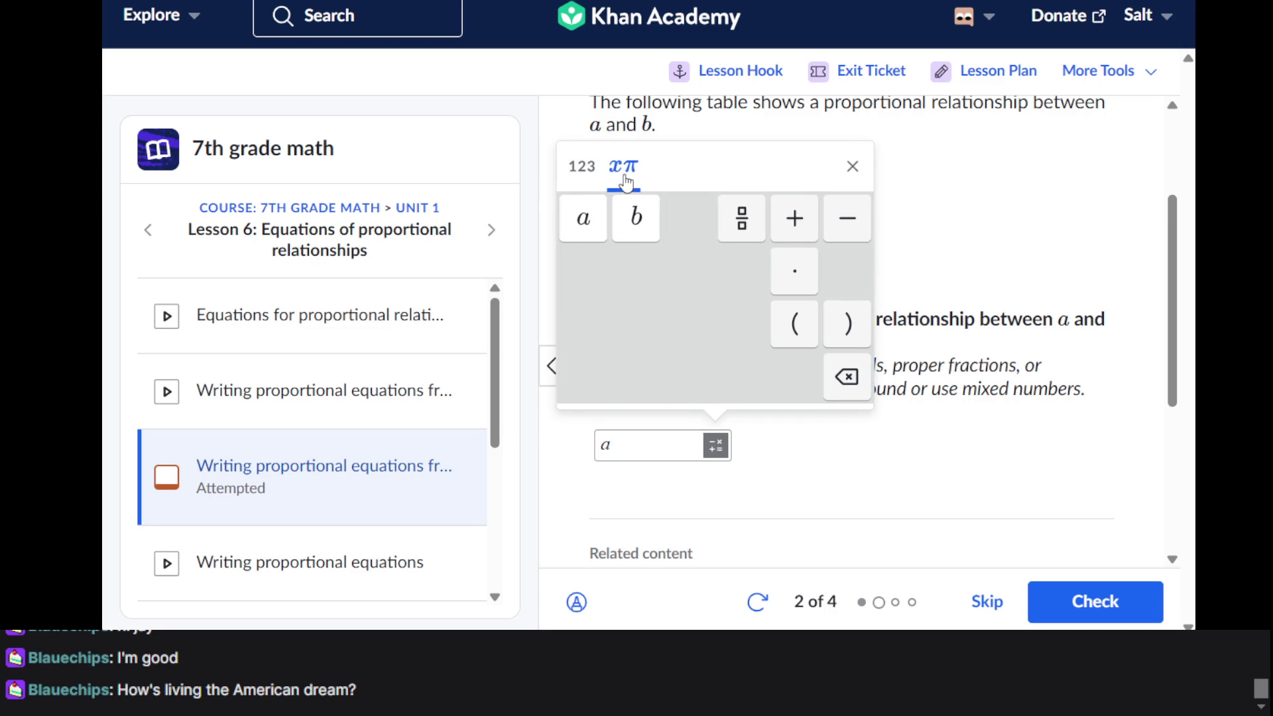
{"action": "left_click", "coordinate": [582, 174]}
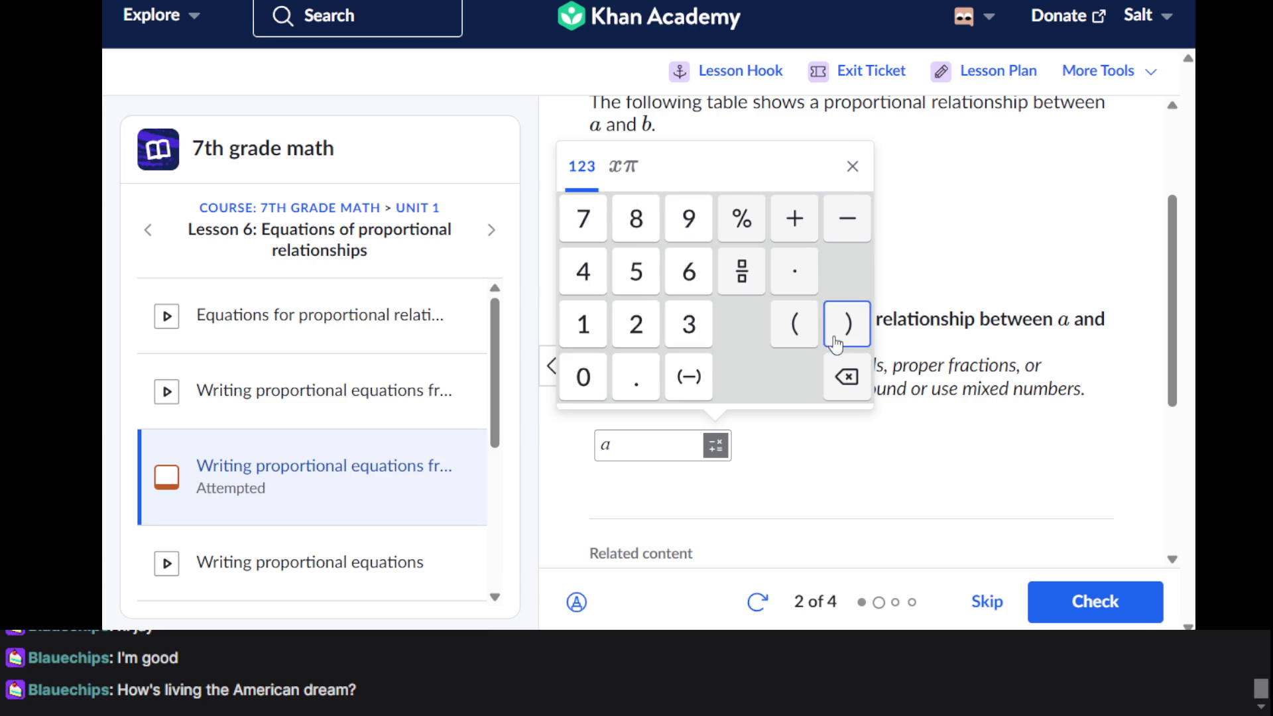
{"action": "left_click", "coordinate": [794, 323]}
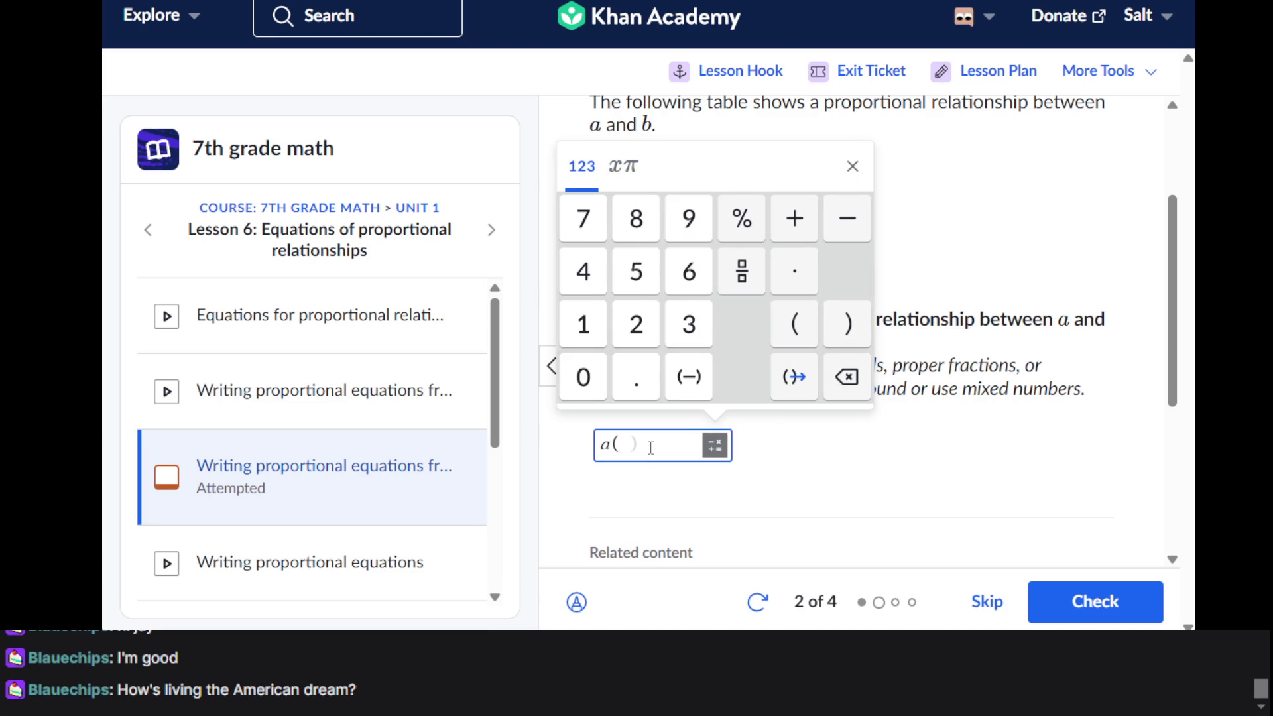
{"action": "type", "text": "3/5"}
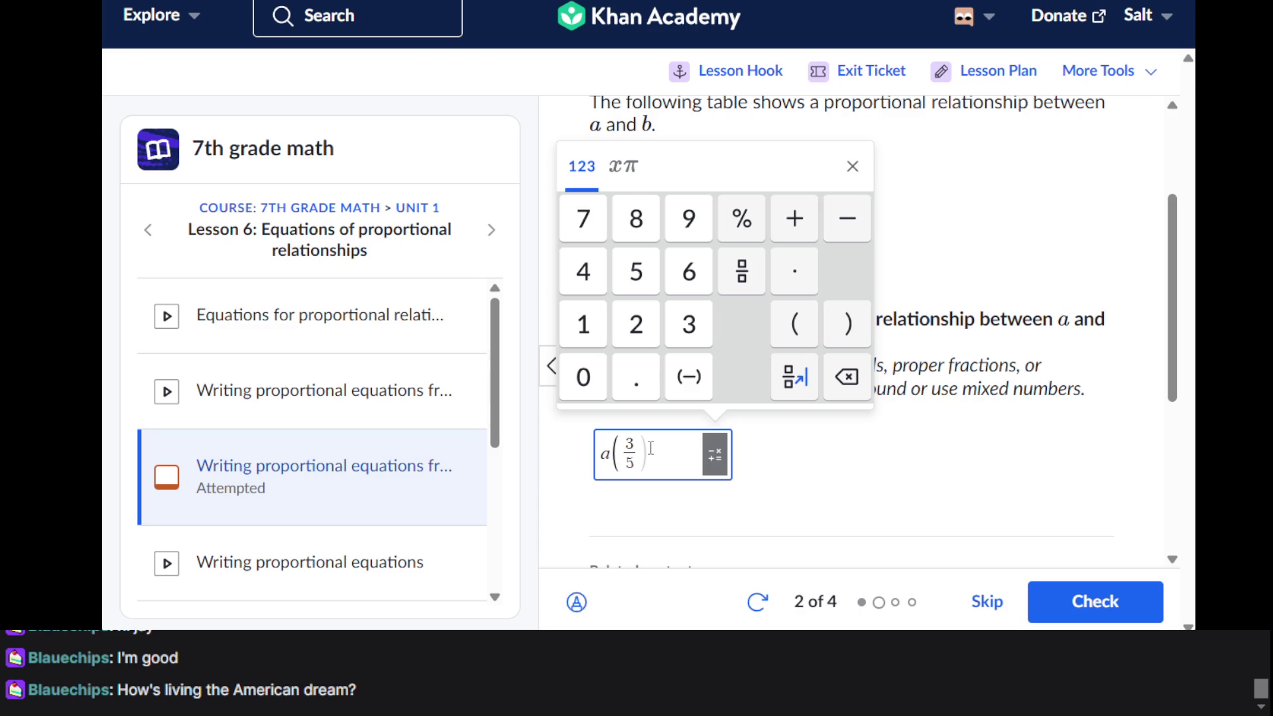
{"action": "key", "text": "BackSpace"}
{"action": "type", "text": "6"}
{"action": "key", "text": "BackSpace"}
{"action": "type", "text": "8"}
{"action": "left_click", "coordinate": [794, 376]}
{"action": "left_click", "coordinate": [866, 341]}
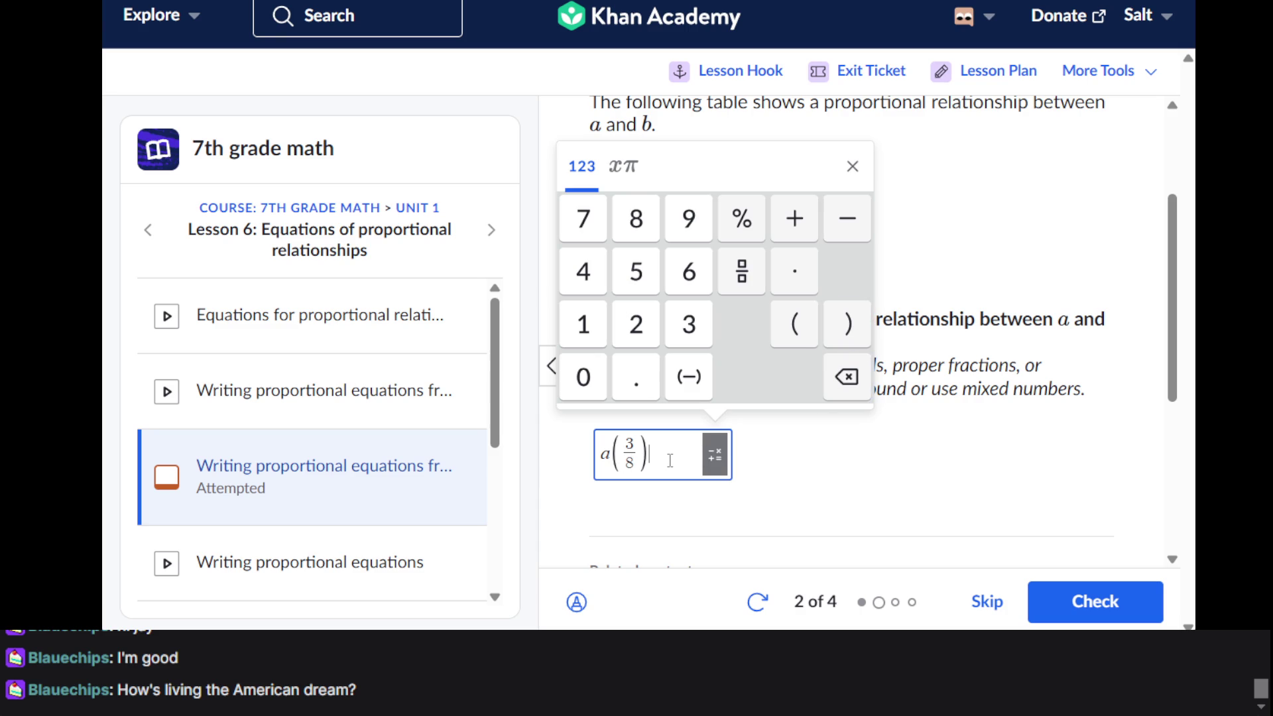
Finish the equation as a(3/8) = b, check it, and continue to the next question
{"action": "left_click", "coordinate": [850, 169]}
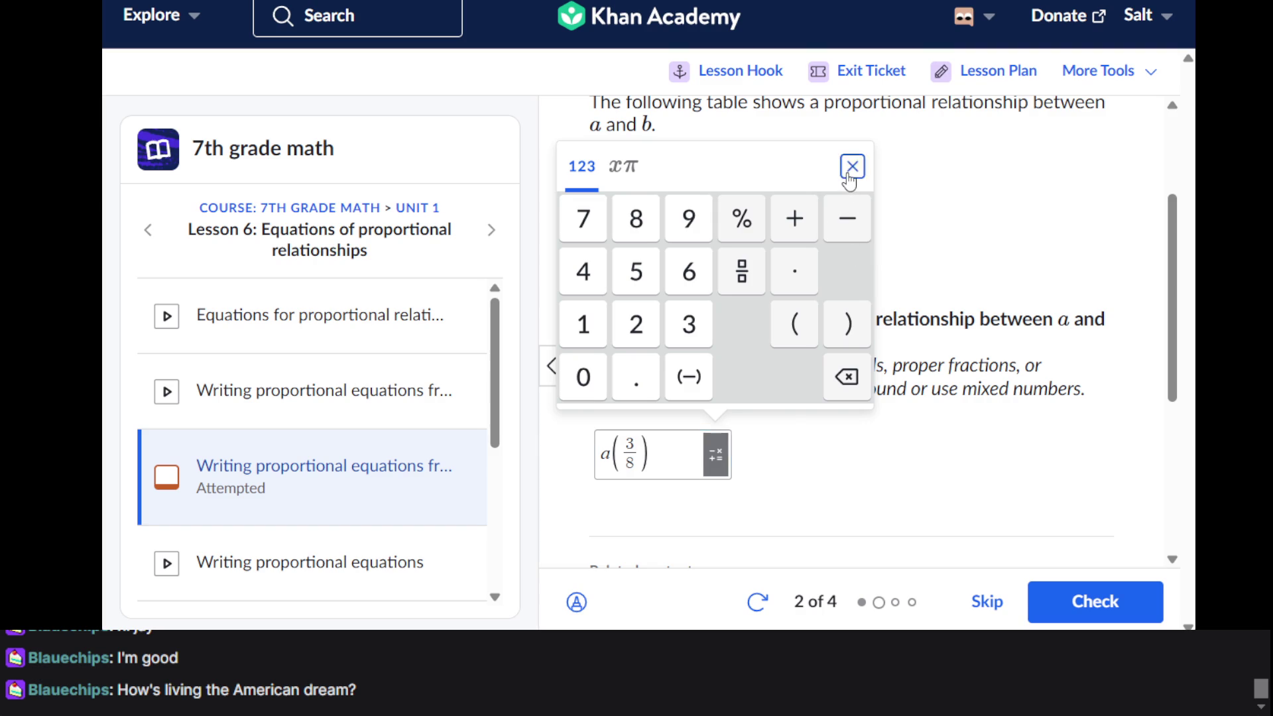
{"action": "left_click", "coordinate": [677, 445]}
{"action": "type", "text": "="}
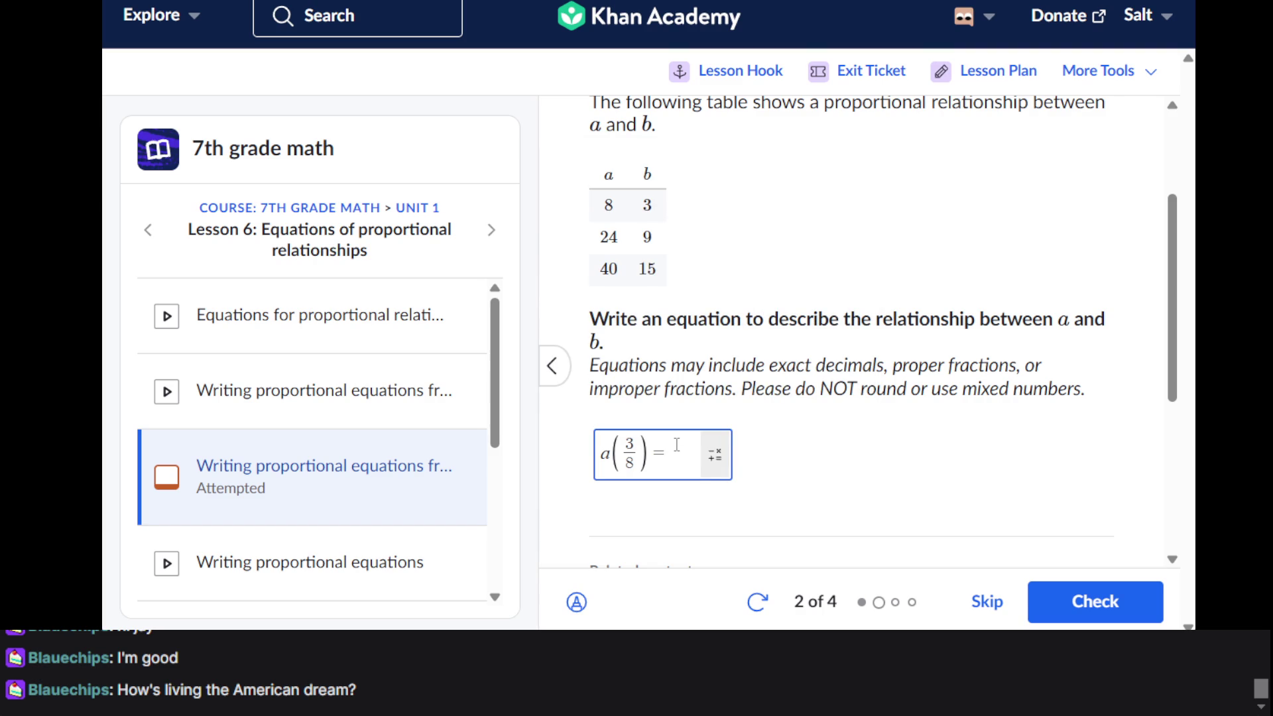
{"action": "type", "text": "b"}
{"action": "key", "text": "Return"}
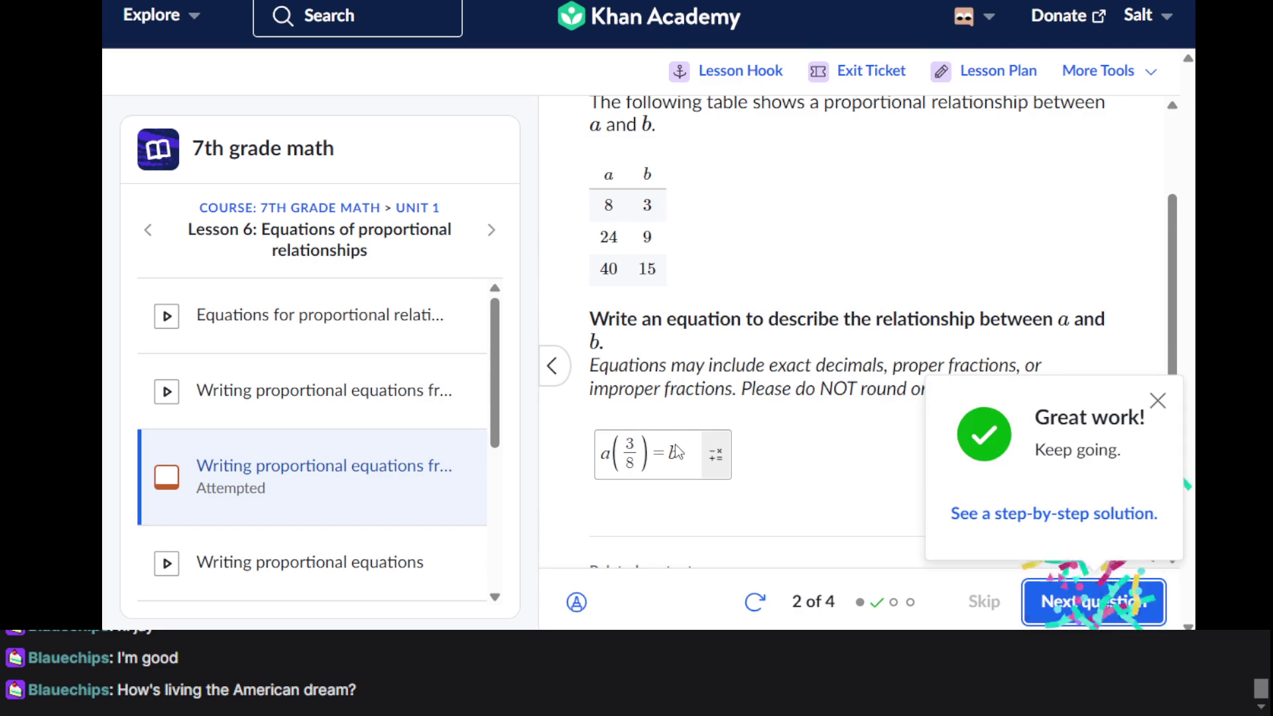
{"action": "key", "text": "Return"}
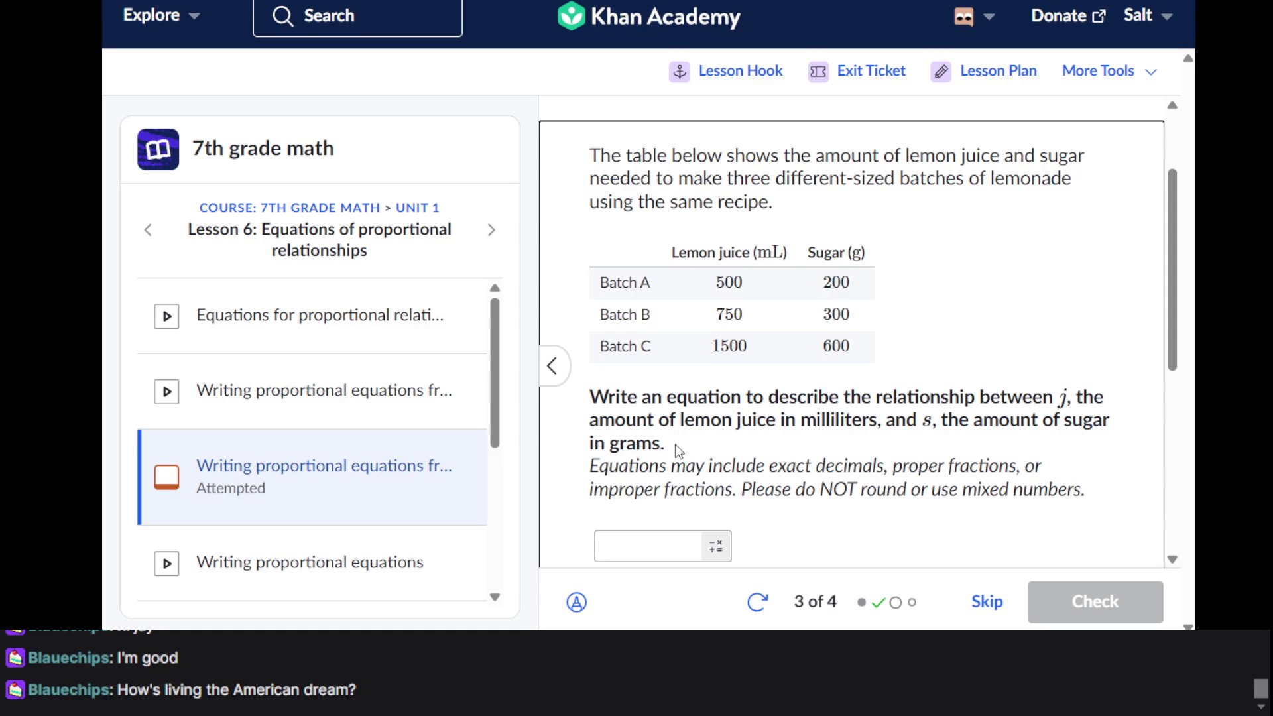
Start the lemonade answer with j and a fraction, trying 200/6 and then 200/50
{"action": "scroll", "coordinate": [675, 444], "scroll_direction": "down", "scroll_amount": 1}
{"action": "left_click", "coordinate": [676, 445]}
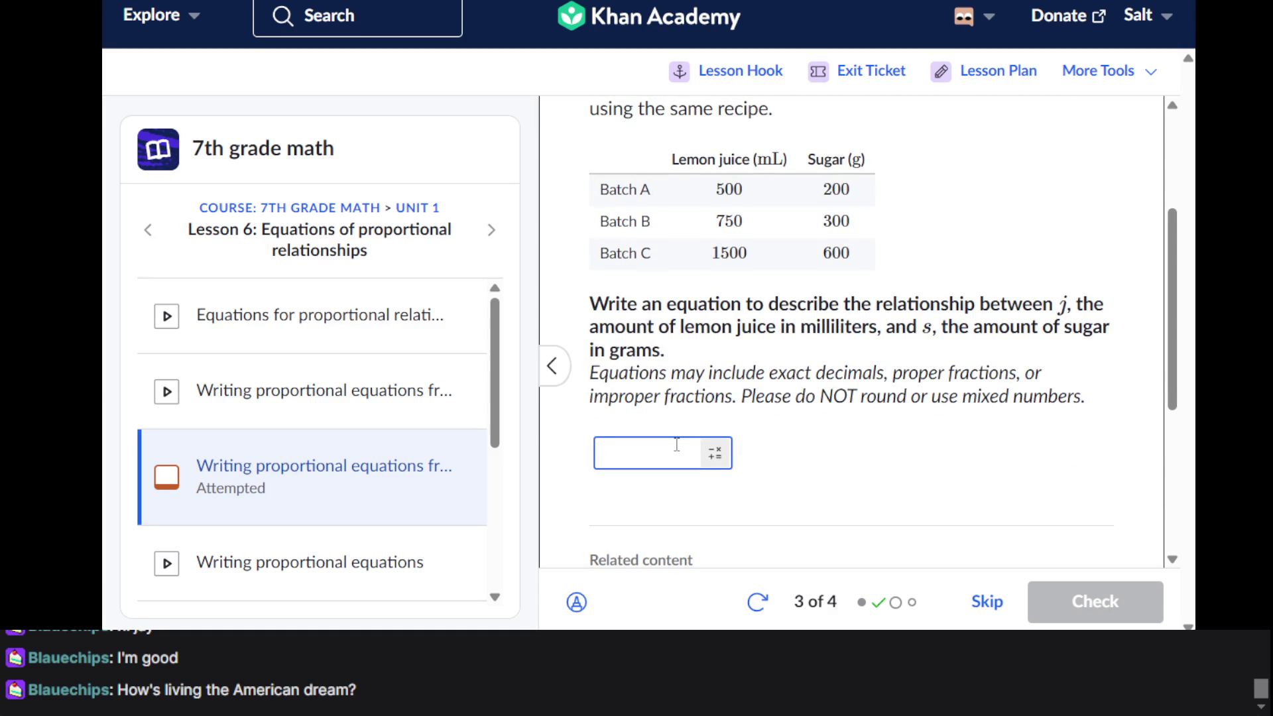
{"action": "scroll", "coordinate": [676, 445], "scroll_direction": "up", "scroll_amount": 1}
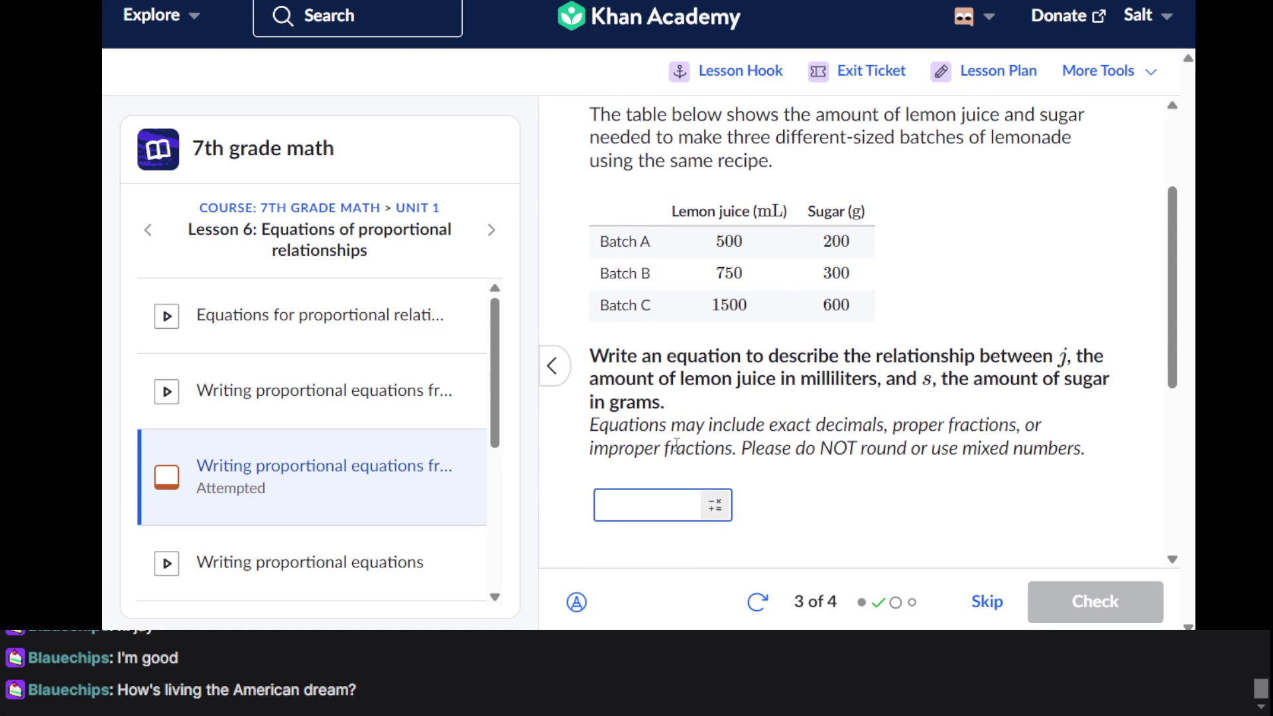
{"action": "scroll", "coordinate": [677, 444], "scroll_direction": "down", "scroll_amount": 1}
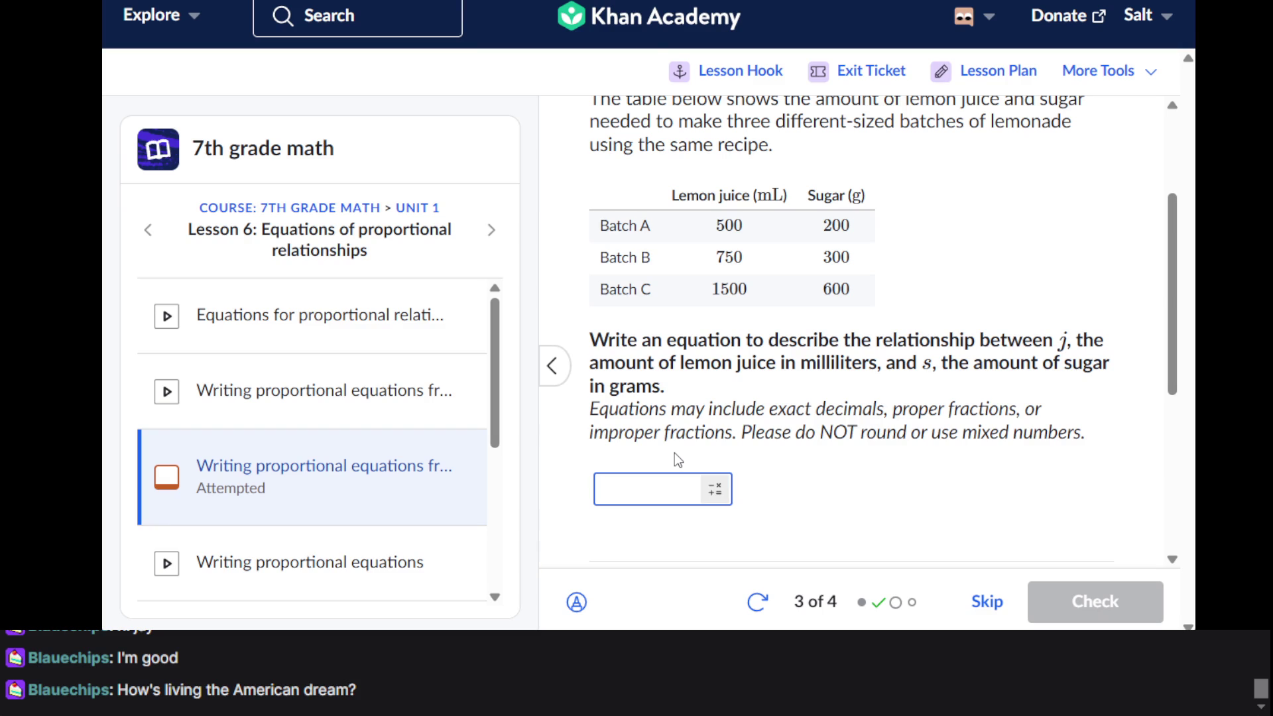
{"action": "type", "text": "j"}
{"action": "type", "text": "^"}
{"action": "type", "text": "="}
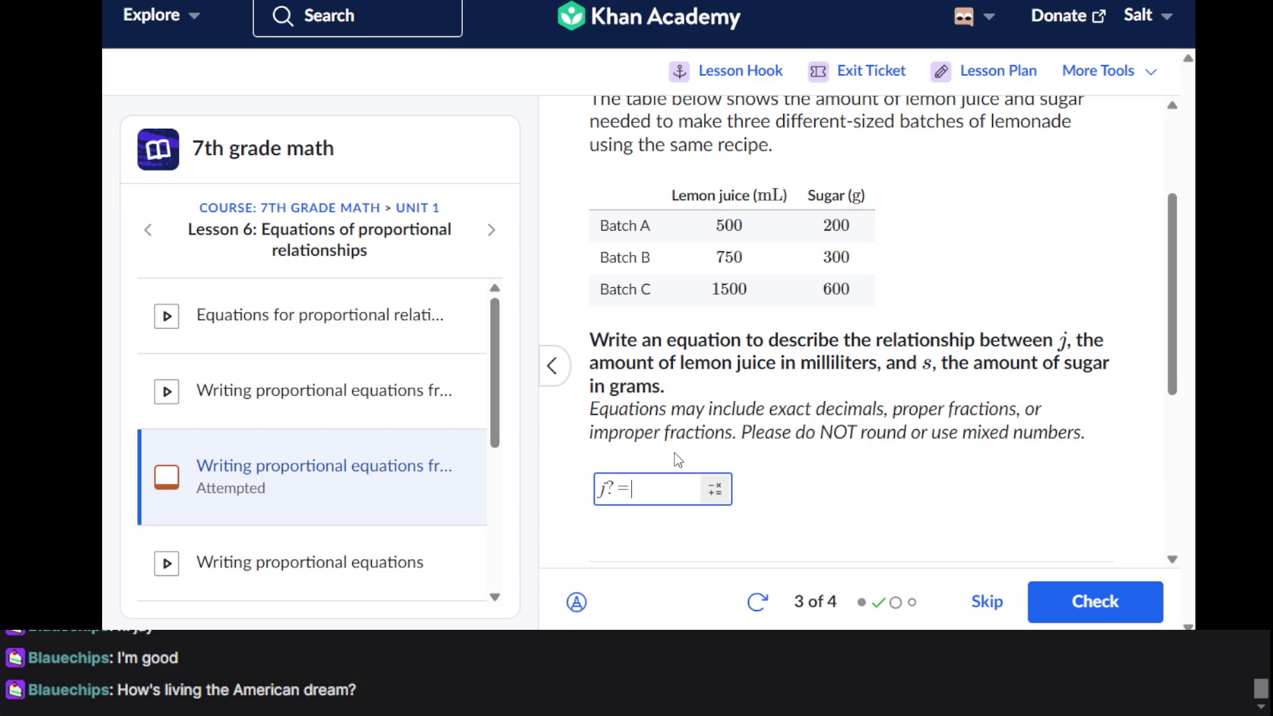
{"action": "type", "text": "g"}
{"action": "key", "text": "BackSpace"}
{"action": "key", "text": "BackSpace"}
{"action": "key", "text": "BackSpace"}
{"action": "type", "text": "("}
{"action": "type", "text": "200/6"}
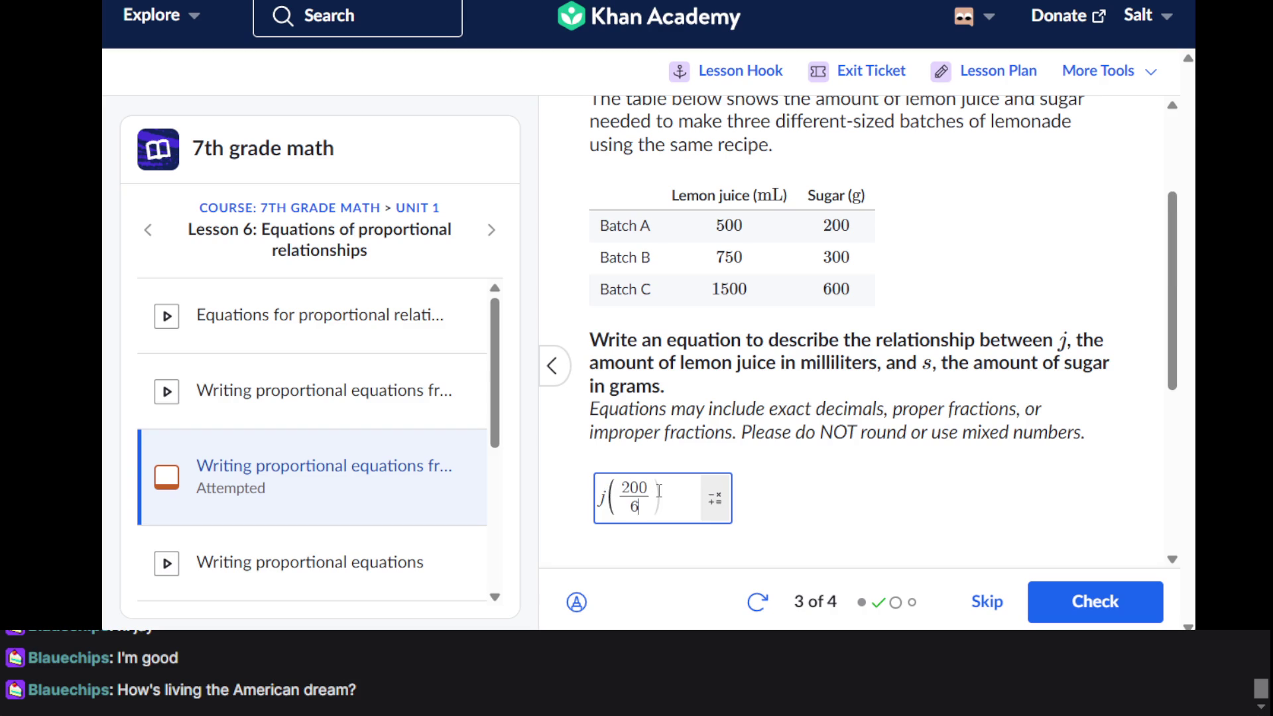
{"action": "key", "text": "BackSpace"}
{"action": "type", "text": "500"}
{"action": "key", "text": "BackSpace"}
Trim the fraction to 2/5, add = g, and submit j(2/5) = g
{"action": "left_click", "coordinate": [648, 490]}
{"action": "key", "text": "BackSpace"}
{"action": "key", "text": "BackSpace"}
{"action": "left_click", "coordinate": [633, 510]}
{"action": "key", "text": "Delete"}
{"action": "type", "text": ")="}
{"action": "type", "text": "g"}
{"action": "key", "text": "Return"}
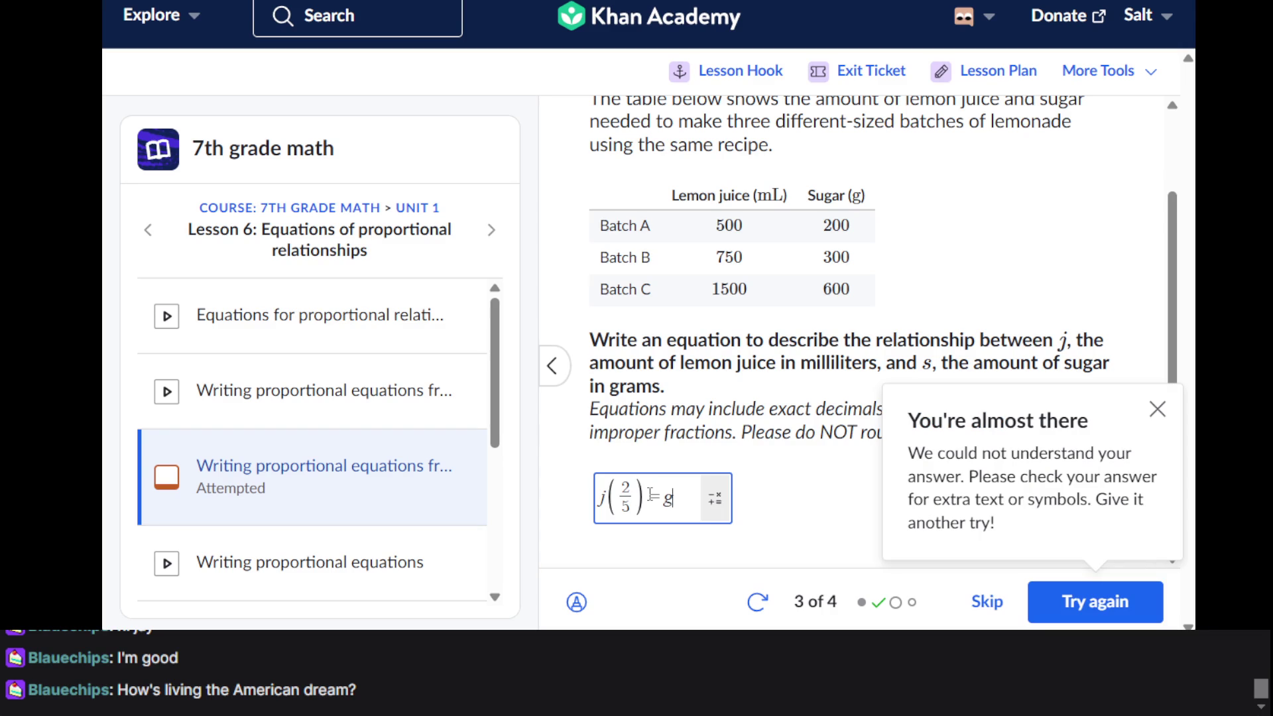
Dismiss the rejection, retype the lemonade answer as j*2/5=g, and submit it
{"action": "left_click", "coordinate": [796, 531]}
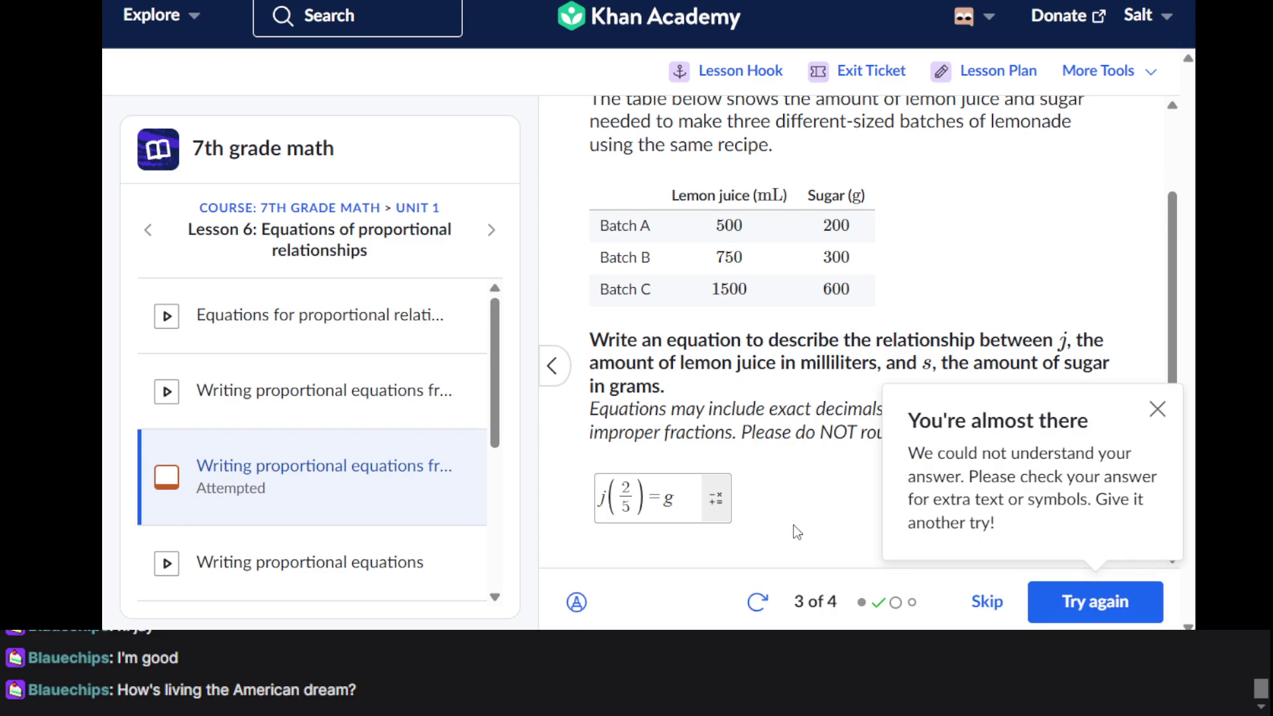
{"action": "scroll", "coordinate": [797, 531], "scroll_direction": "down", "scroll_amount": 1}
{"action": "left_click", "coordinate": [1098, 604]}
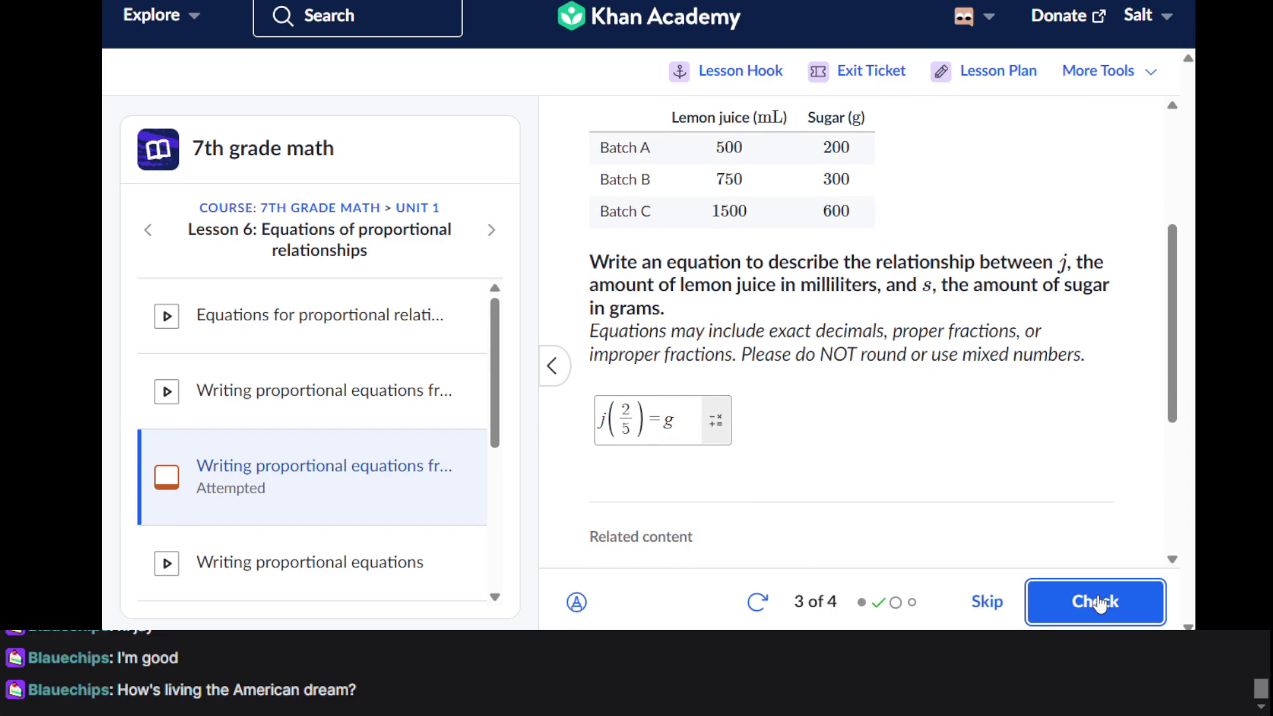
{"action": "left_click", "coordinate": [645, 435]}
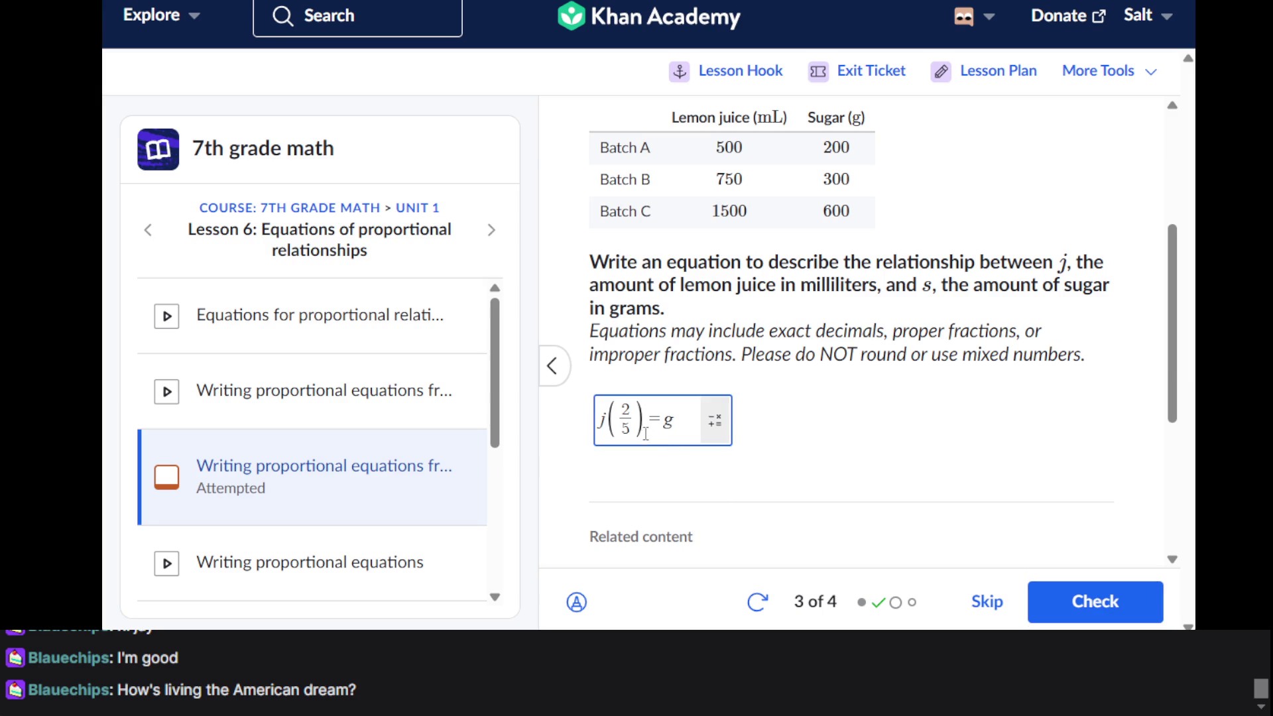
{"action": "key", "text": "BackSpace"}
{"action": "key", "text": "BackSpace"}
{"action": "key", "text": "BackSpace"}
{"action": "key", "text": "BackSpace"}
{"action": "key", "text": "BackSpace"}
{"action": "key", "text": "BackSpace"}
{"action": "type", "text": "j"}
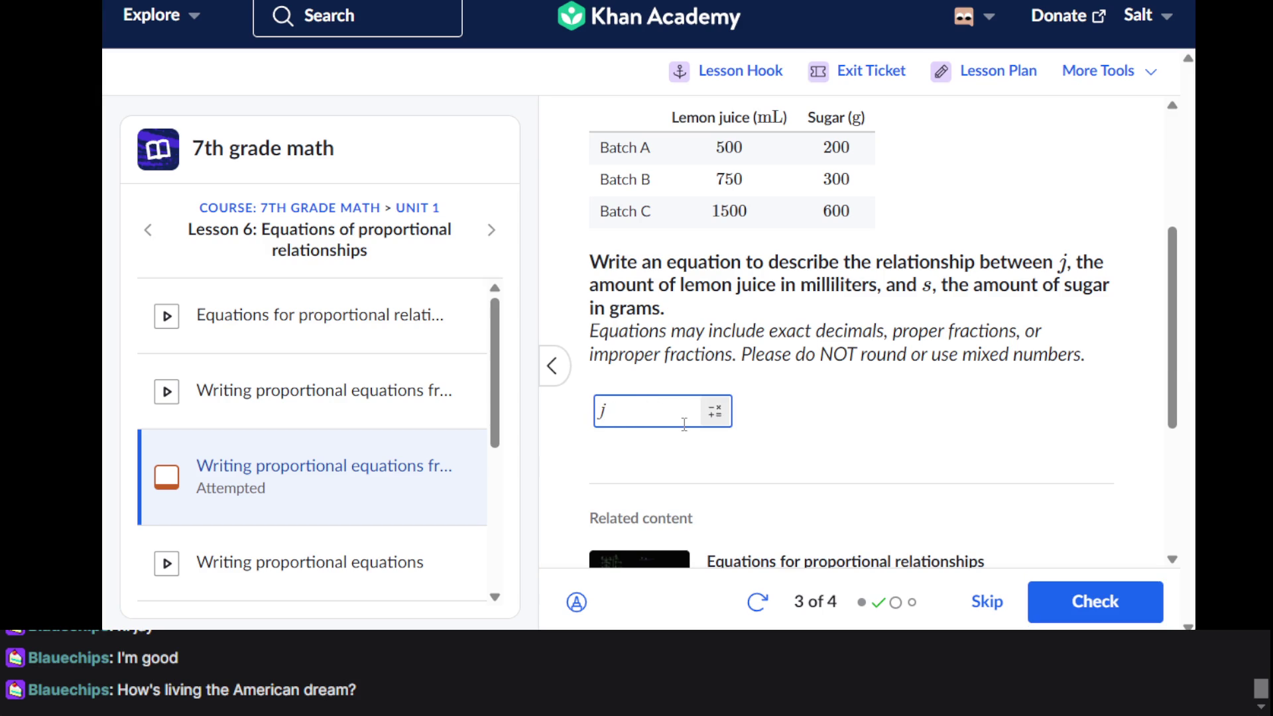
{"action": "type", "text": "*2"}
{"action": "type", "text": "/5"}
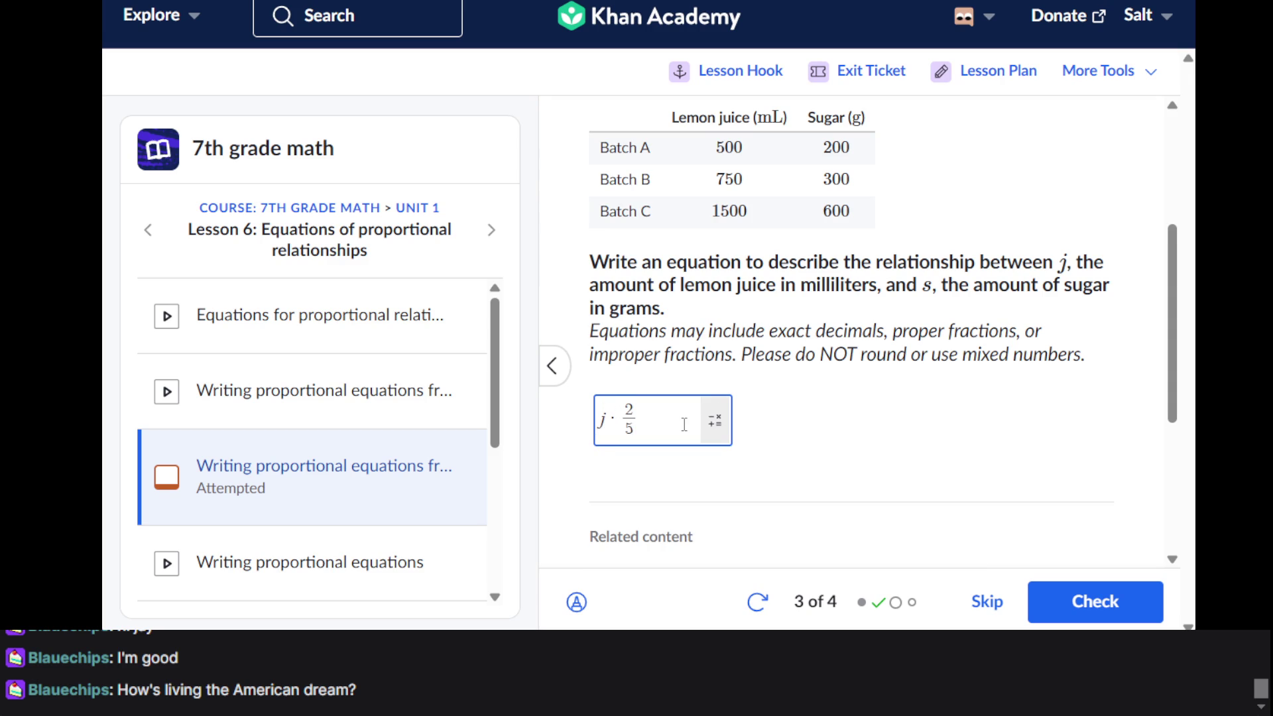
{"action": "key", "text": "Up"}
{"action": "type", "text": "="}
{"action": "type", "text": "g"}
{"action": "key", "text": "Return"}
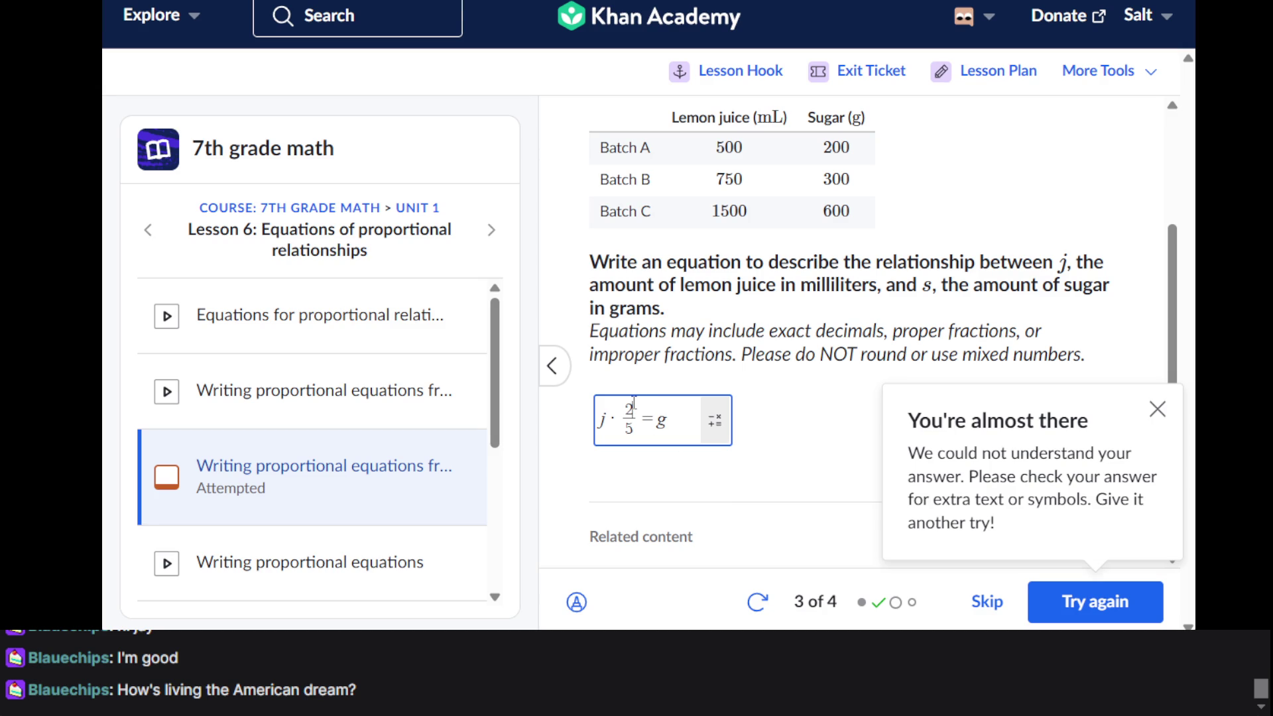
Check j · 200/500 = g, then remove the fraction from the answer
{"action": "type", "text": "00/5"}
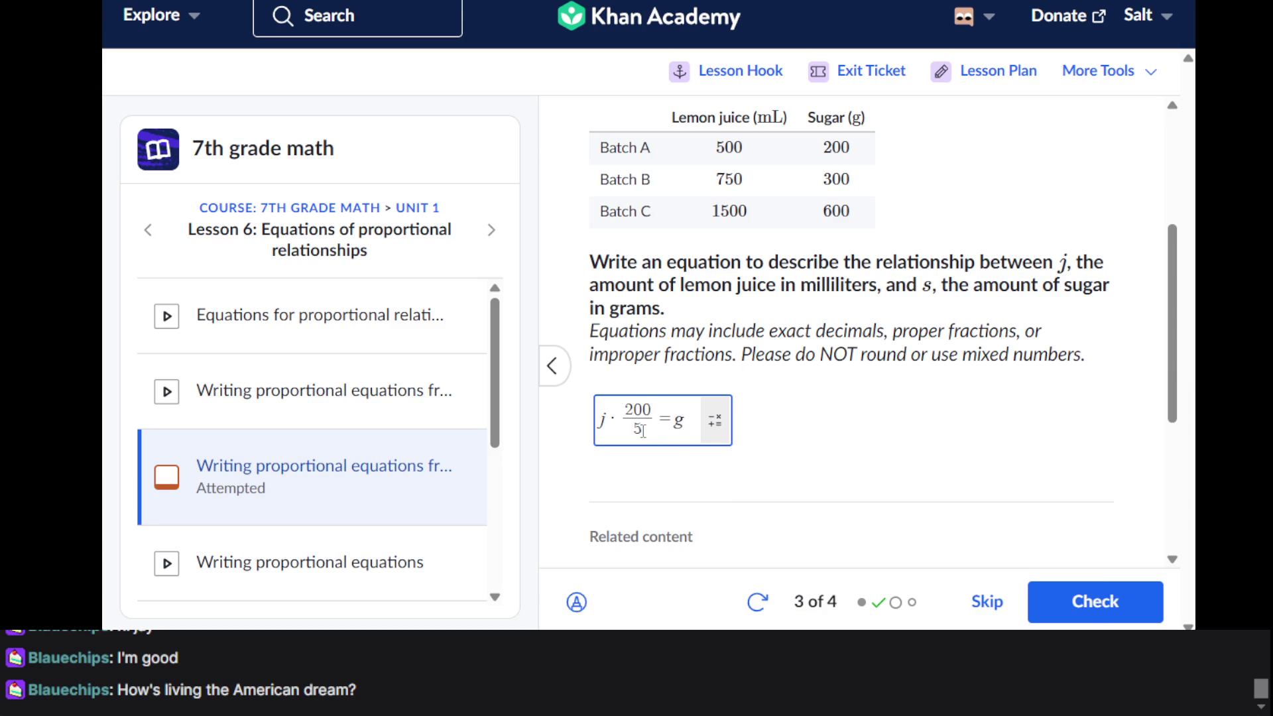
{"action": "type", "text": "00"}
{"action": "left_click", "coordinate": [1070, 607]}
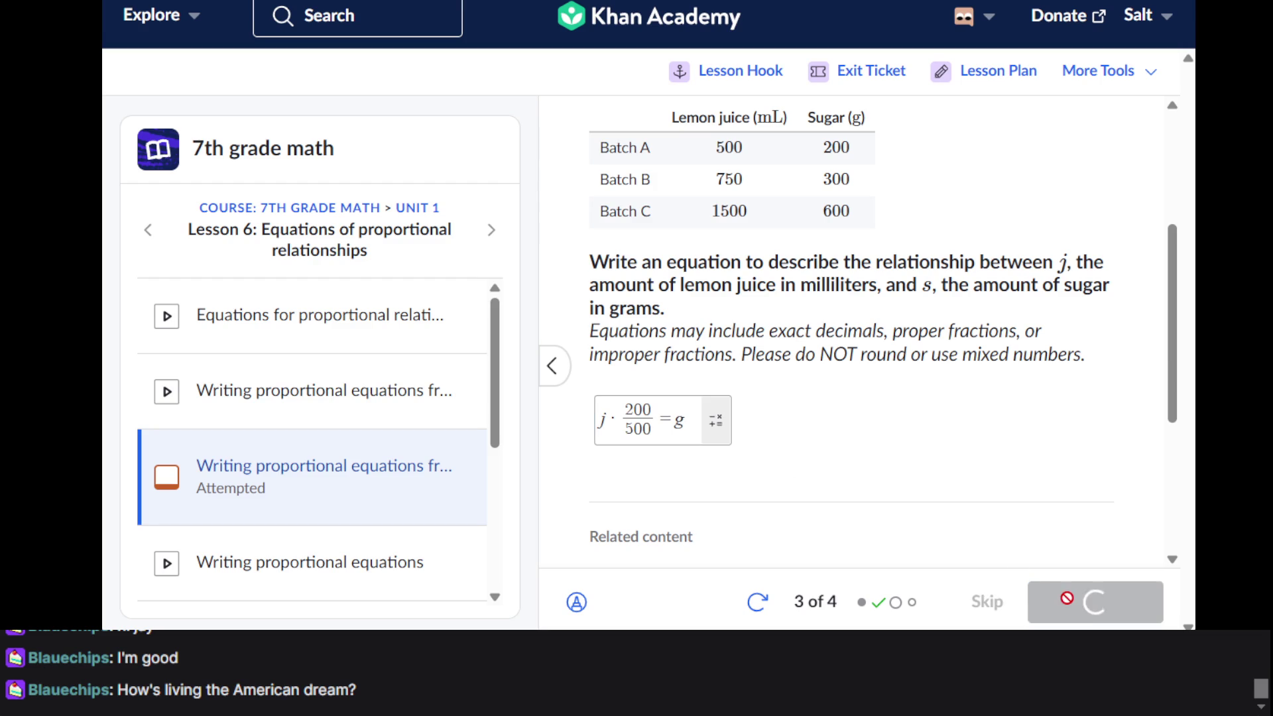
{"action": "left_click", "coordinate": [656, 433]}
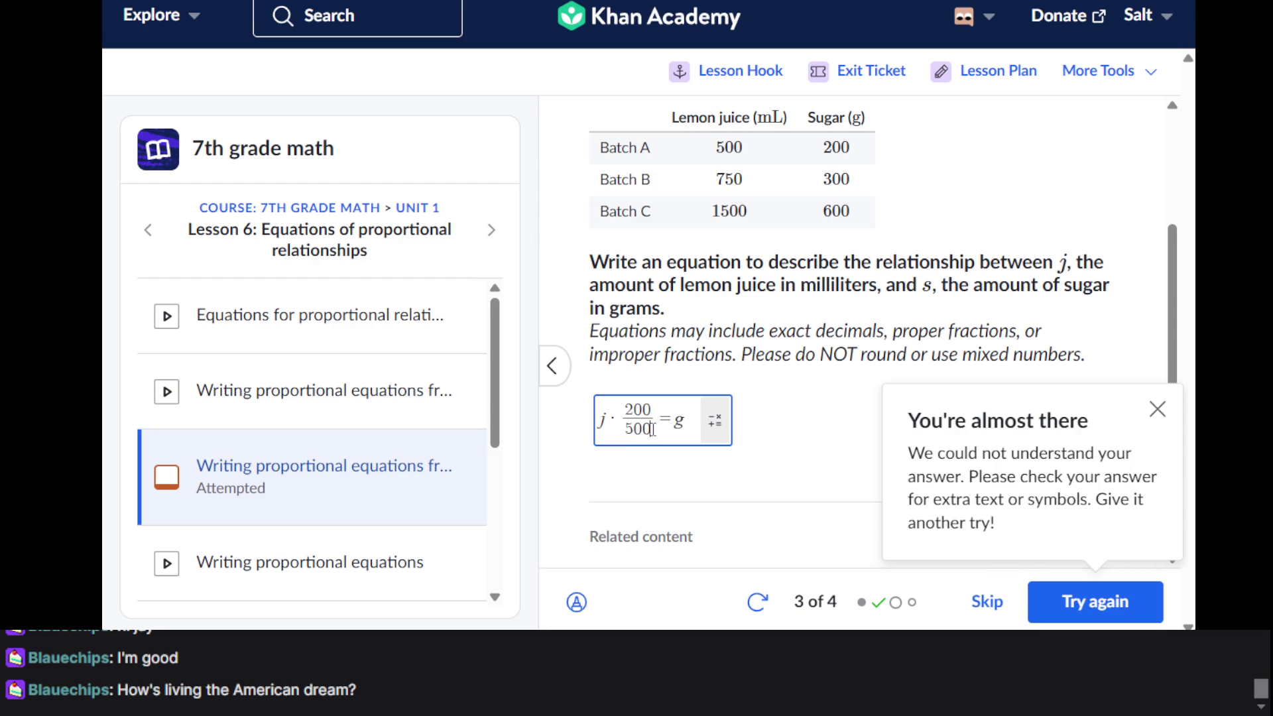
{"action": "type", "text": "0"}
{"action": "key", "text": "BackSpace"}
{"action": "key", "text": "BackSpace"}
{"action": "key", "text": "BackSpace"}
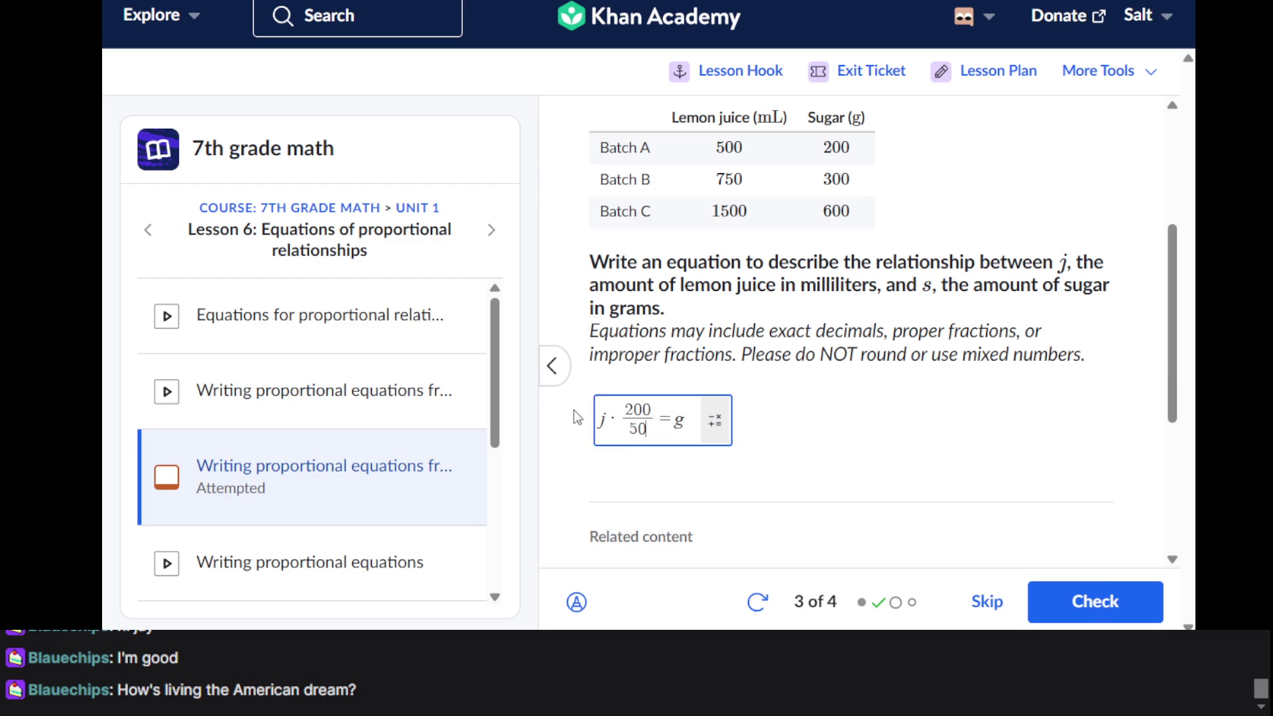
{"action": "left_click", "coordinate": [652, 412]}
{"action": "key", "text": "BackSpace"}
{"action": "key", "text": "BackSpace"}
{"action": "key", "text": "Right"}
{"action": "key", "text": "BackSpace"}
{"action": "key", "text": "BackSpace"}
{"action": "key", "text": "BackSpace"}
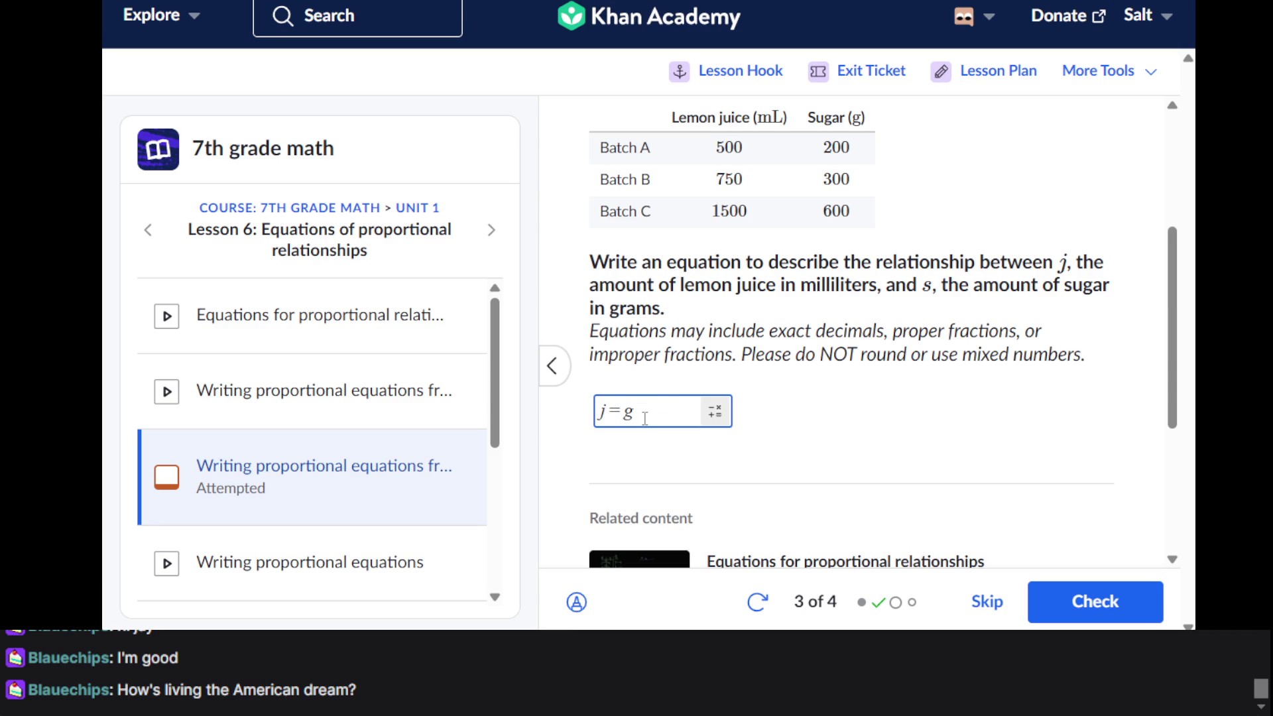
Submit j(.40) = g, then change it to j · .40 = g and check again
{"action": "type", "text": "(.49"}
{"action": "key", "text": "BackSpace"}
{"action": "type", "text": "0)"}
{"action": "key", "text": "Return"}
{"action": "key", "text": "Return"}
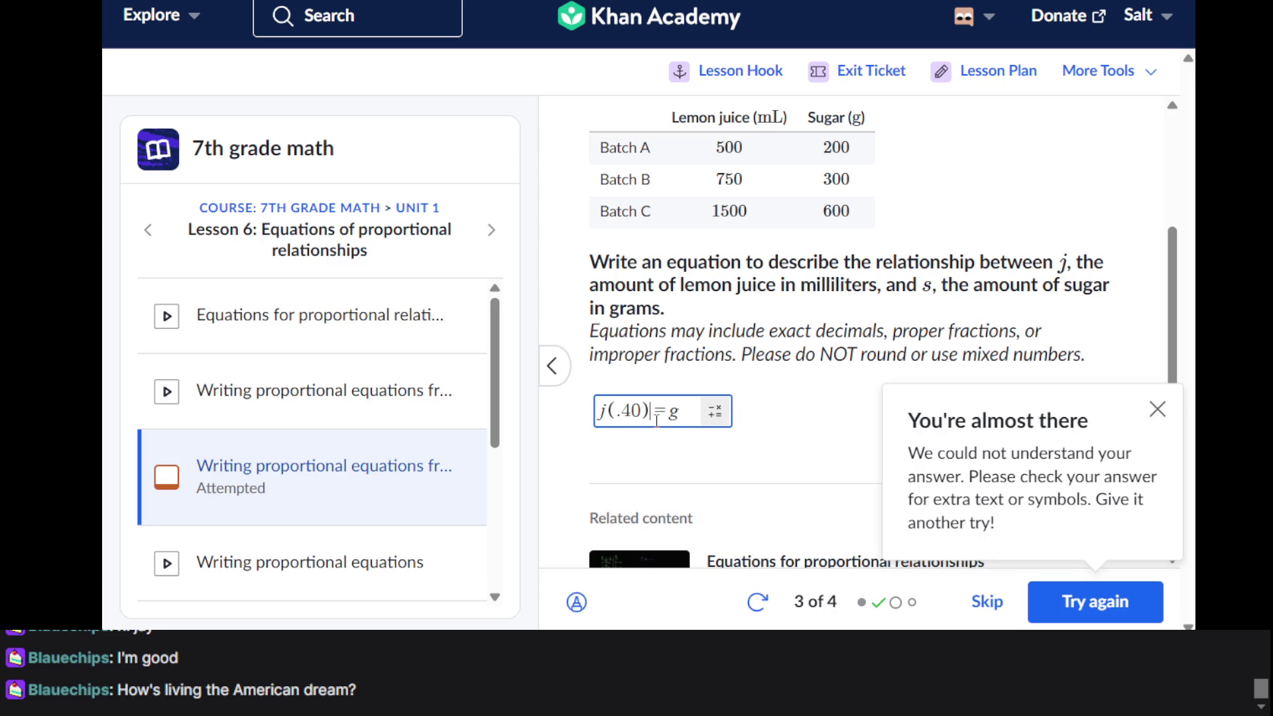
{"action": "key", "text": "BackSpace"}
{"action": "key", "text": "BackSpace"}
{"action": "type", "text": "*"}
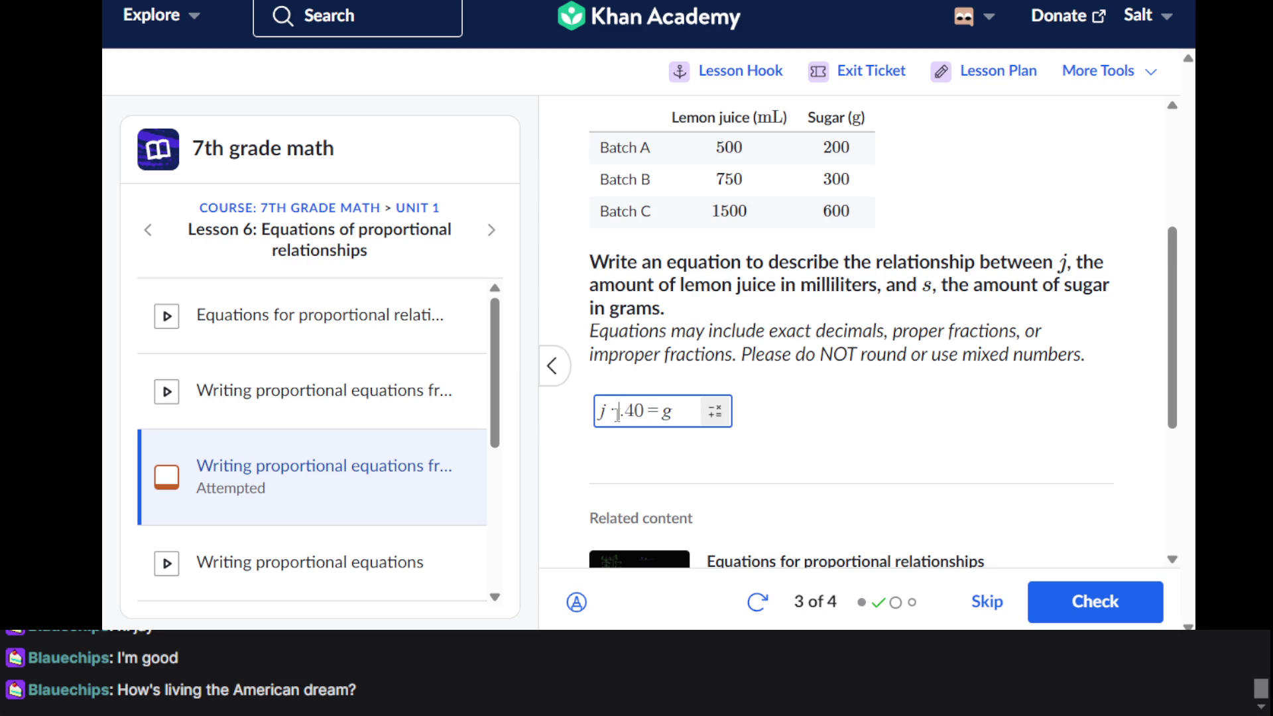
{"action": "left_click", "coordinate": [1103, 600]}
{"action": "left_click", "coordinate": [1102, 601]}
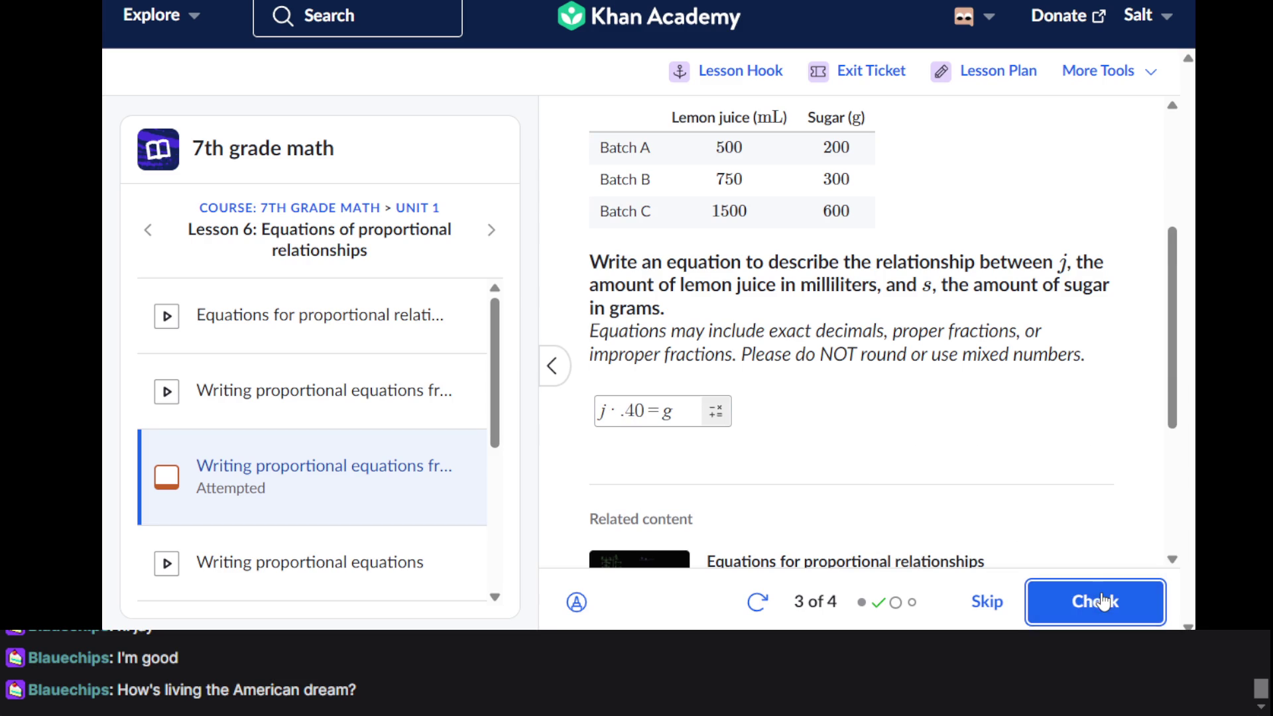
Erase most of the j · .40 = g answer, leaving only 'j · .' in the field
{"action": "scroll", "coordinate": [706, 409], "scroll_direction": "up", "scroll_amount": 3}
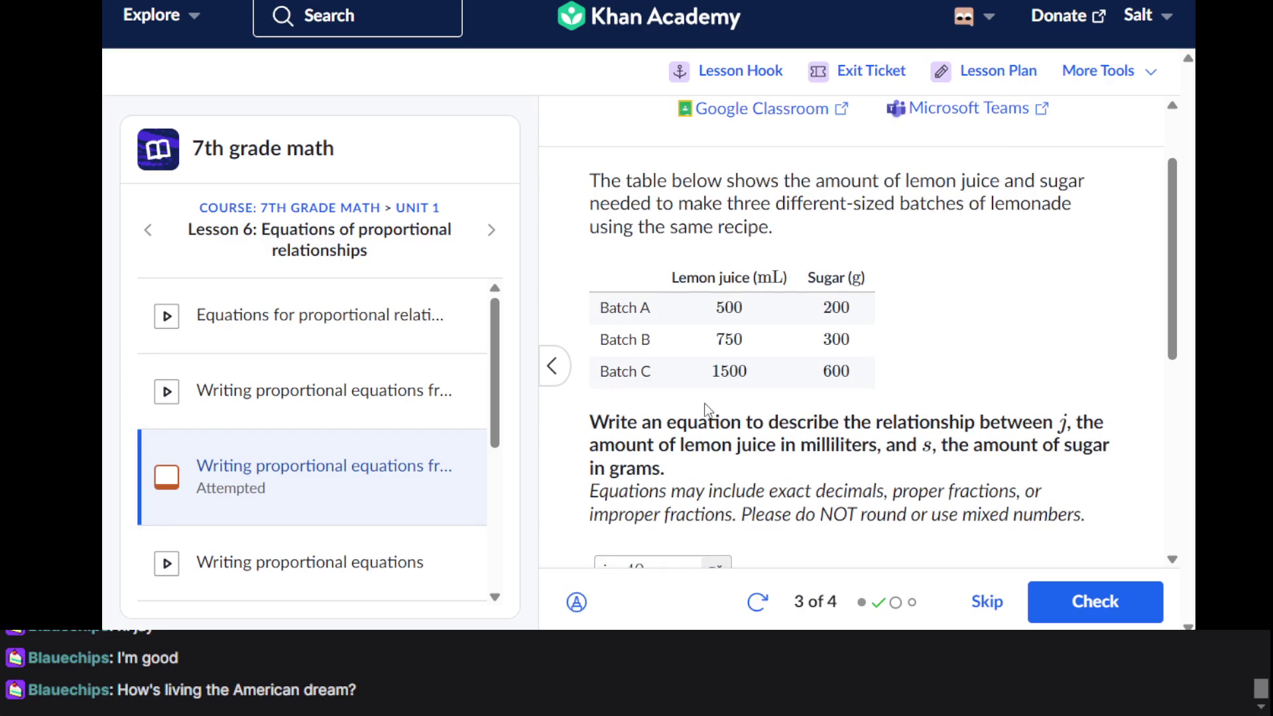
{"action": "scroll", "coordinate": [705, 408], "scroll_direction": "down", "scroll_amount": 3}
{"action": "scroll", "coordinate": [867, 497], "scroll_direction": "down", "scroll_amount": 1}
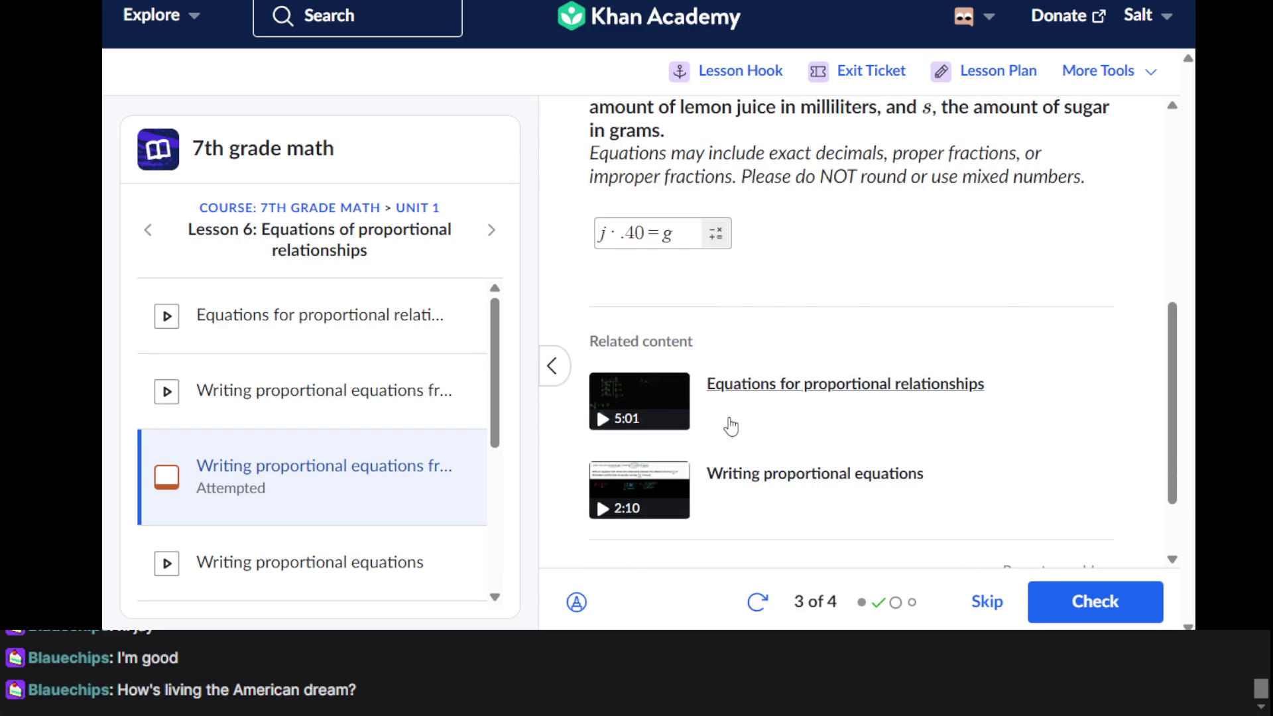
{"action": "scroll", "coordinate": [731, 427], "scroll_direction": "up", "scroll_amount": 3}
{"action": "left_click", "coordinate": [666, 405]}
{"action": "triple_click", "coordinate": [665, 406]}
{"action": "scroll", "coordinate": [665, 411], "scroll_direction": "up", "scroll_amount": 1}
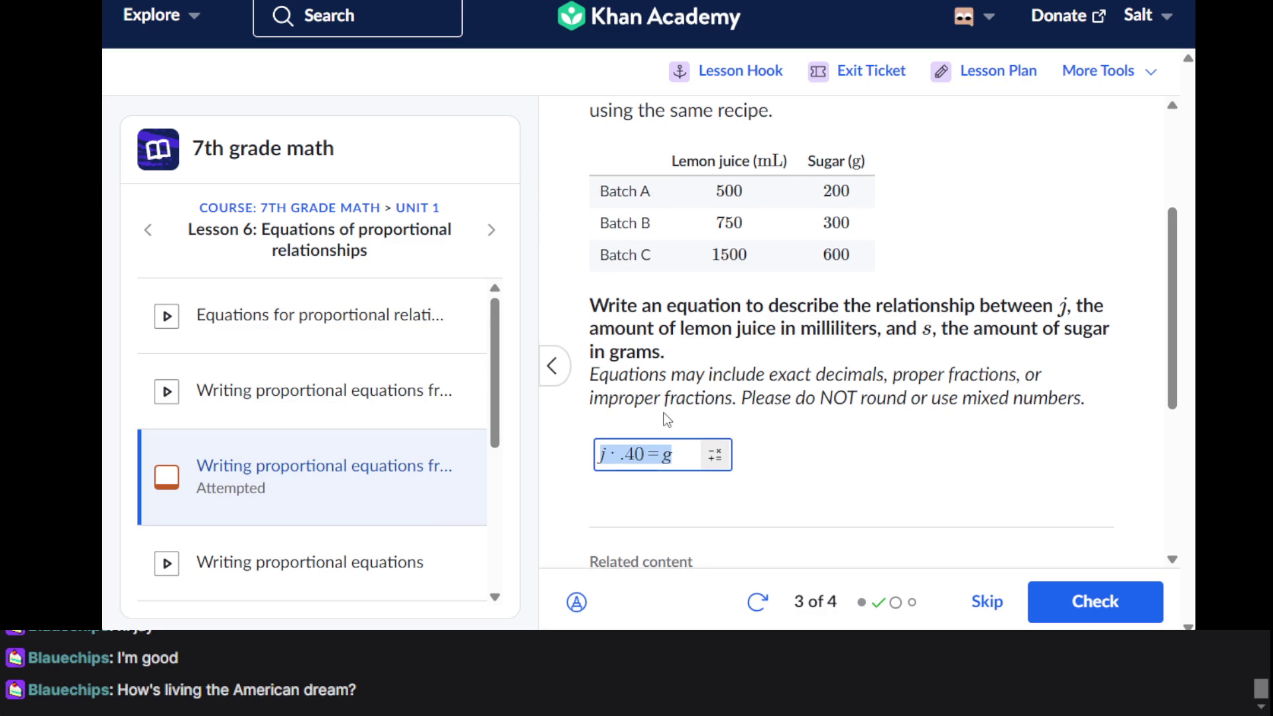
{"action": "left_click", "coordinate": [633, 458]}
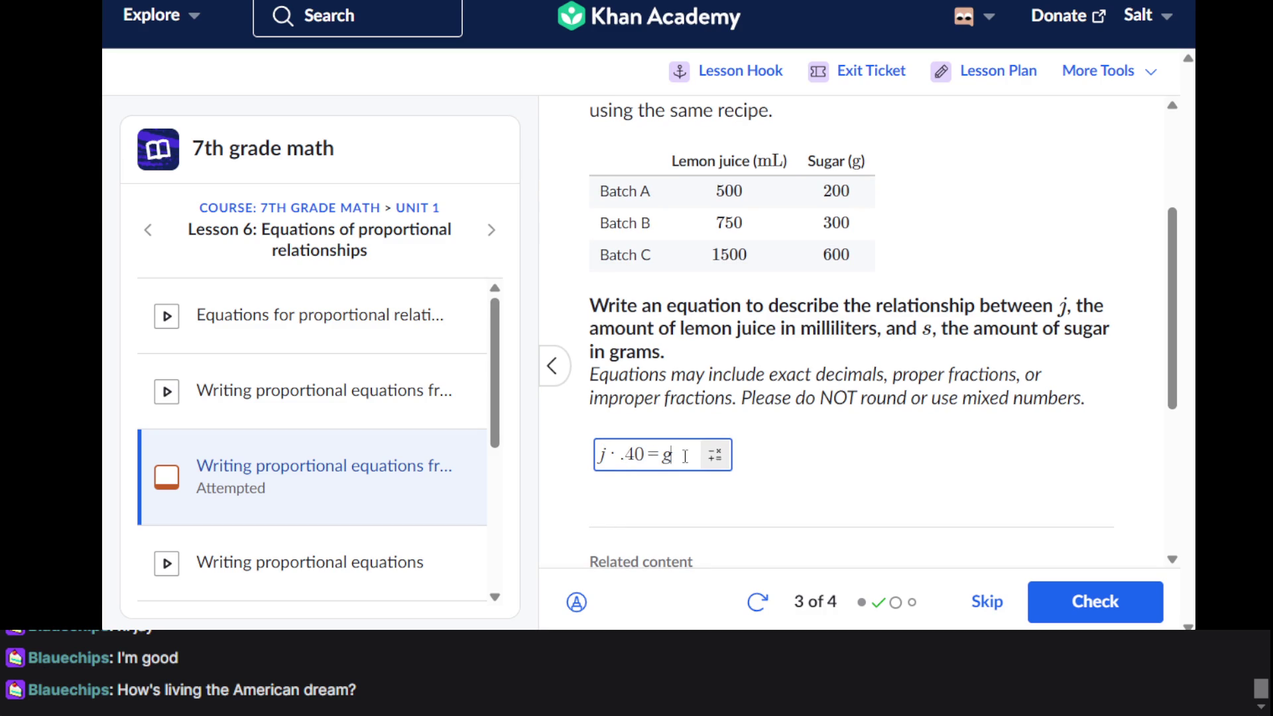
{"action": "key", "text": "BackSpace"}
{"action": "key", "text": "BackSpace"}
{"action": "key", "text": "BackSpace"}
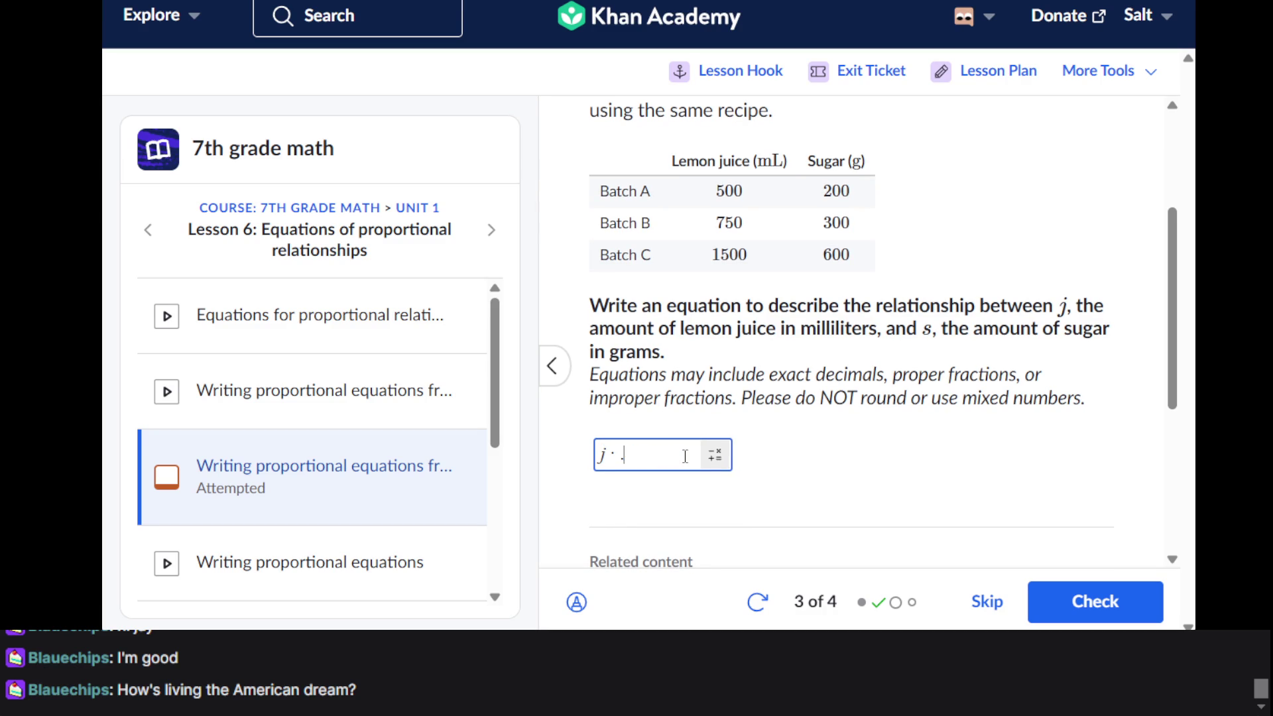
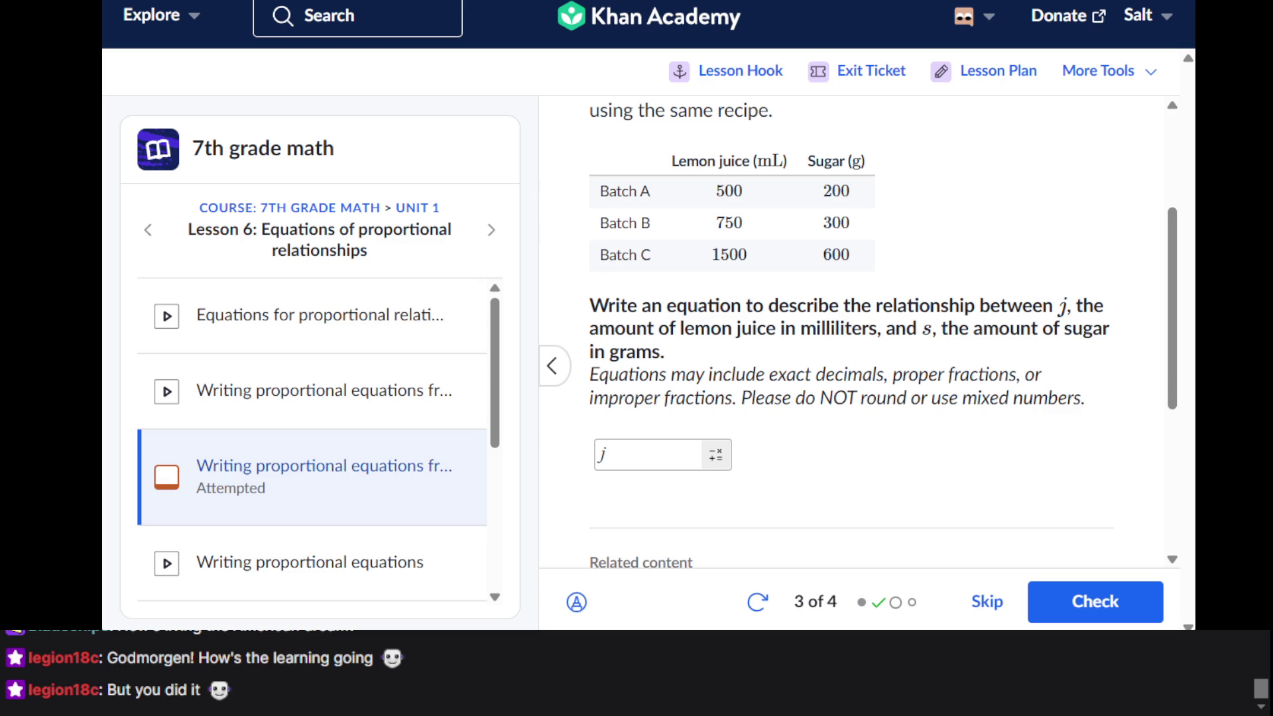
Bring up the math keypad on its variables (xπ) tab and clear the existing j from the answer
{"action": "scroll", "coordinate": [710, 331], "scroll_direction": "down", "scroll_amount": 3}
{"action": "scroll", "coordinate": [729, 278], "scroll_direction": "up", "scroll_amount": 6}
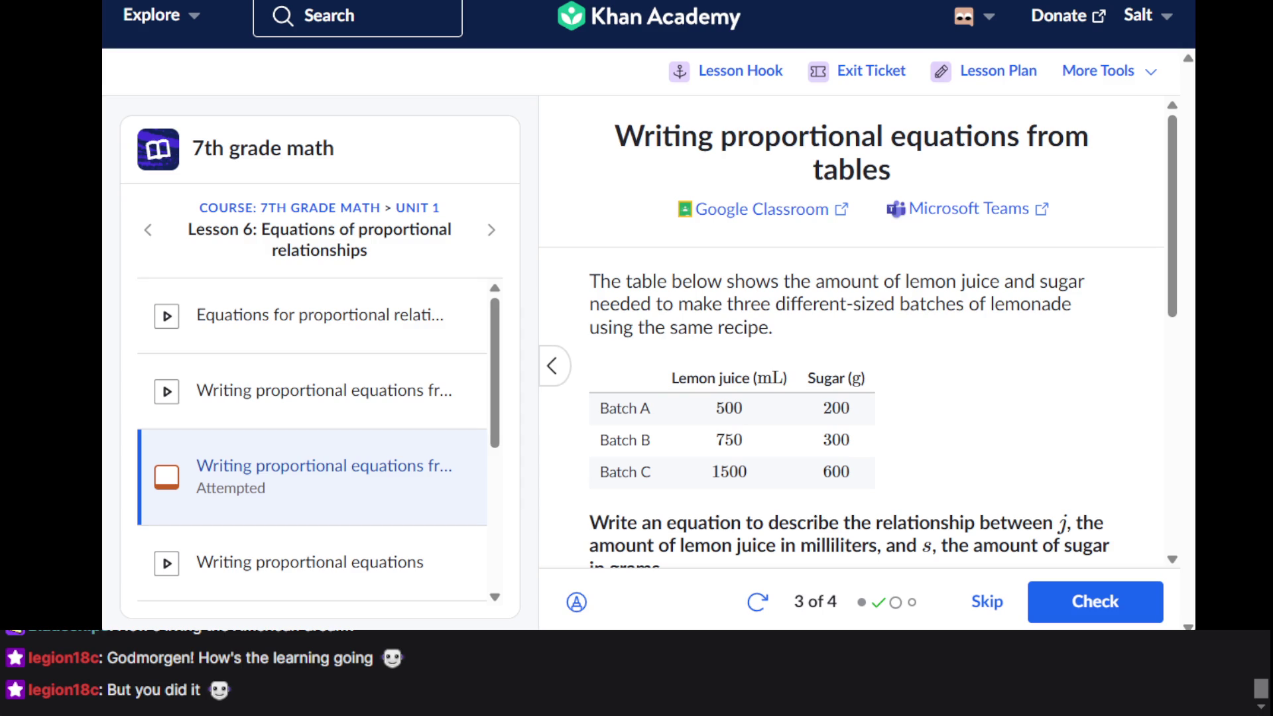
{"action": "scroll", "coordinate": [721, 273], "scroll_direction": "down", "scroll_amount": 1}
{"action": "scroll", "coordinate": [722, 273], "scroll_direction": "up", "scroll_amount": 1}
{"action": "scroll", "coordinate": [723, 279], "scroll_direction": "down", "scroll_amount": 2}
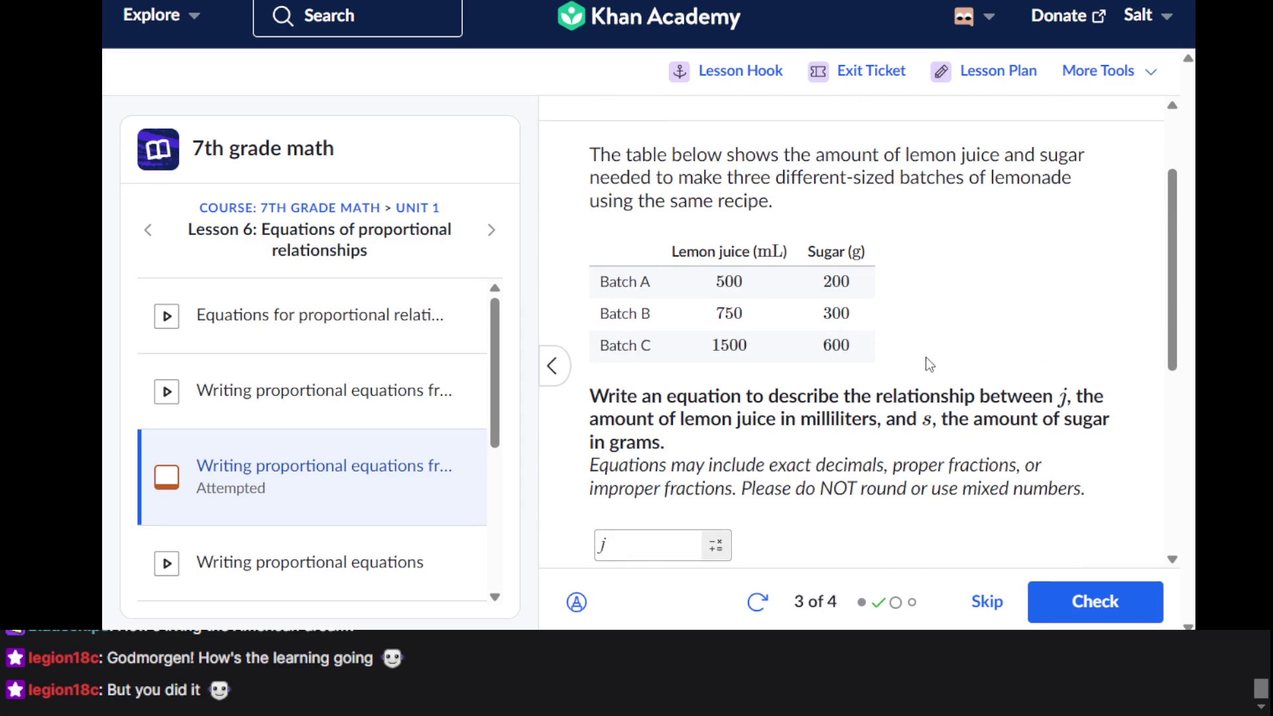
{"action": "scroll", "coordinate": [924, 356], "scroll_direction": "down", "scroll_amount": 2}
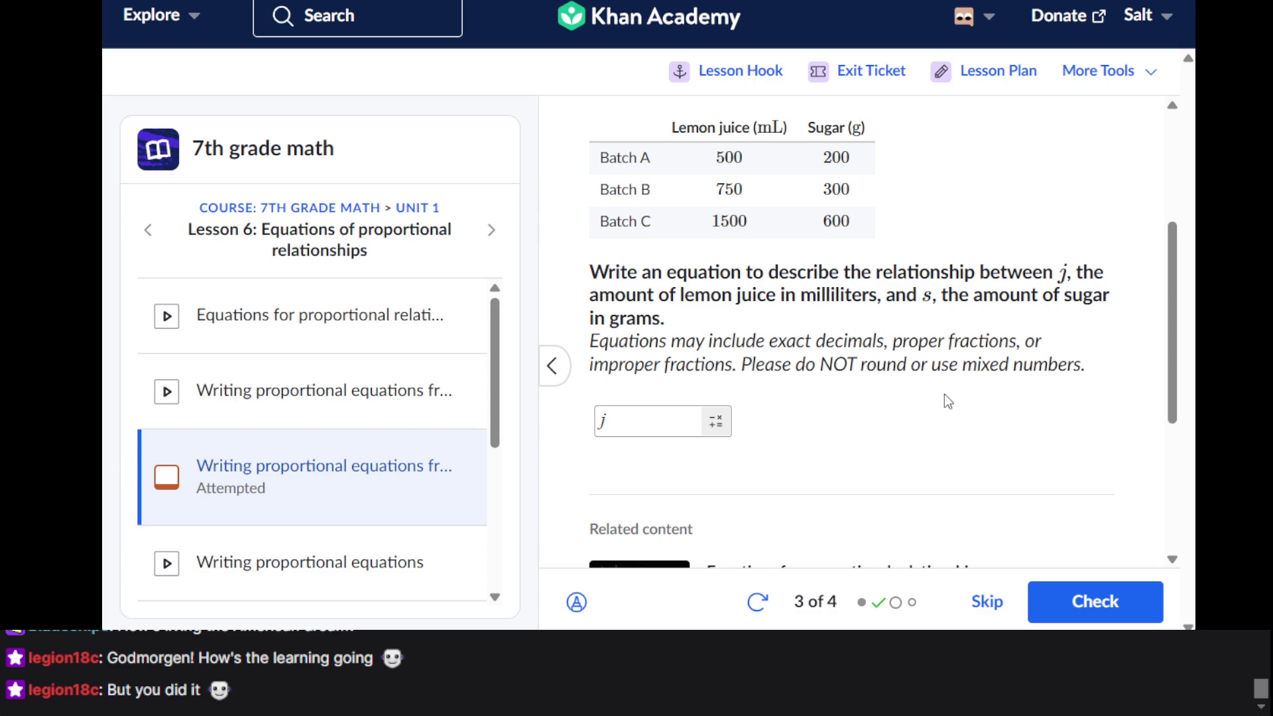
{"action": "left_click", "coordinate": [640, 417]}
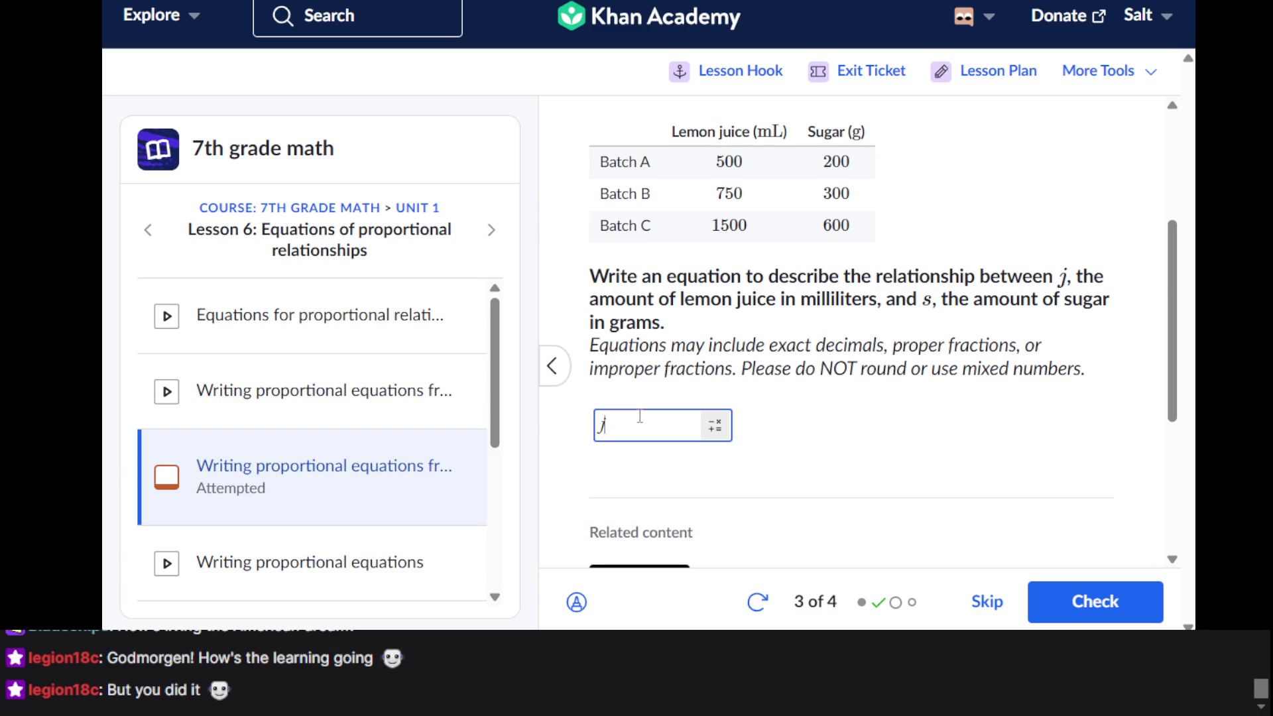
{"action": "left_click", "coordinate": [715, 425]}
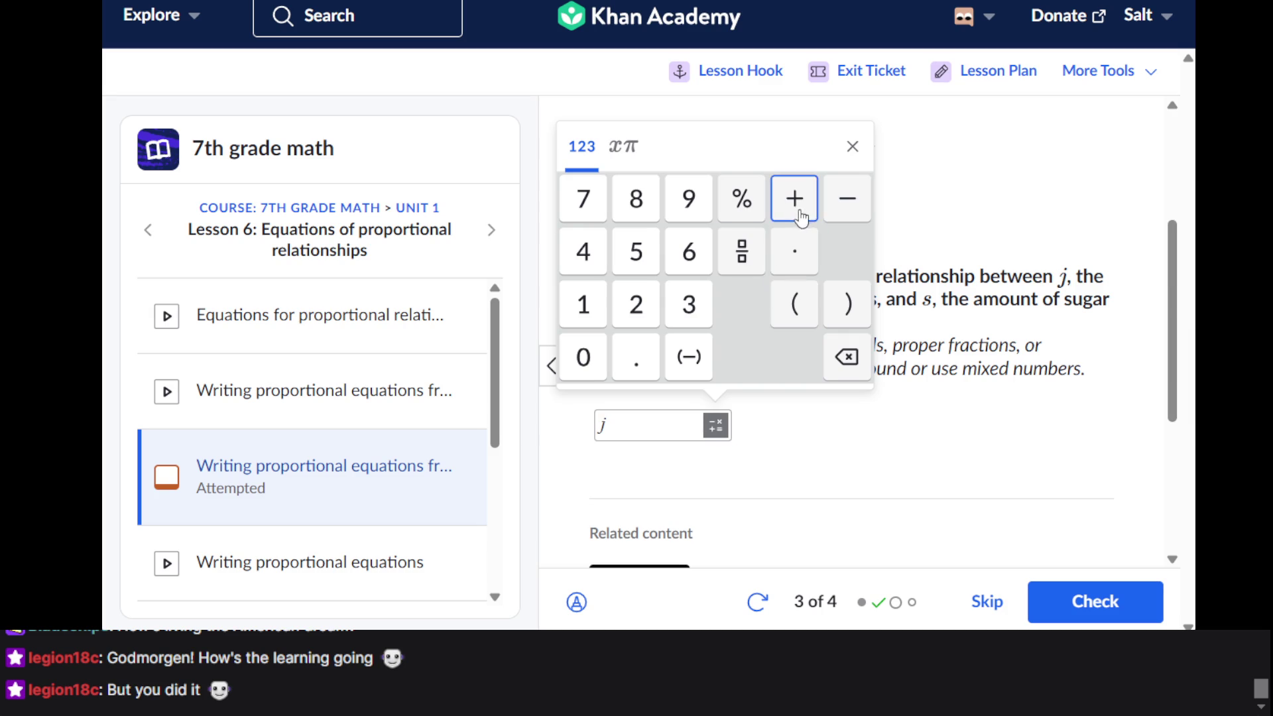
{"action": "left_click", "coordinate": [625, 148]}
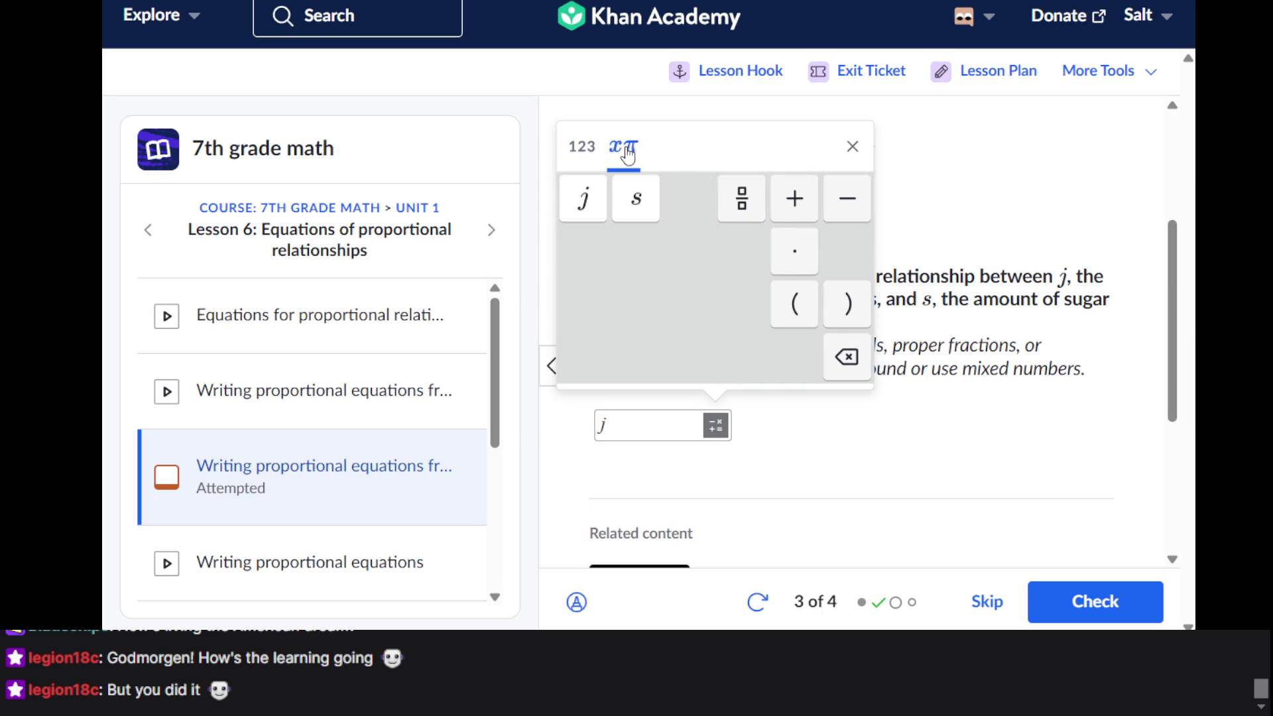
{"action": "left_click", "coordinate": [648, 426]}
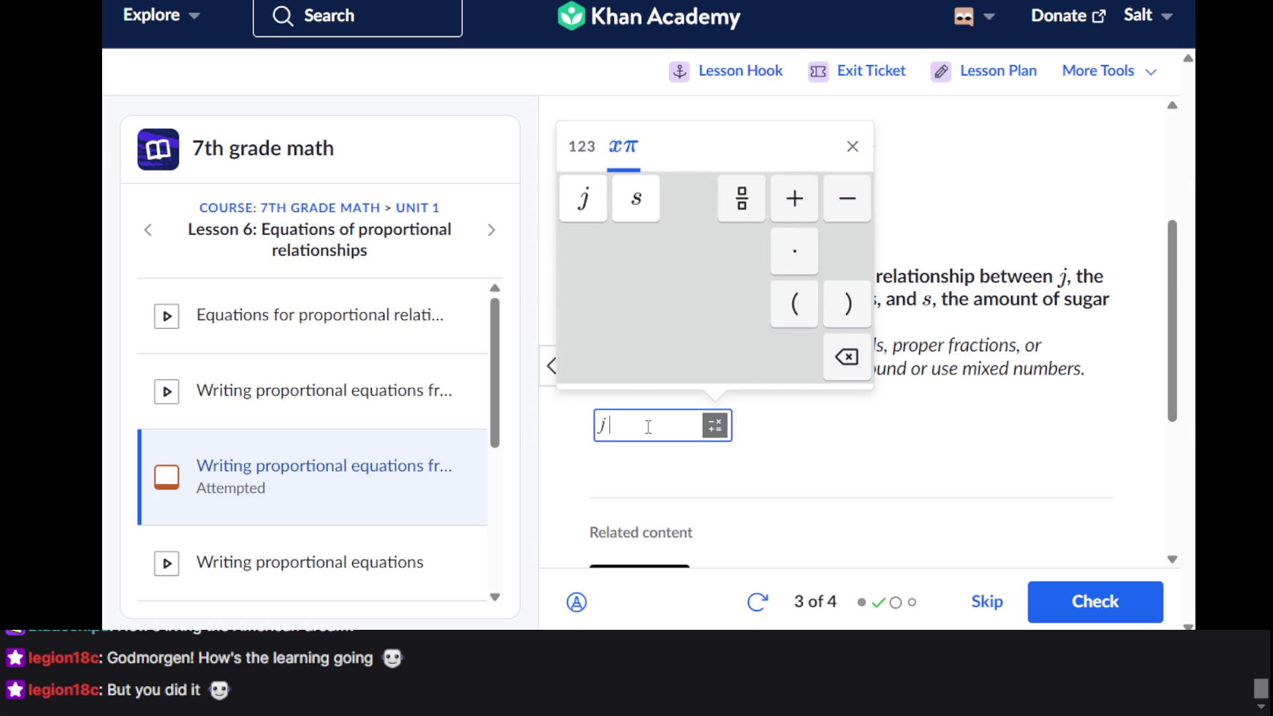
{"action": "key", "text": "BackSpace"}
Enter j(2/5) as the answer using the variable, parentheses and fraction keys
{"action": "left_click", "coordinate": [583, 197]}
{"action": "left_click", "coordinate": [804, 290]}
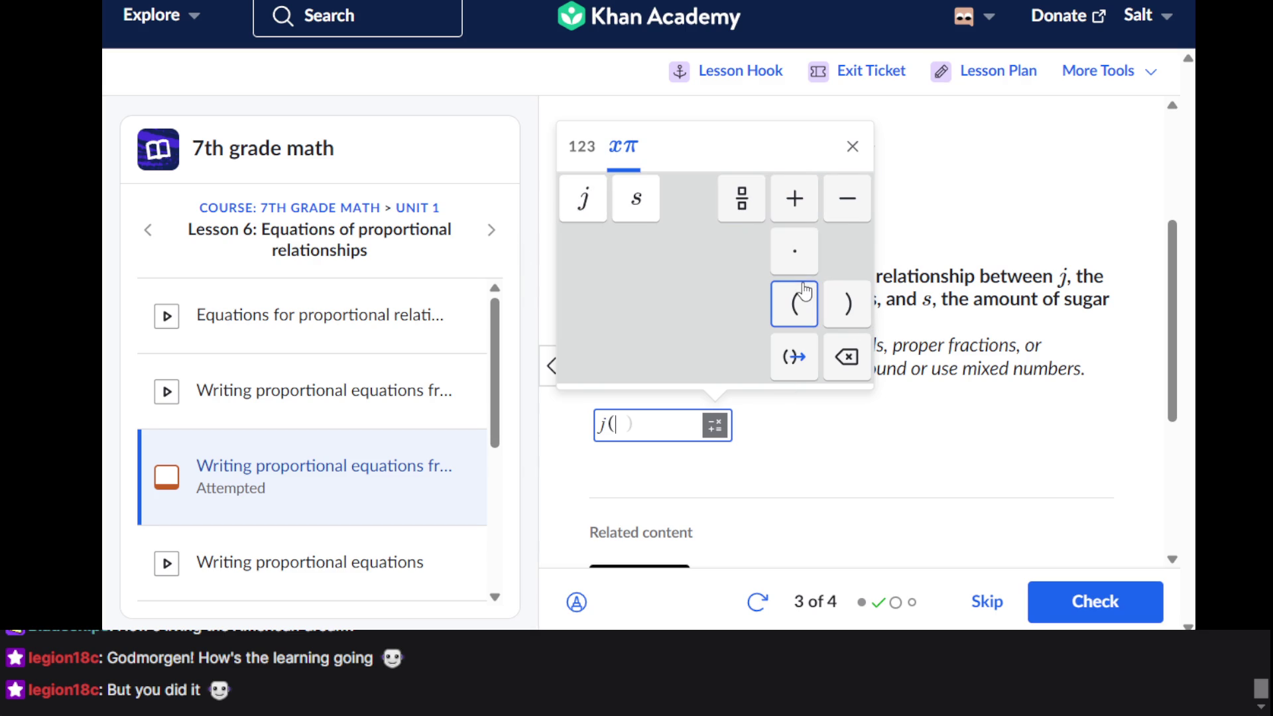
{"action": "left_click", "coordinate": [747, 211]}
{"action": "type", "text": "2/"}
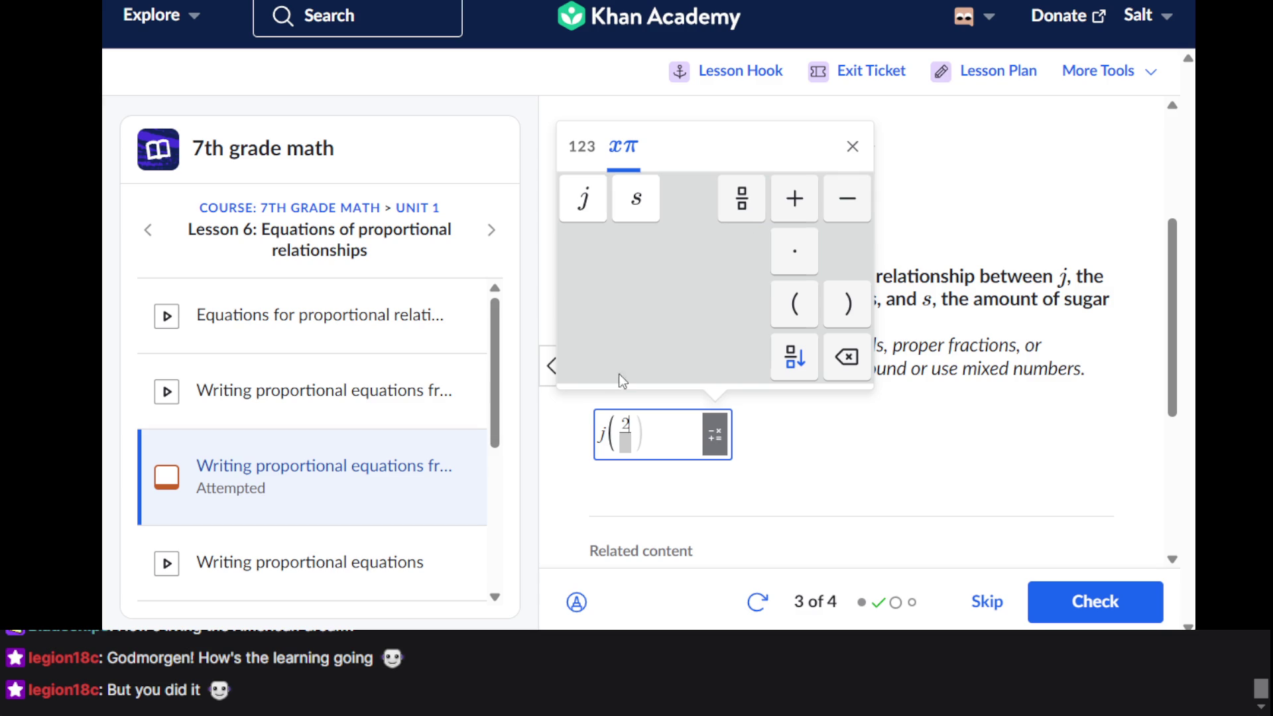
{"action": "key", "text": "Down"}
{"action": "type", "text": "5"}
{"action": "left_click", "coordinate": [646, 422]}
{"action": "left_click", "coordinate": [848, 303]}
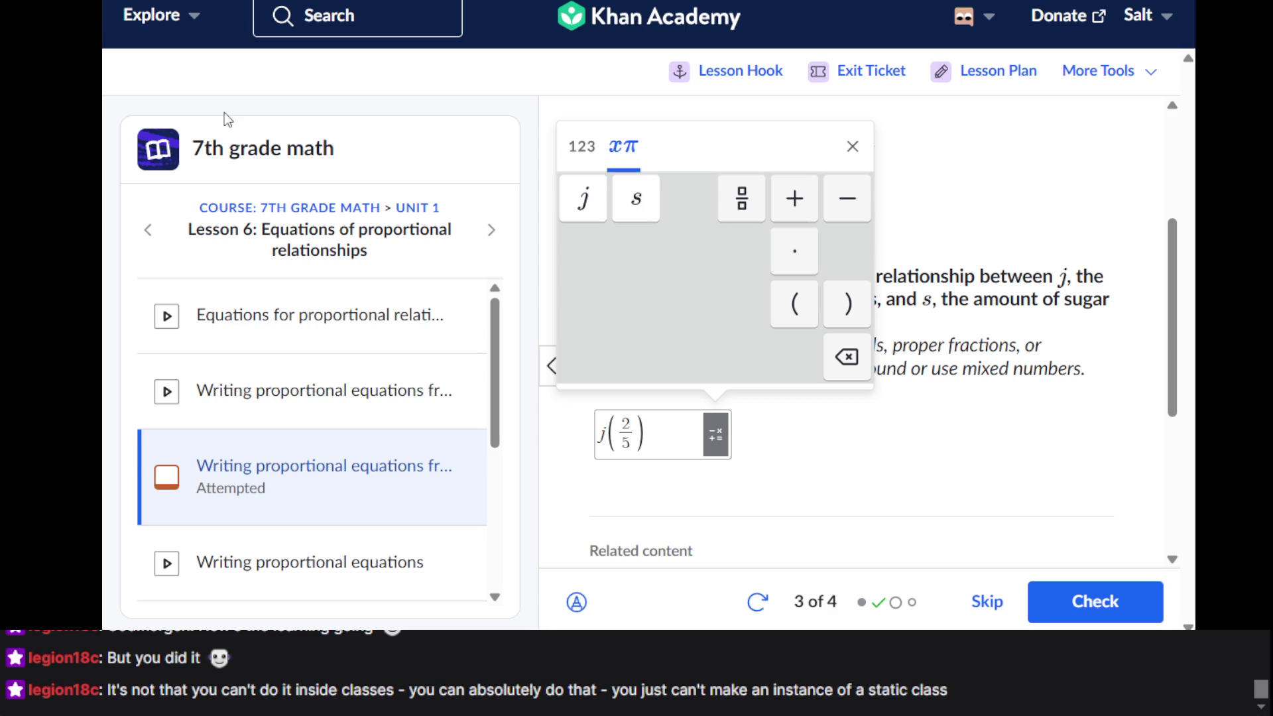
{"action": "key", "text": "ctrl+Tab"}
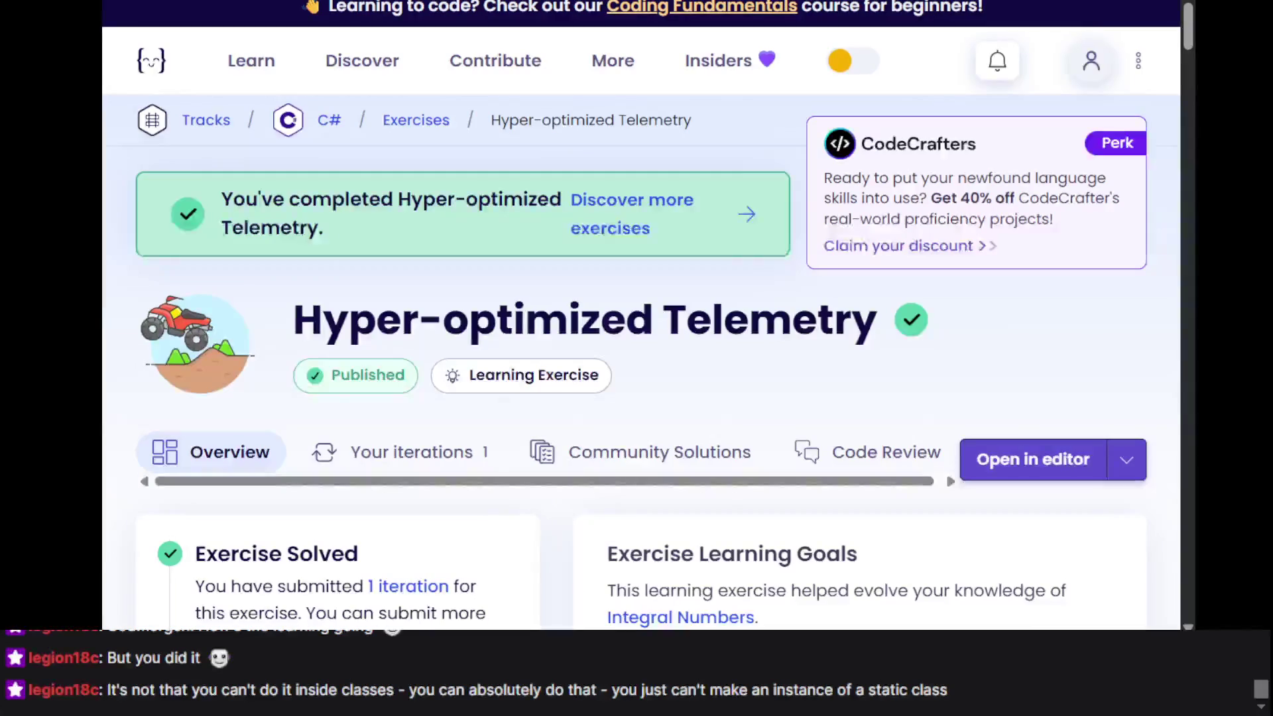
Return to the Beauty Salon Goes Global exercise and continue it in the editor
{"action": "key", "text": "ctrl+Tab"}
{"action": "key", "text": "ctrl+Tab"}
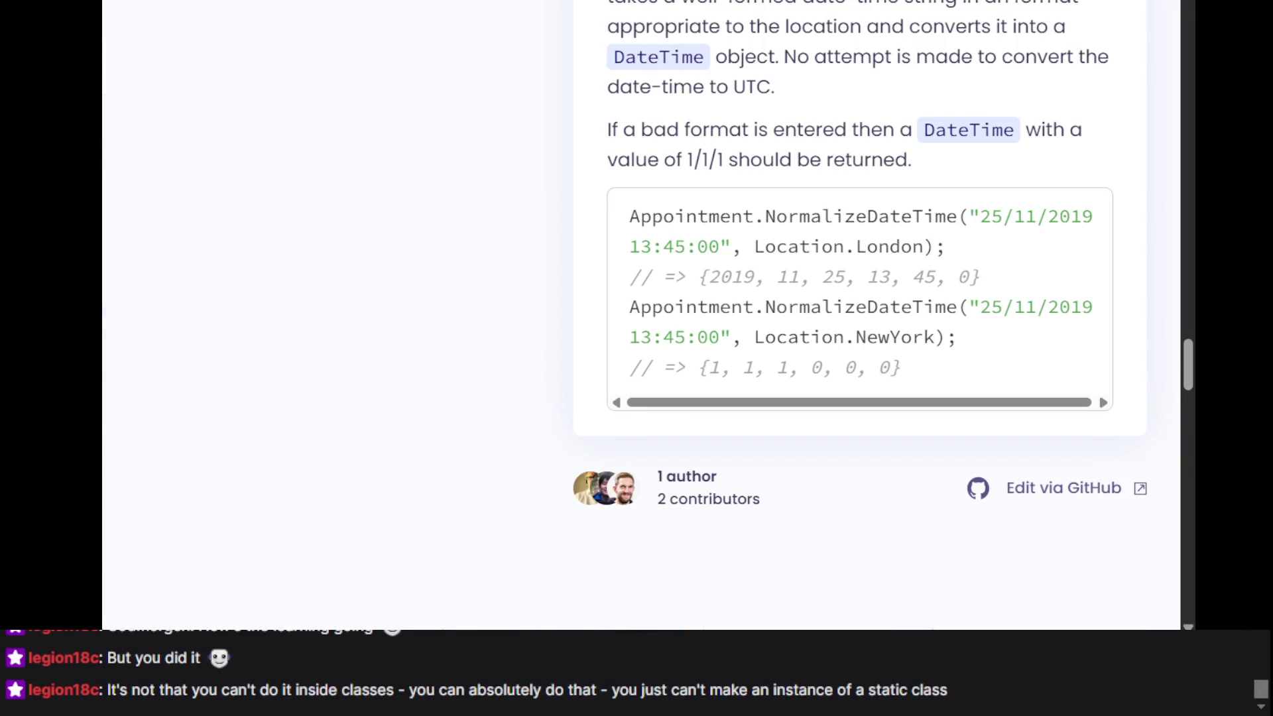
{"action": "scroll", "coordinate": [609, 320], "scroll_direction": "up", "scroll_amount": 20}
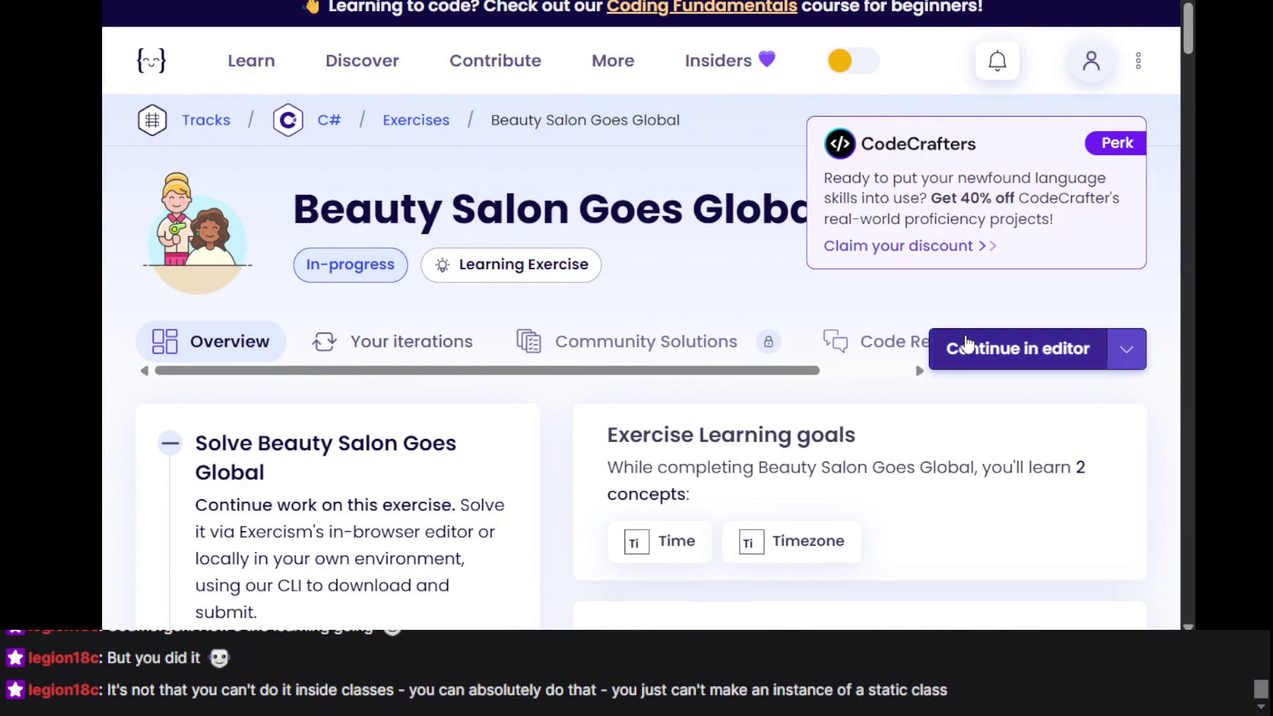
{"action": "left_click", "coordinate": [965, 334]}
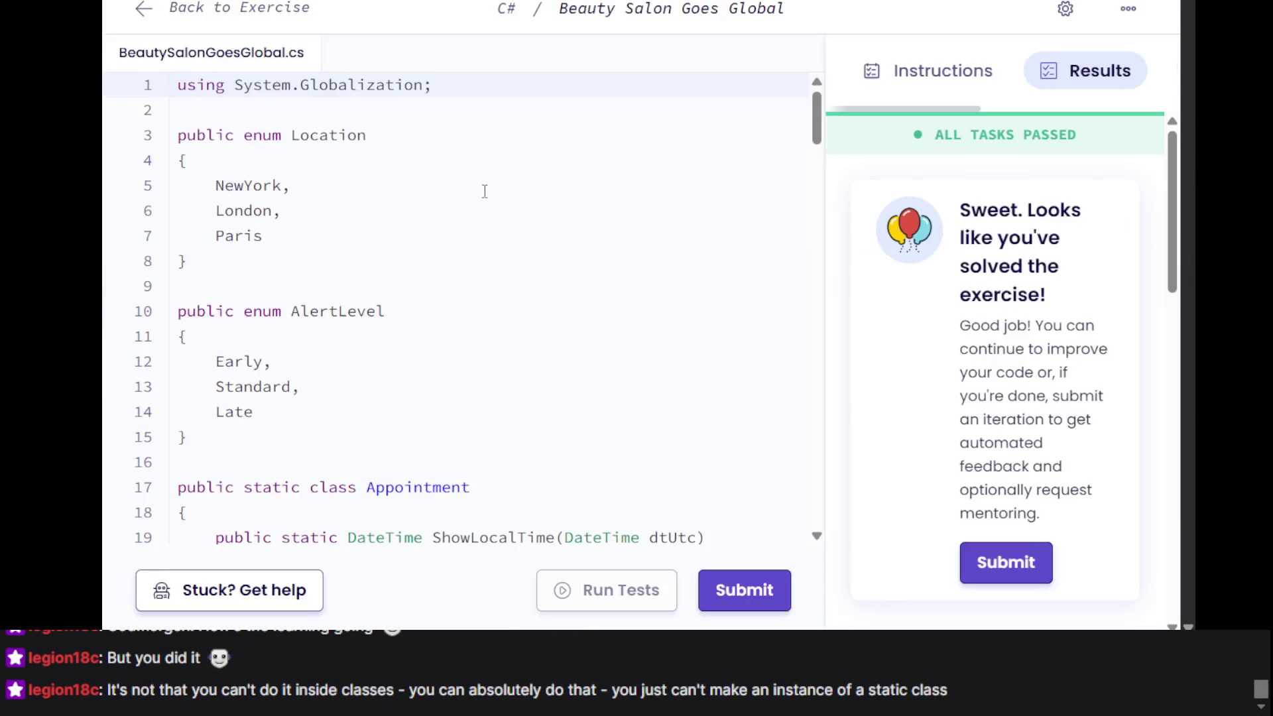
Select the easternTimeZone declaration line in HasDaylightSavingChanged to copy it
{"action": "scroll", "coordinate": [402, 196], "scroll_direction": "down", "scroll_amount": 2}
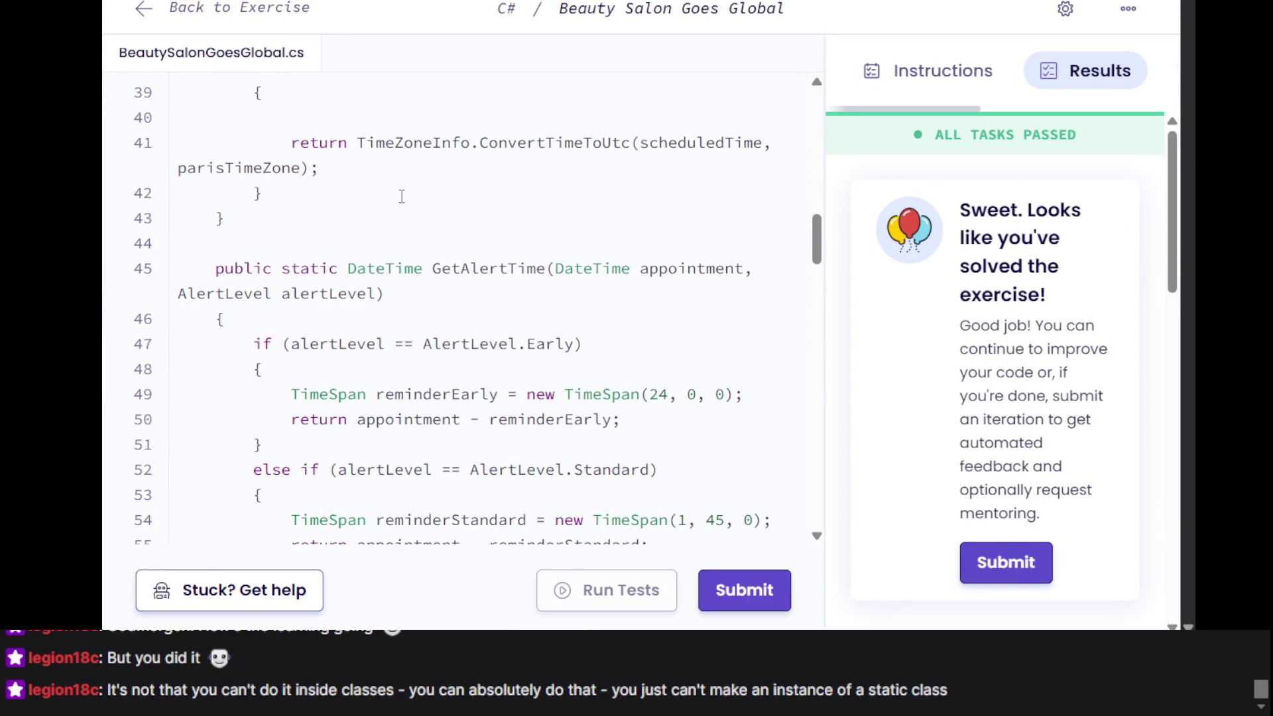
{"action": "scroll", "coordinate": [402, 197], "scroll_direction": "down", "scroll_amount": 20}
{"action": "scroll", "coordinate": [401, 196], "scroll_direction": "up", "scroll_amount": 14}
{"action": "scroll", "coordinate": [402, 196], "scroll_direction": "up", "scroll_amount": 7}
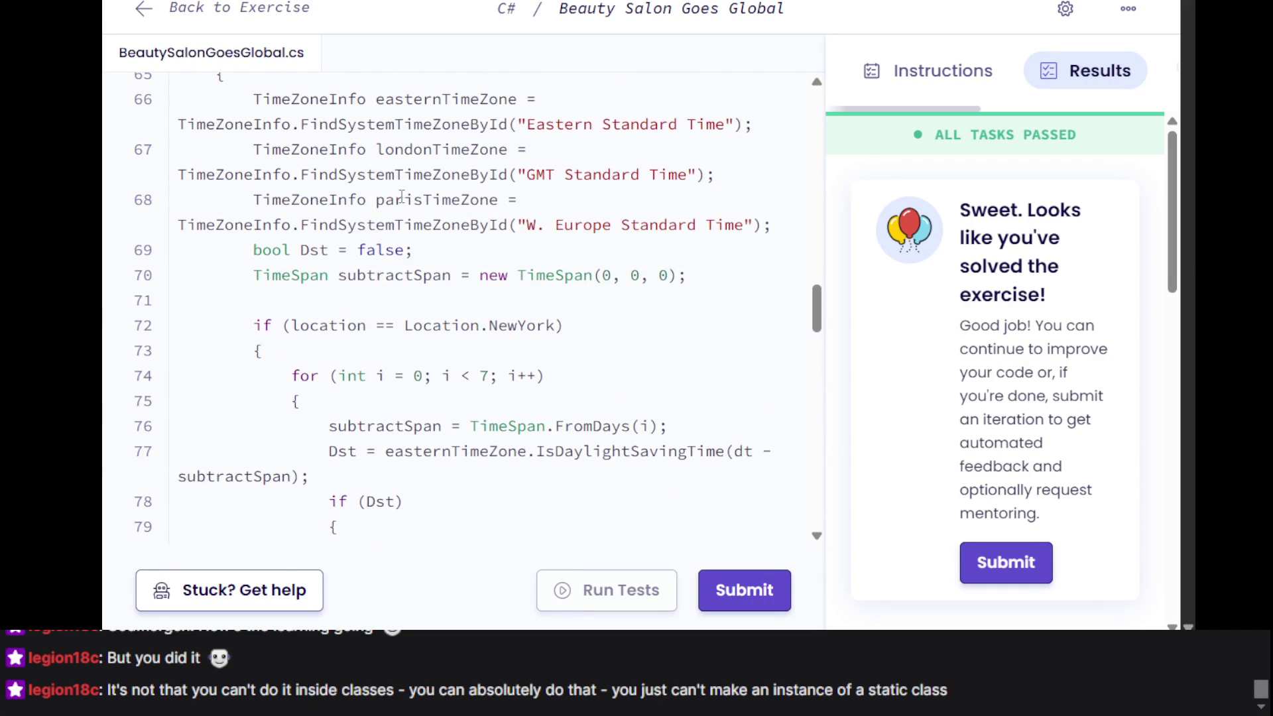
{"action": "scroll", "coordinate": [402, 196], "scroll_direction": "up", "scroll_amount": 1}
{"action": "left_click", "coordinate": [394, 212]}
{"action": "triple_click", "coordinate": [395, 213]}
{"action": "triple_click", "coordinate": [393, 190]}
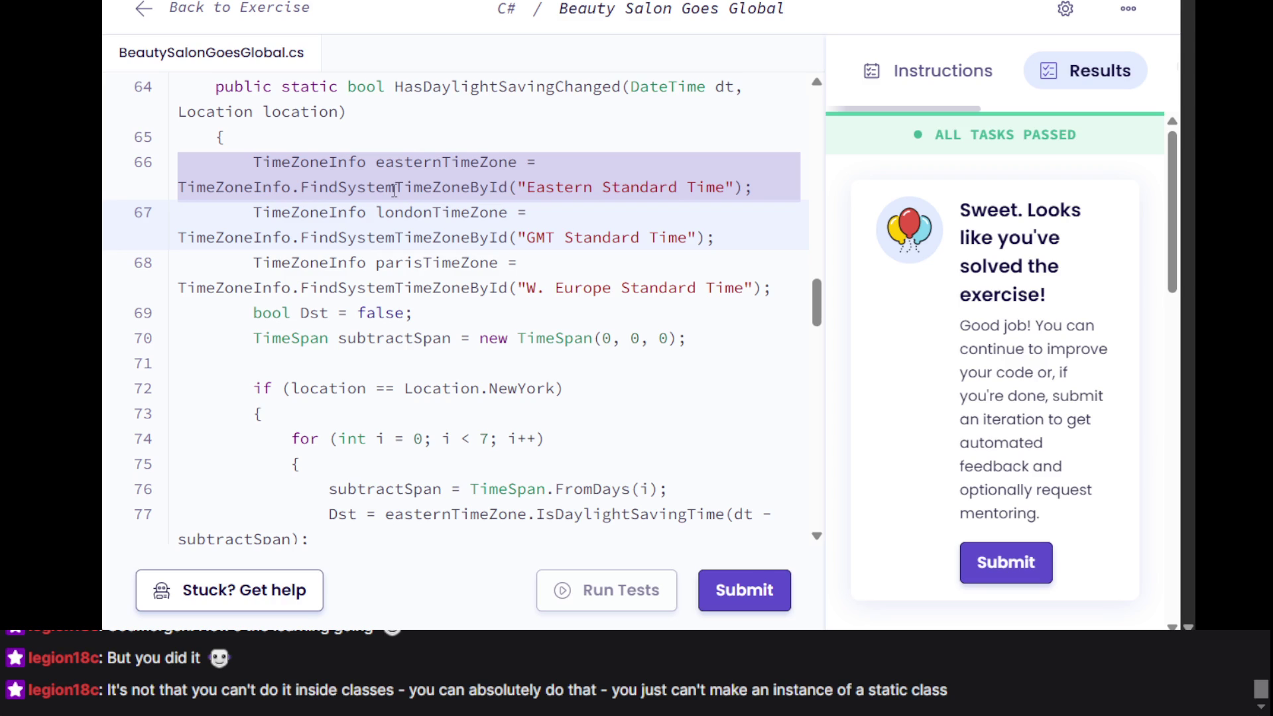
{"action": "left_click", "coordinate": [391, 261]}
{"action": "scroll", "coordinate": [395, 266], "scroll_direction": "up", "scroll_amount": 2}
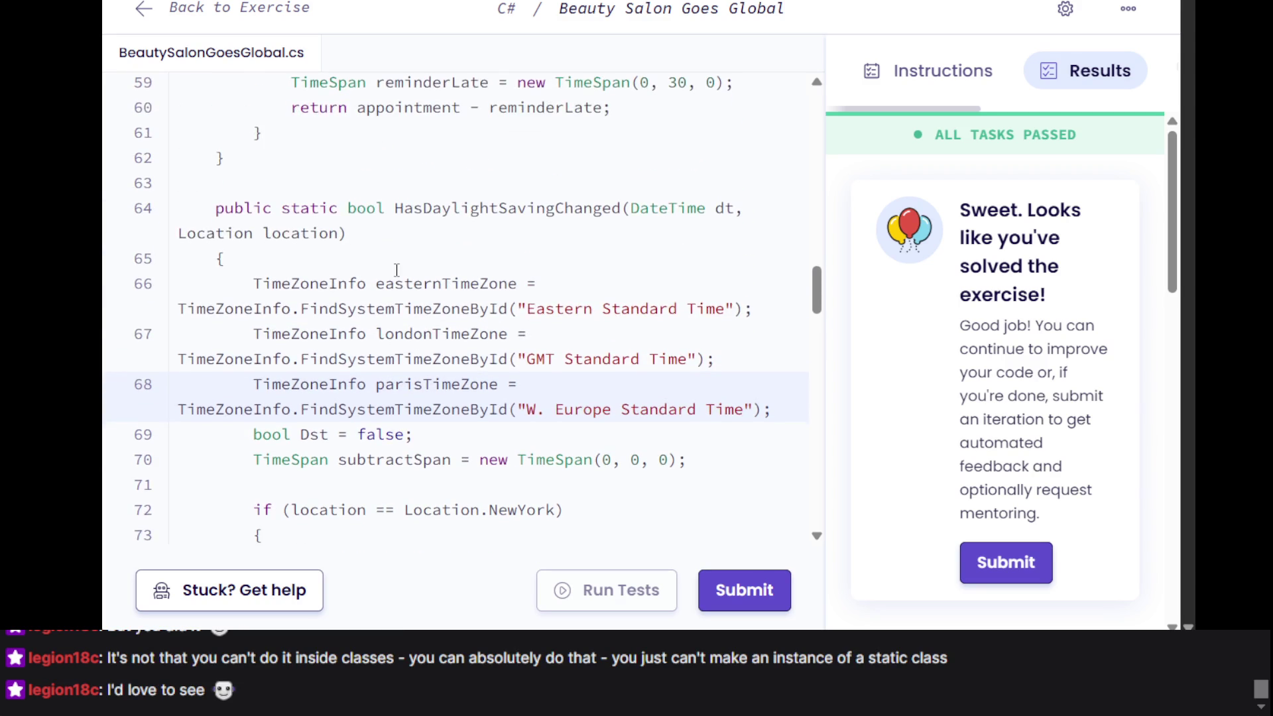
{"action": "triple_click", "coordinate": [422, 309]}
{"action": "key", "text": "ctrl+c"}
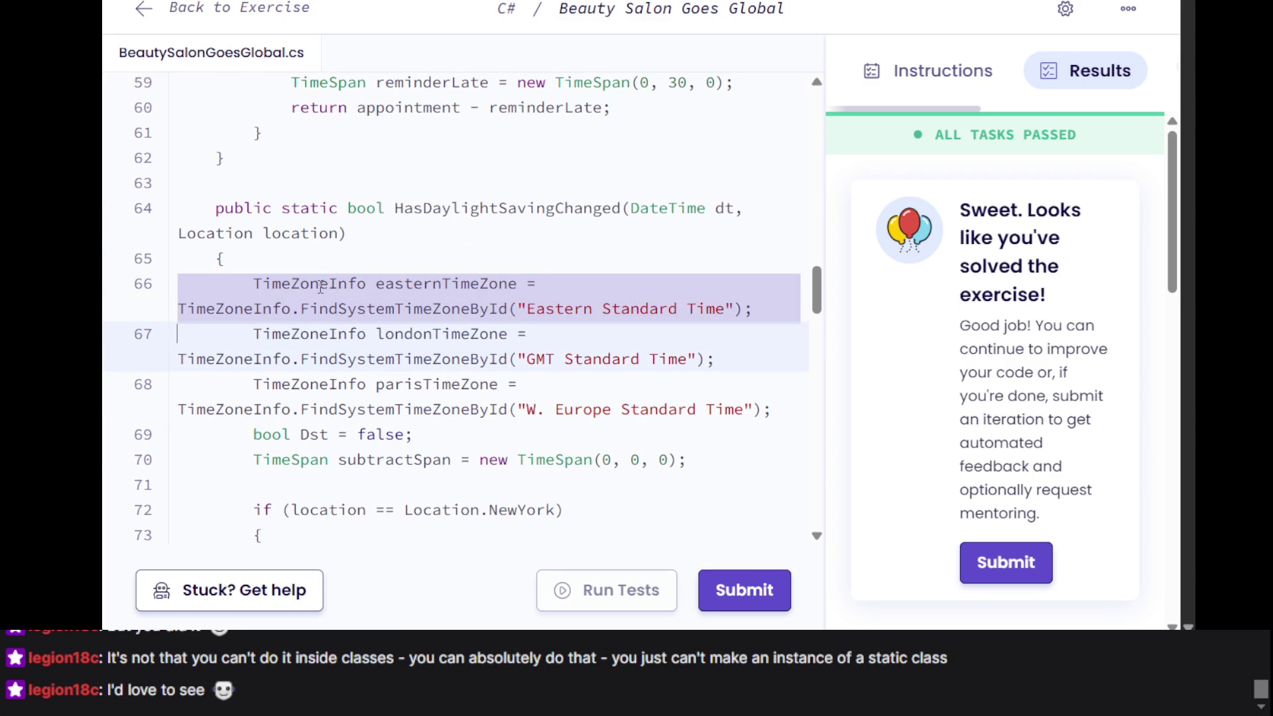
Place the caret at the top of the Appointment class body
{"action": "scroll", "coordinate": [367, 248], "scroll_direction": "up", "scroll_amount": 3}
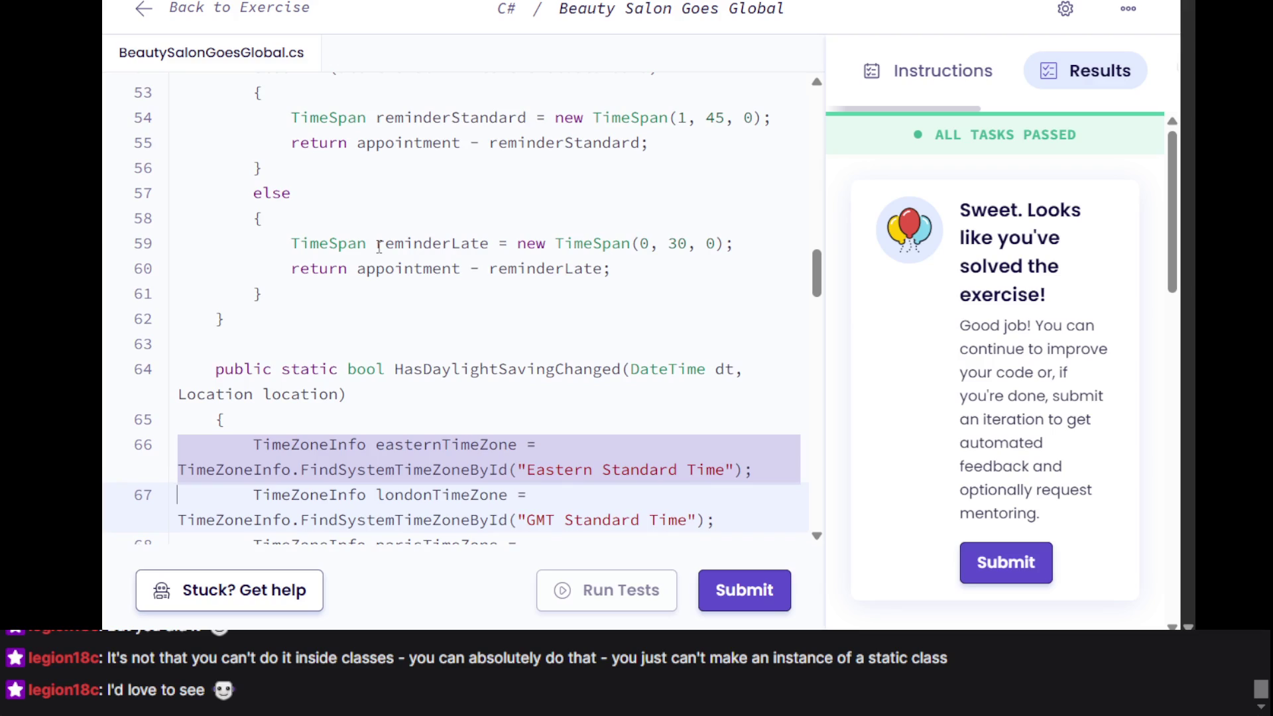
{"action": "scroll", "coordinate": [475, 378], "scroll_direction": "down", "scroll_amount": 2}
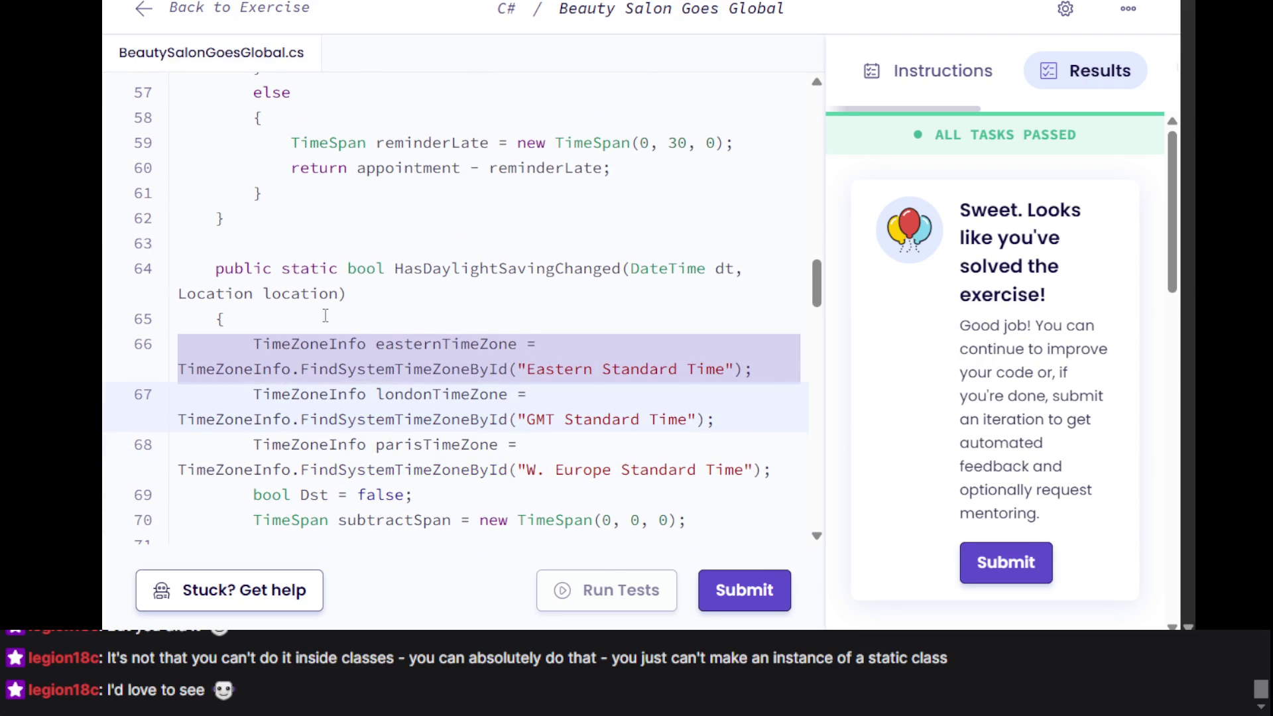
{"action": "scroll", "coordinate": [474, 378], "scroll_direction": "down", "scroll_amount": 2}
{"action": "scroll", "coordinate": [410, 367], "scroll_direction": "up", "scroll_amount": 5}
{"action": "scroll", "coordinate": [410, 367], "scroll_direction": "up", "scroll_amount": 8}
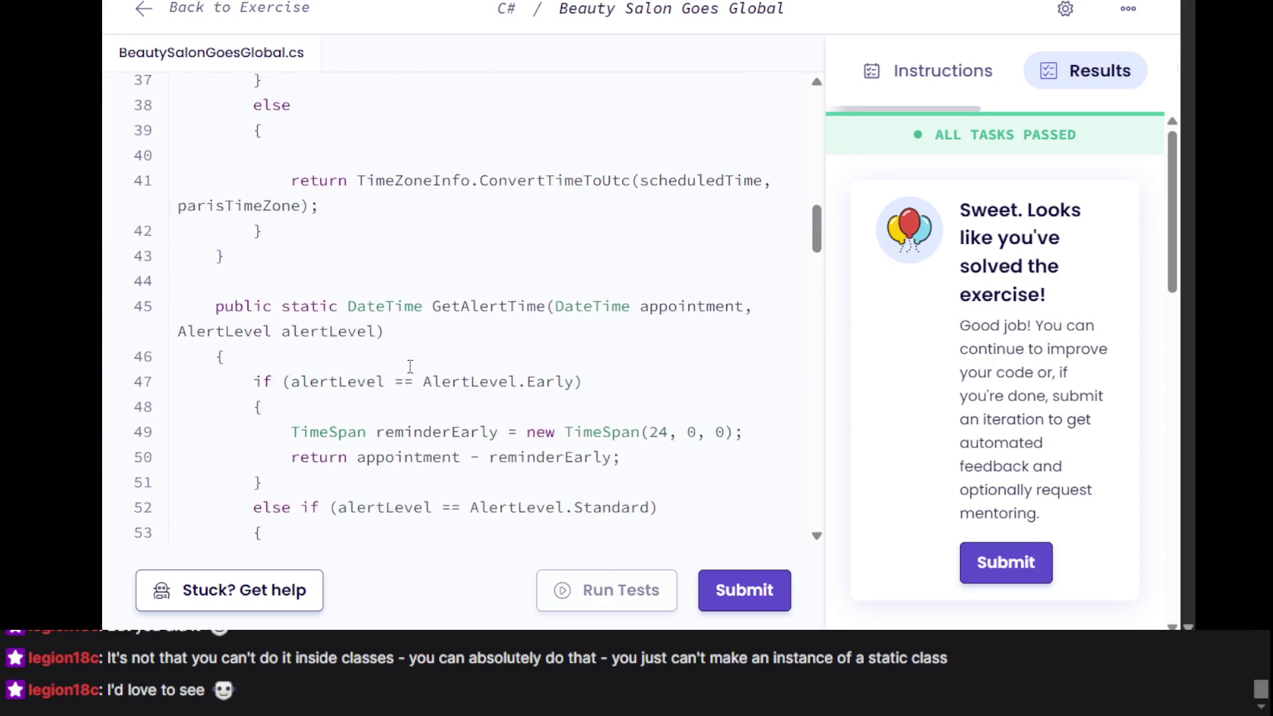
{"action": "scroll", "coordinate": [411, 367], "scroll_direction": "up", "scroll_amount": 2}
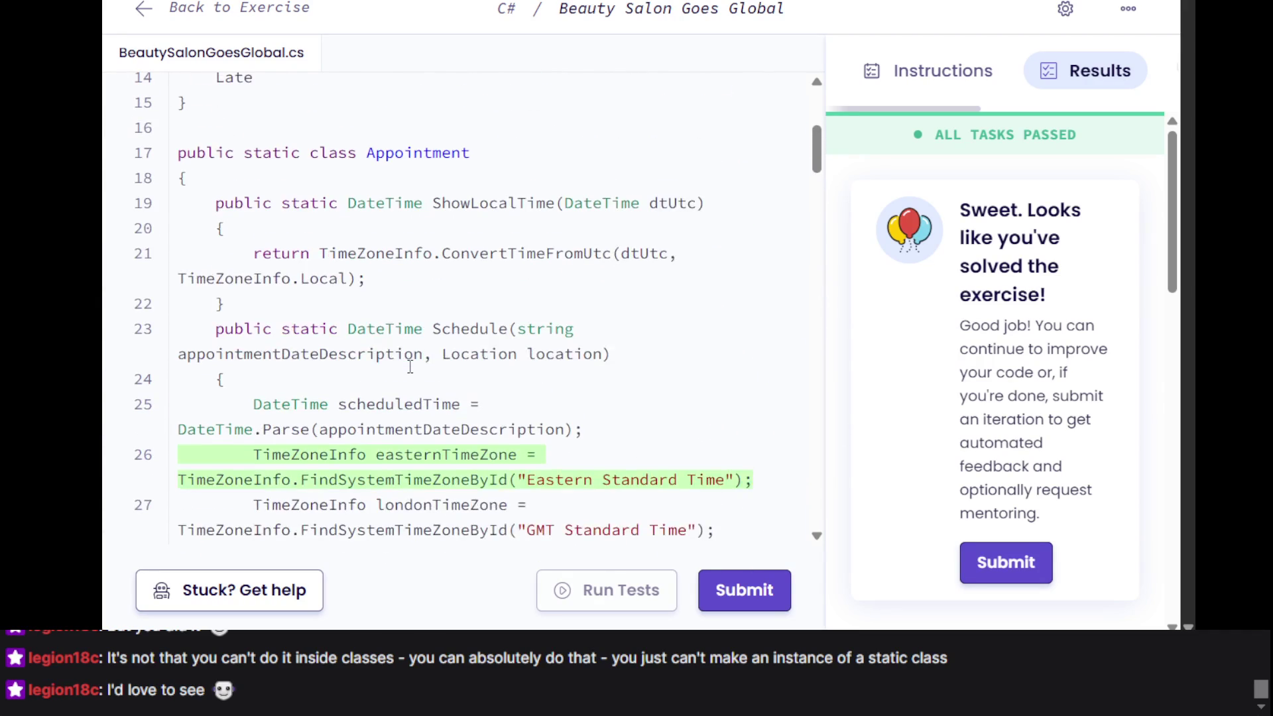
{"action": "left_click", "coordinate": [326, 171]}
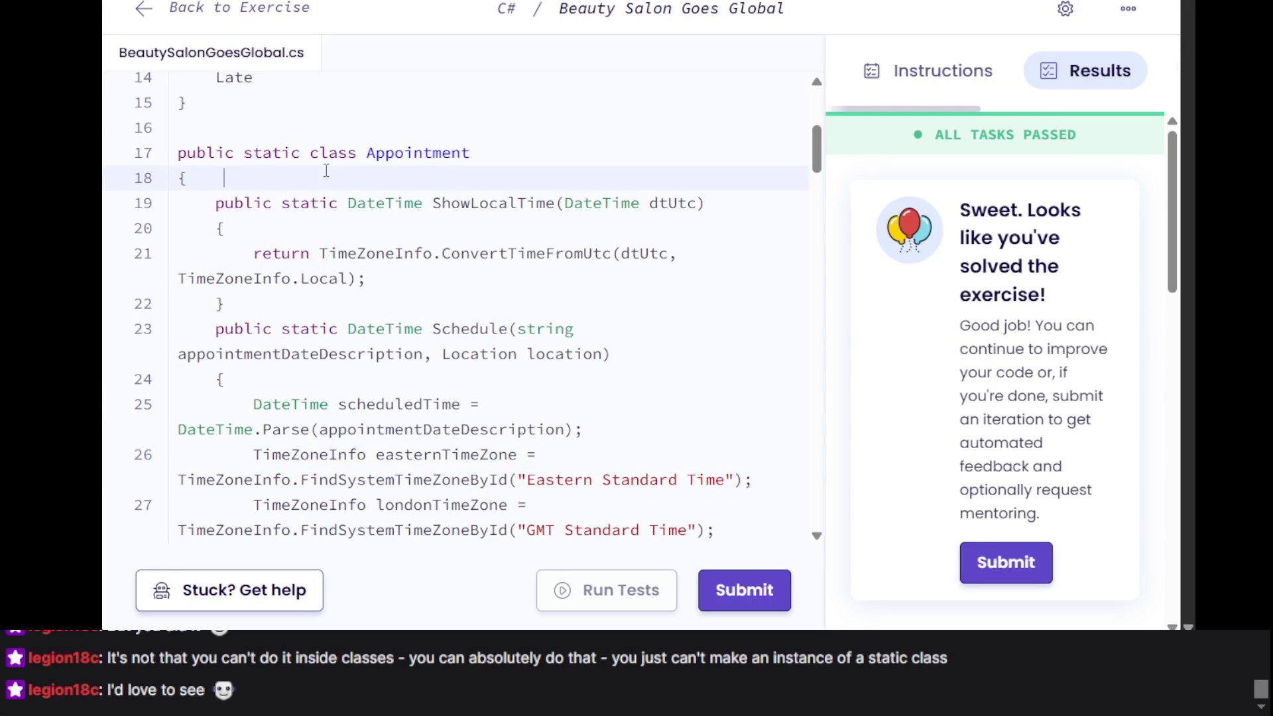
Paste the easternTimeZone TimeZoneInfo declaration as a class-level field on line 19
{"action": "key", "text": "Return"}
{"action": "key", "text": "ctrl+v"}
{"action": "key", "text": "Return"}
{"action": "key", "text": "Return"}
{"action": "key", "text": "Return"}
{"action": "left_click", "coordinate": [405, 226]}
{"action": "triple_click", "coordinate": [404, 226]}
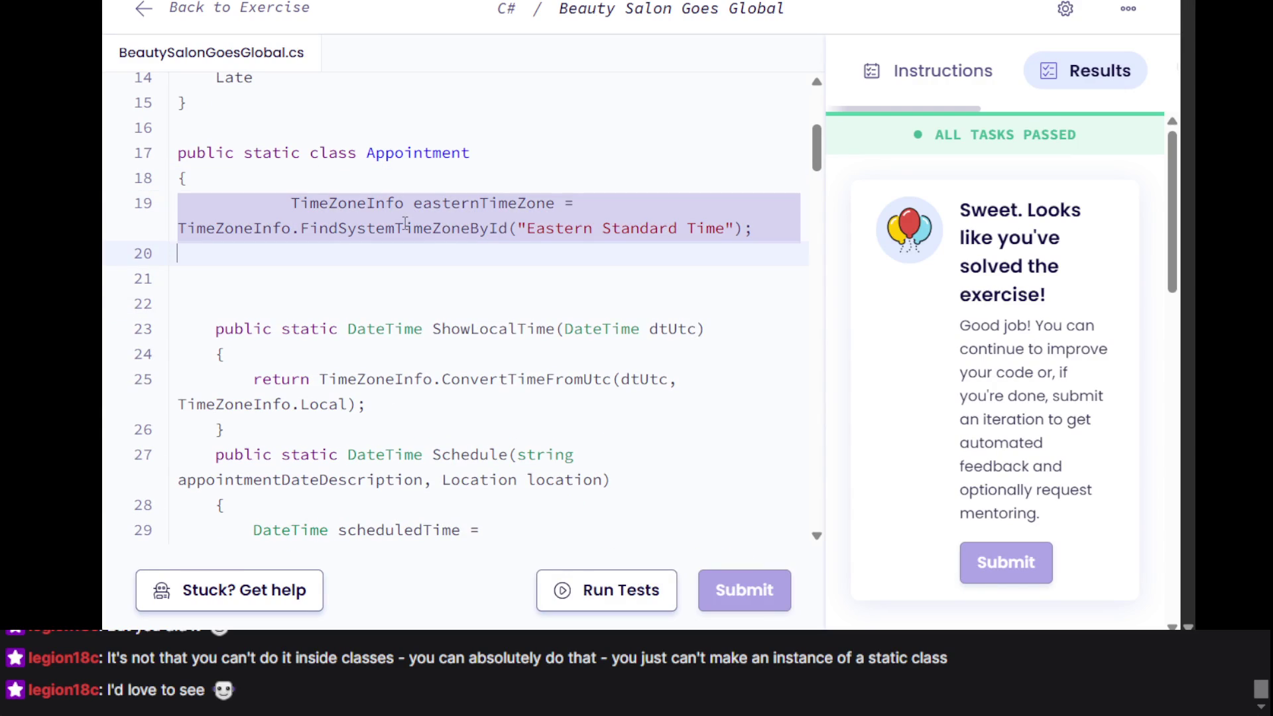
{"action": "left_click", "coordinate": [431, 273]}
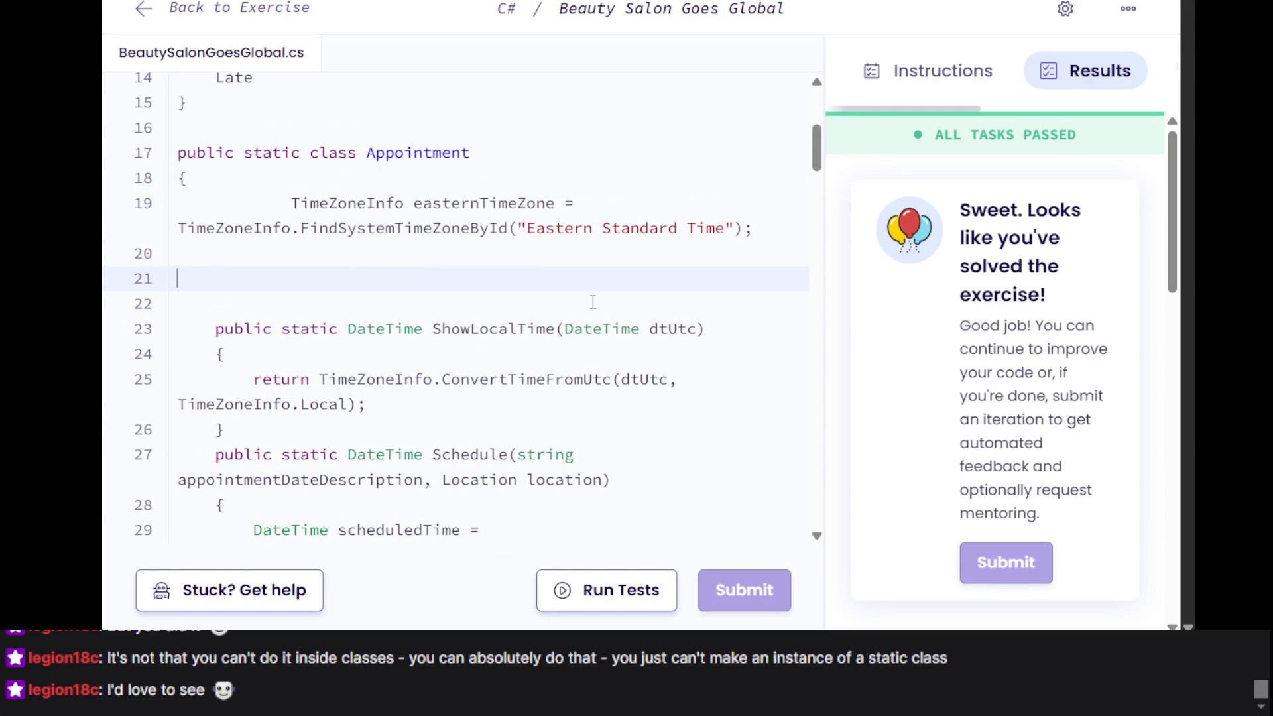
Remove the extra blank line below the new field and review the class code
{"action": "scroll", "coordinate": [593, 302], "scroll_direction": "up", "scroll_amount": 2}
{"action": "scroll", "coordinate": [593, 302], "scroll_direction": "down", "scroll_amount": 8}
{"action": "scroll", "coordinate": [592, 302], "scroll_direction": "up", "scroll_amount": 3}
{"action": "scroll", "coordinate": [458, 172], "scroll_direction": "up", "scroll_amount": 9}
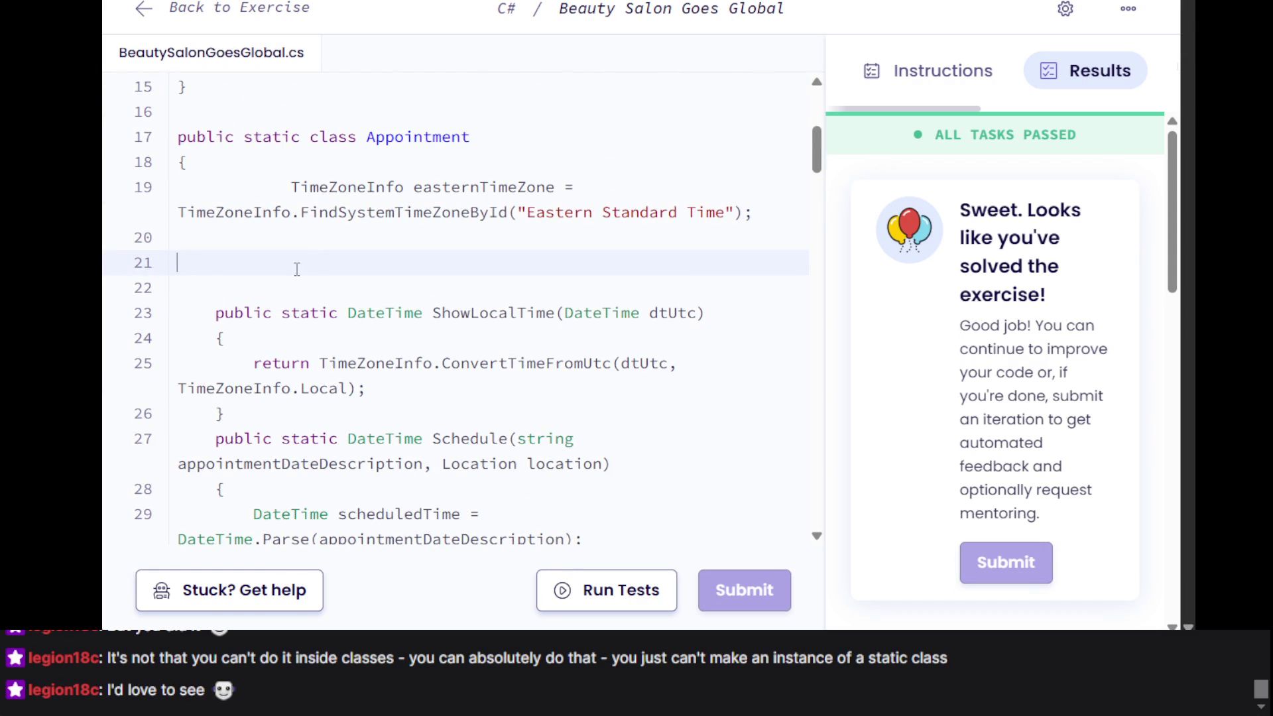
{"action": "key", "text": "BackSpace"}
{"action": "key", "text": "BackSpace"}
{"action": "triple_click", "coordinate": [400, 199]}
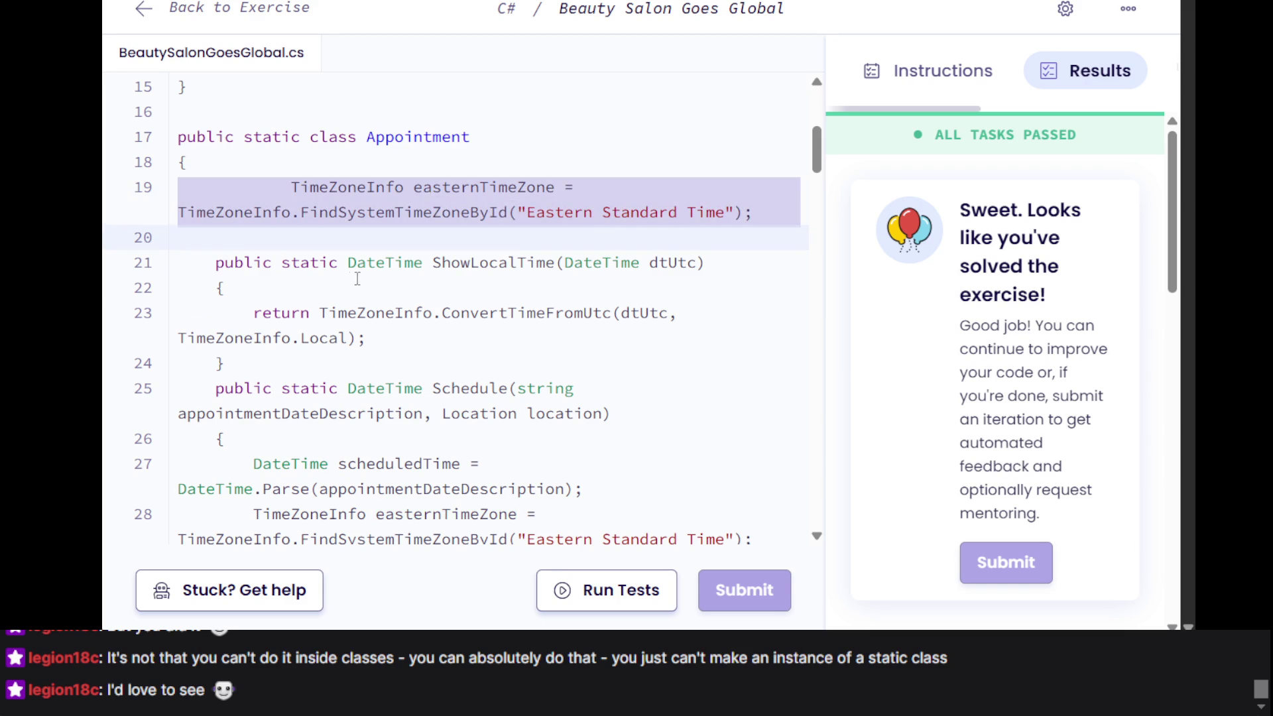
{"action": "scroll", "coordinate": [395, 278], "scroll_direction": "down", "scroll_amount": 9}
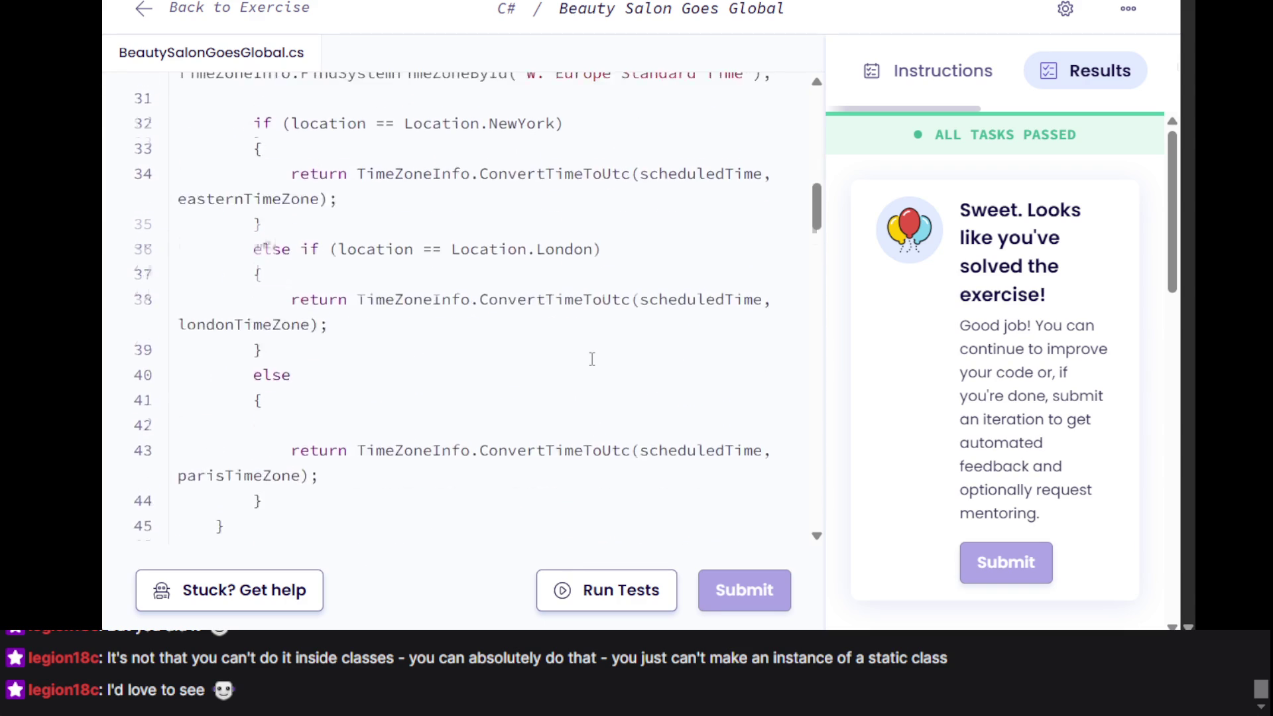
{"action": "scroll", "coordinate": [592, 359], "scroll_direction": "up", "scroll_amount": 15}
{"action": "scroll", "coordinate": [593, 359], "scroll_direction": "down", "scroll_amount": 6}
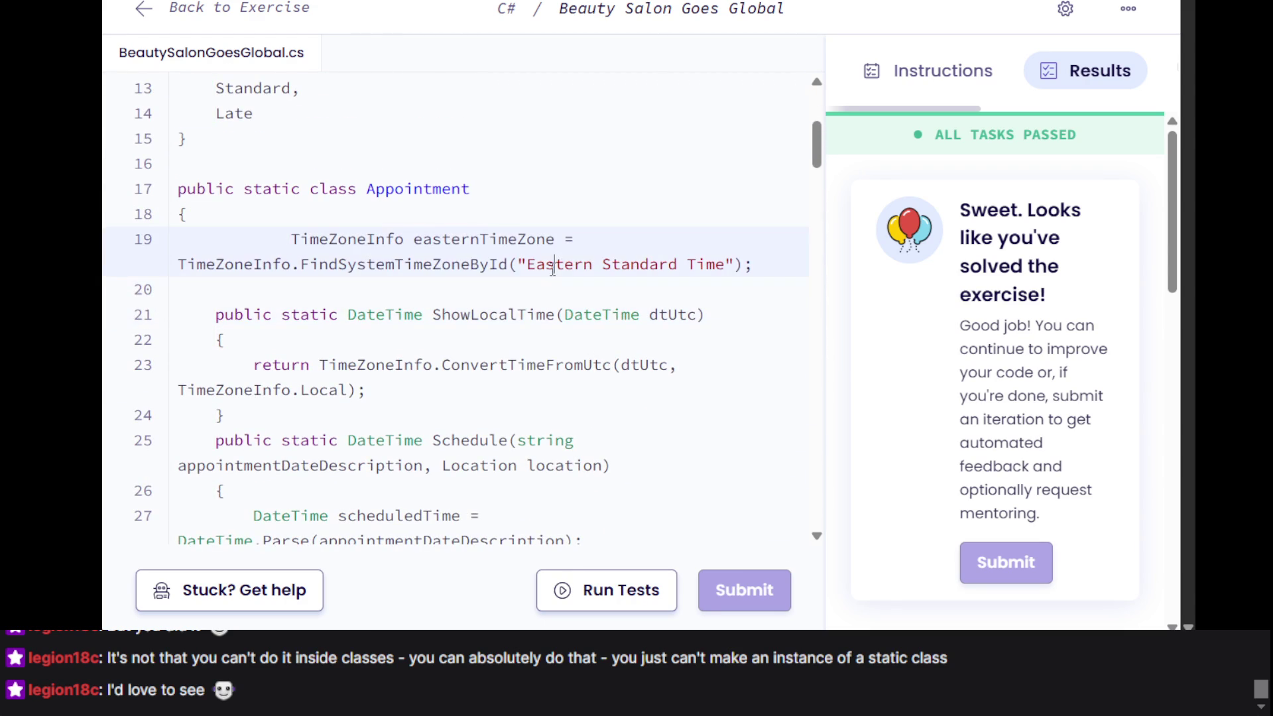
{"action": "scroll", "coordinate": [552, 270], "scroll_direction": "down", "scroll_amount": 5}
{"action": "scroll", "coordinate": [563, 269], "scroll_direction": "up", "scroll_amount": 4}
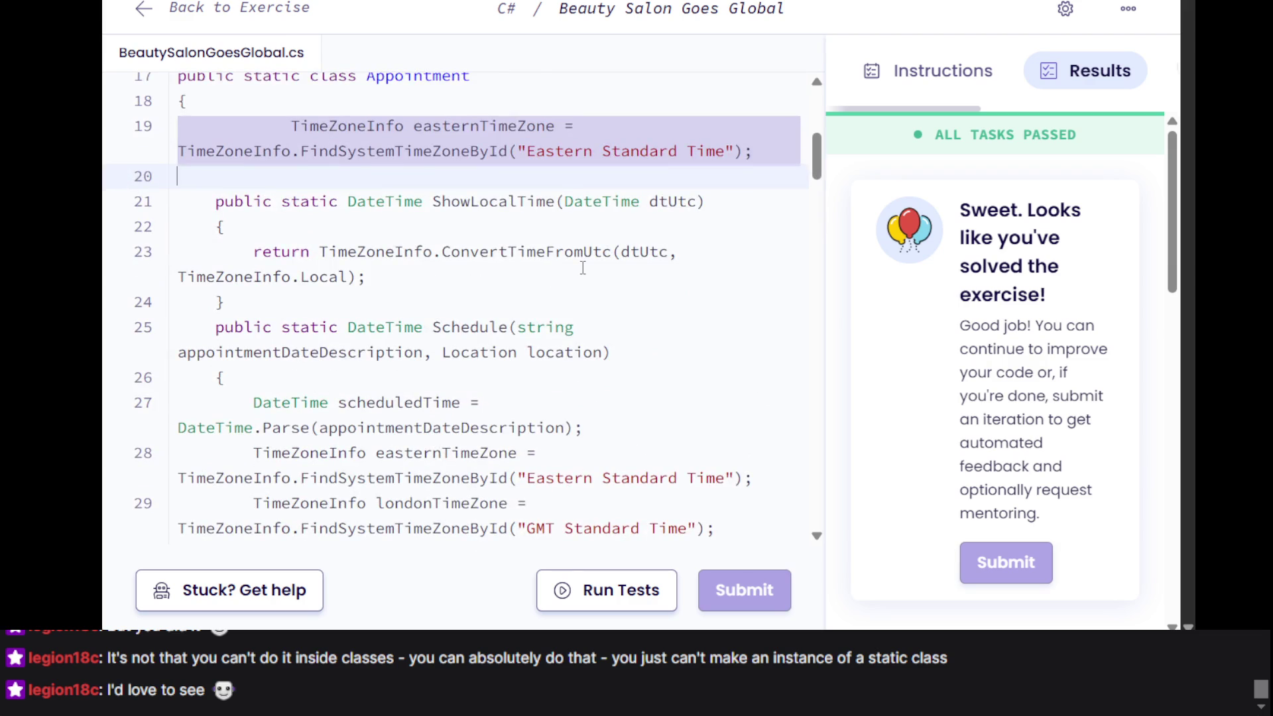
{"action": "scroll", "coordinate": [583, 267], "scroll_direction": "up", "scroll_amount": 1}
{"action": "scroll", "coordinate": [573, 265], "scroll_direction": "down", "scroll_amount": 5}
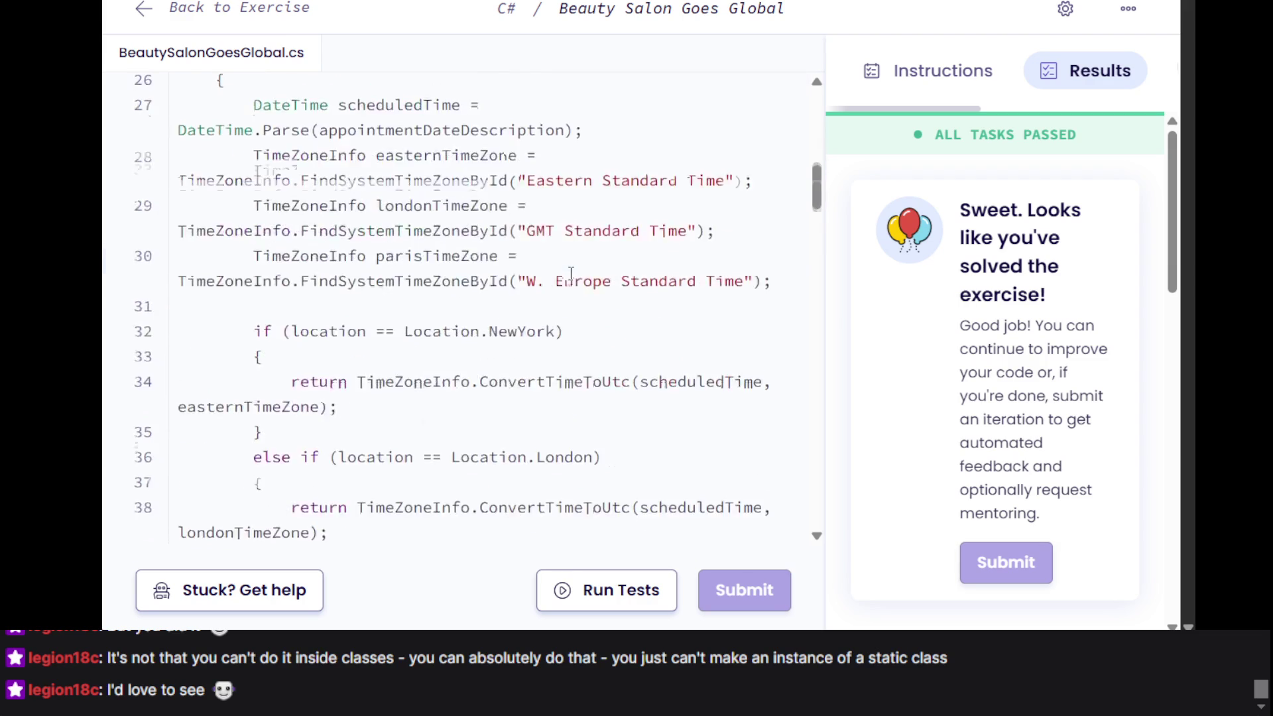
{"action": "scroll", "coordinate": [623, 212], "scroll_direction": "up", "scroll_amount": 4}
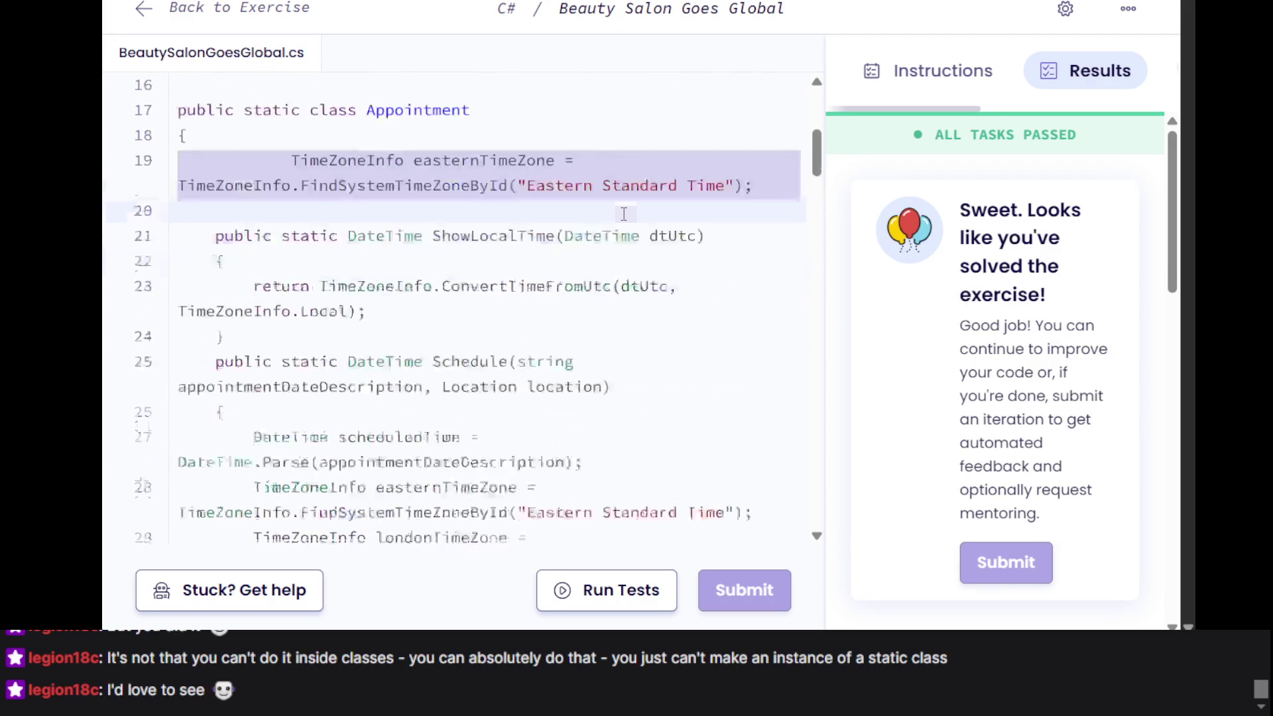
{"action": "scroll", "coordinate": [624, 213], "scroll_direction": "down", "scroll_amount": 9}
{"action": "scroll", "coordinate": [623, 214], "scroll_direction": "down", "scroll_amount": 6}
{"action": "scroll", "coordinate": [726, 170], "scroll_direction": "up", "scroll_amount": 15}
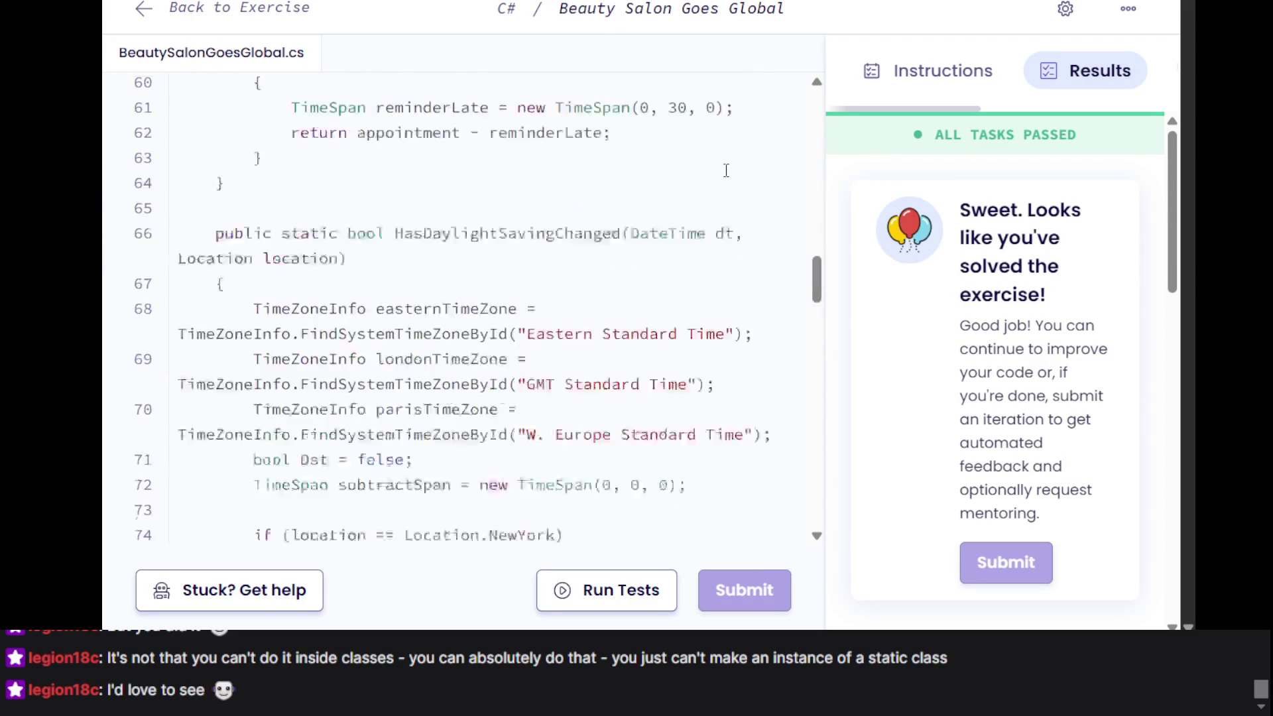
{"action": "scroll", "coordinate": [723, 173], "scroll_direction": "down", "scroll_amount": 2}
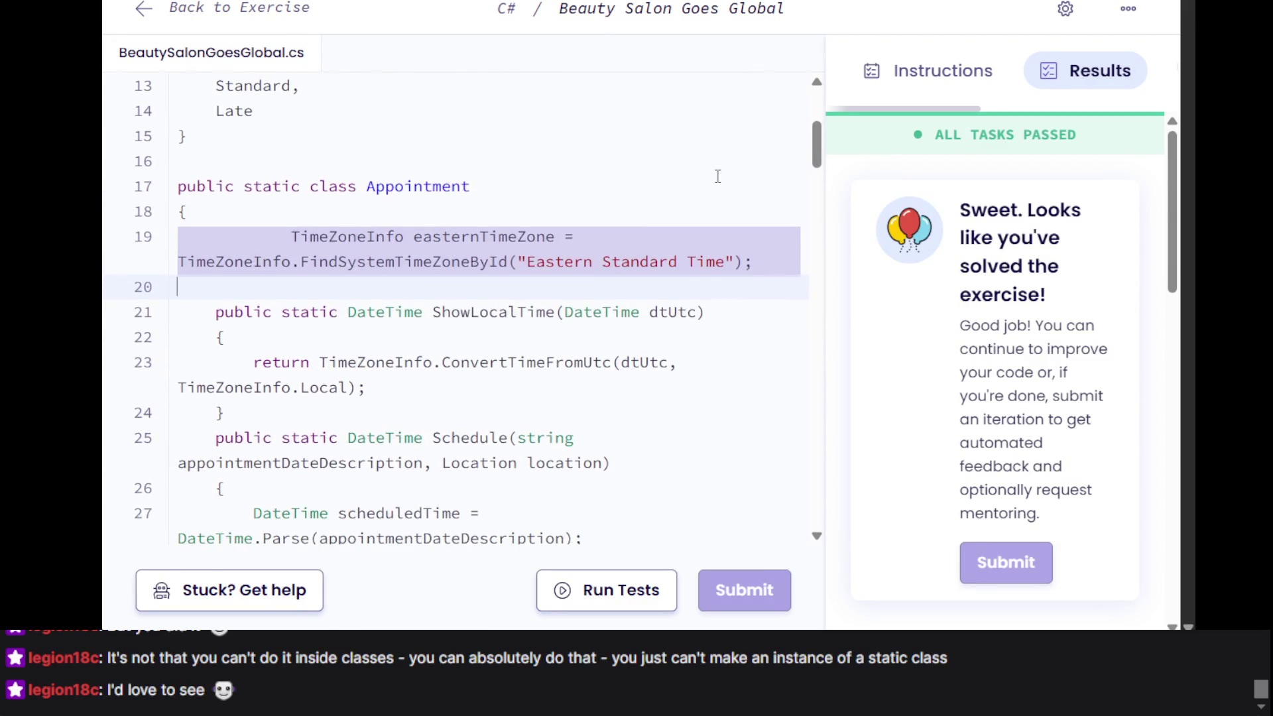
{"action": "left_click", "coordinate": [555, 245]}
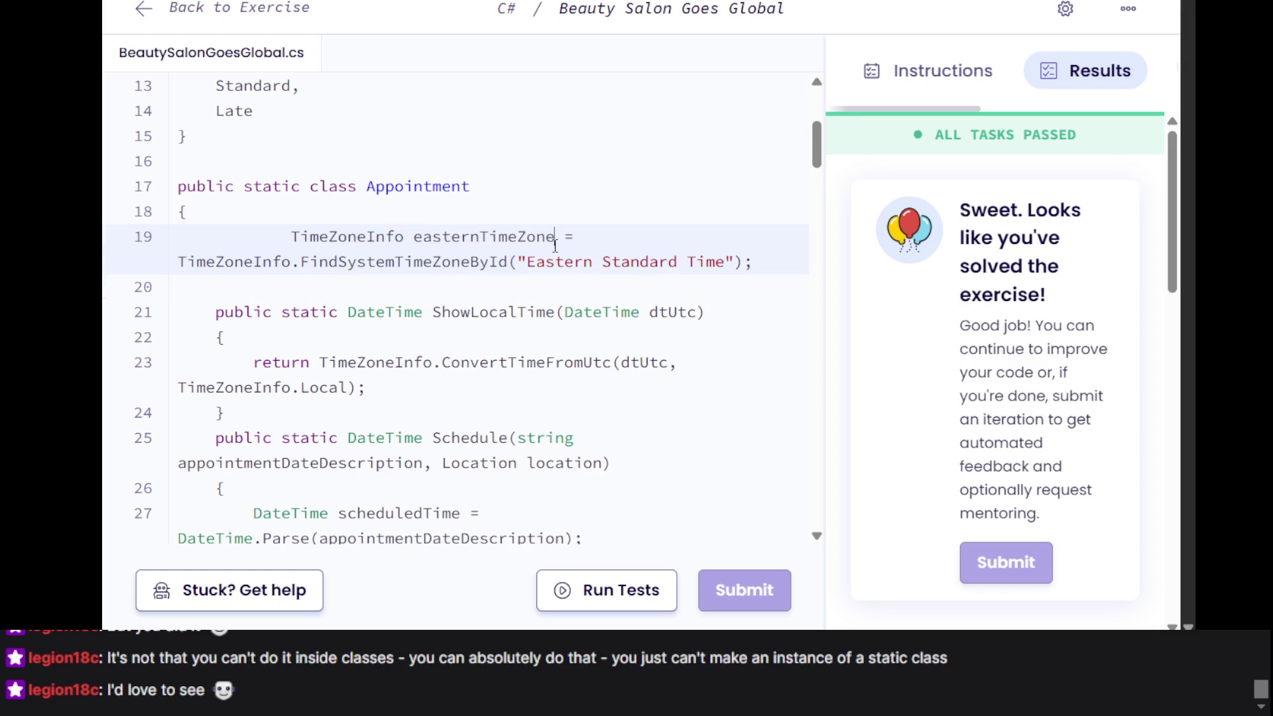
Run the tests and highlight the resulting CS0708 static-class error message
{"action": "left_click", "coordinate": [603, 589]}
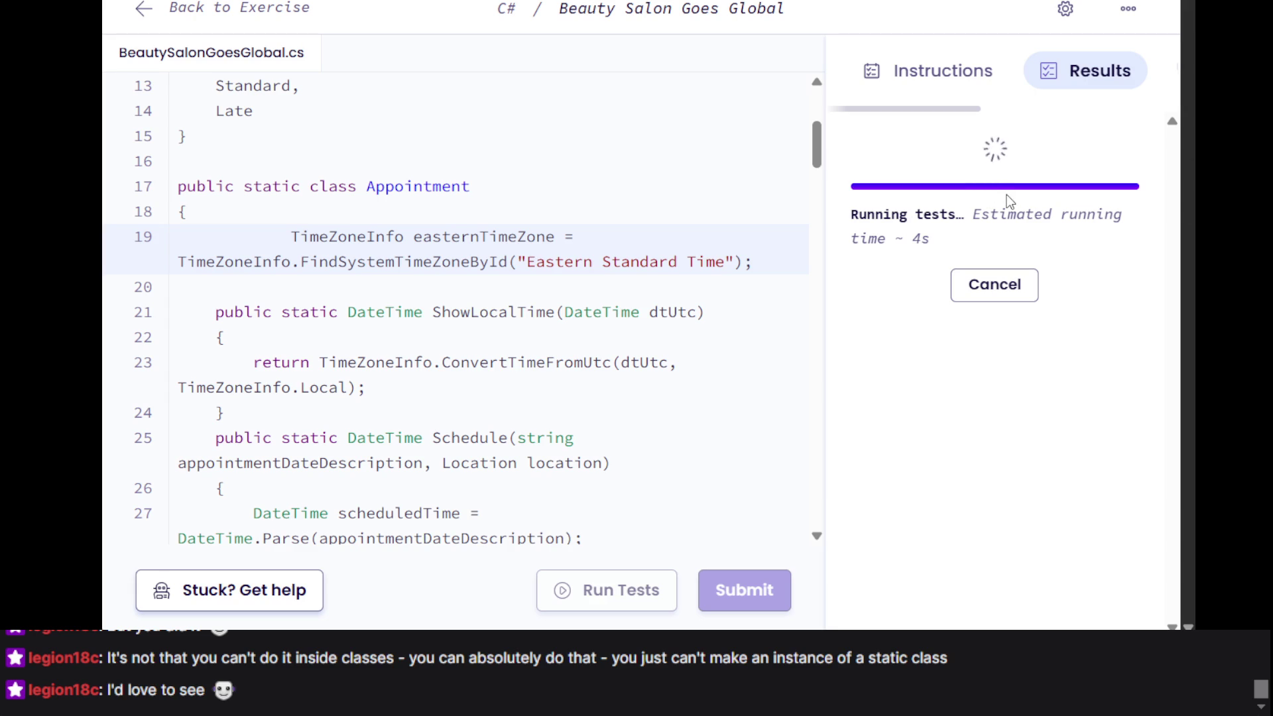
{"action": "double_click", "coordinate": [997, 214]}
{"action": "triple_click", "coordinate": [997, 214]}
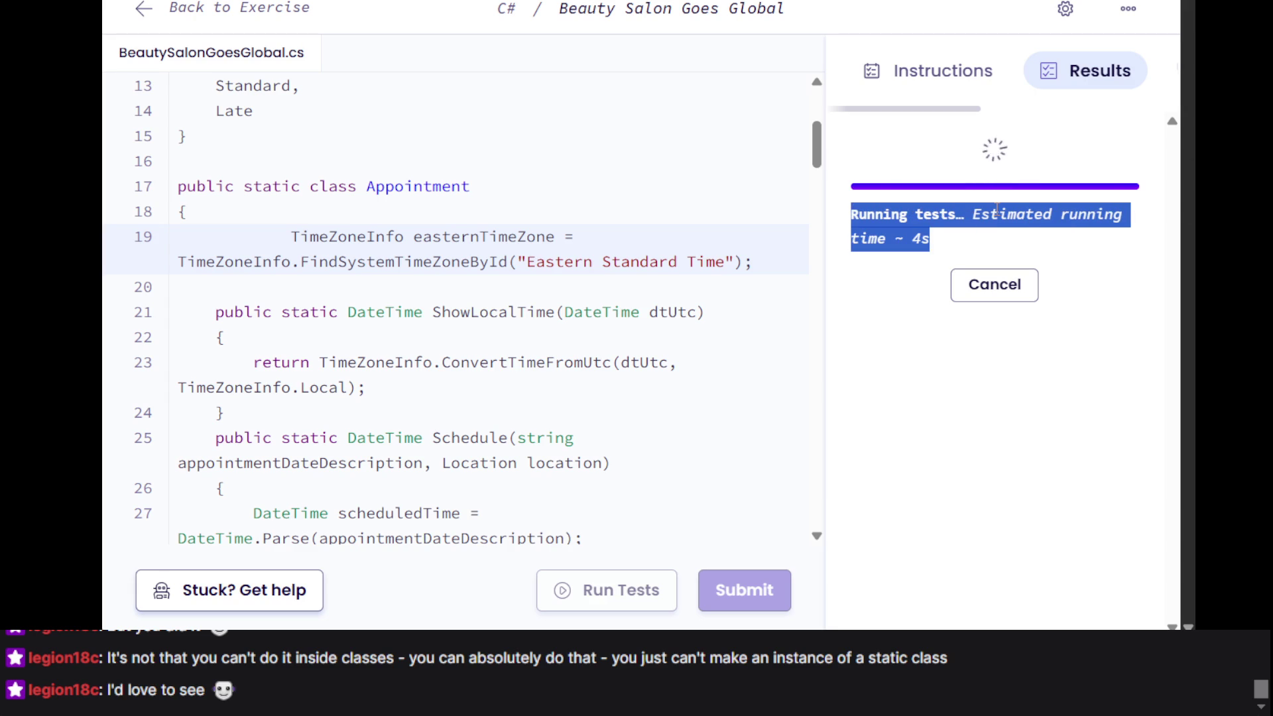
{"action": "left_click_drag", "start_coordinate": [1023, 289], "coordinate": [1036, 322]}
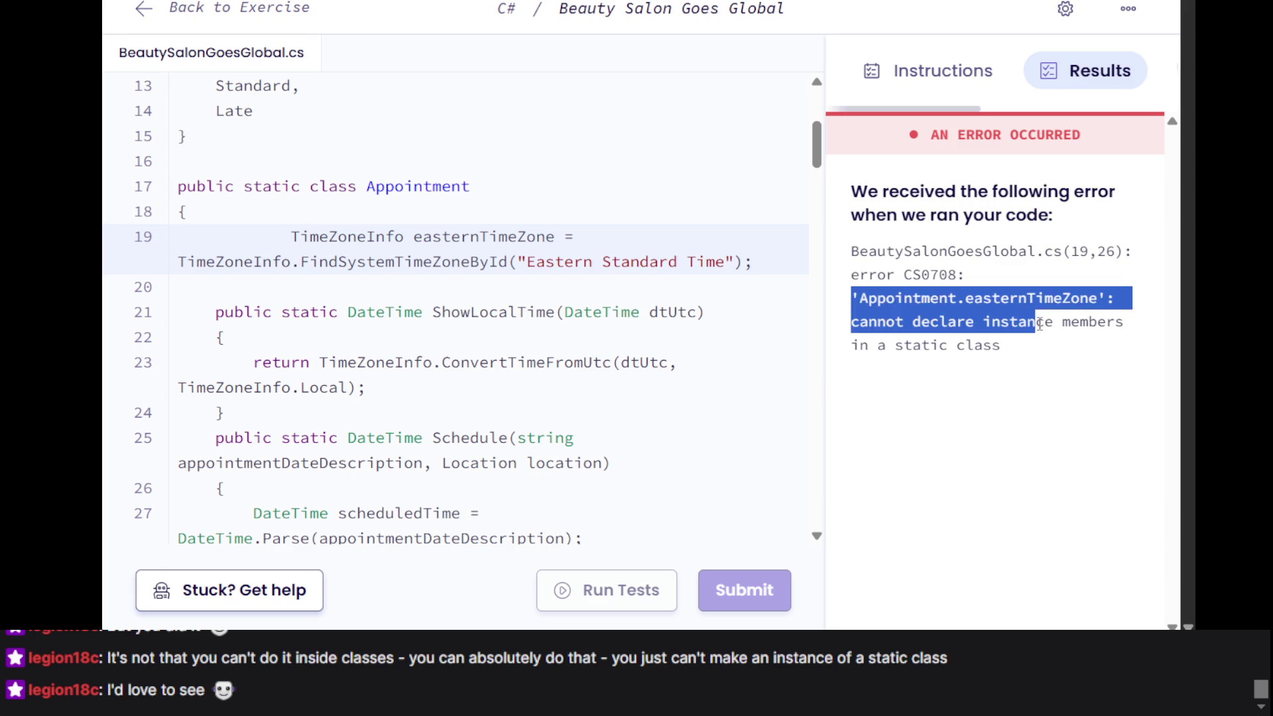
{"action": "triple_click", "coordinate": [1040, 324]}
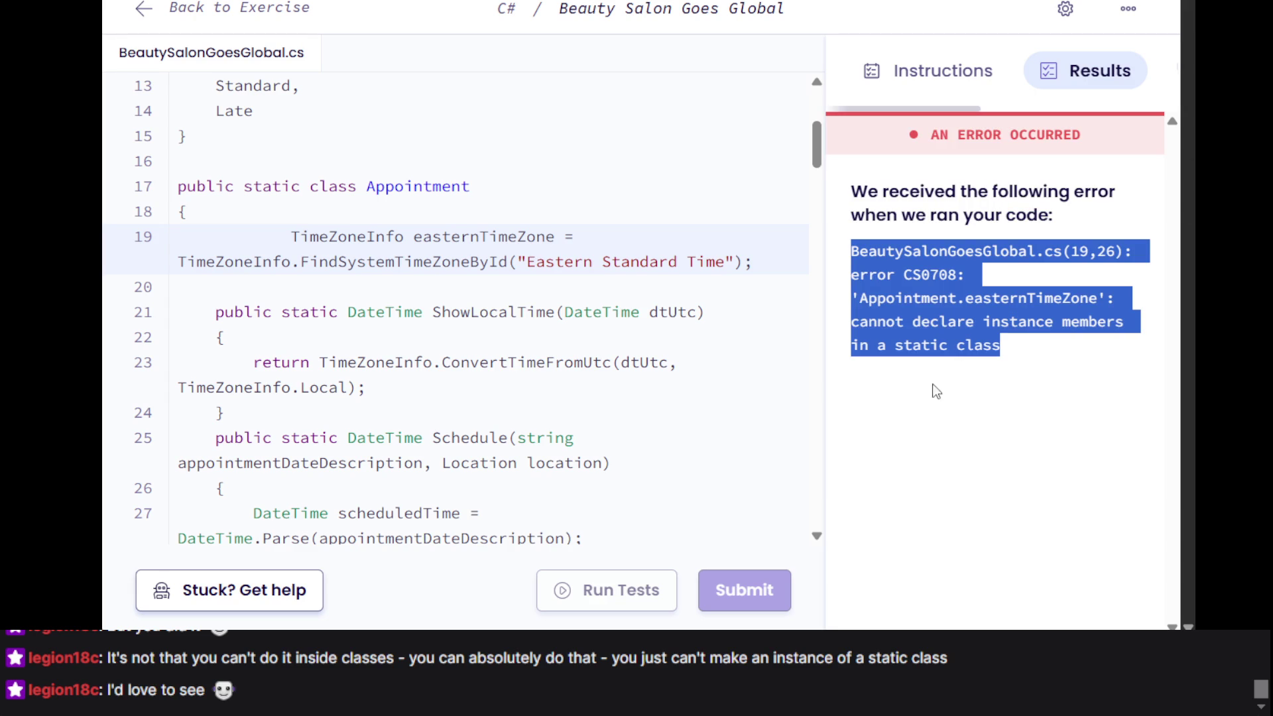
Inspect the easternTimeZone field on line 19, then move via the LCID docs to the C# track overview
{"action": "left_click", "coordinate": [652, 338]}
{"action": "scroll", "coordinate": [786, 285], "scroll_direction": "down", "scroll_amount": 1}
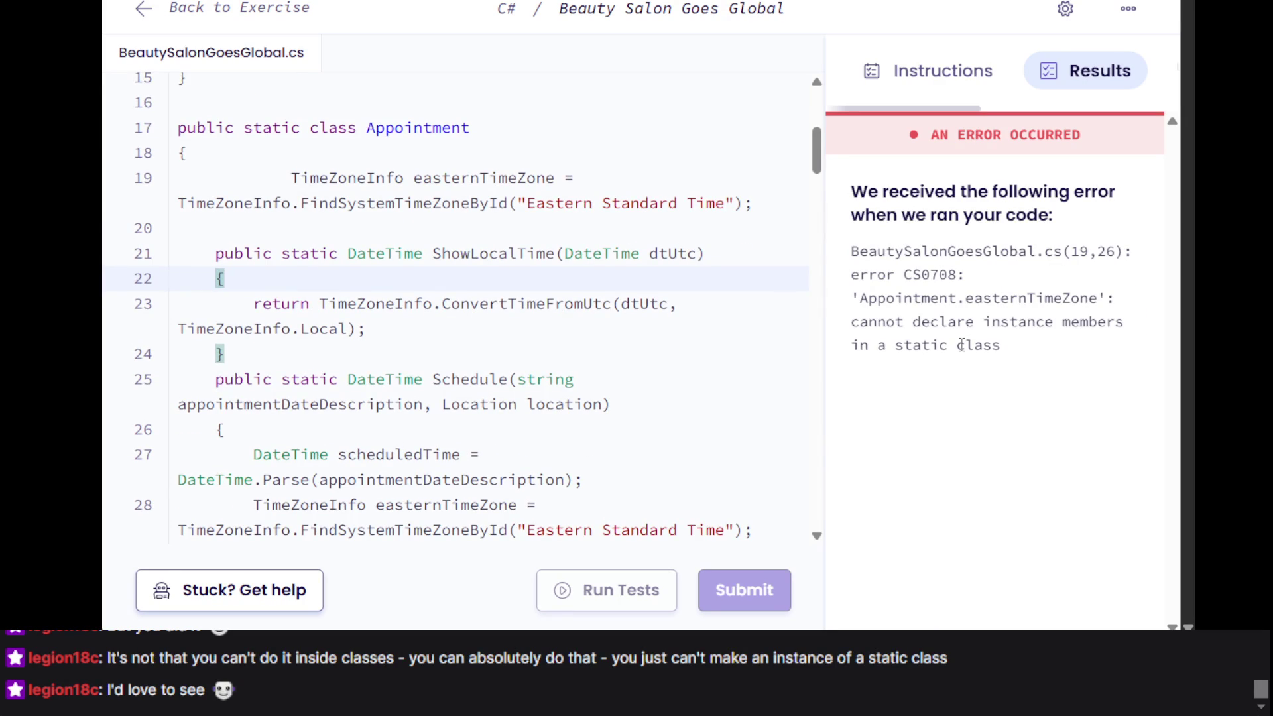
{"action": "left_click", "coordinate": [559, 225]}
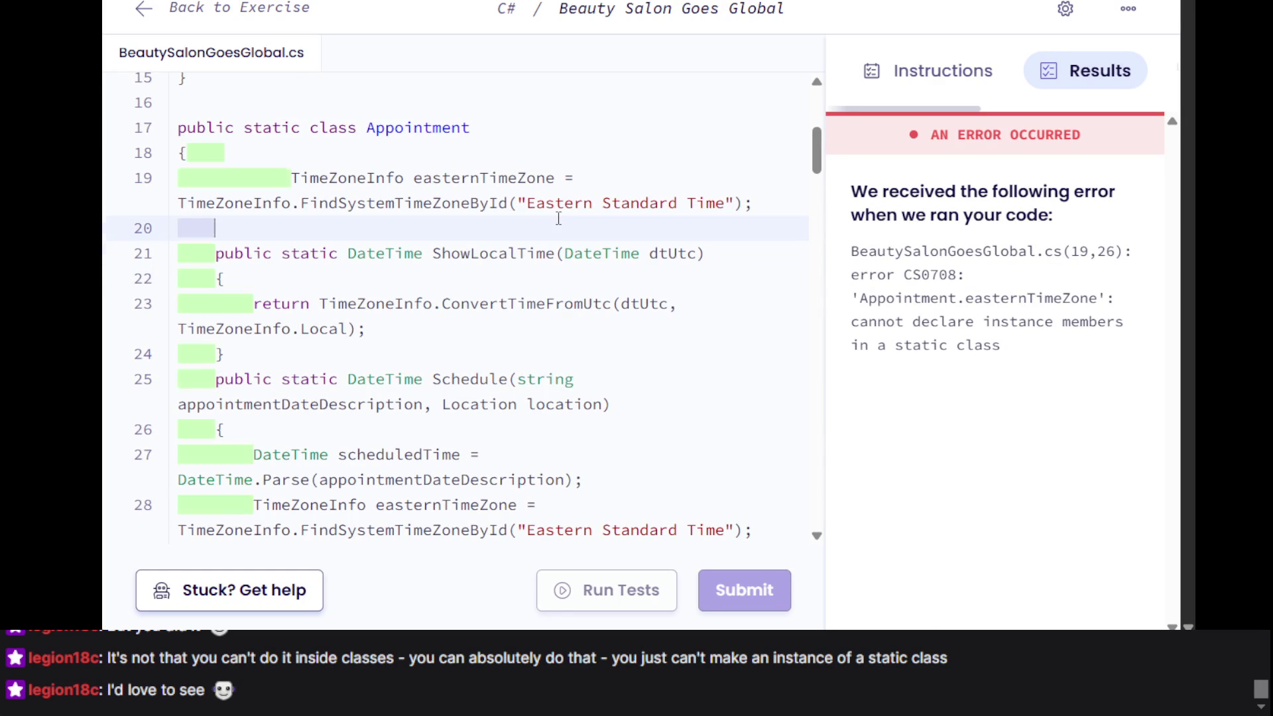
{"action": "triple_click", "coordinate": [511, 201]}
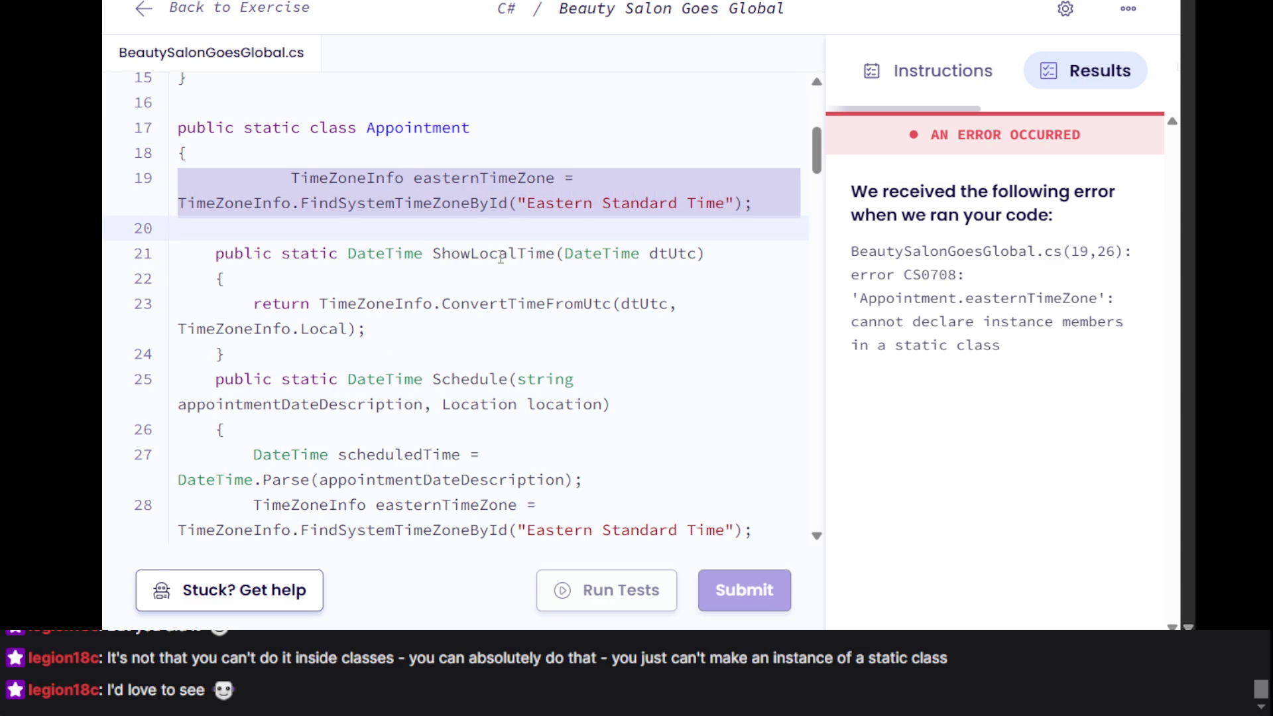
{"action": "scroll", "coordinate": [571, 306], "scroll_direction": "down", "scroll_amount": 1}
{"action": "scroll", "coordinate": [572, 307], "scroll_direction": "down", "scroll_amount": 1}
{"action": "scroll", "coordinate": [572, 306], "scroll_direction": "up", "scroll_amount": 3}
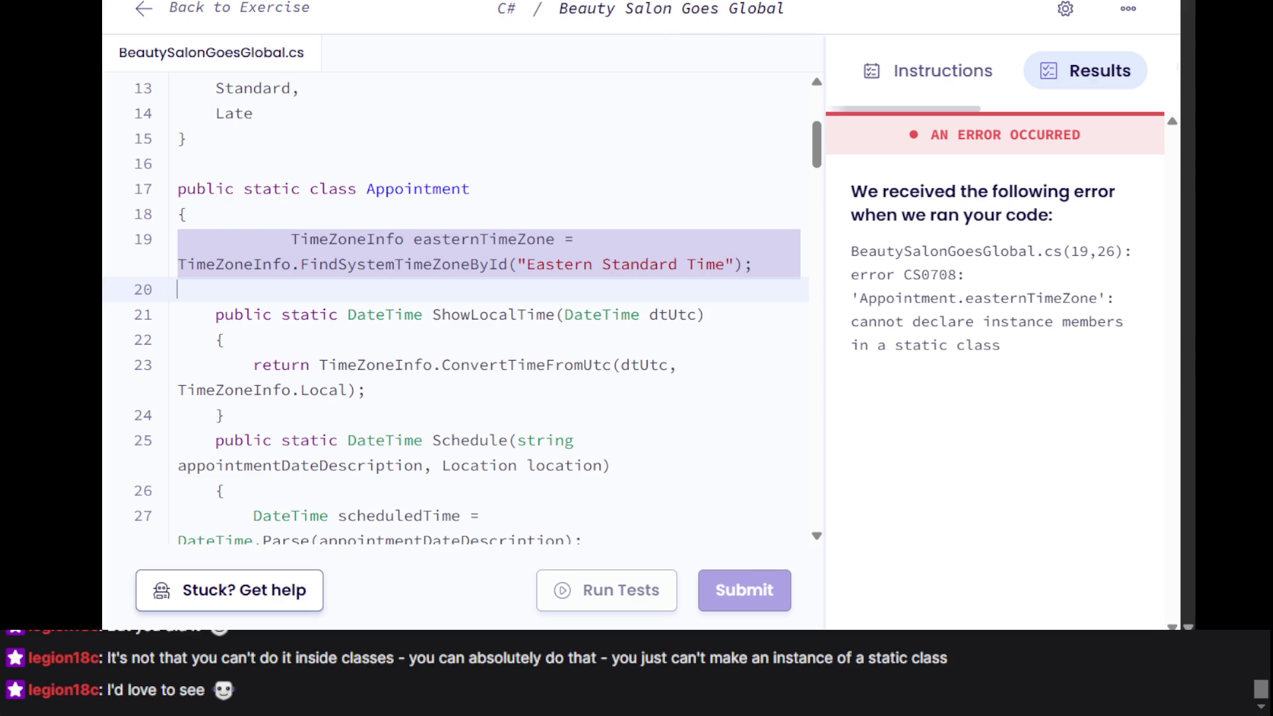
{"action": "key", "text": "alt+Tab"}
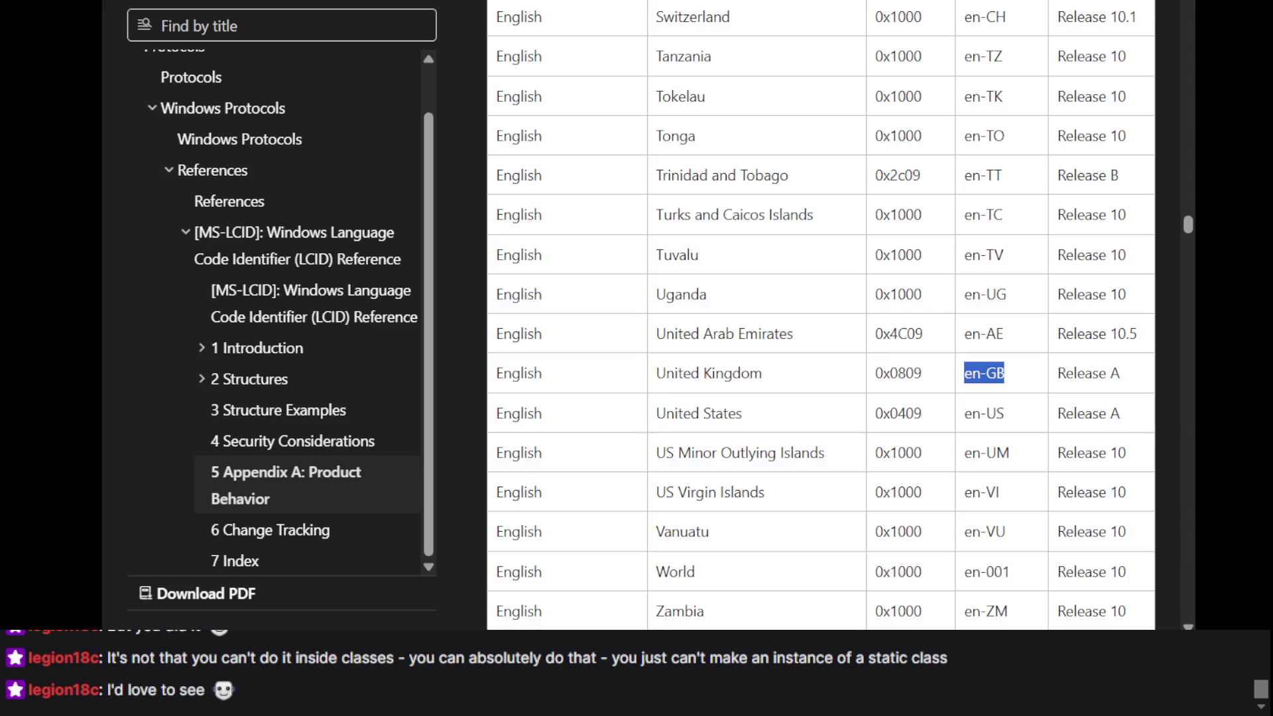
{"action": "key", "text": "alt+Tab"}
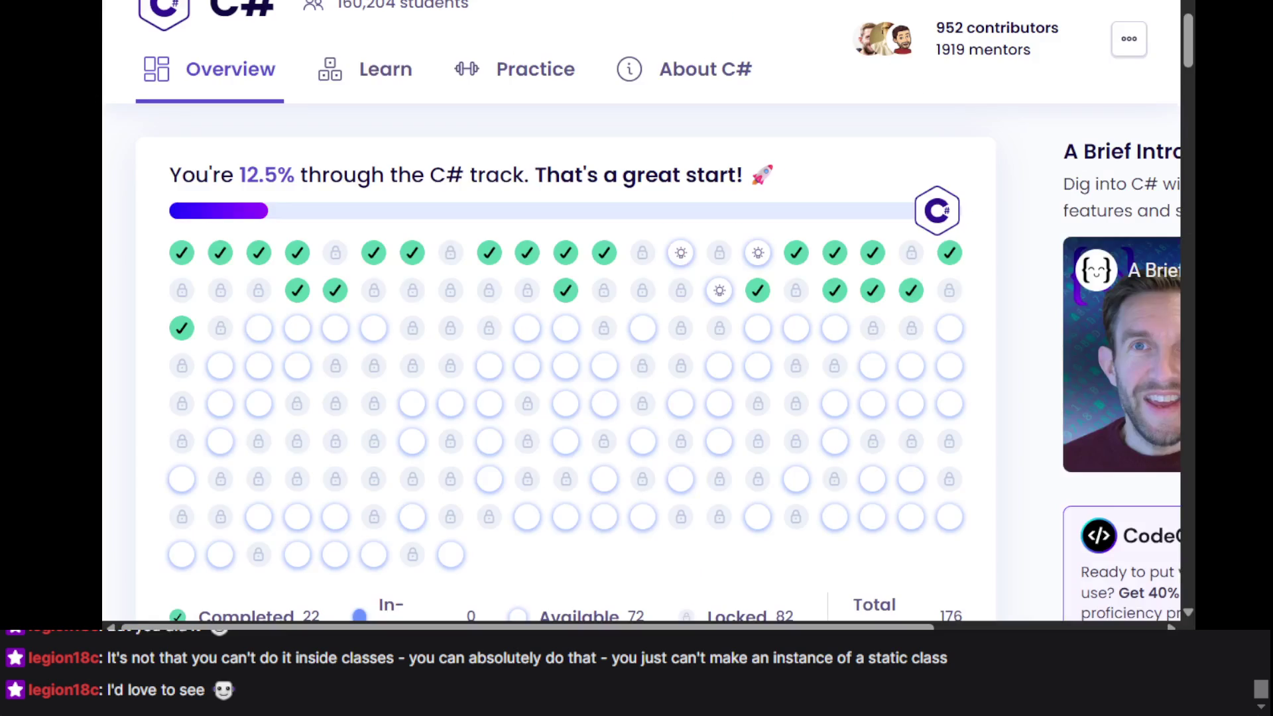
Complete the Khan Academy answer as j(2/5)=s, check it, and go to question 4
{"action": "key", "text": "alt+Tab"}
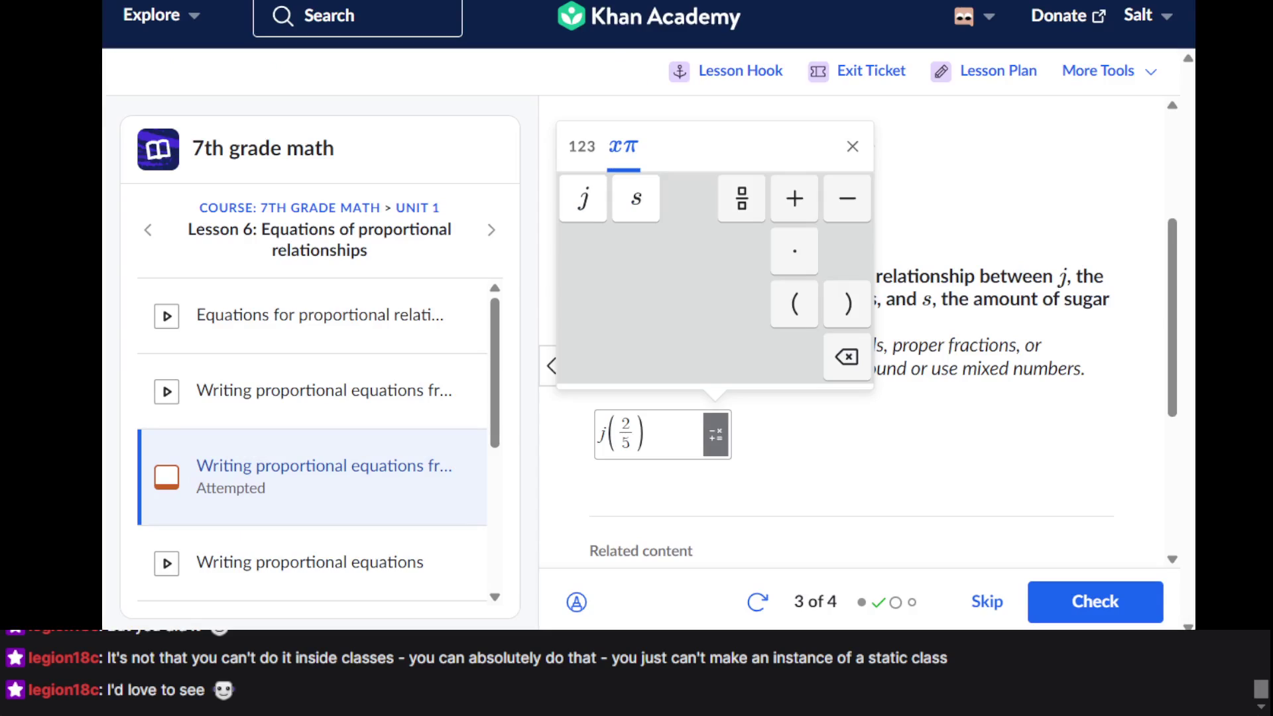
{"action": "left_click", "coordinate": [663, 433]}
{"action": "type", "text": "="}
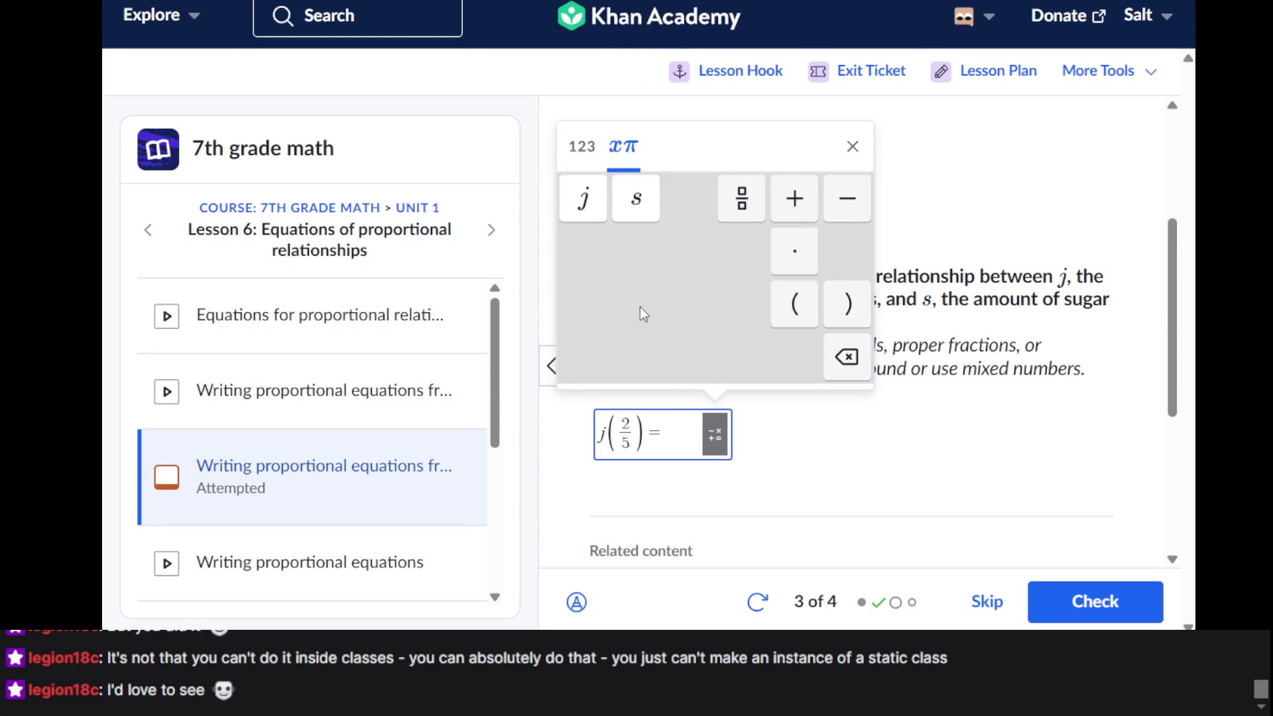
{"action": "left_click", "coordinate": [638, 198]}
{"action": "left_click", "coordinate": [1081, 596]}
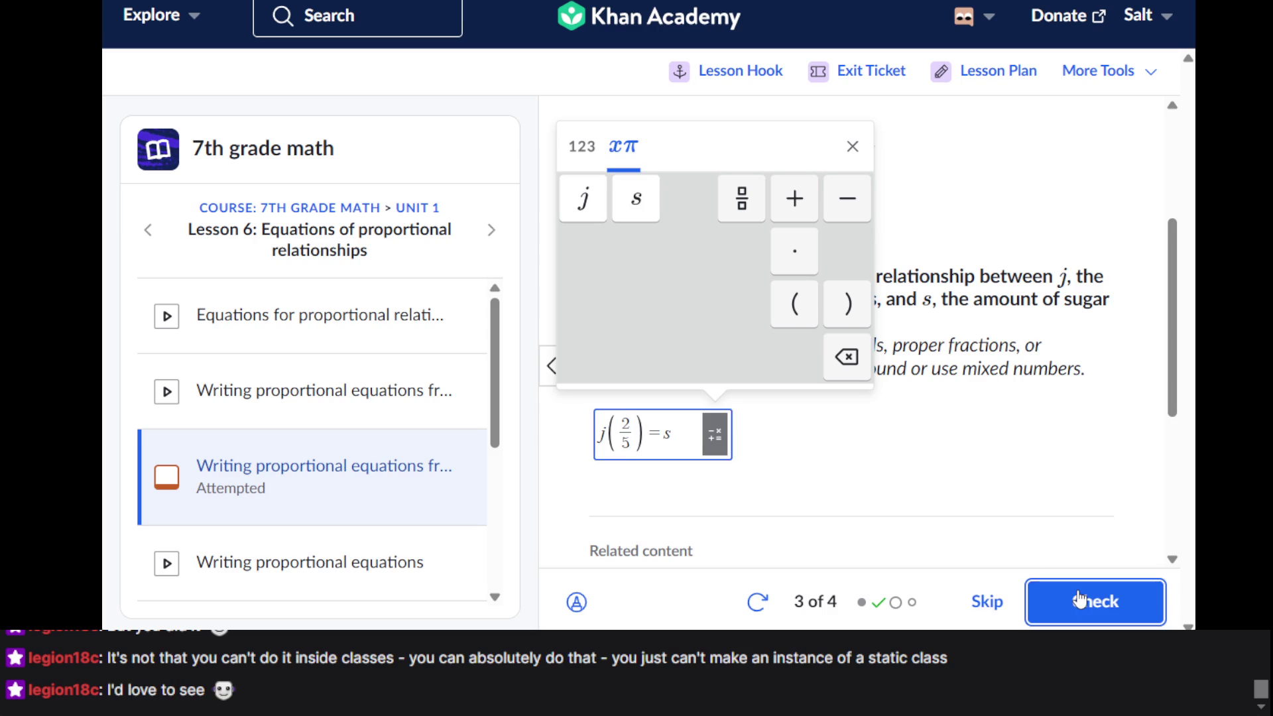
{"action": "left_click", "coordinate": [1081, 600]}
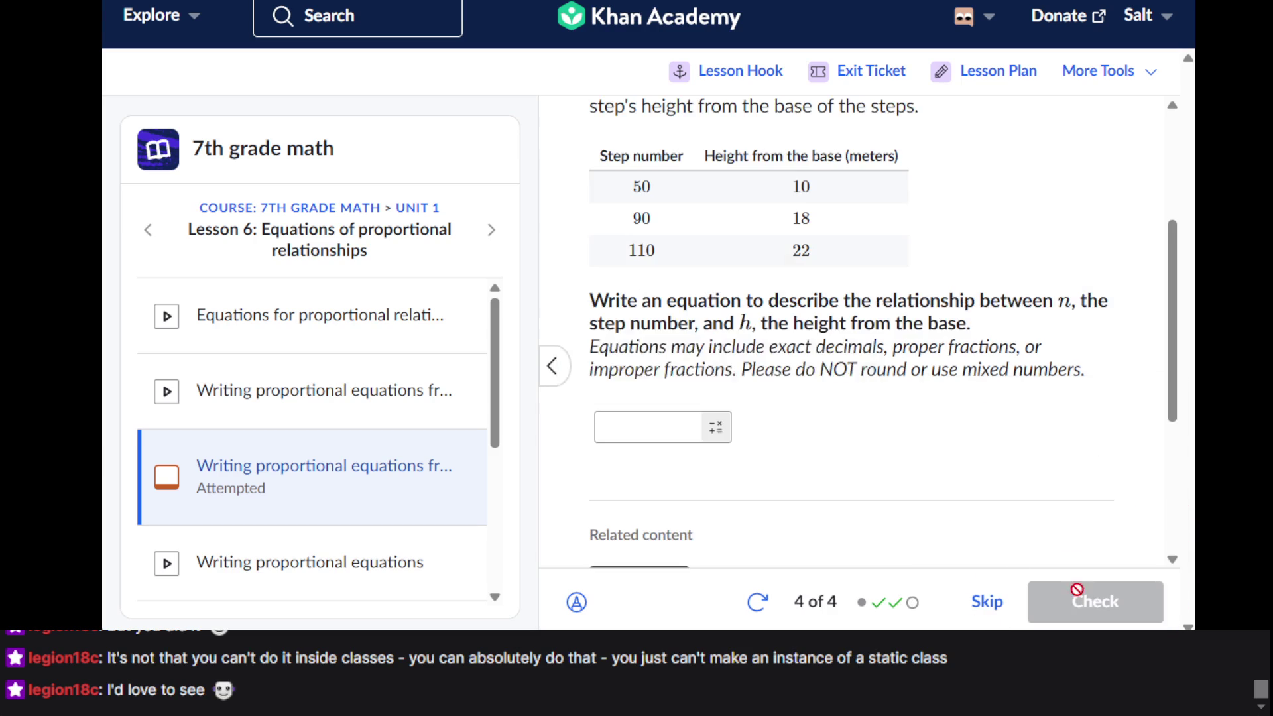
Look over question 4 of 4, then switch back to the Exercism C# track overview
{"action": "scroll", "coordinate": [784, 444], "scroll_direction": "up", "scroll_amount": 3}
{"action": "scroll", "coordinate": [703, 350], "scroll_direction": "down", "scroll_amount": 2}
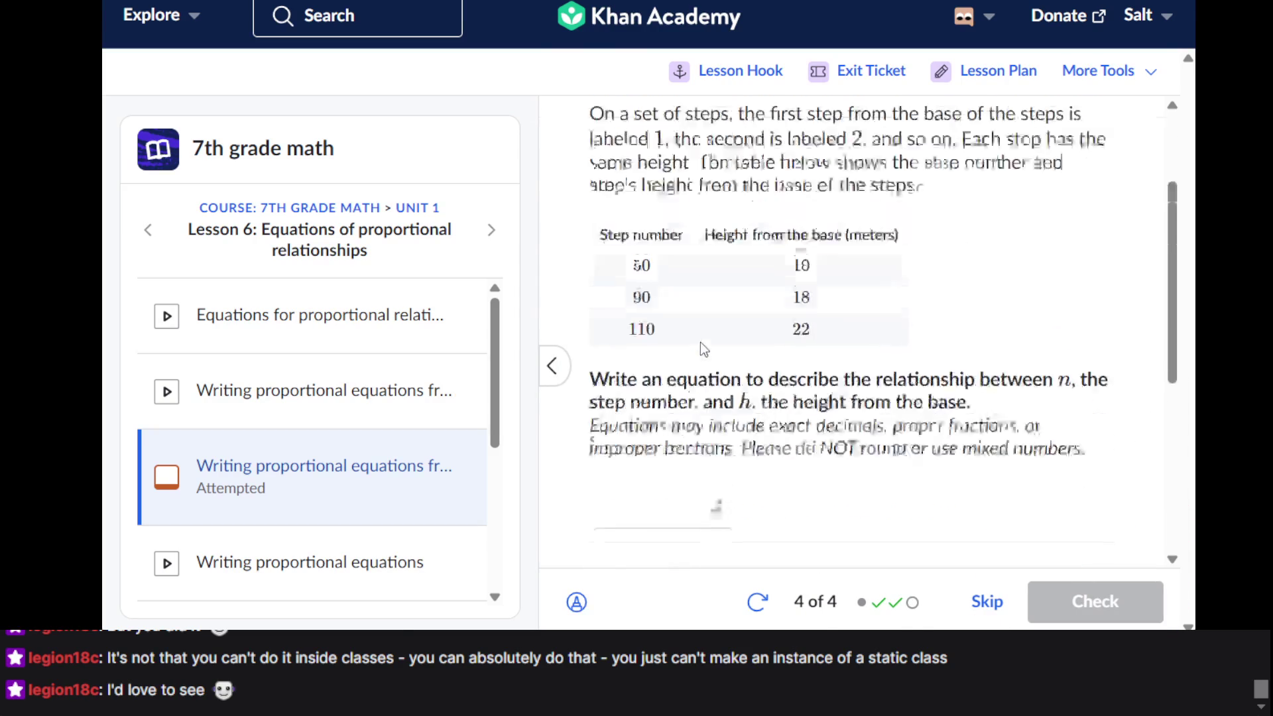
{"action": "scroll", "coordinate": [697, 336], "scroll_direction": "up", "scroll_amount": 3}
{"action": "scroll", "coordinate": [777, 292], "scroll_direction": "down", "scroll_amount": 3}
{"action": "scroll", "coordinate": [774, 290], "scroll_direction": "up", "scroll_amount": 2}
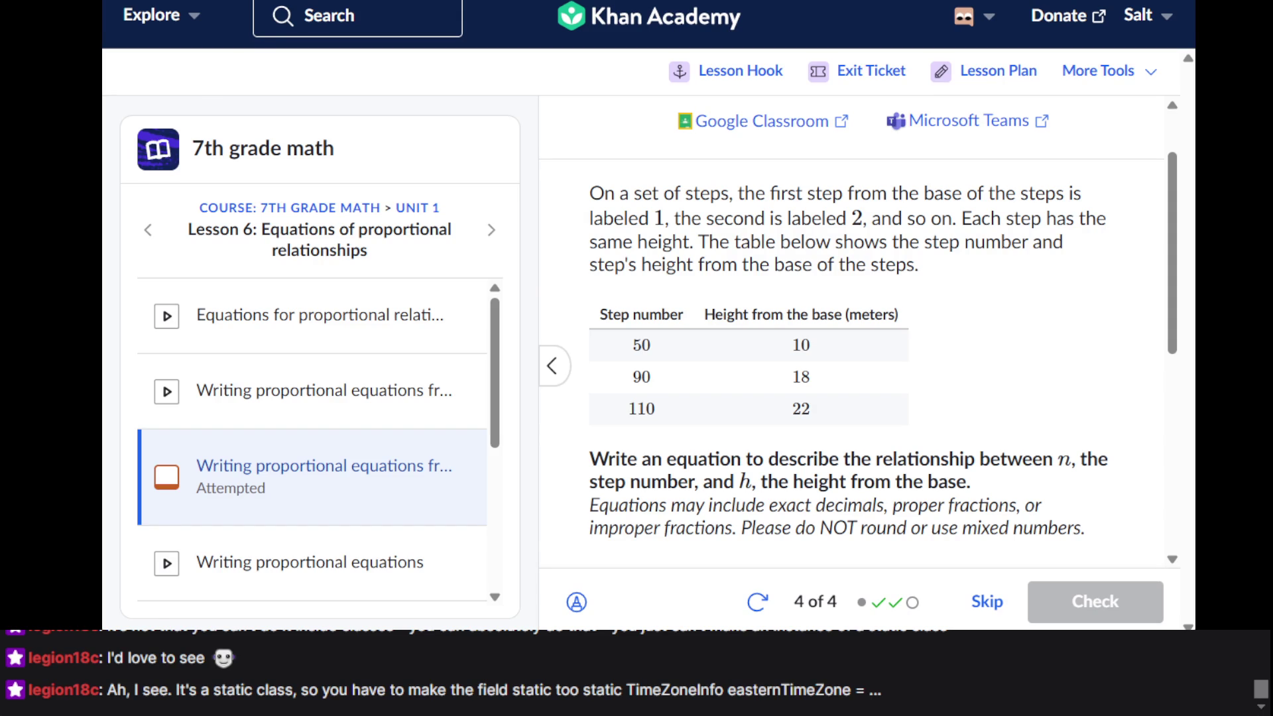
{"action": "key", "text": "ctrl+Tab"}
{"action": "key", "text": "ctrl+Tab"}
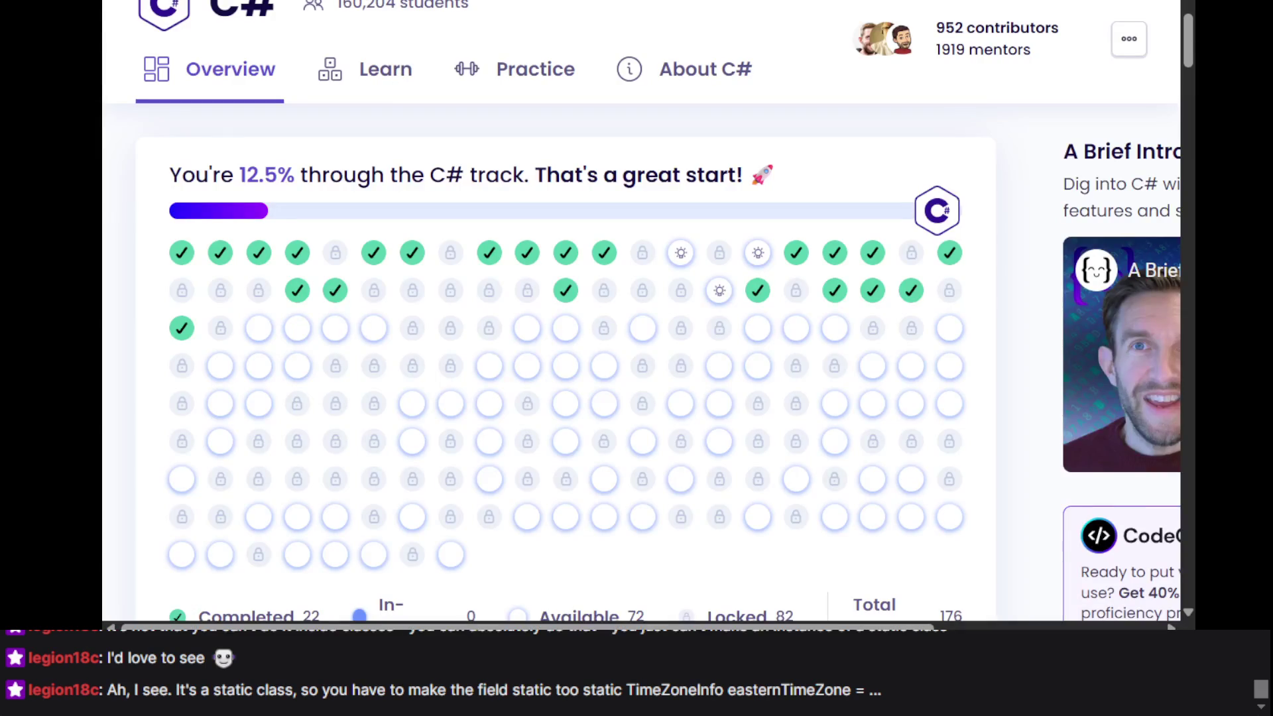
{"action": "key", "text": "ctrl+Tab"}
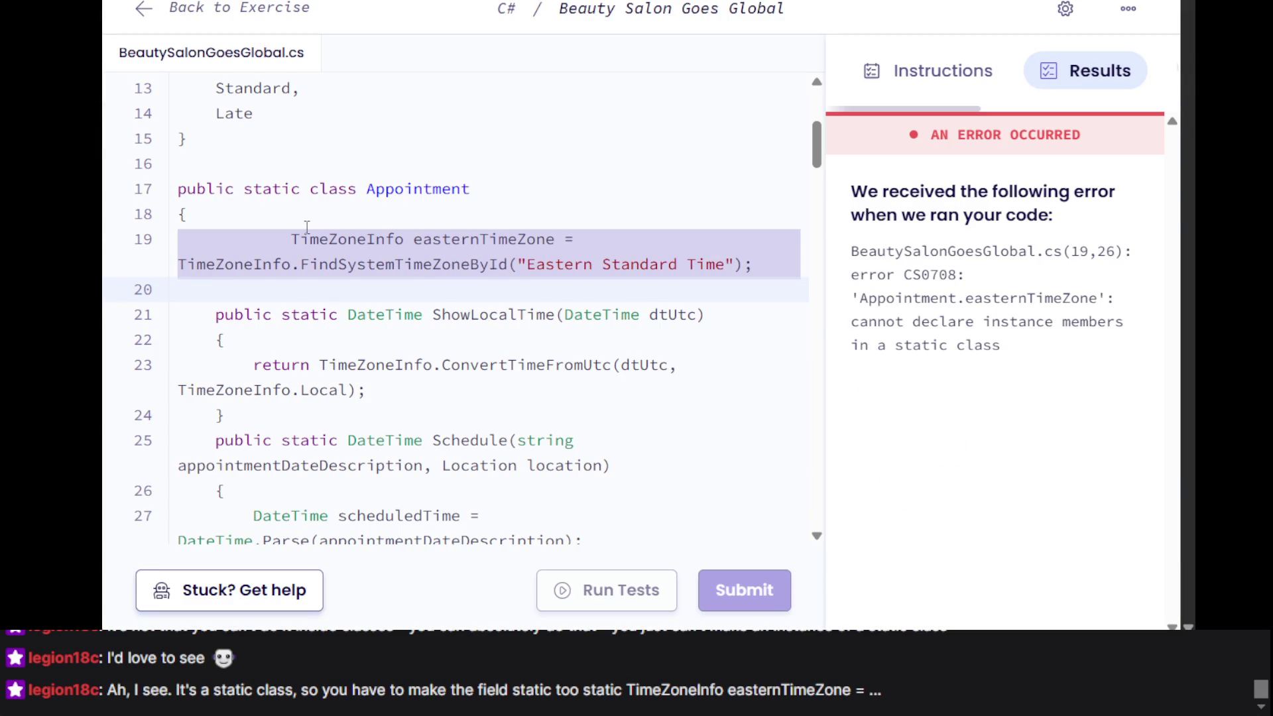
Insert 'static' before TimeZoneInfo in the line 19 field and rerun the tests
{"action": "left_click", "coordinate": [307, 226]}
{"action": "left_click", "coordinate": [292, 238]}
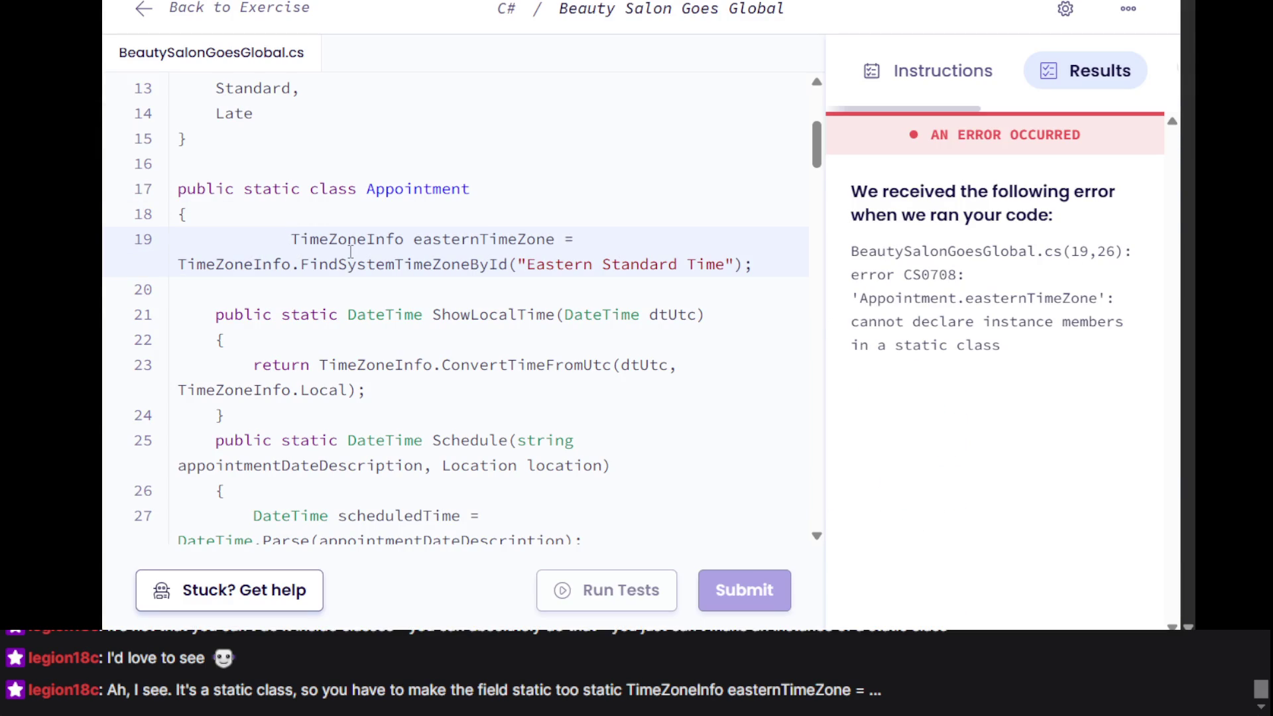
{"action": "type", "text": "static"}
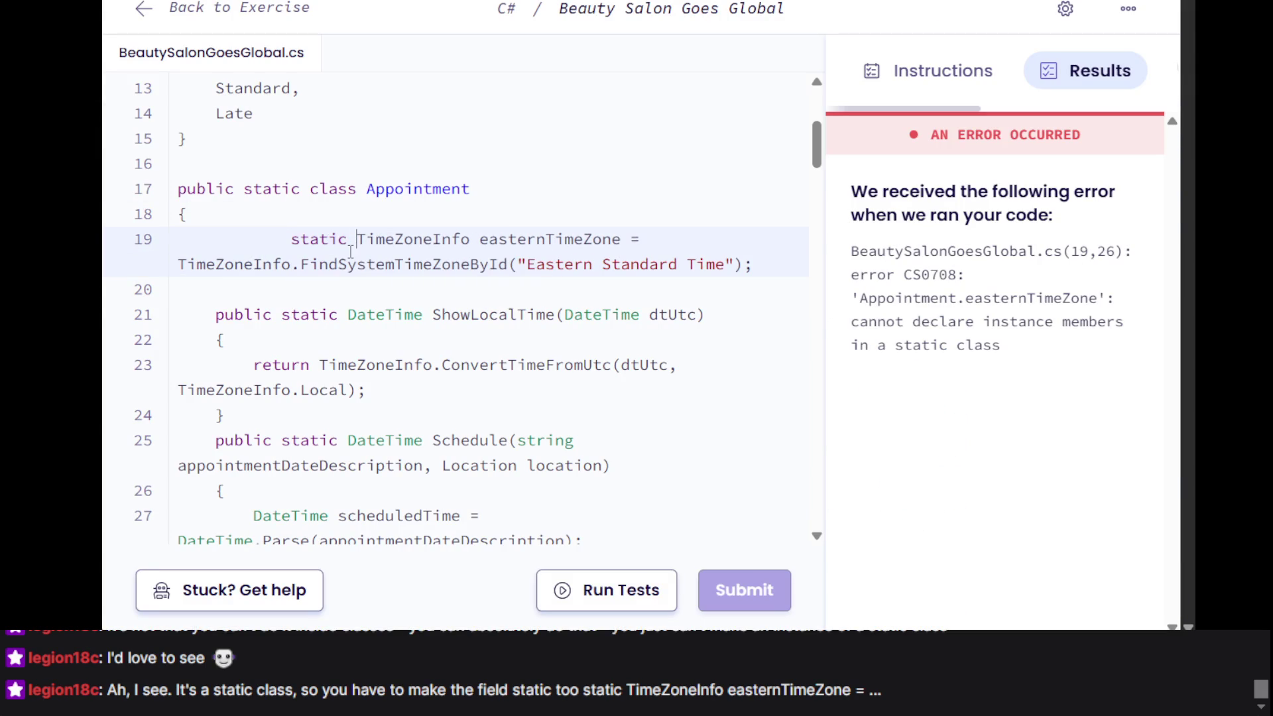
{"action": "left_click", "coordinate": [451, 316]}
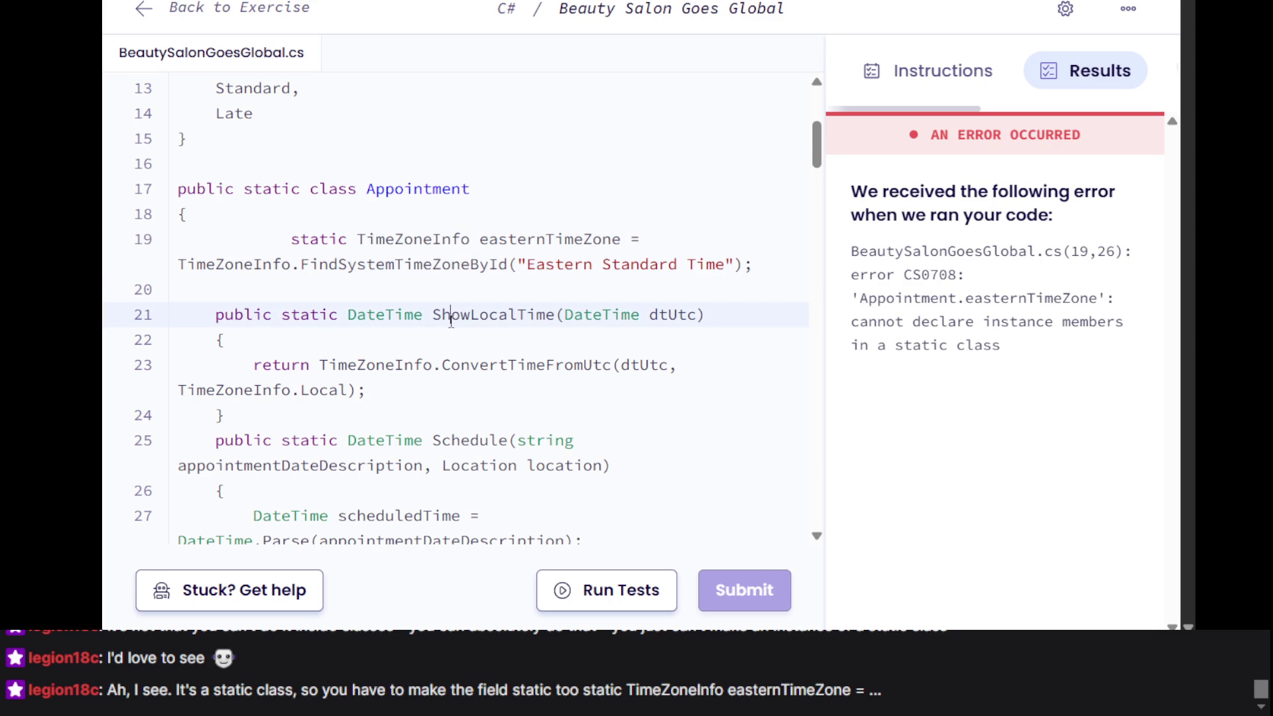
{"action": "left_click", "coordinate": [634, 590]}
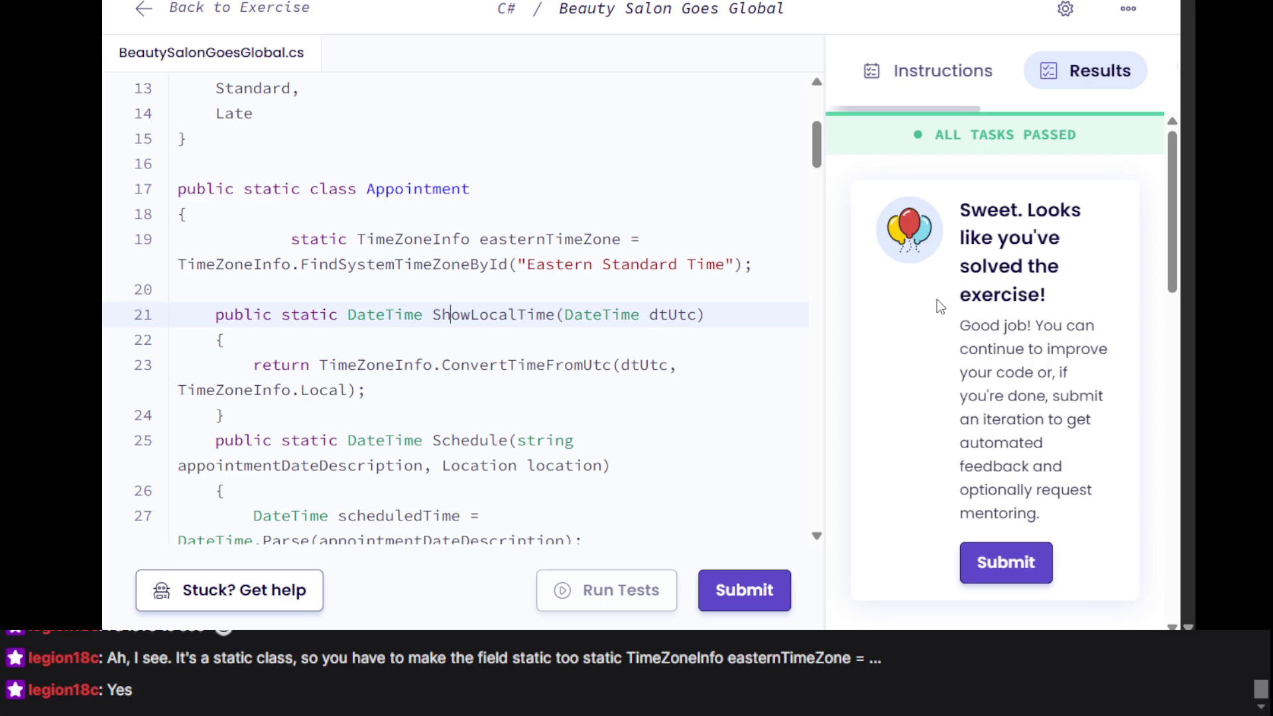
Review the static easternTimeZone field and the londonTimeZone declaration on line 29
{"action": "left_click", "coordinate": [571, 283]}
{"action": "triple_click", "coordinate": [571, 283]}
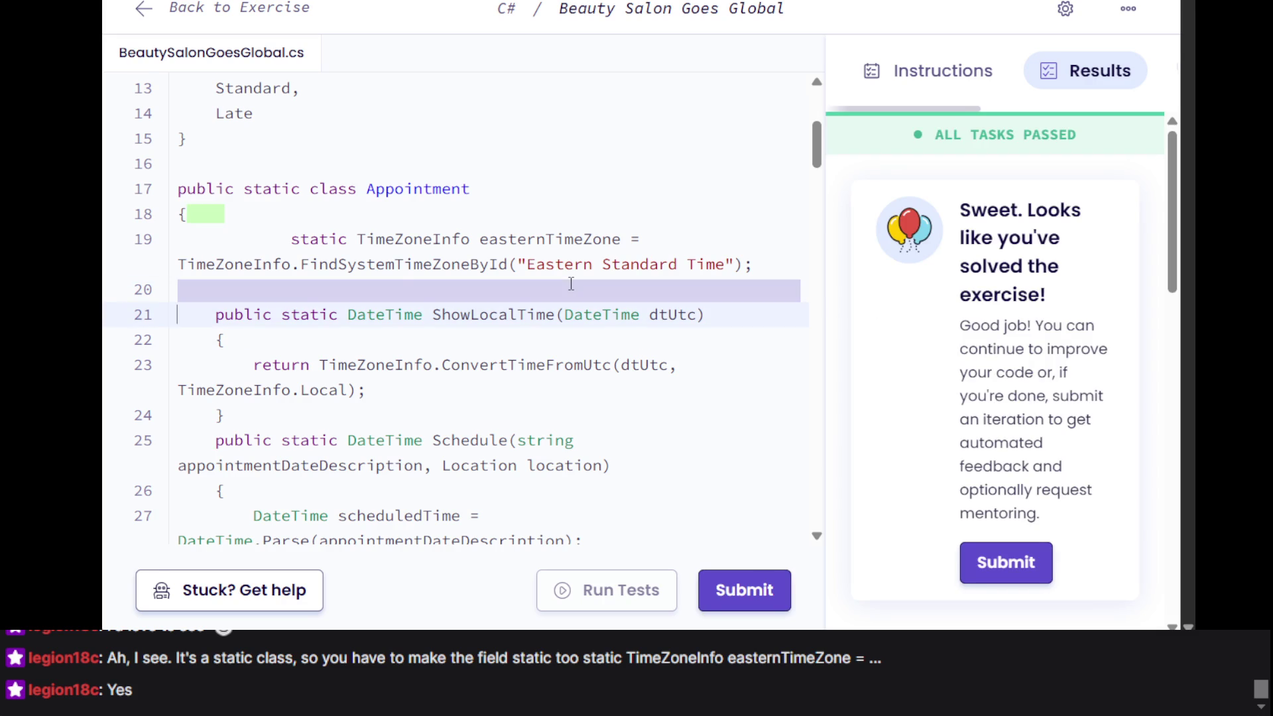
{"action": "triple_click", "coordinate": [415, 244]}
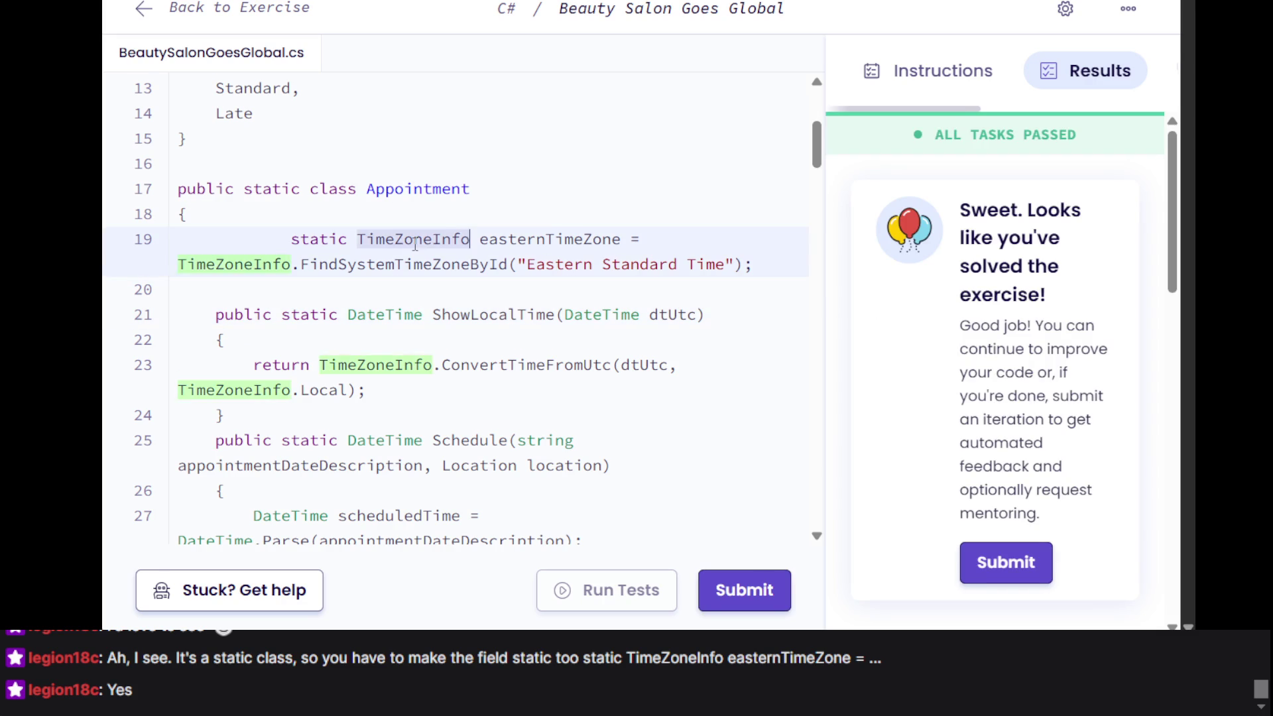
{"action": "scroll", "coordinate": [384, 289], "scroll_direction": "down", "scroll_amount": 7}
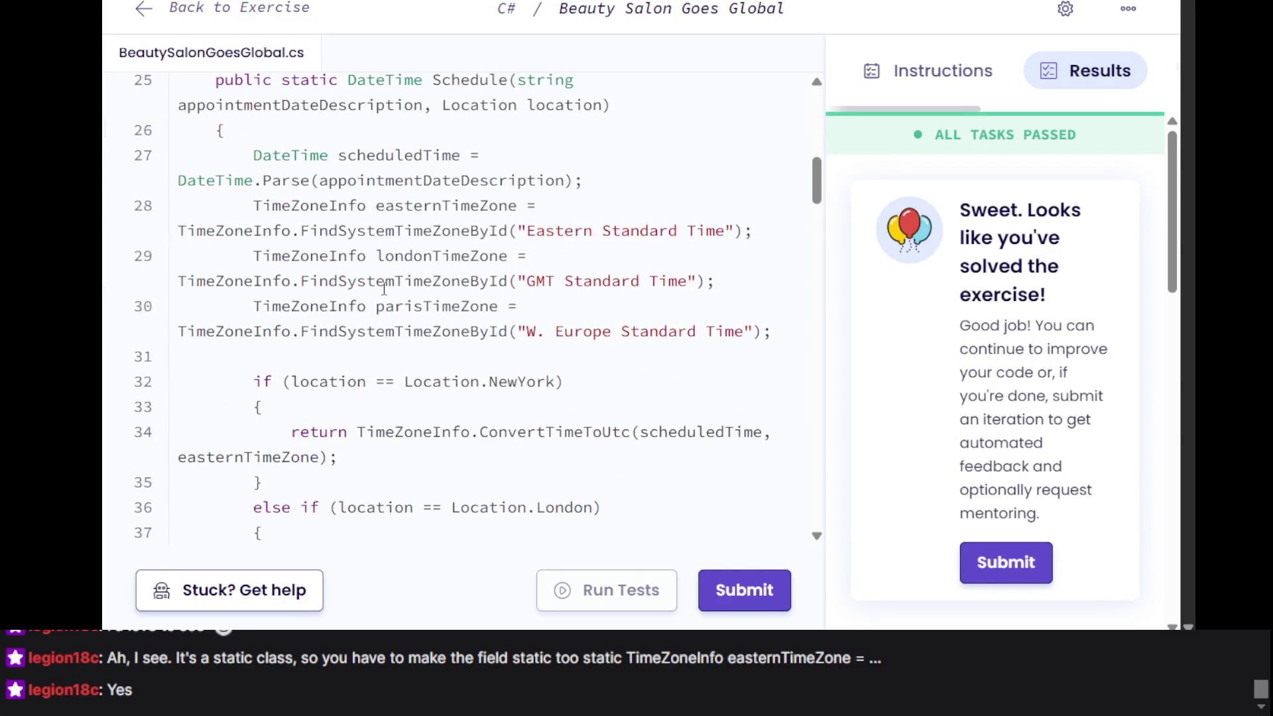
{"action": "scroll", "coordinate": [384, 289], "scroll_direction": "up", "scroll_amount": 1}
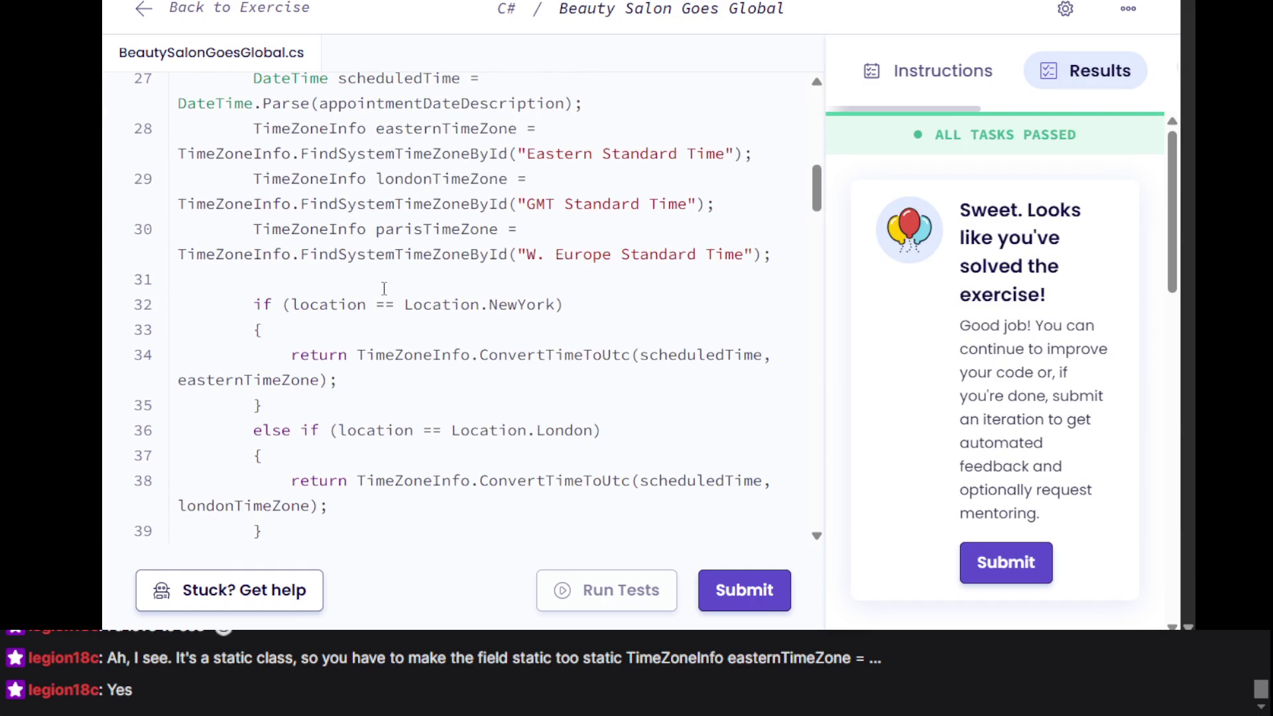
{"action": "triple_click", "coordinate": [341, 171]}
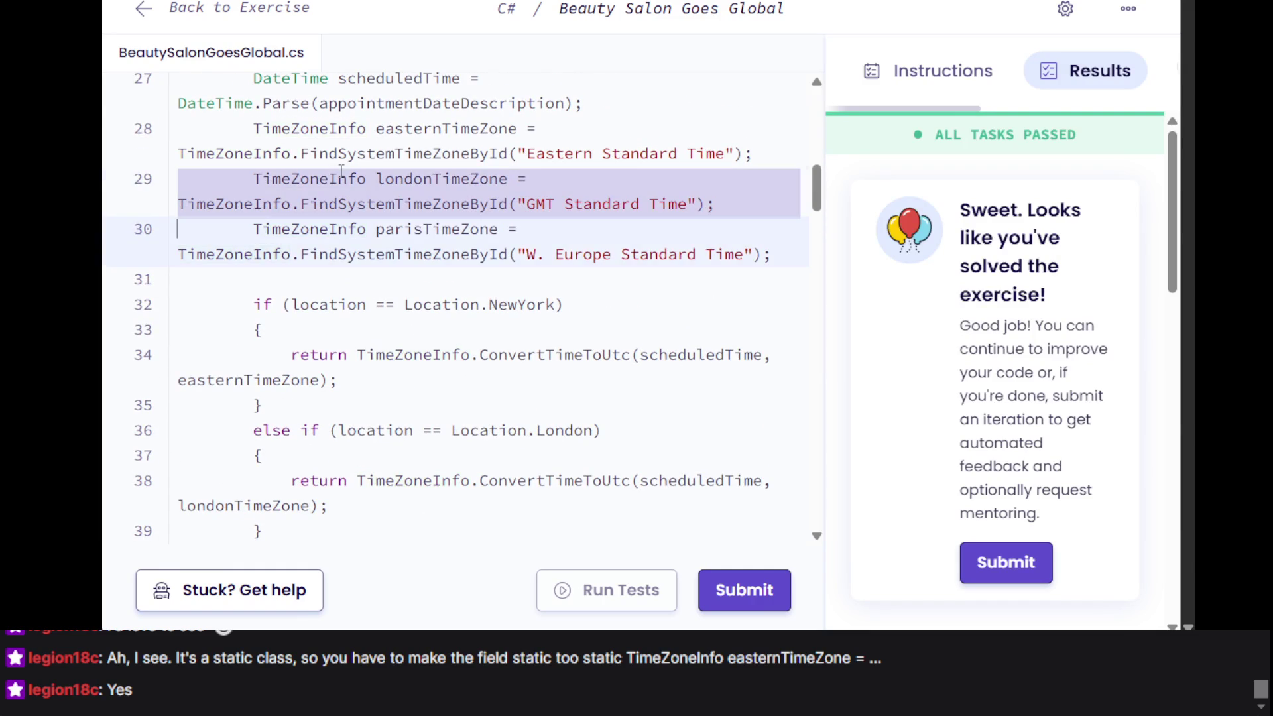
{"action": "left_click", "coordinate": [252, 176]}
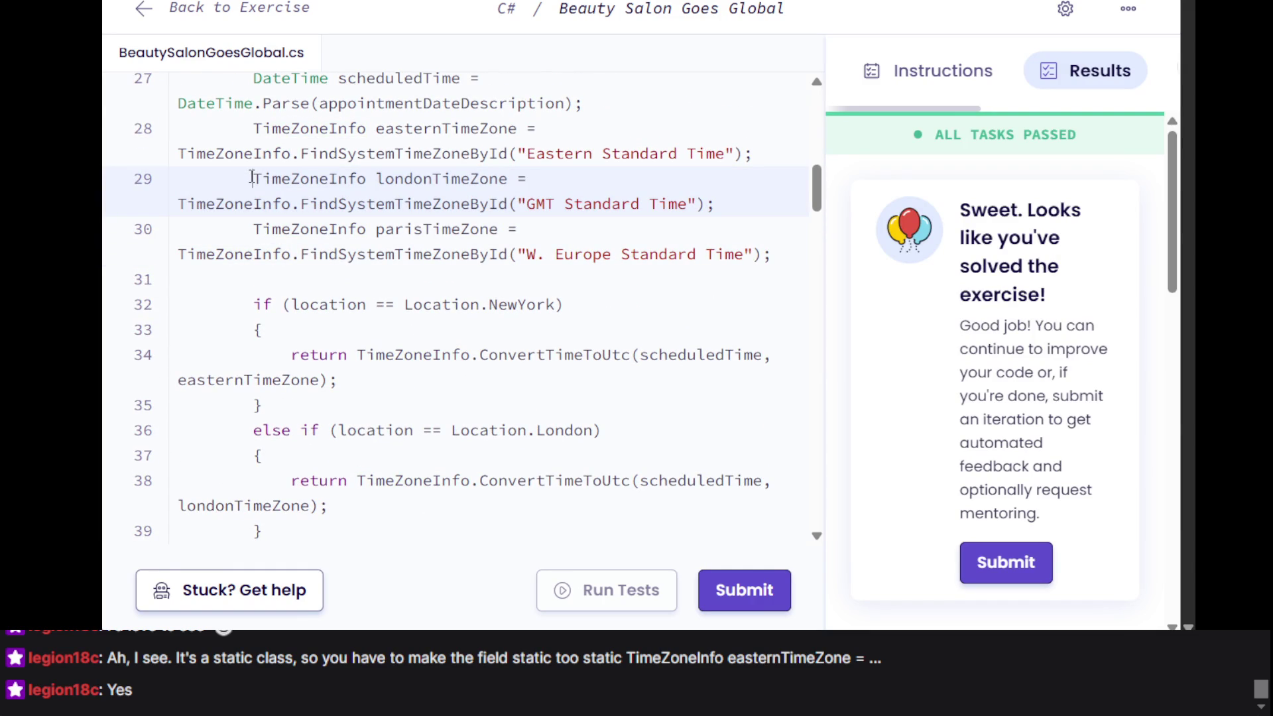
Reselect the easternTimeZone field declaration, then switch to the LCID reference tab
{"action": "scroll", "coordinate": [252, 199], "scroll_direction": "up", "scroll_amount": 5}
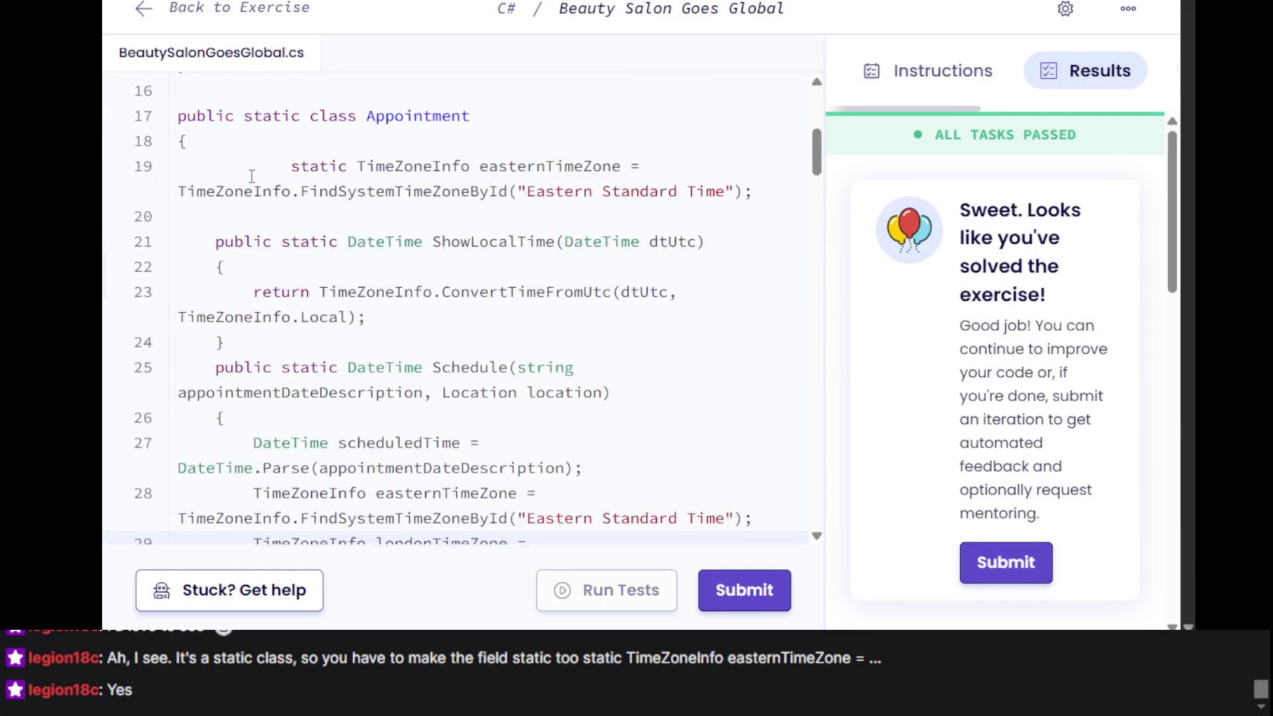
{"action": "scroll", "coordinate": [339, 235], "scroll_direction": "up", "scroll_amount": 1}
{"action": "triple_click", "coordinate": [360, 227]}
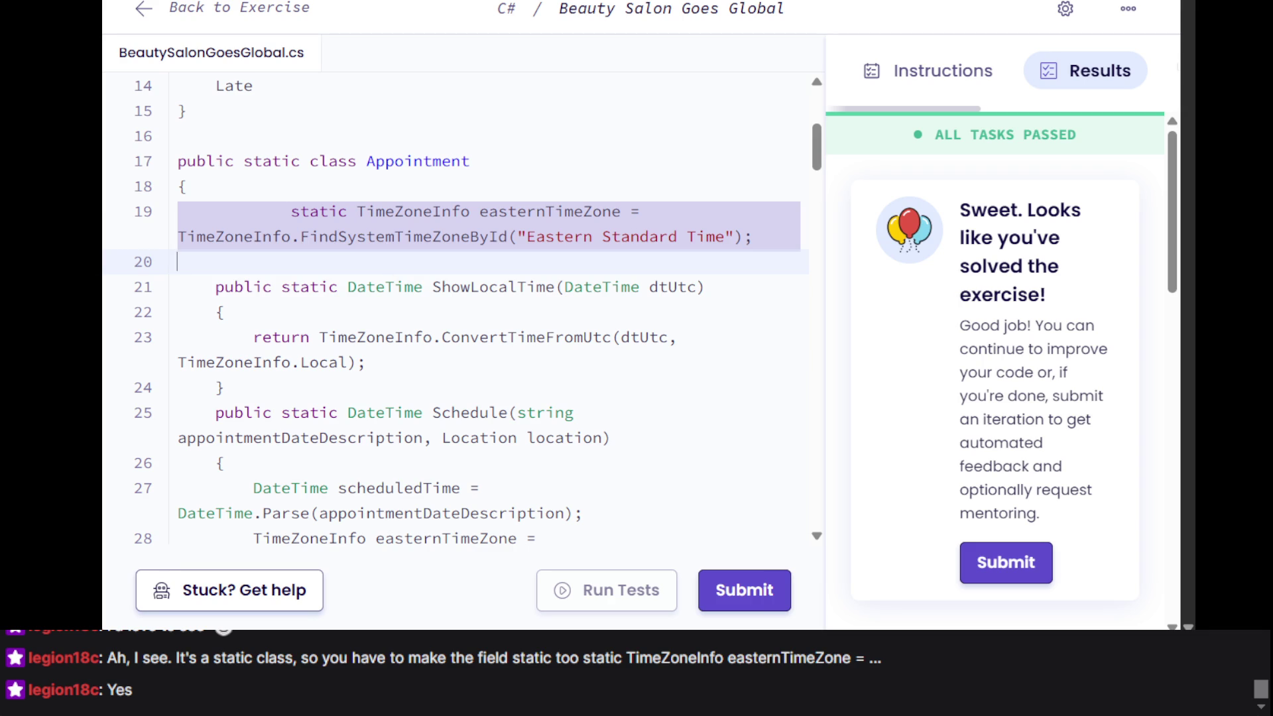
{"action": "scroll", "coordinate": [292, 382], "scroll_direction": "down", "scroll_amount": 15}
{"action": "scroll", "coordinate": [292, 382], "scroll_direction": "up", "scroll_amount": 10}
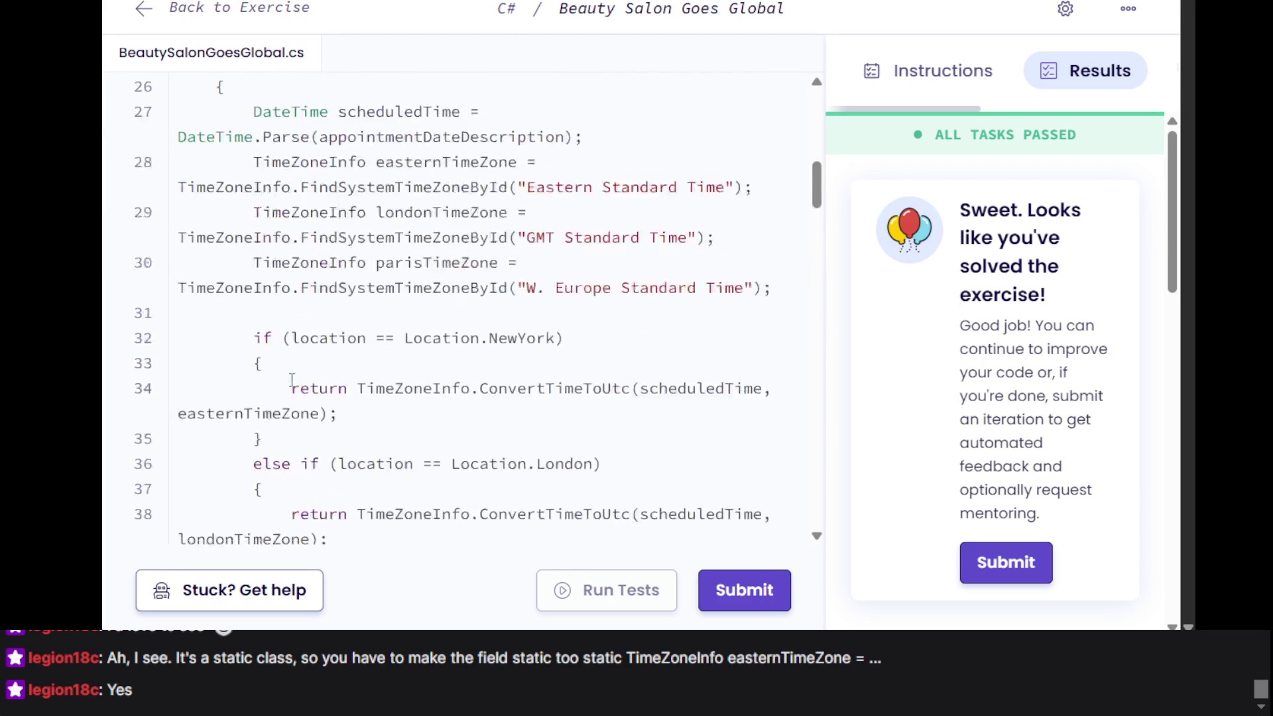
{"action": "scroll", "coordinate": [292, 382], "scroll_direction": "up", "scroll_amount": 5}
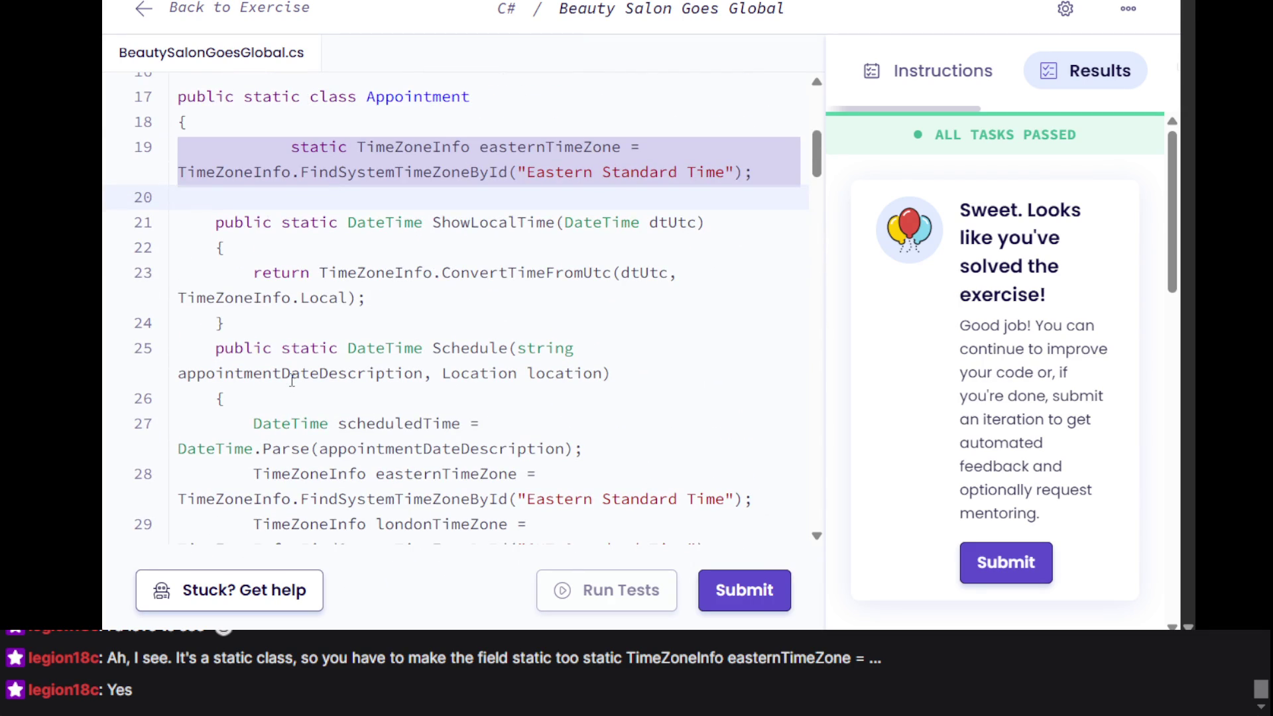
{"action": "key", "text": "ctrl+Tab"}
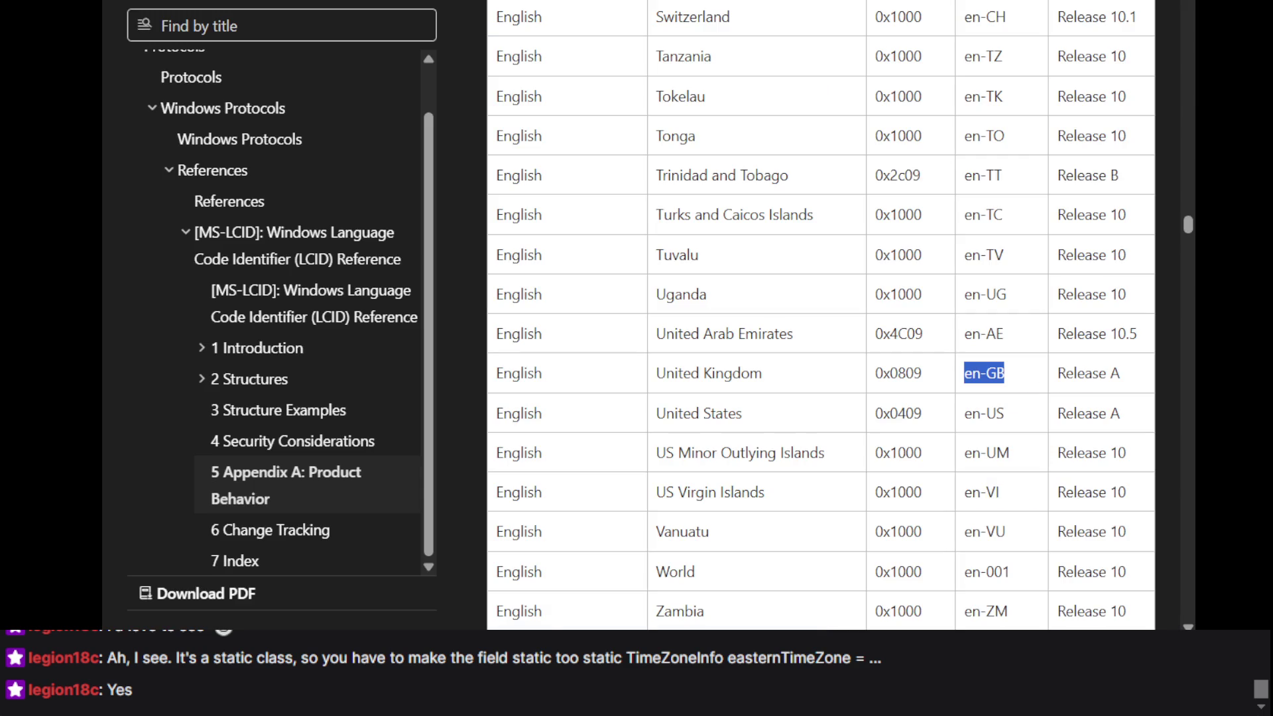
Scroll up the LCID table, then cycle through the C# track overview back to the exercise editor
{"action": "scroll", "coordinate": [615, 186], "scroll_direction": "up", "scroll_amount": 15}
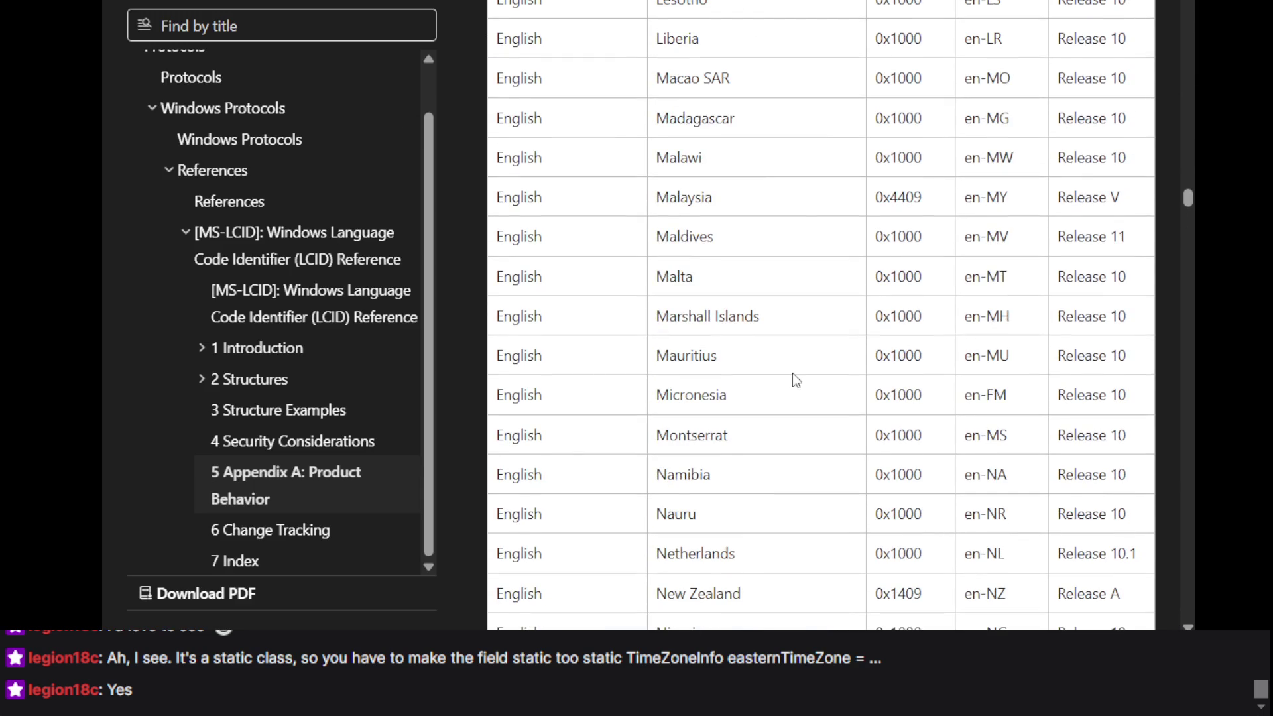
{"action": "scroll", "coordinate": [793, 373], "scroll_direction": "up", "scroll_amount": 15}
{"action": "scroll", "coordinate": [793, 373], "scroll_direction": "up", "scroll_amount": 20}
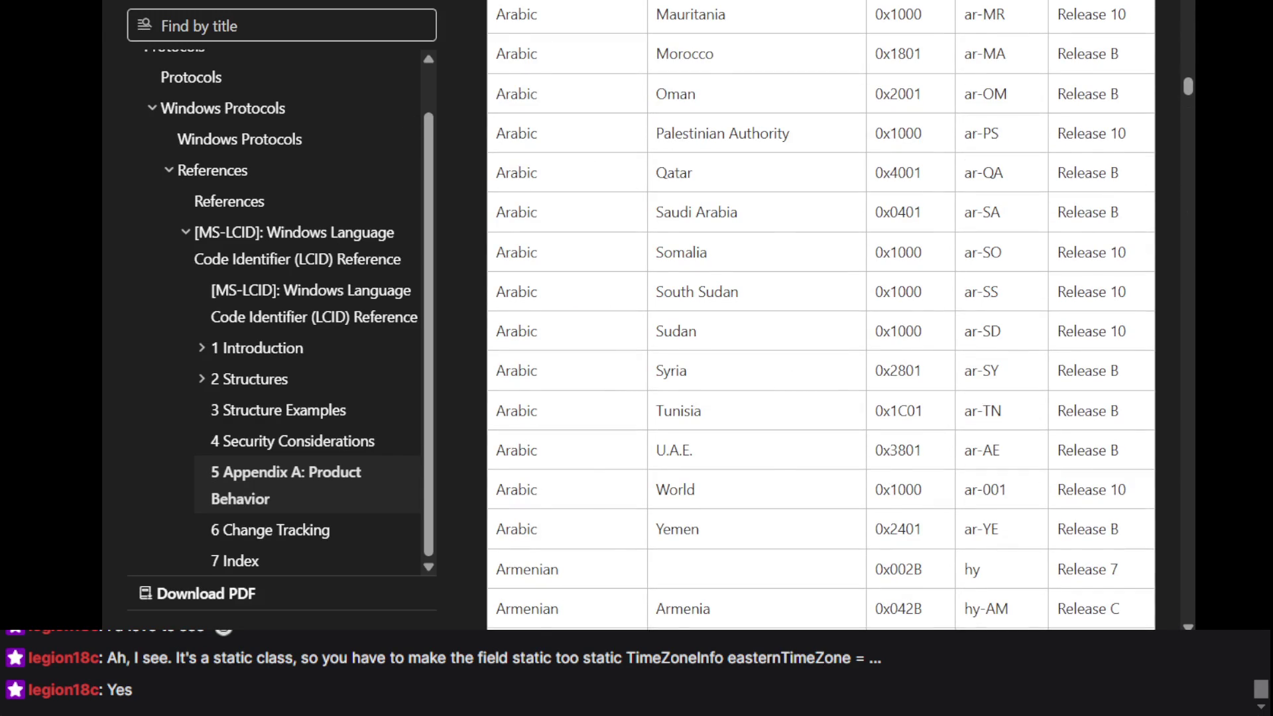
{"action": "key", "text": "ctrl+Tab"}
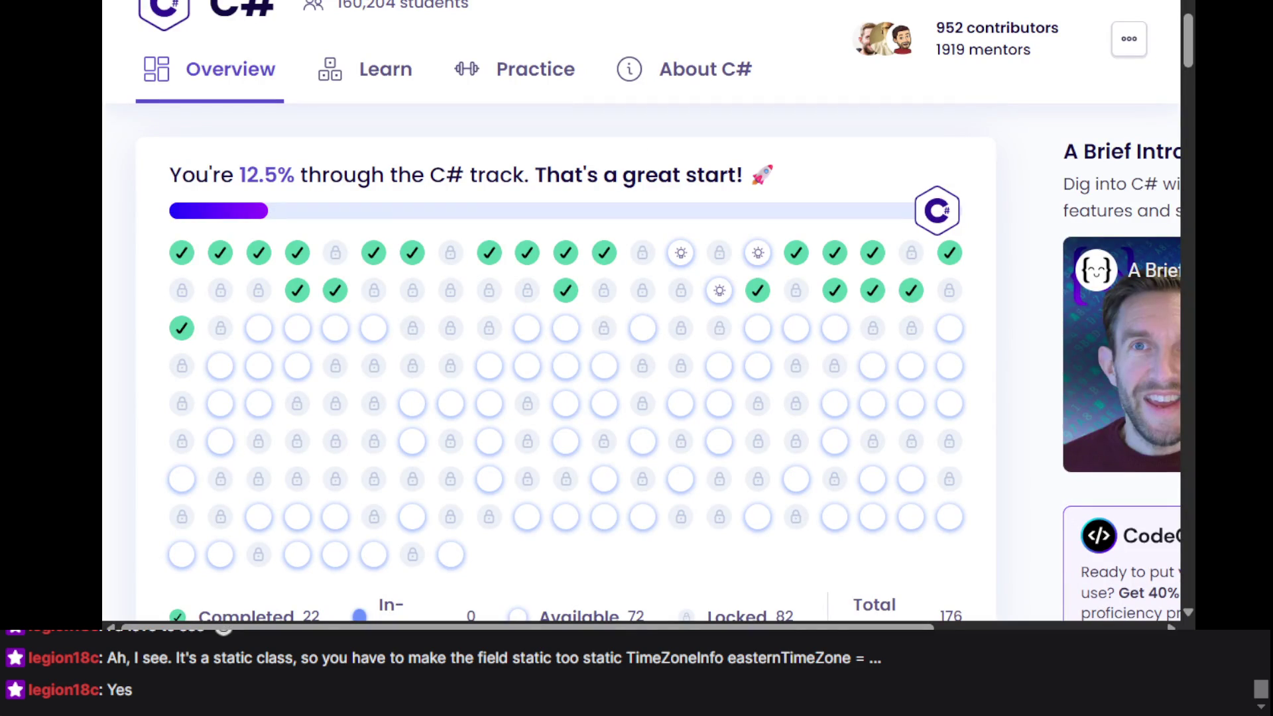
{"action": "key", "text": "ctrl+Tab"}
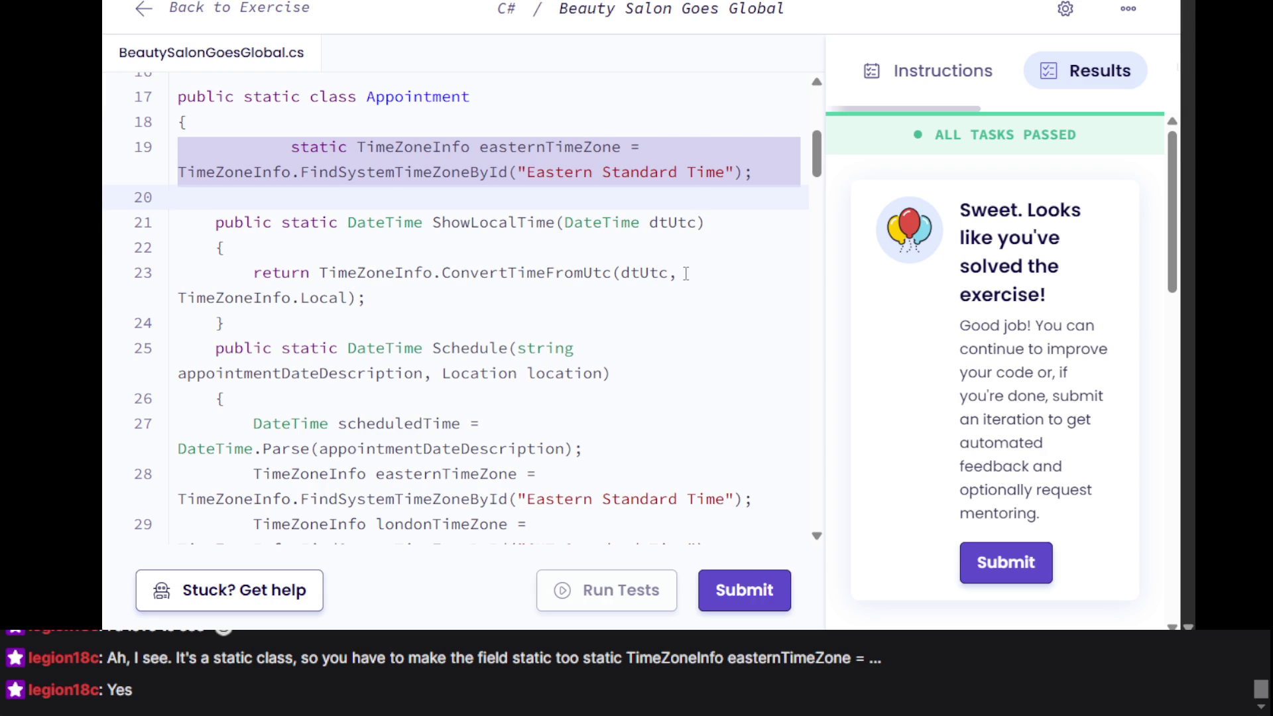
Put the caret in the ShowLocalTime return line, then before 'static' on line 19
{"action": "left_click", "coordinate": [687, 273]}
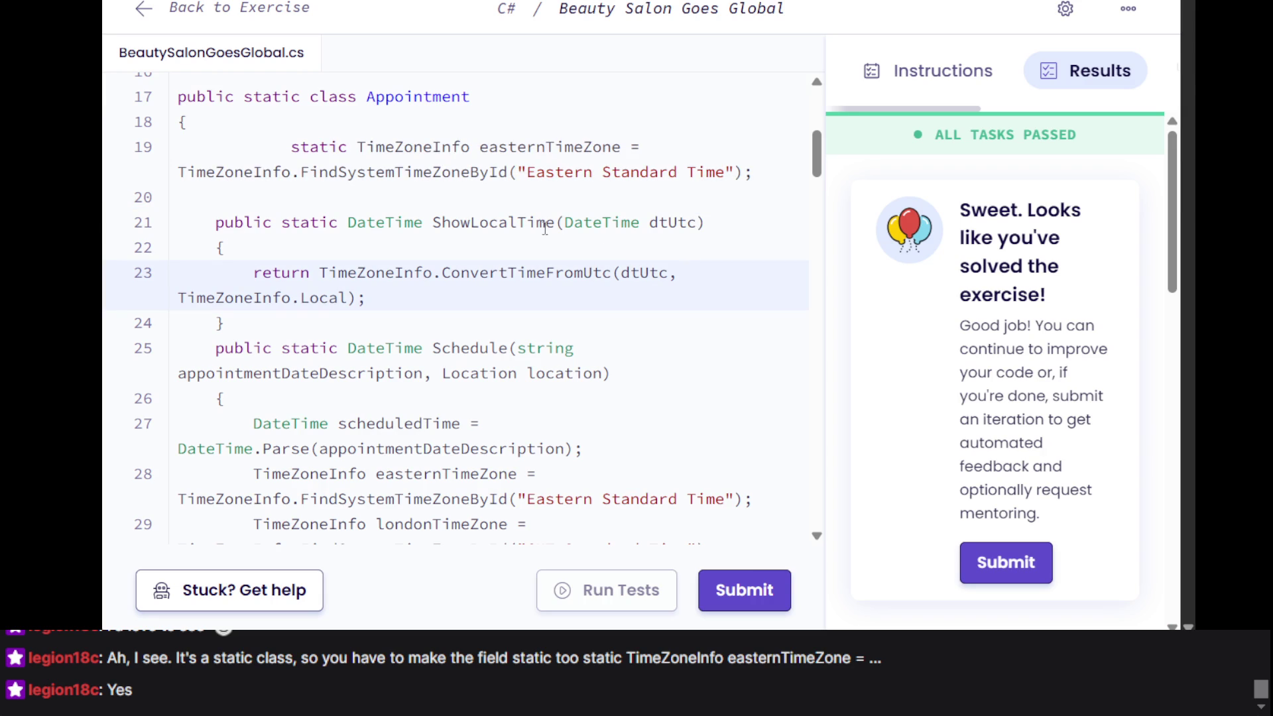
{"action": "left_click", "coordinate": [289, 144]}
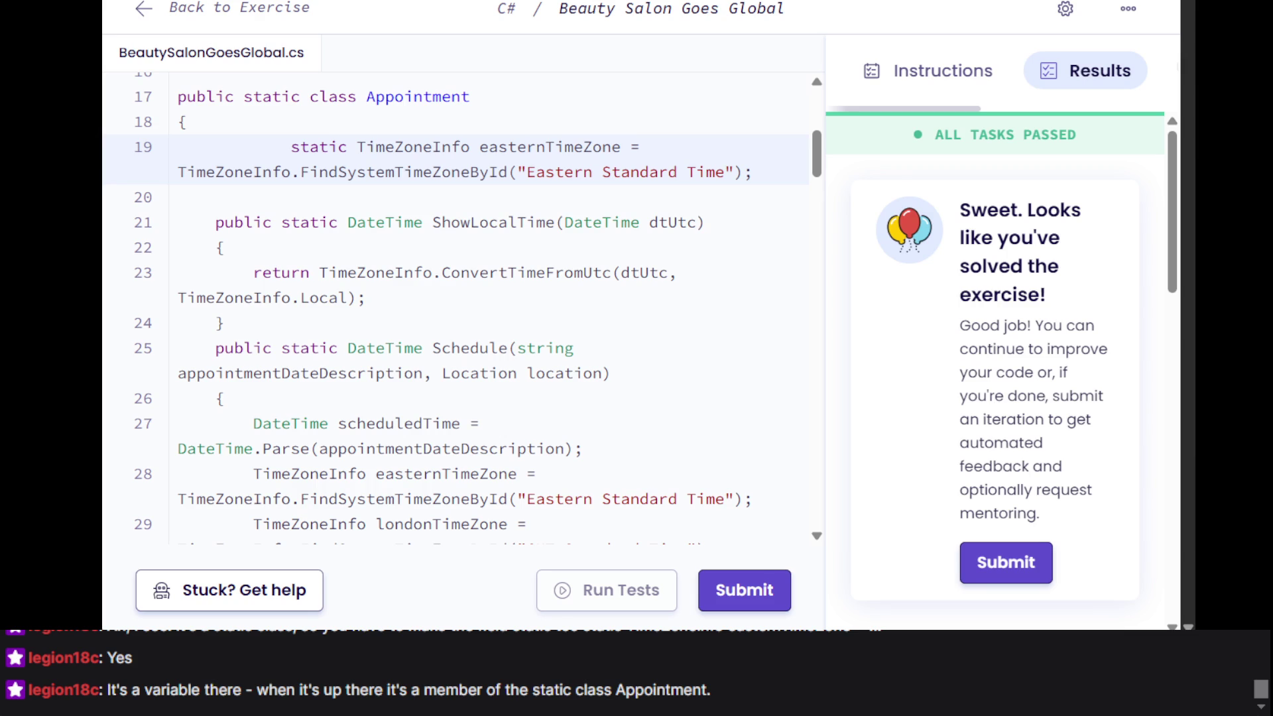
Comment out the static easternTimeZone field on line 19 and add a blank line below the class's opening brace
{"action": "left_click", "coordinate": [255, 251]}
{"action": "left_click", "coordinate": [292, 150]}
{"action": "type", "text": "//"}
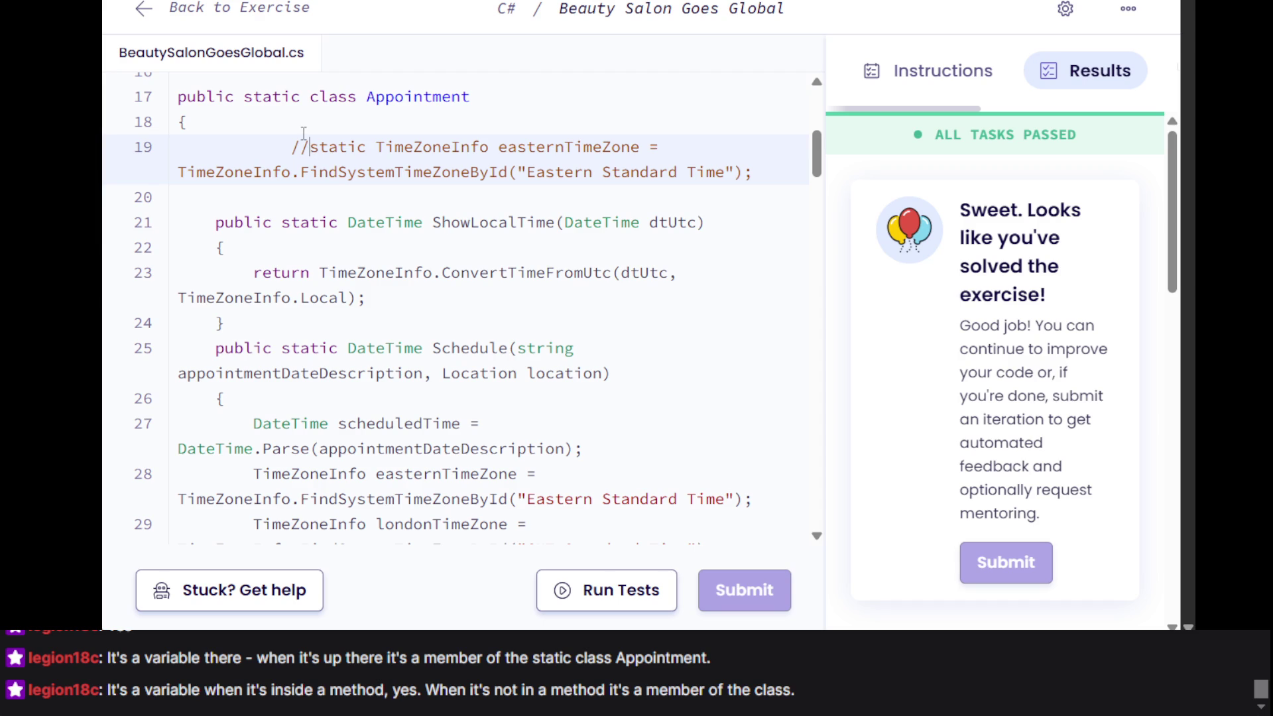
{"action": "left_click", "coordinate": [304, 131]}
{"action": "key", "text": "Return"}
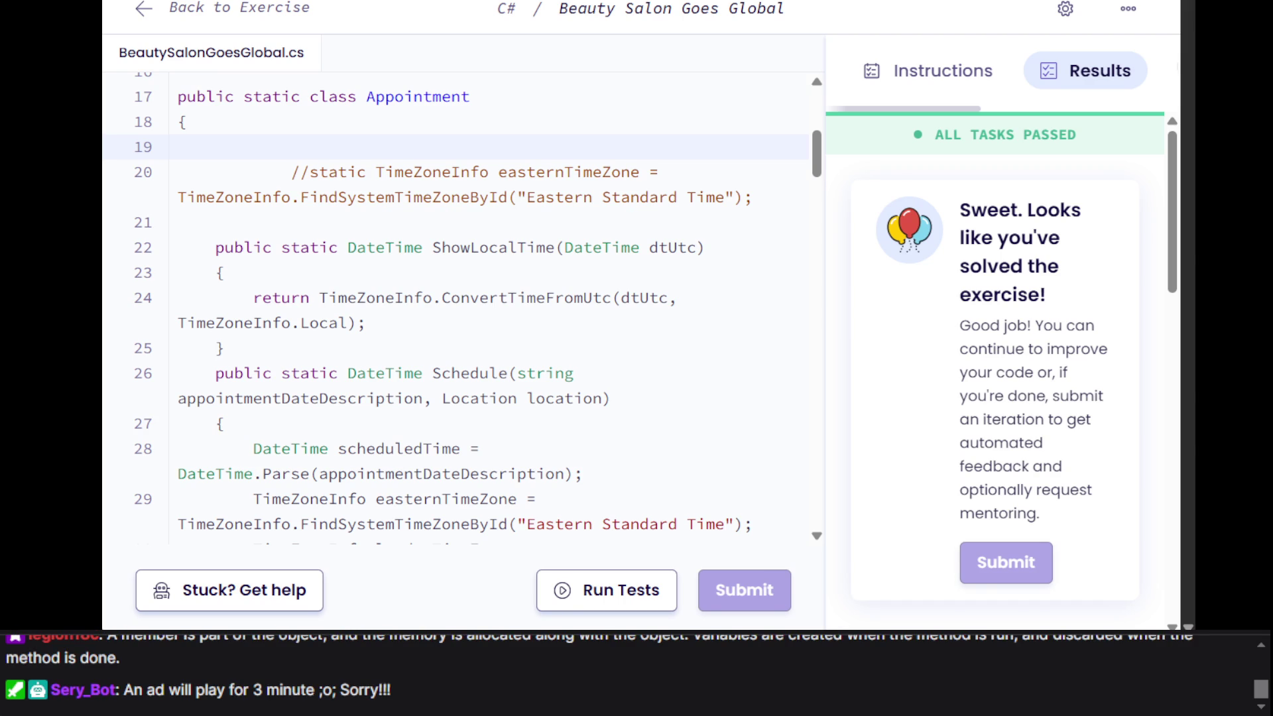
Add the note 'The line below won't run without "static"' above the field, then review lines 21–32
{"action": "scroll", "coordinate": [457, 305], "scroll_direction": "down", "scroll_amount": 2}
{"action": "left_click", "coordinate": [398, 179]}
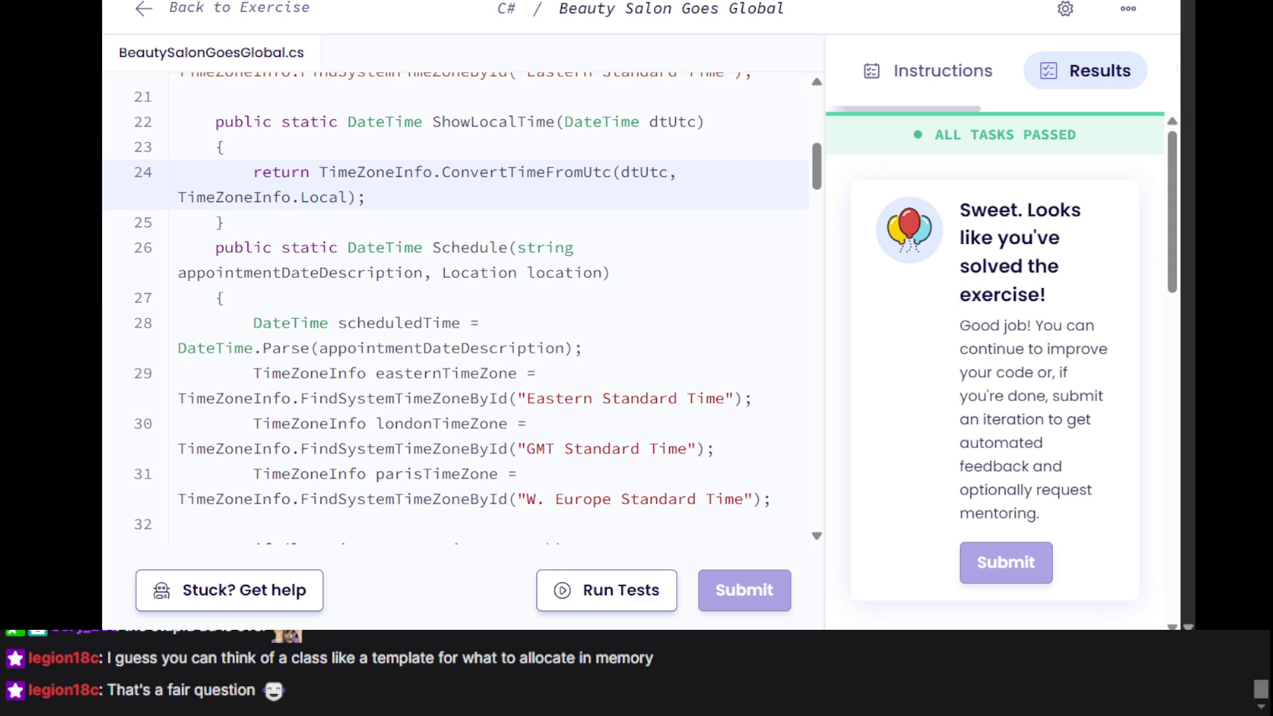
{"action": "left_click", "coordinate": [236, 350]}
{"action": "scroll", "coordinate": [426, 267], "scroll_direction": "up", "scroll_amount": 5}
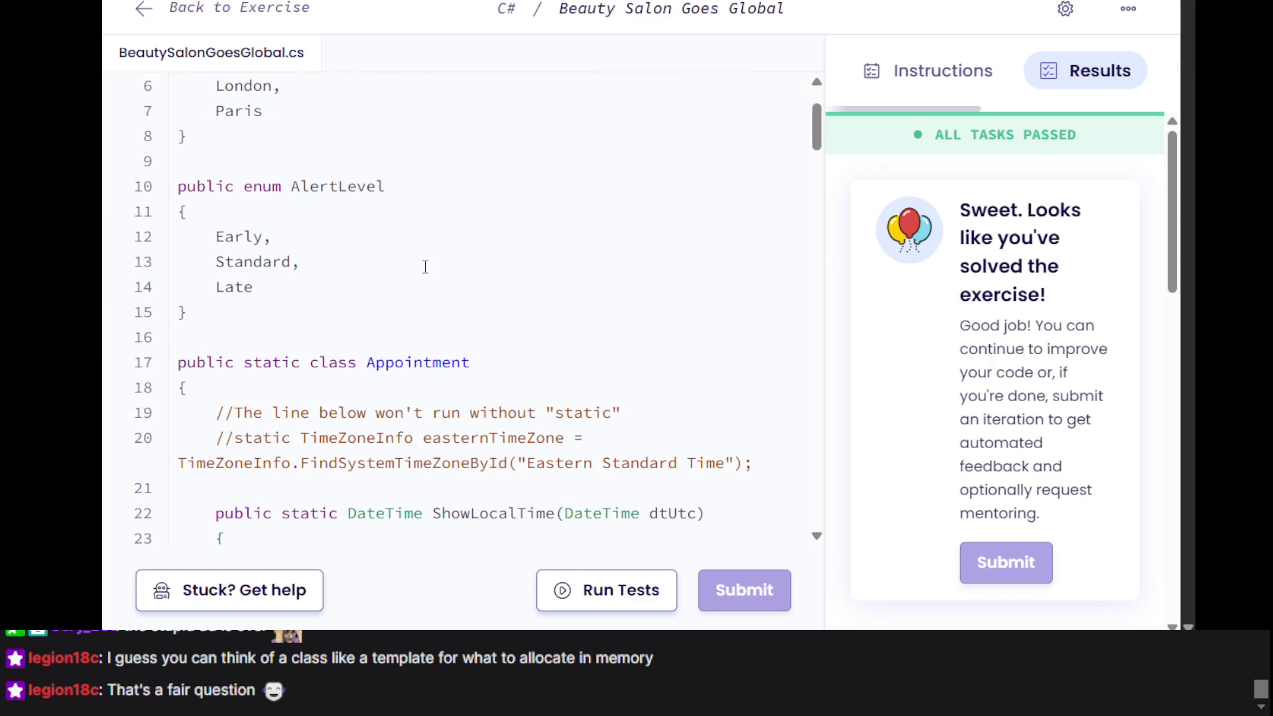
{"action": "scroll", "coordinate": [565, 221], "scroll_direction": "up", "scroll_amount": 3}
{"action": "scroll", "coordinate": [565, 221], "scroll_direction": "down", "scroll_amount": 10}
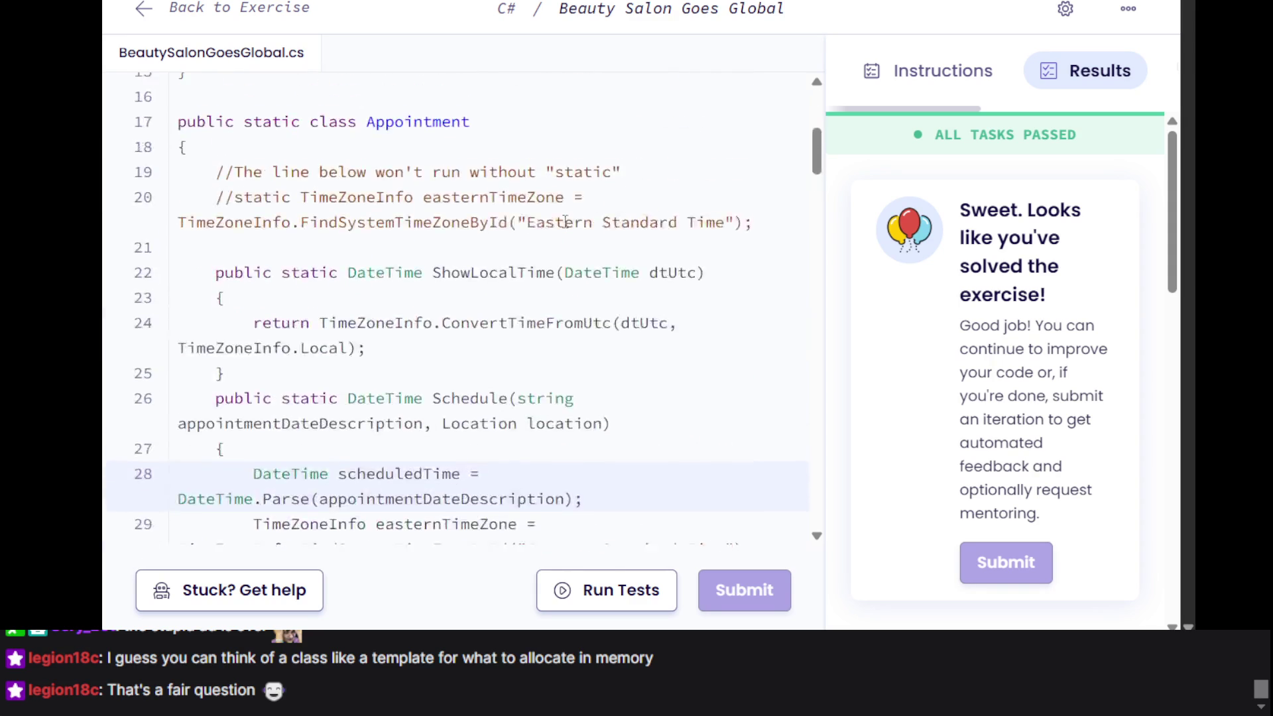
{"action": "scroll", "coordinate": [671, 152], "scroll_direction": "up", "scroll_amount": 4}
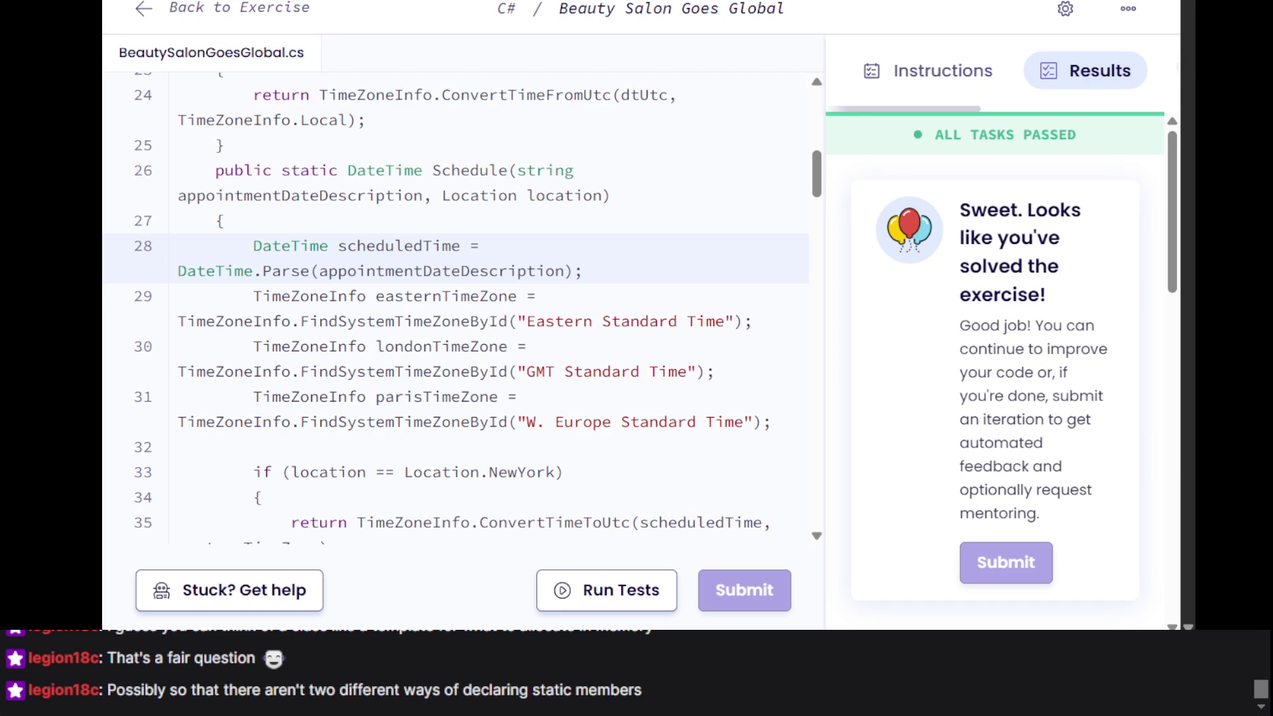
{"action": "left_click", "coordinate": [443, 342]}
{"action": "scroll", "coordinate": [443, 342], "scroll_direction": "up", "scroll_amount": 3}
{"action": "scroll", "coordinate": [443, 342], "scroll_direction": "down", "scroll_amount": 4}
{"action": "scroll", "coordinate": [443, 342], "scroll_direction": "up", "scroll_amount": 8}
{"action": "scroll", "coordinate": [443, 342], "scroll_direction": "up", "scroll_amount": 3}
{"action": "scroll", "coordinate": [443, 342], "scroll_direction": "down", "scroll_amount": 7}
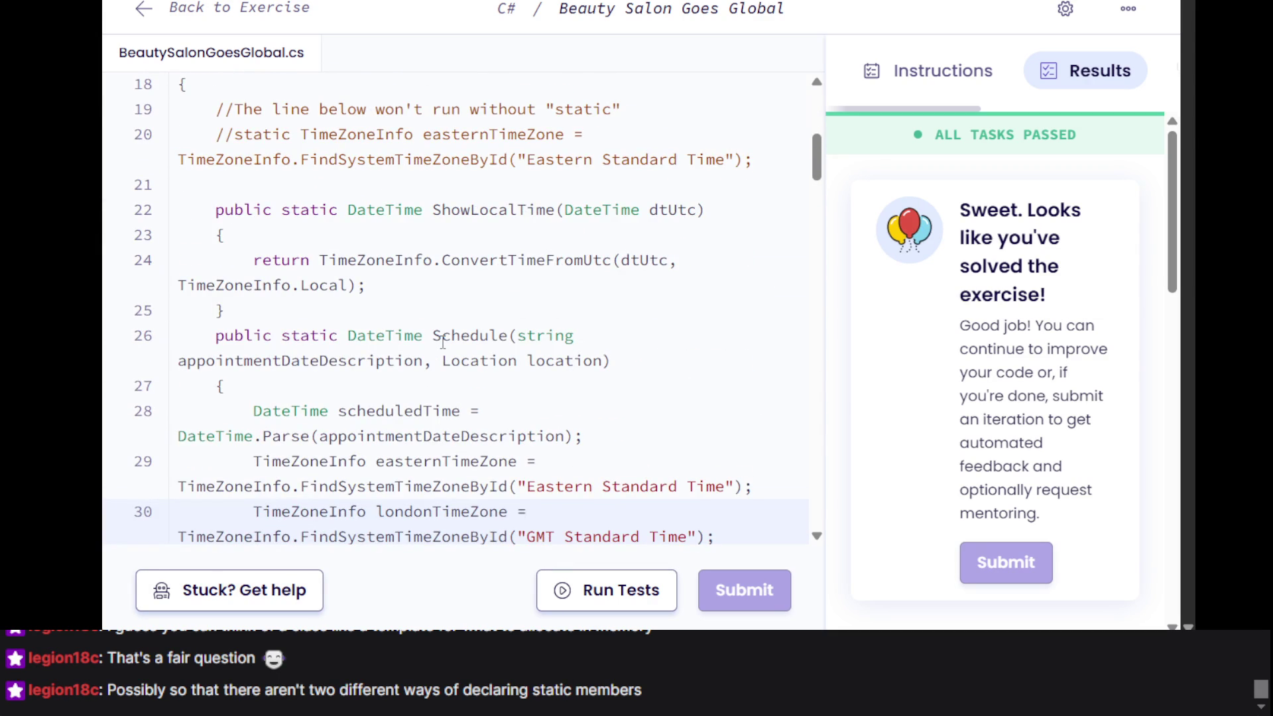
{"action": "scroll", "coordinate": [443, 342], "scroll_direction": "down", "scroll_amount": 5}
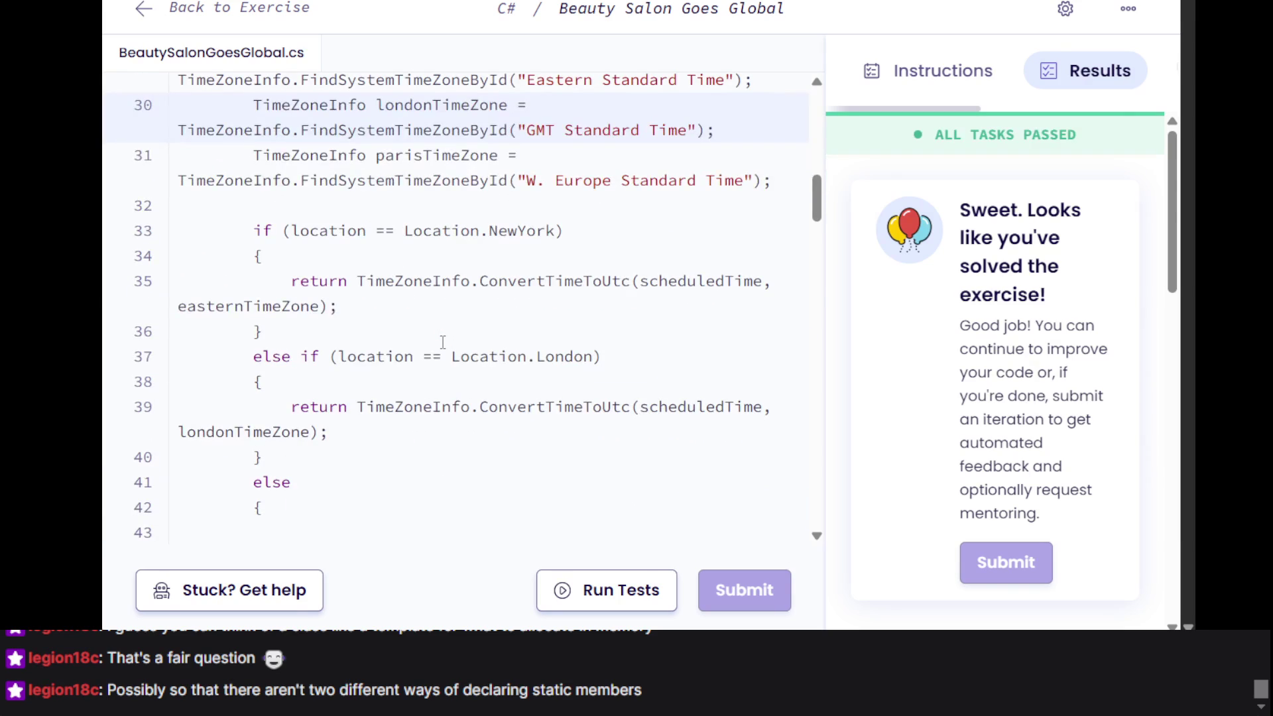
{"action": "scroll", "coordinate": [443, 342], "scroll_direction": "up", "scroll_amount": 3}
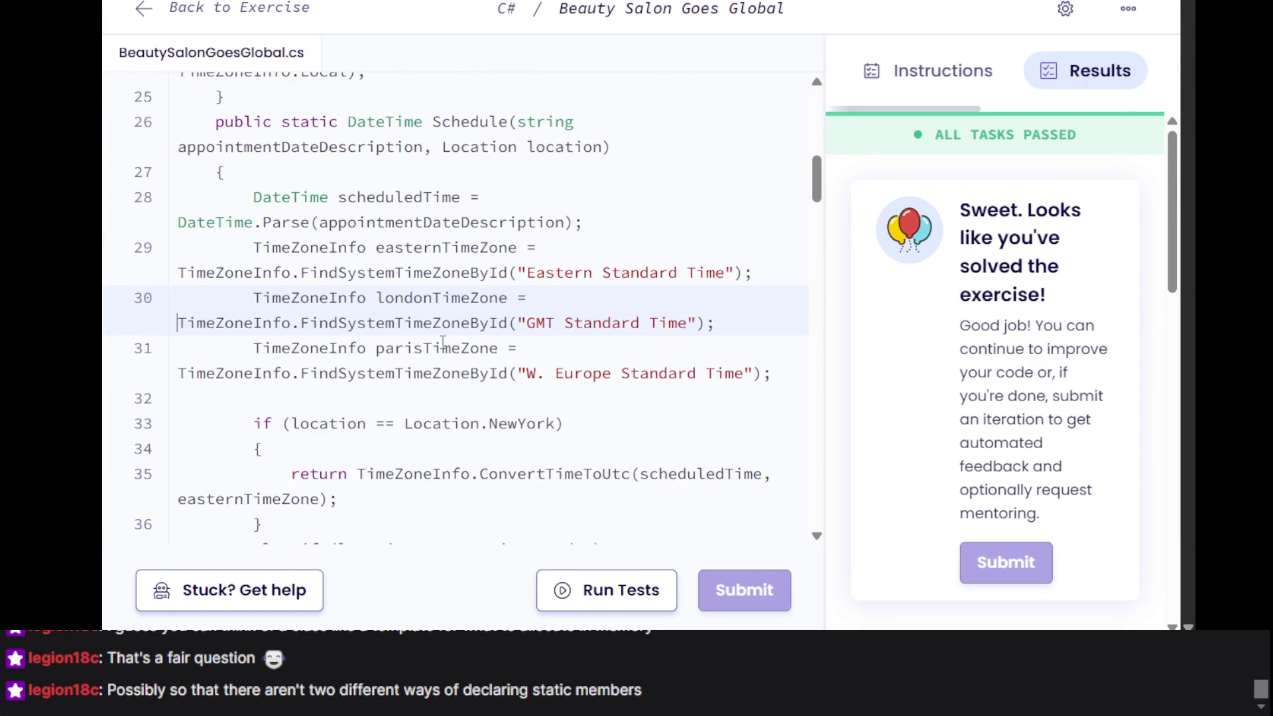
{"action": "scroll", "coordinate": [443, 342], "scroll_direction": "up", "scroll_amount": 2}
{"action": "scroll", "coordinate": [443, 342], "scroll_direction": "up", "scroll_amount": 3}
{"action": "scroll", "coordinate": [443, 342], "scroll_direction": "up", "scroll_amount": 4}
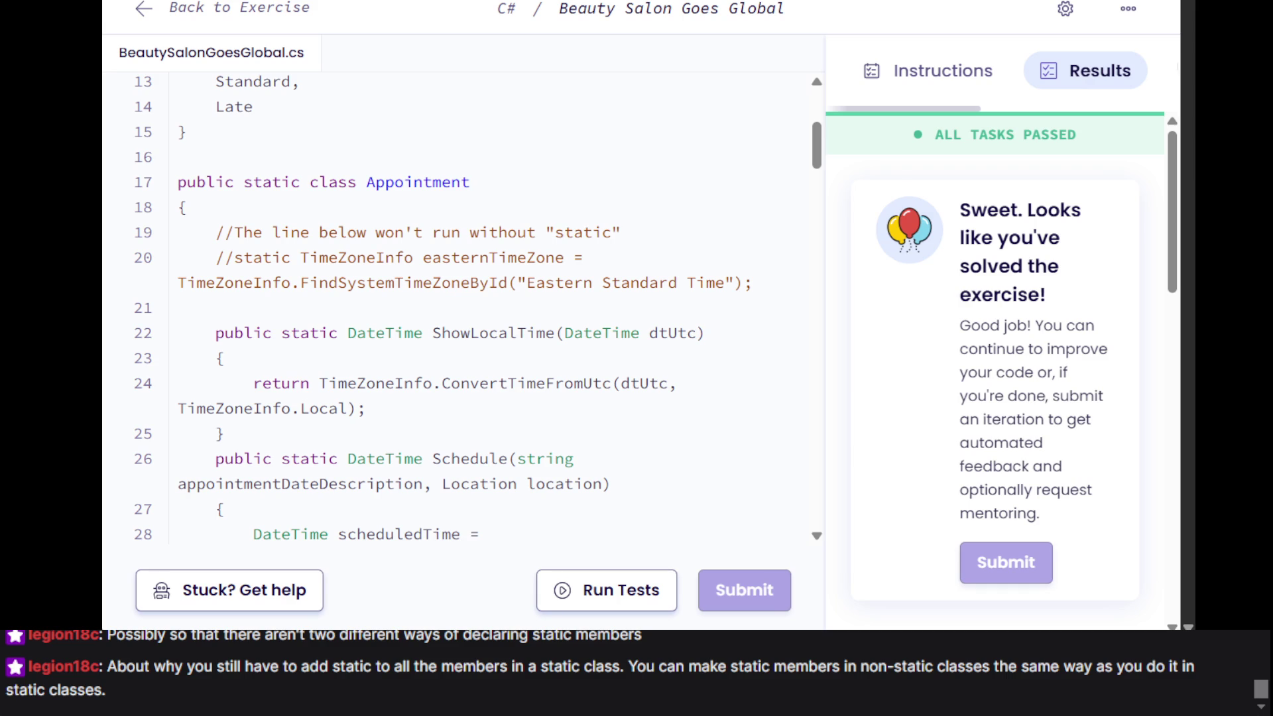
{"action": "left_click", "coordinate": [211, 212]}
{"action": "scroll", "coordinate": [211, 217], "scroll_direction": "down", "scroll_amount": 10}
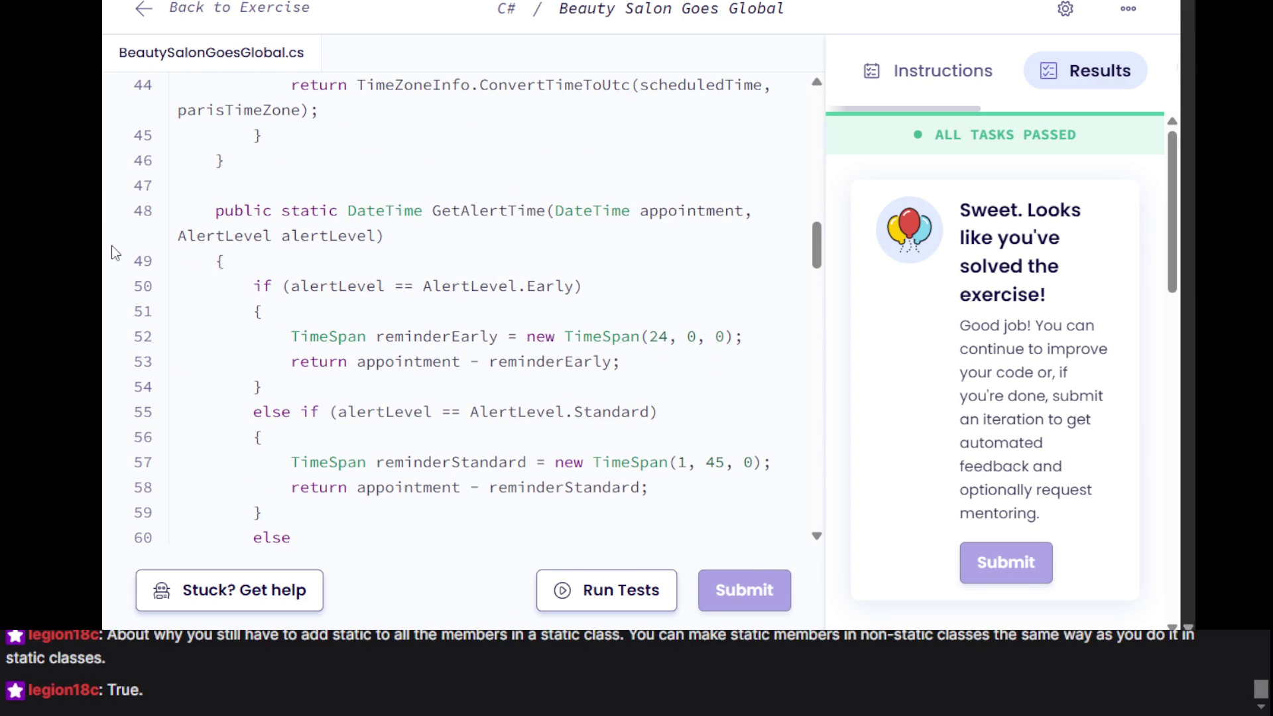
{"action": "scroll", "coordinate": [311, 268], "scroll_direction": "up", "scroll_amount": 4}
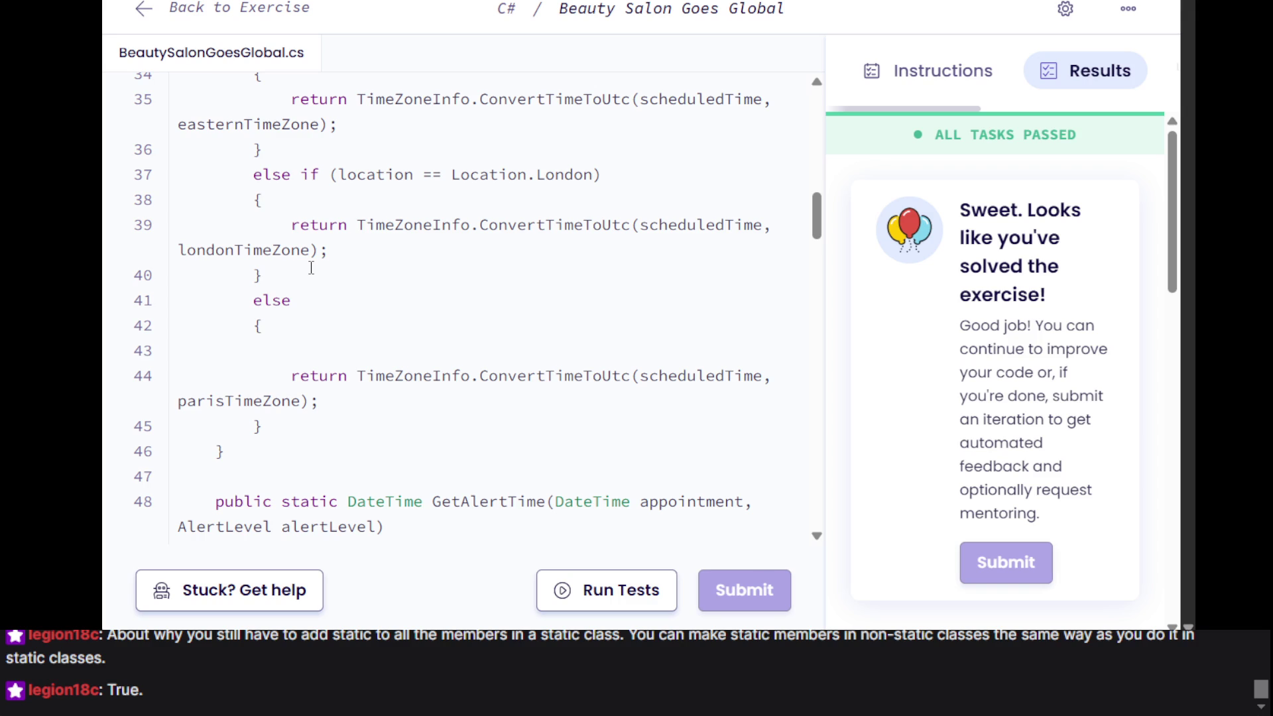
{"action": "scroll", "coordinate": [311, 267], "scroll_direction": "up", "scroll_amount": 10}
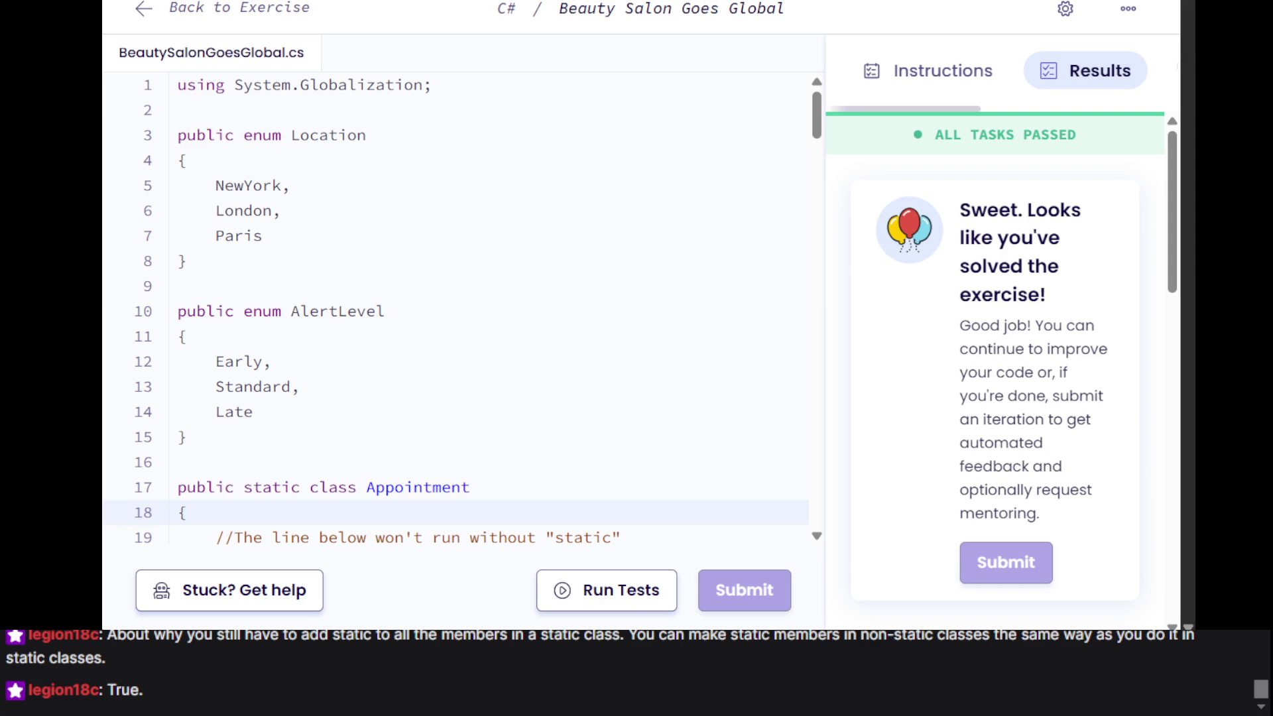
{"action": "left_click", "coordinate": [307, 335]}
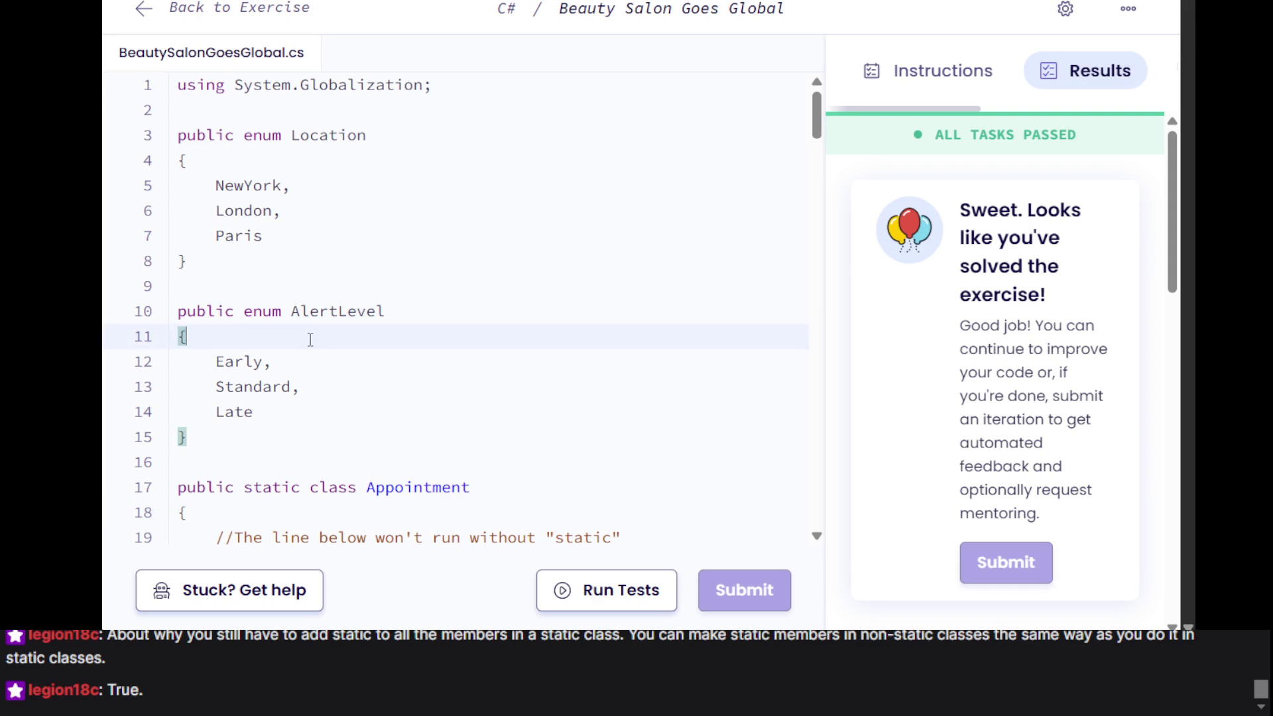
{"action": "scroll", "coordinate": [308, 336], "scroll_direction": "down", "scroll_amount": 20}
{"action": "scroll", "coordinate": [310, 339], "scroll_direction": "up", "scroll_amount": 8}
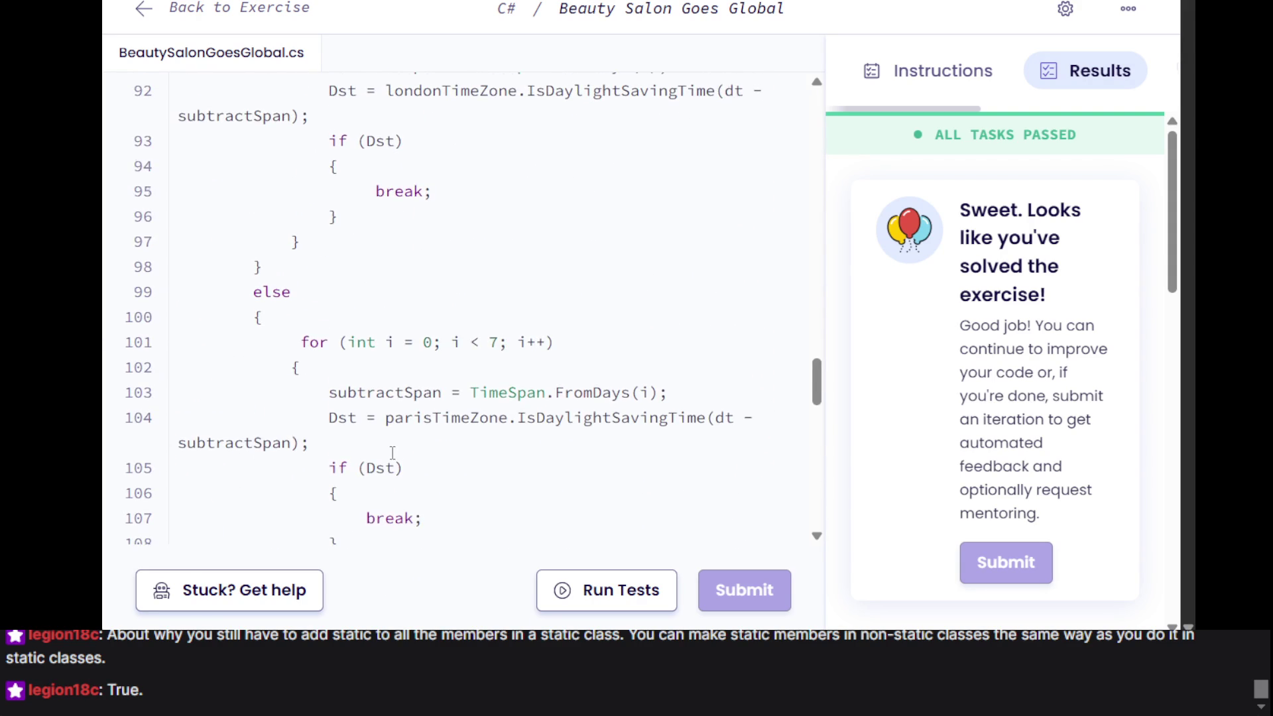
{"action": "scroll", "coordinate": [328, 266], "scroll_direction": "up", "scroll_amount": 10}
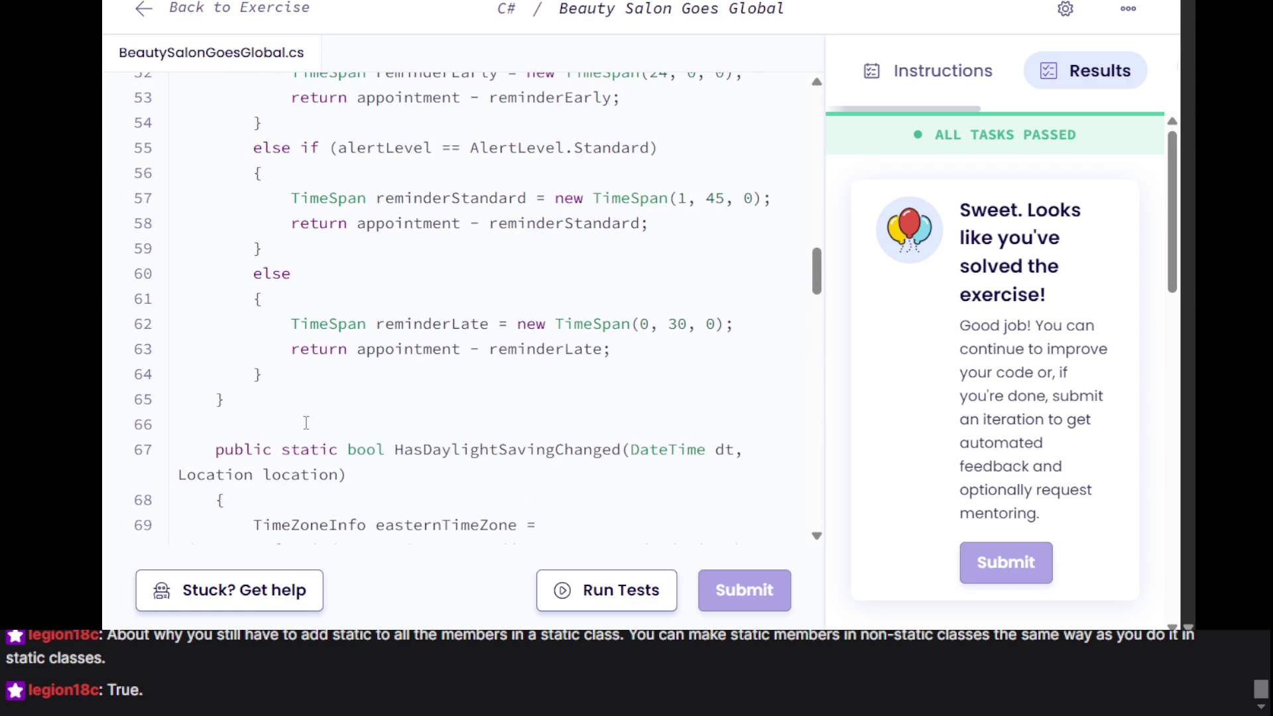
{"action": "scroll", "coordinate": [305, 421], "scroll_direction": "up", "scroll_amount": 10}
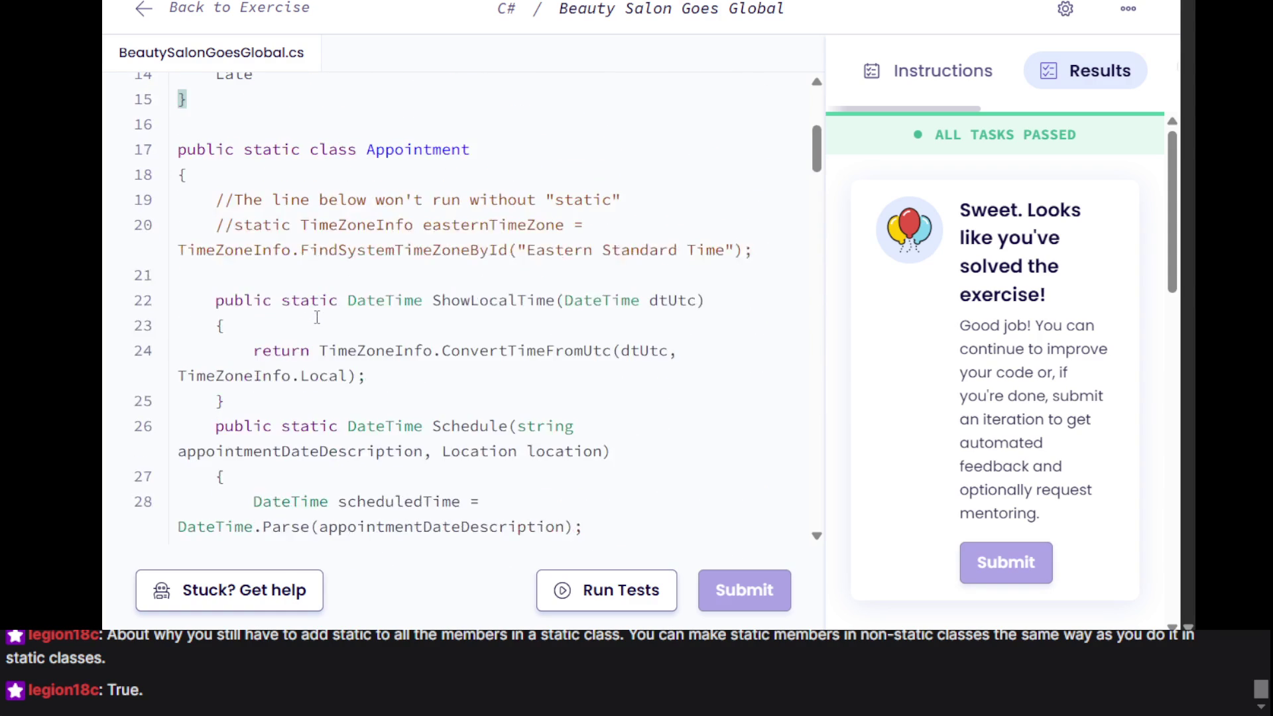
{"action": "scroll", "coordinate": [318, 298], "scroll_direction": "down", "scroll_amount": 3}
{"action": "left_click", "coordinate": [328, 222]}
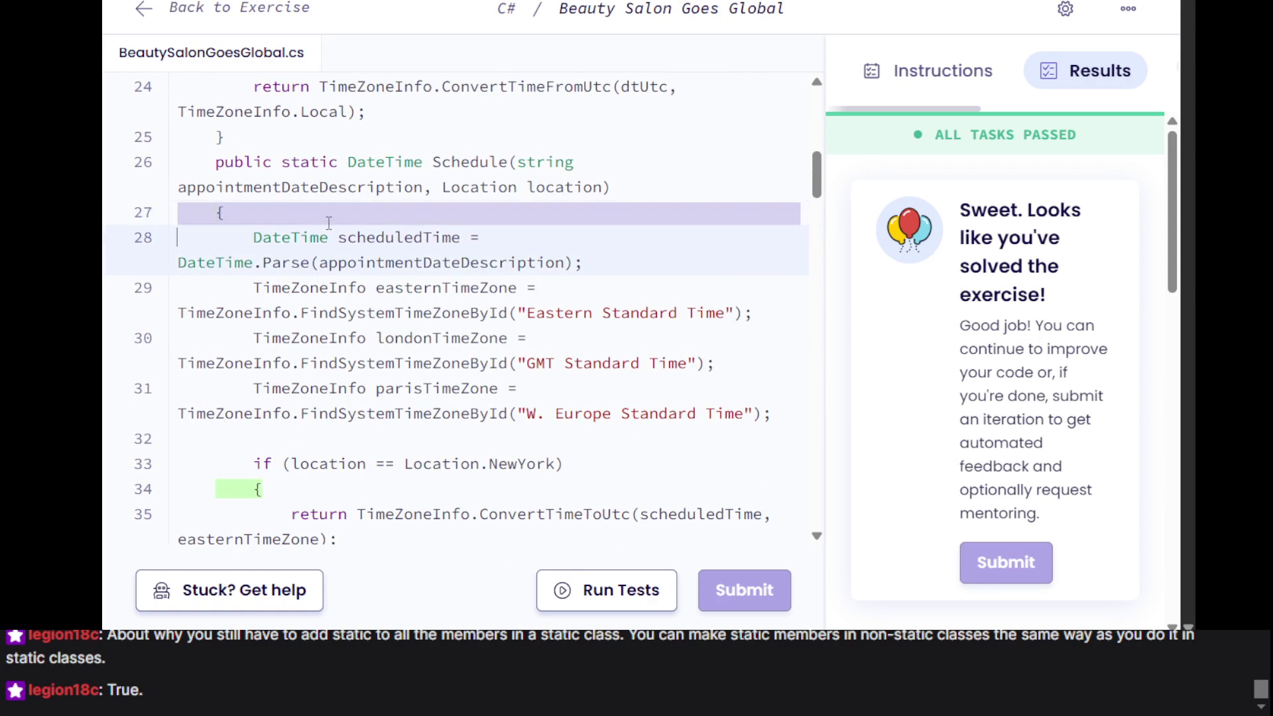
{"action": "scroll", "coordinate": [328, 223], "scroll_direction": "down", "scroll_amount": 20}
{"action": "scroll", "coordinate": [328, 222], "scroll_direction": "up", "scroll_amount": 6}
{"action": "scroll", "coordinate": [493, 313], "scroll_direction": "down", "scroll_amount": 2}
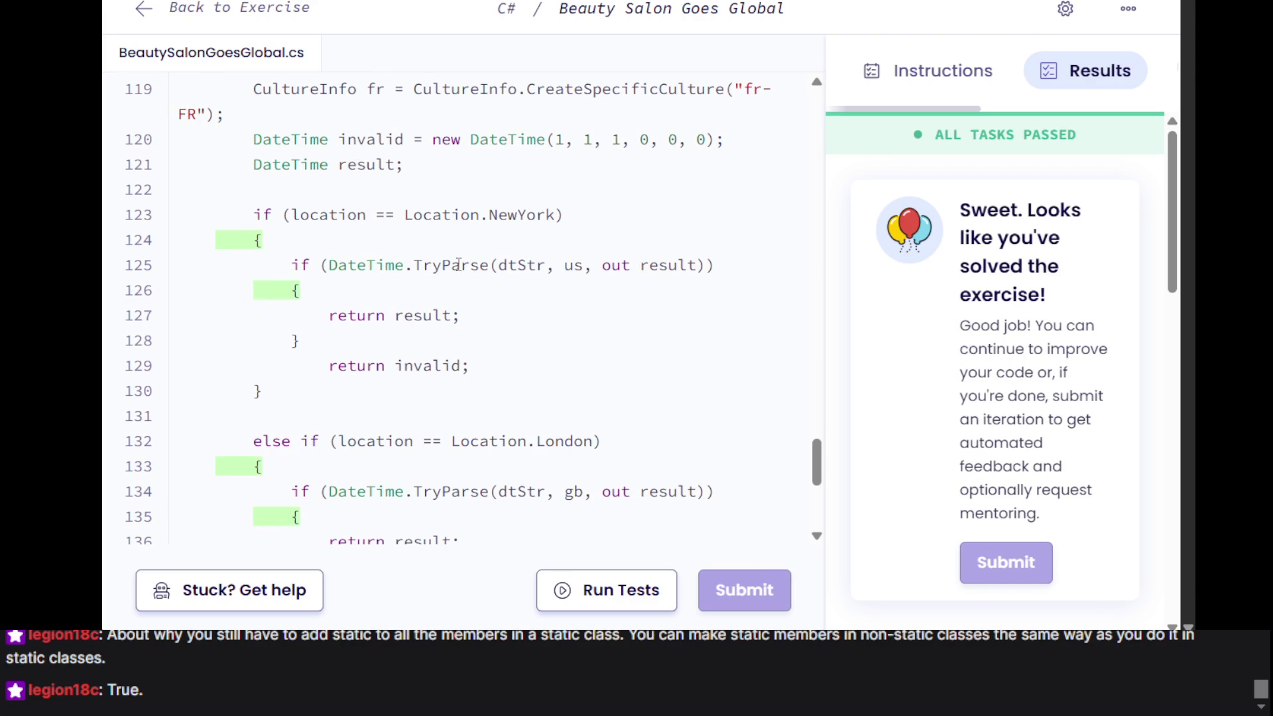
{"action": "triple_click", "coordinate": [431, 266]}
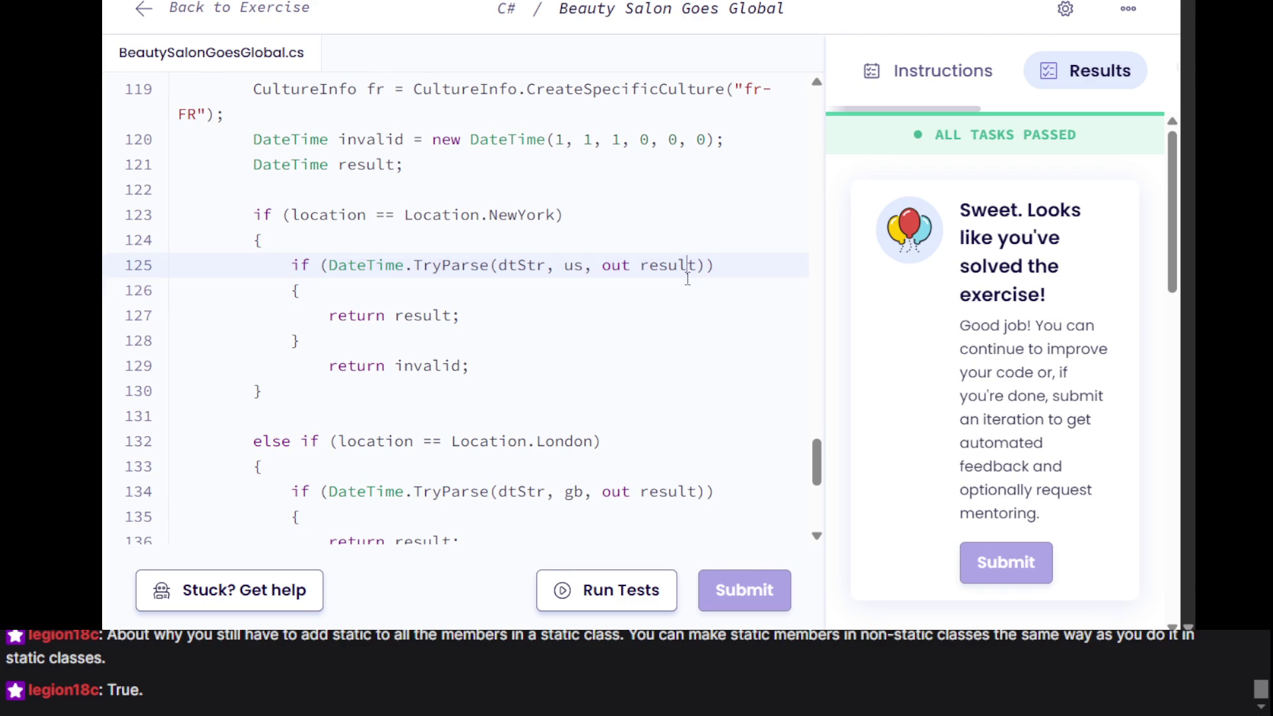
{"action": "scroll", "coordinate": [640, 367], "scroll_direction": "up", "scroll_amount": 2}
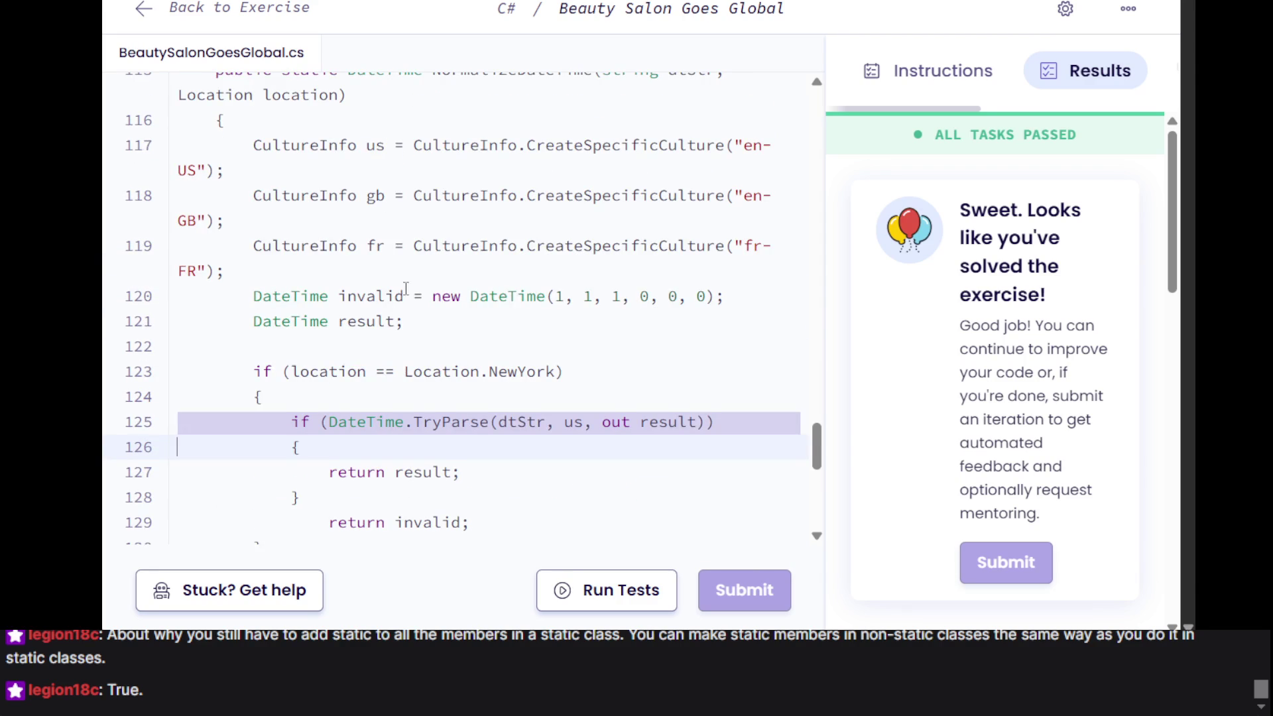
{"action": "scroll", "coordinate": [292, 338], "scroll_direction": "up", "scroll_amount": 1}
{"action": "left_click", "coordinate": [282, 339]}
{"action": "triple_click", "coordinate": [287, 336]}
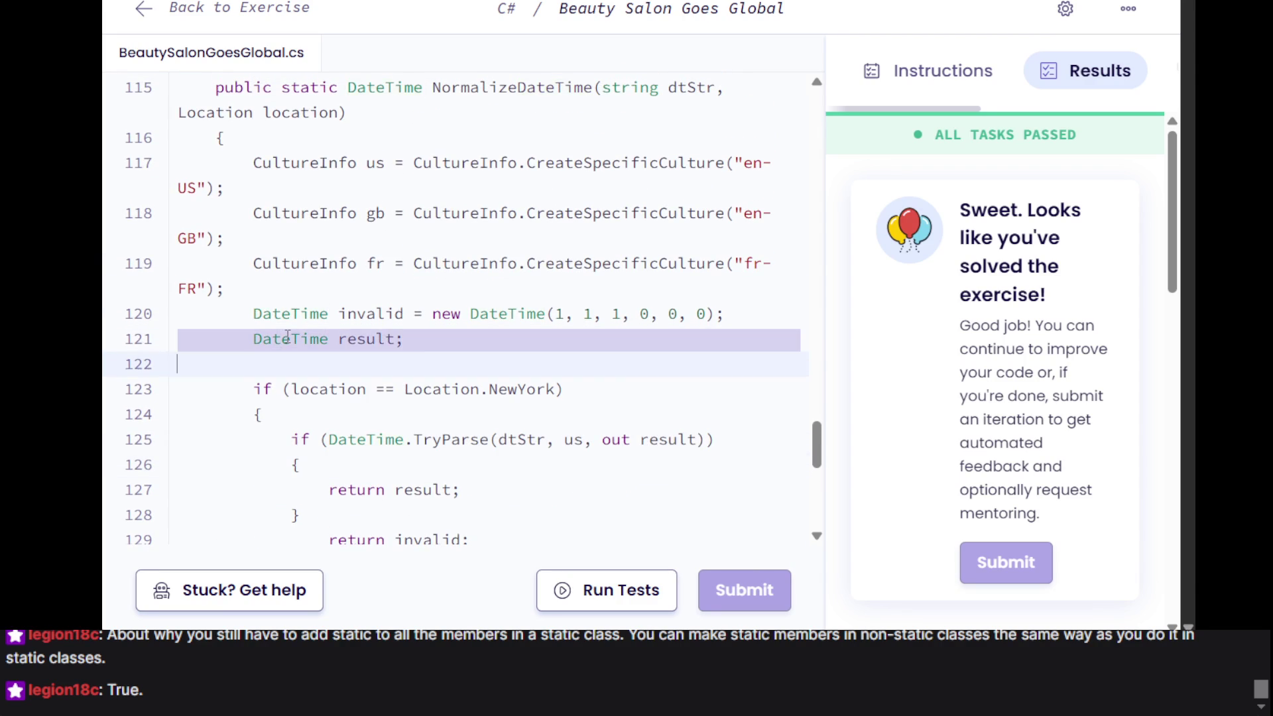
{"action": "scroll", "coordinate": [287, 336], "scroll_direction": "down", "scroll_amount": 2}
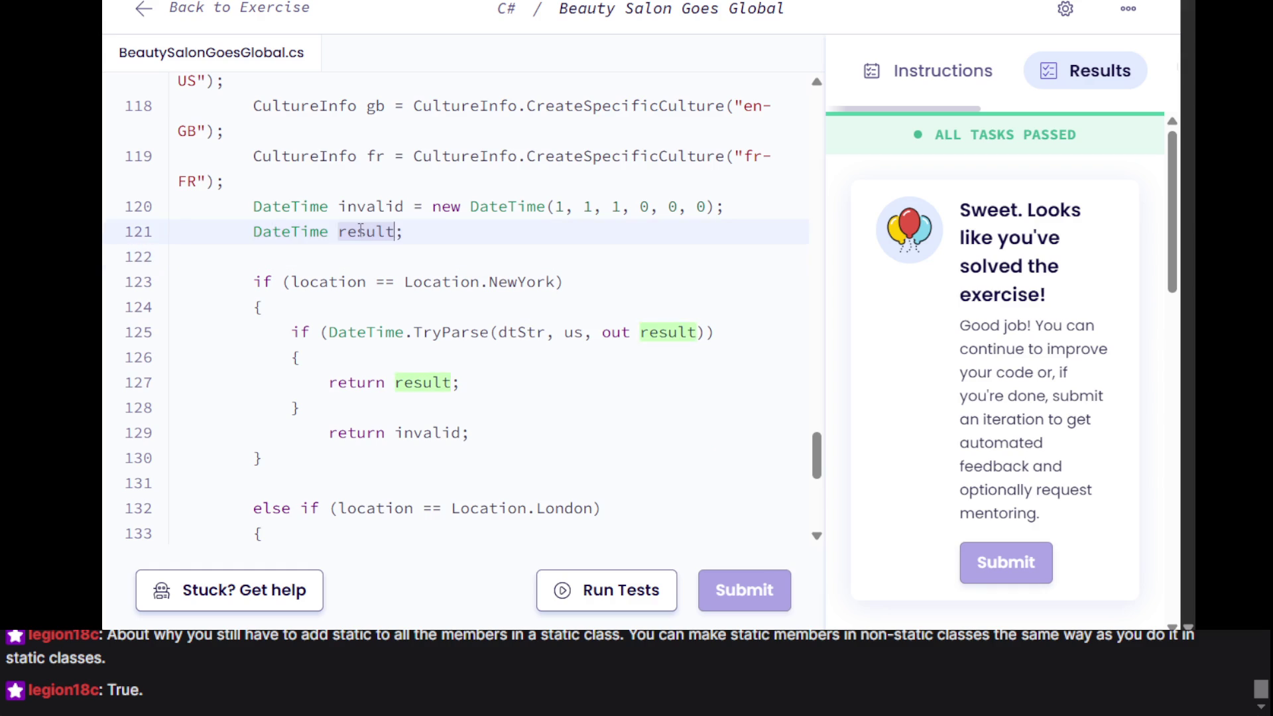
{"action": "scroll", "coordinate": [360, 230], "scroll_direction": "up", "scroll_amount": 2}
{"action": "scroll", "coordinate": [360, 230], "scroll_direction": "down", "scroll_amount": 3}
{"action": "scroll", "coordinate": [371, 238], "scroll_direction": "up", "scroll_amount": 1}
{"action": "scroll", "coordinate": [394, 252], "scroll_direction": "down", "scroll_amount": 2}
{"action": "scroll", "coordinate": [451, 282], "scroll_direction": "up", "scroll_amount": 6}
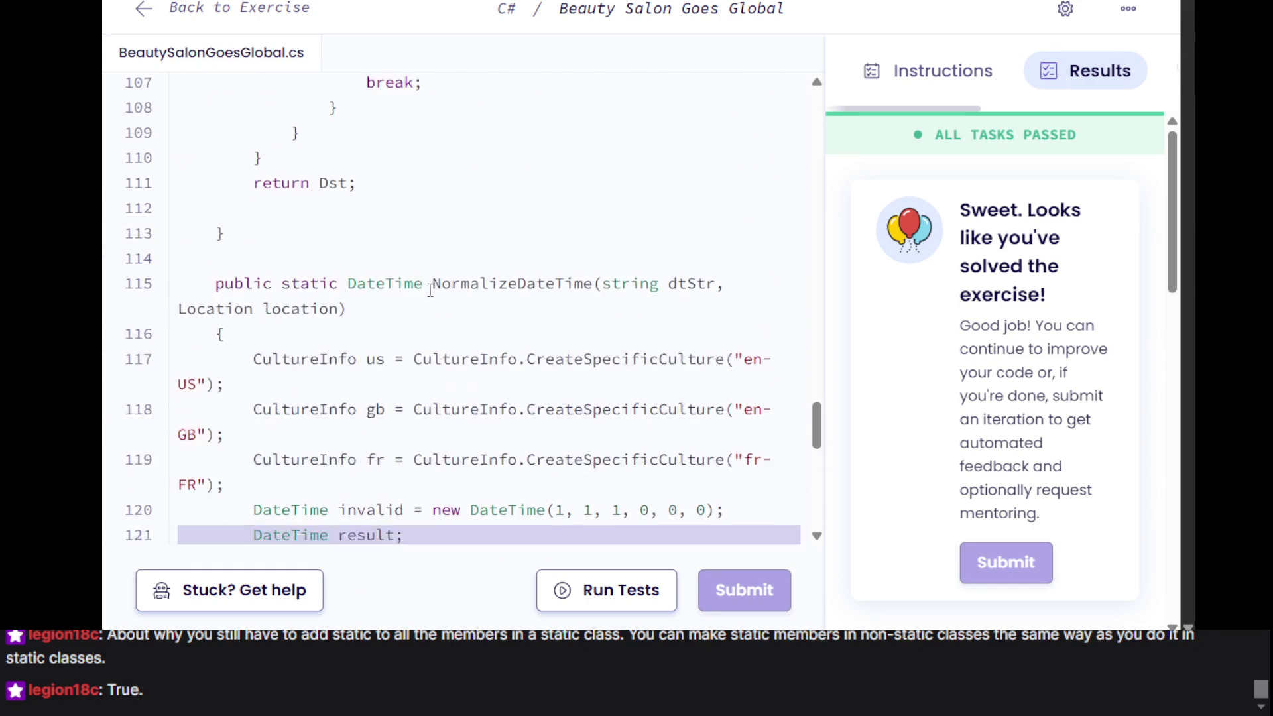
{"action": "scroll", "coordinate": [430, 290], "scroll_direction": "down", "scroll_amount": 5}
{"action": "scroll", "coordinate": [431, 290], "scroll_direction": "down", "scroll_amount": 3}
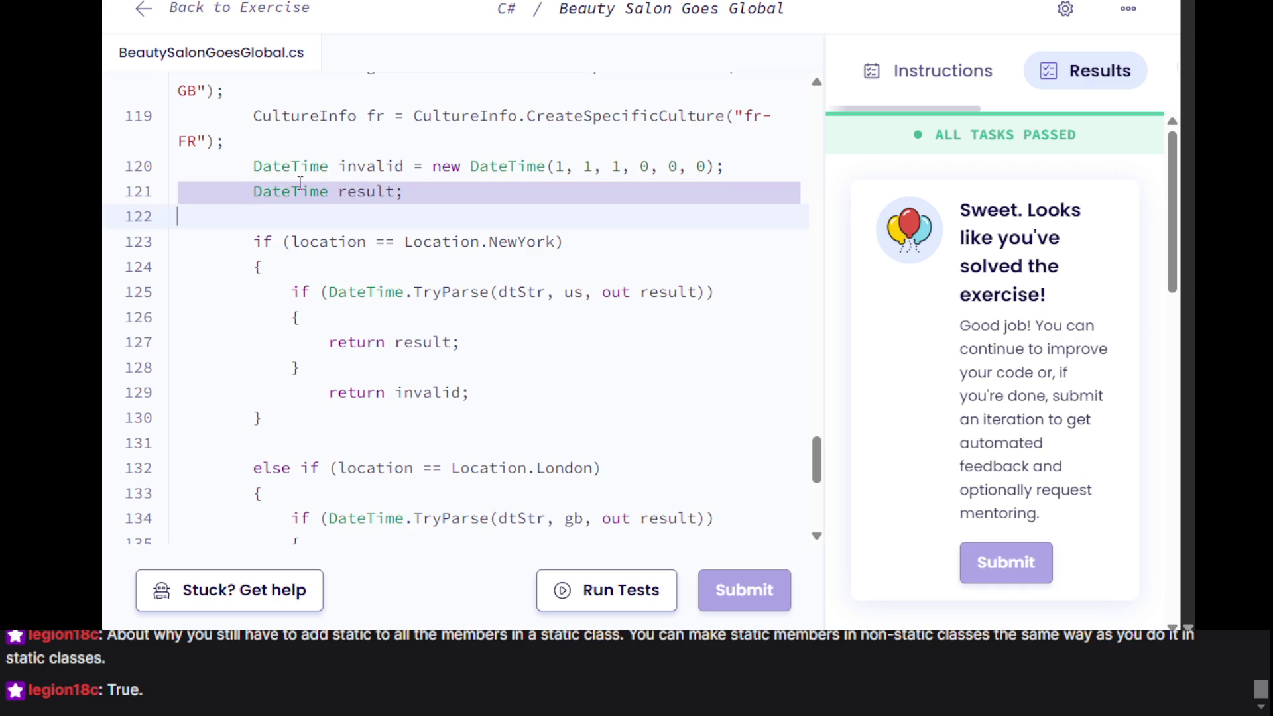
{"action": "triple_click", "coordinate": [301, 186]}
{"action": "scroll", "coordinate": [340, 231], "scroll_direction": "up", "scroll_amount": 5}
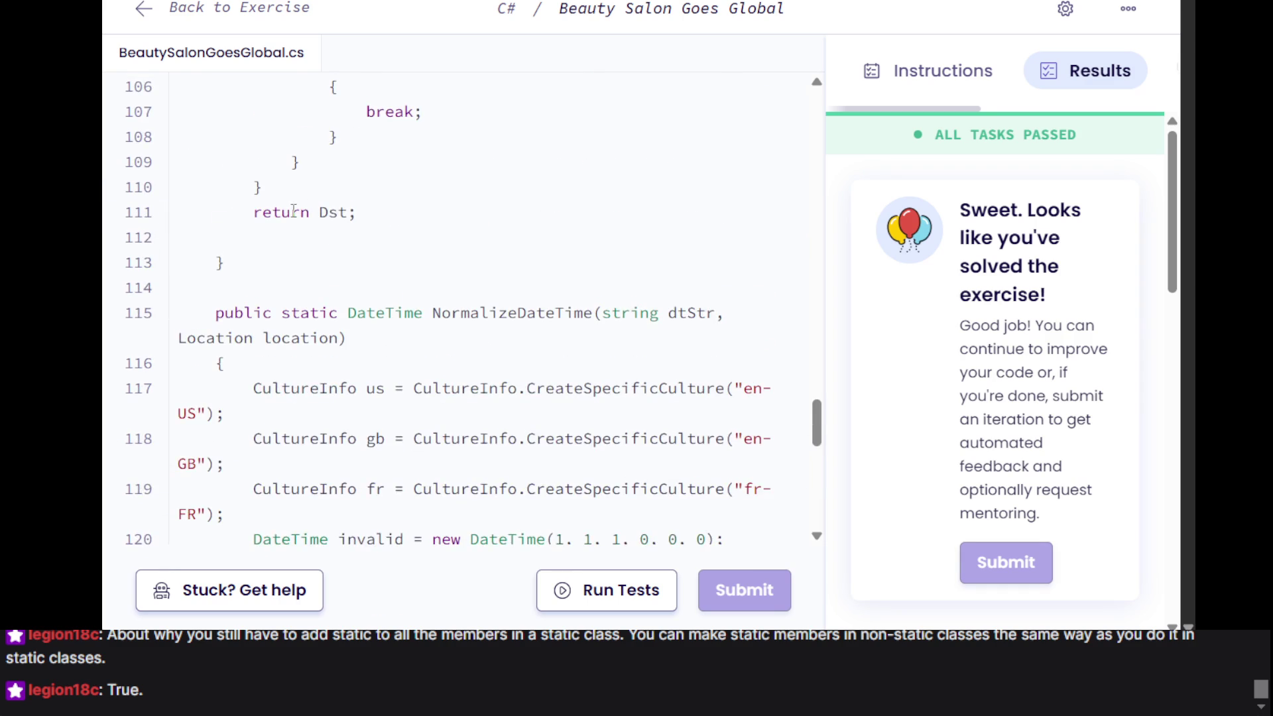
{"action": "scroll", "coordinate": [294, 219], "scroll_direction": "down", "scroll_amount": 4}
{"action": "triple_click", "coordinate": [293, 237]}
{"action": "left_click", "coordinate": [293, 237]}
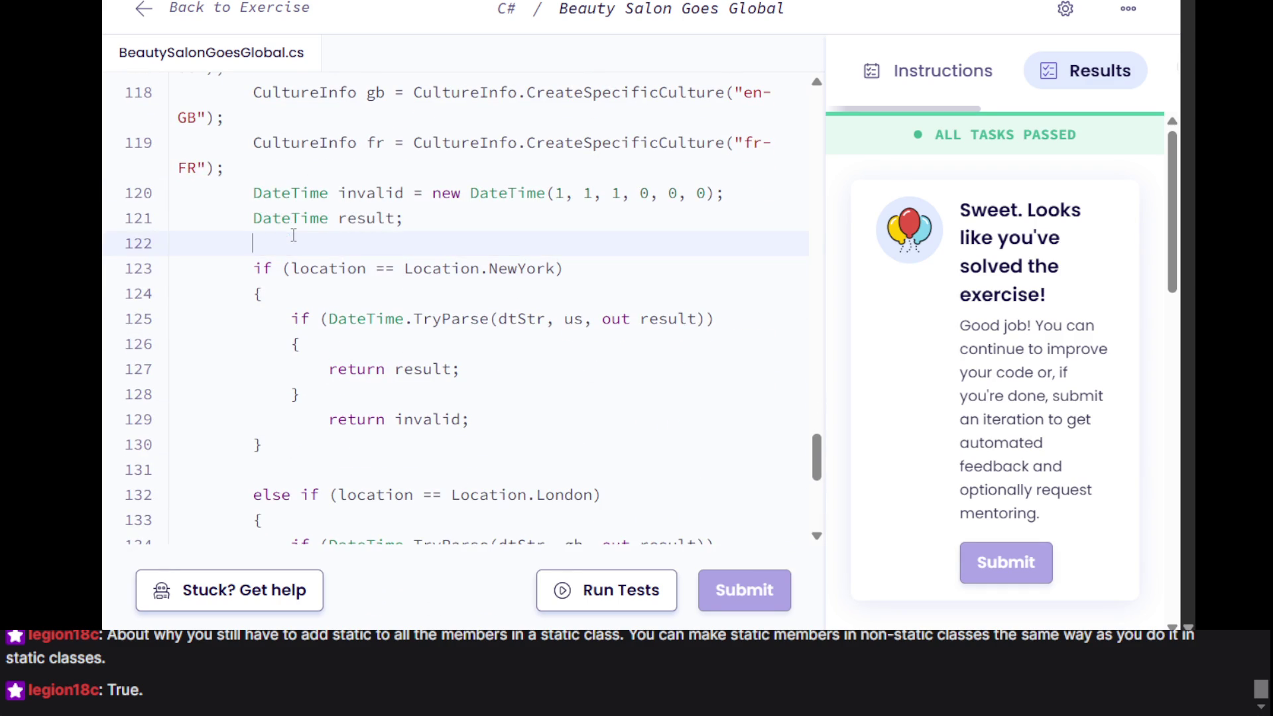
{"action": "scroll", "coordinate": [415, 322], "scroll_direction": "down", "scroll_amount": 3}
{"action": "scroll", "coordinate": [419, 322], "scroll_direction": "up", "scroll_amount": 2}
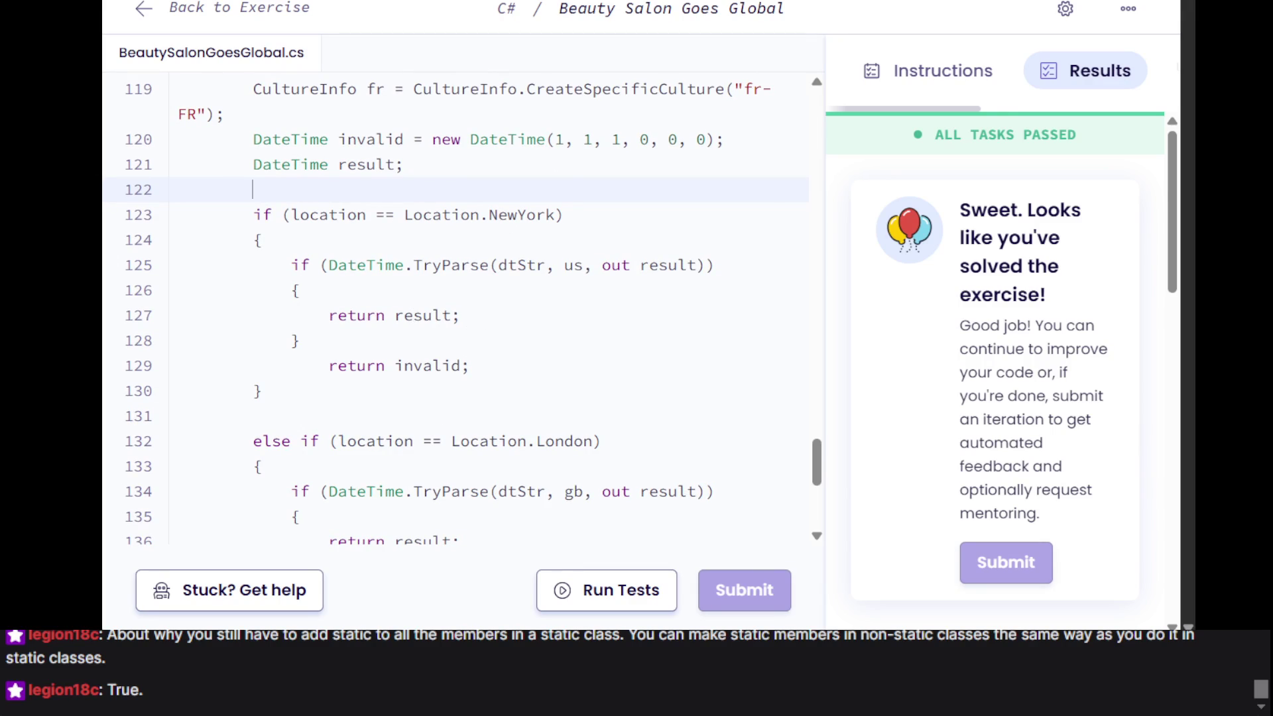
{"action": "scroll", "coordinate": [506, 404], "scroll_direction": "down", "scroll_amount": 5}
{"action": "scroll", "coordinate": [411, 285], "scroll_direction": "up", "scroll_amount": 5}
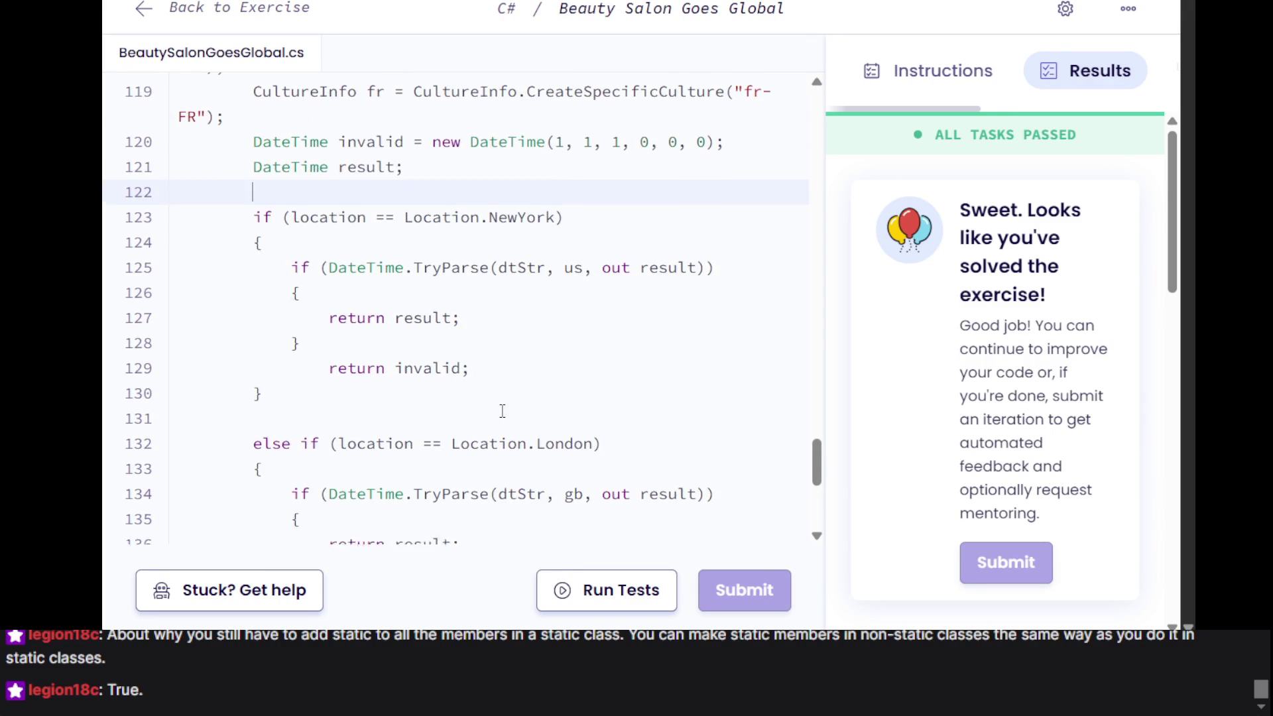
{"action": "triple_click", "coordinate": [315, 170]}
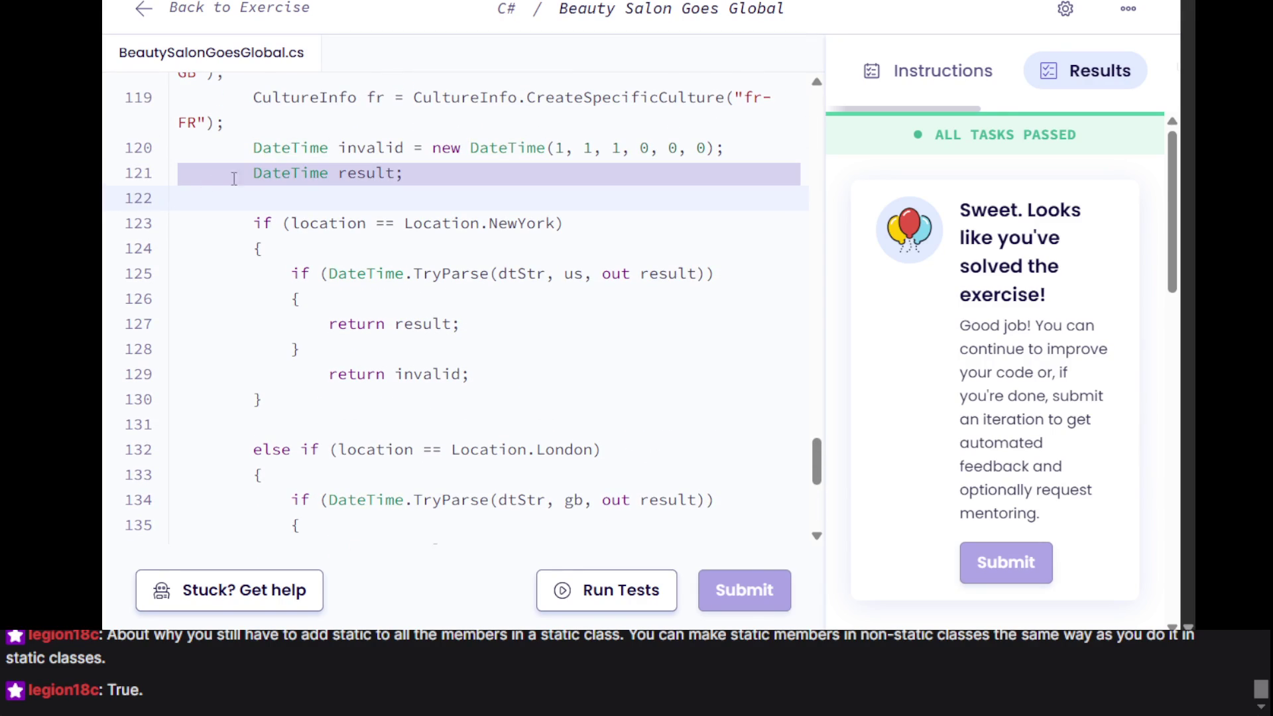
{"action": "scroll", "coordinate": [419, 233], "scroll_direction": "down", "scroll_amount": 5}
{"action": "scroll", "coordinate": [419, 234], "scroll_direction": "up", "scroll_amount": 10}
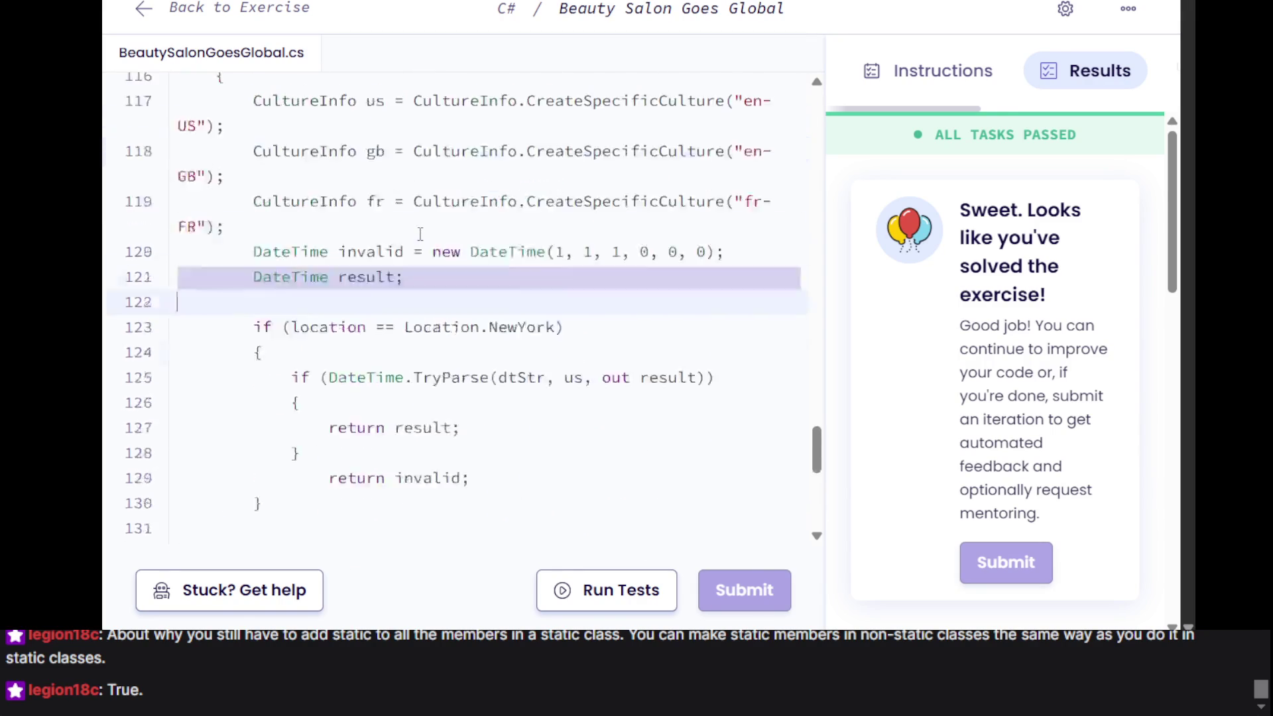
{"action": "scroll", "coordinate": [420, 233], "scroll_direction": "up", "scroll_amount": 20}
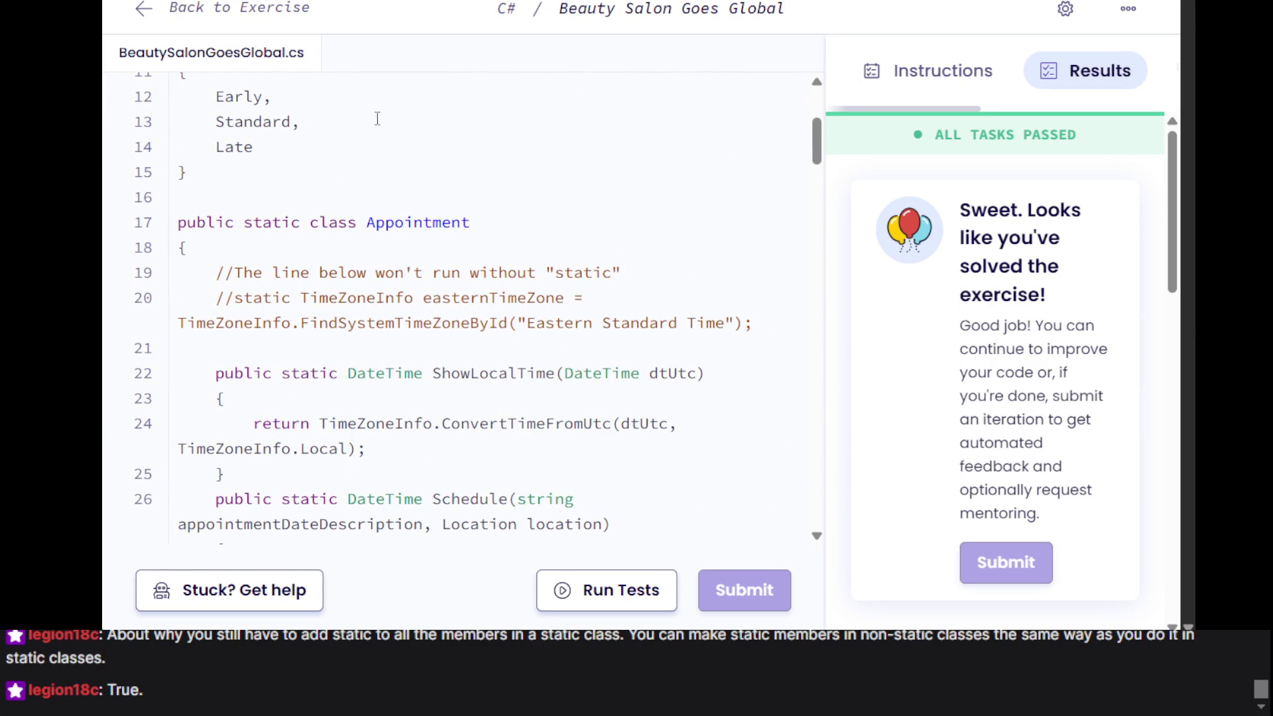
{"action": "left_click", "coordinate": [541, 603]}
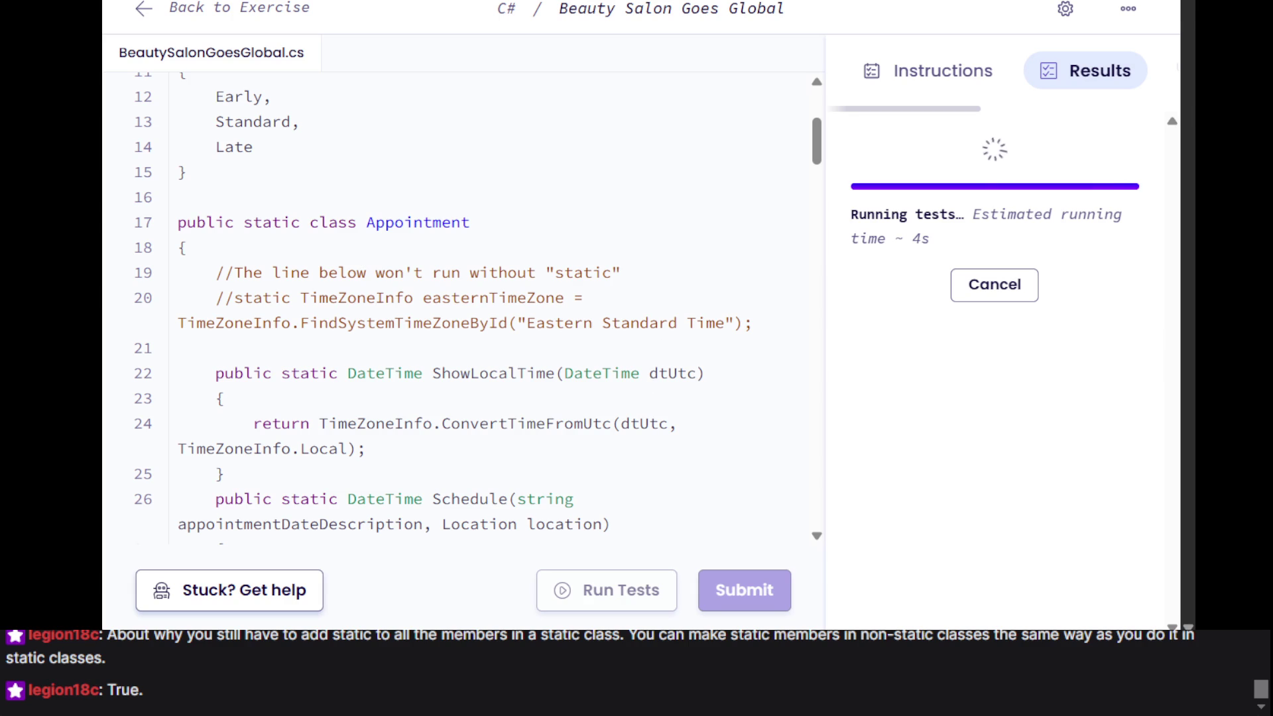
Review the commented-out field and Appointment class after the passing rerun, then submit the solution
{"action": "left_click", "coordinate": [221, 303]}
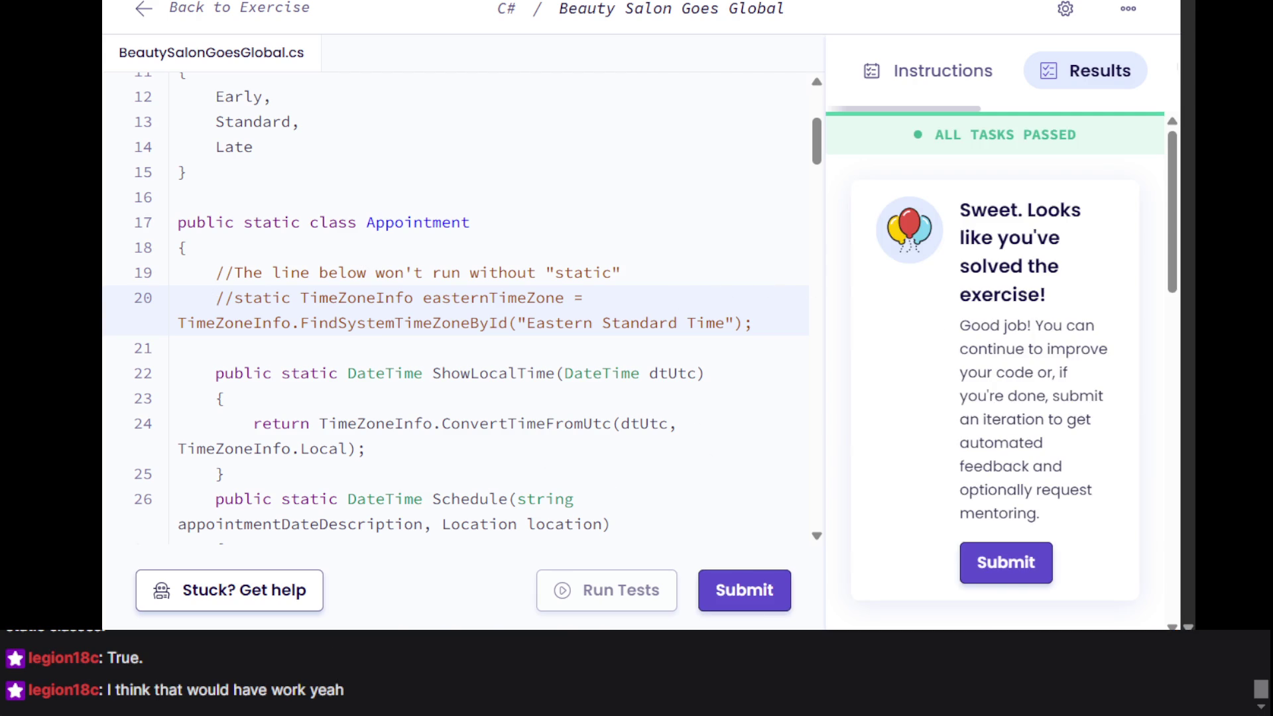
{"action": "left_click", "coordinate": [199, 223]}
{"action": "scroll", "coordinate": [956, 450], "scroll_direction": "down", "scroll_amount": 5}
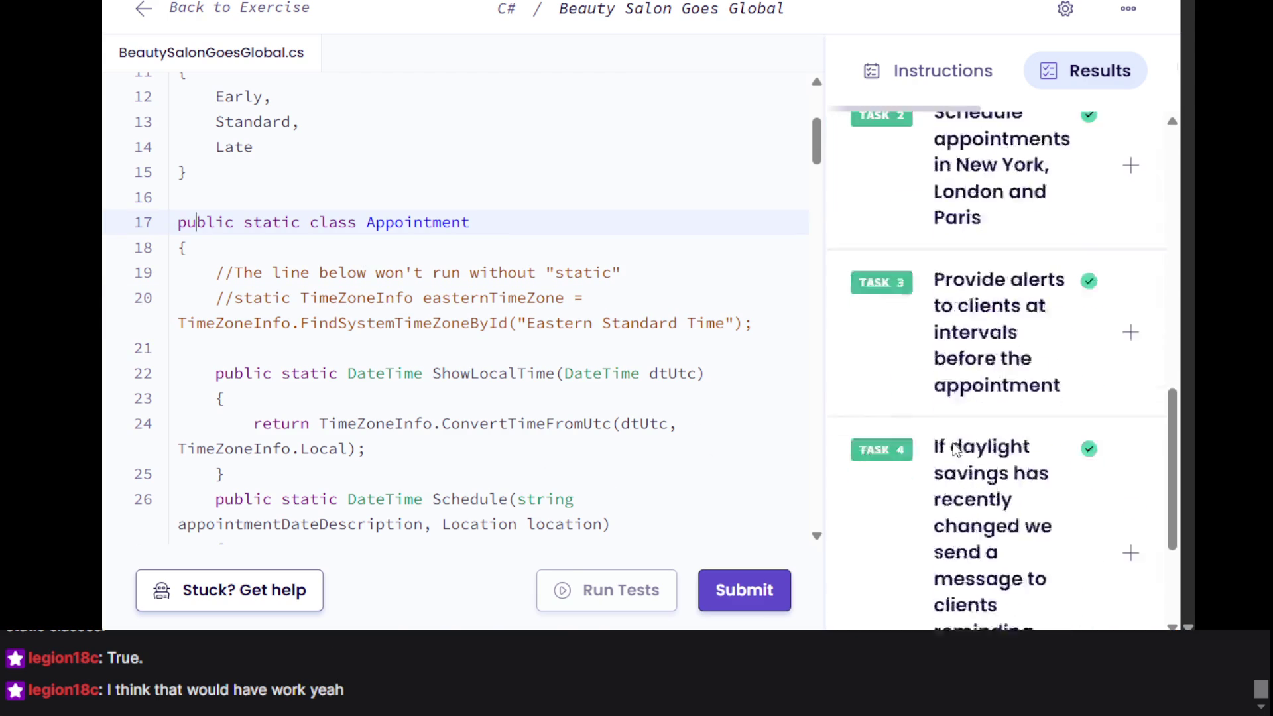
{"action": "scroll", "coordinate": [956, 451], "scroll_direction": "down", "scroll_amount": 3}
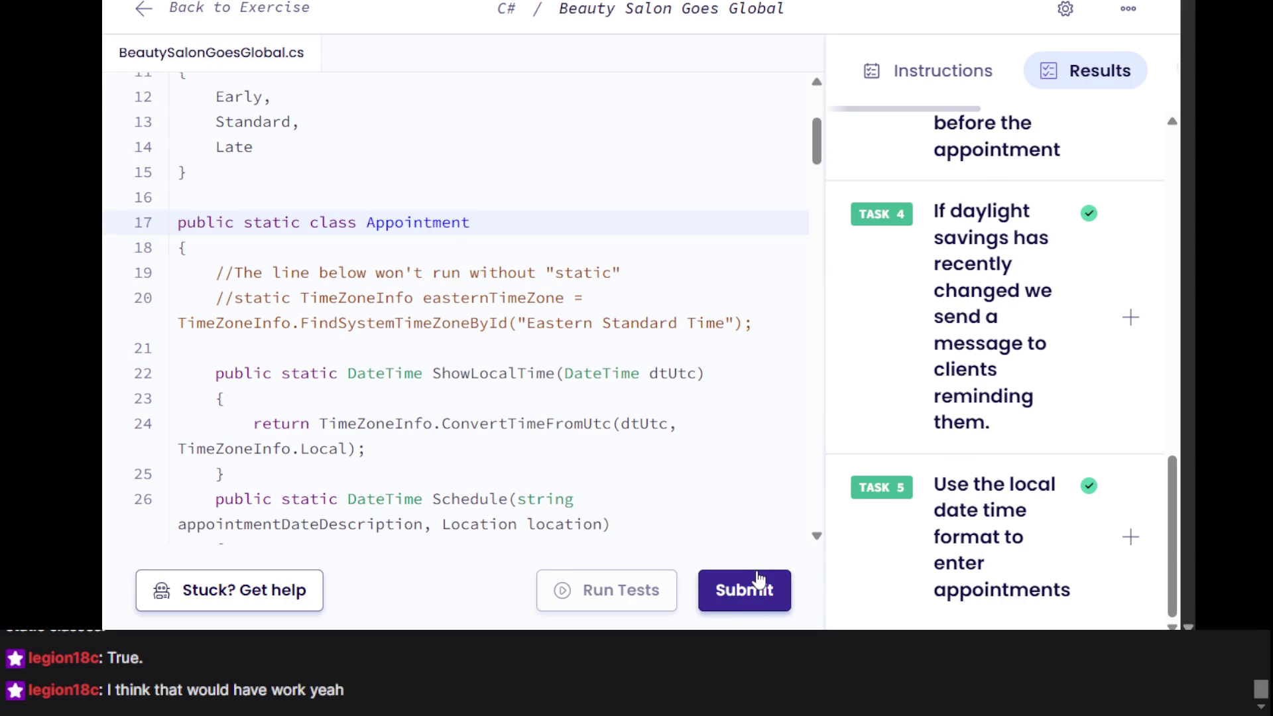
{"action": "left_click", "coordinate": [759, 580]}
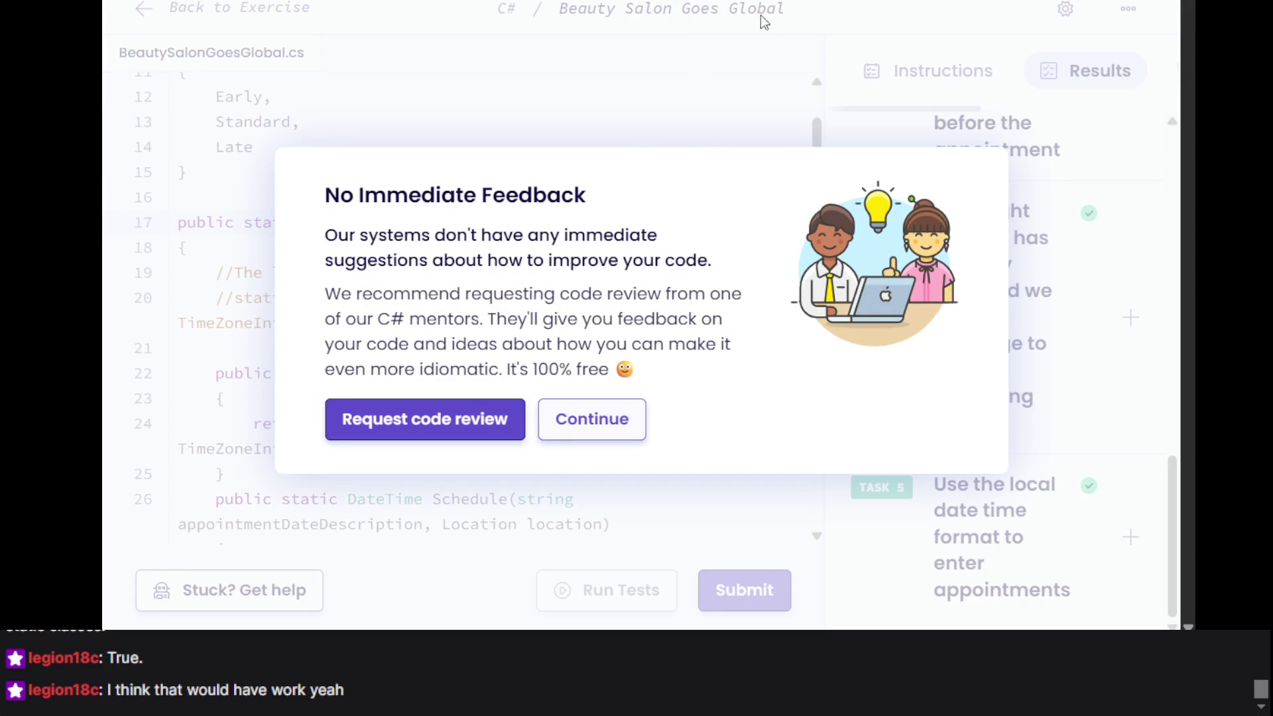
{"action": "left_click", "coordinate": [478, 418]}
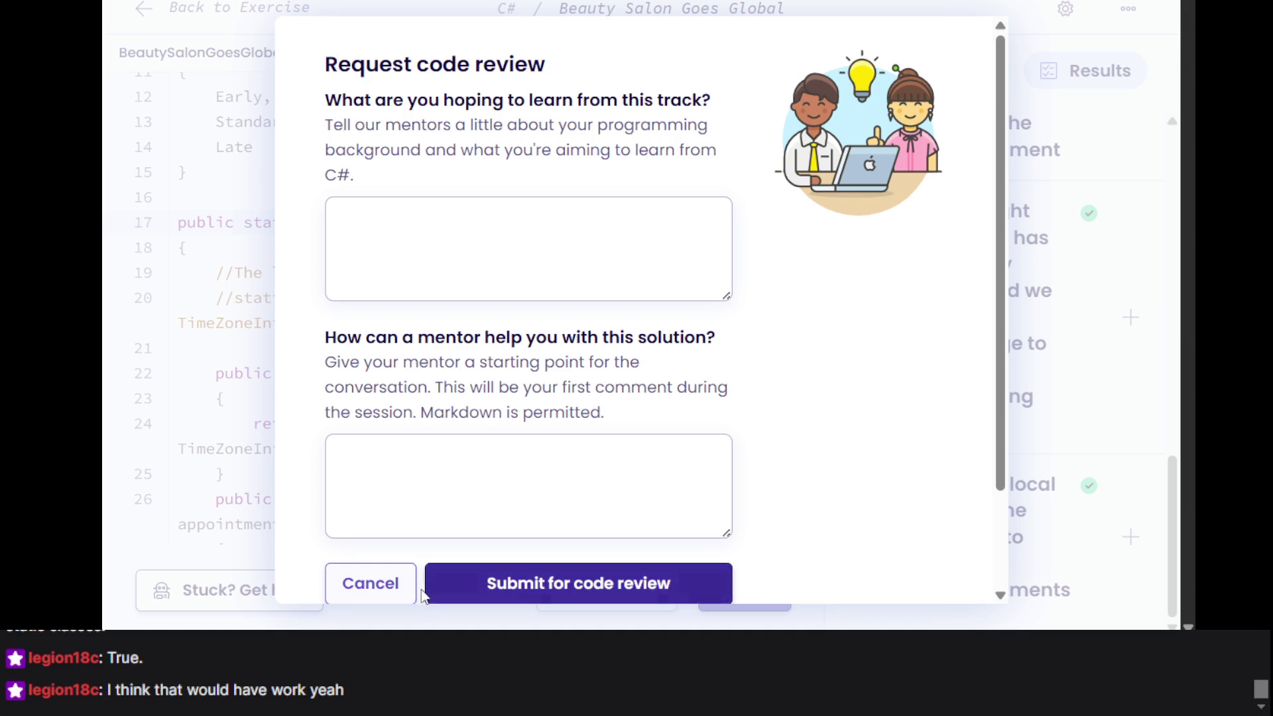
{"action": "left_click", "coordinate": [398, 584]}
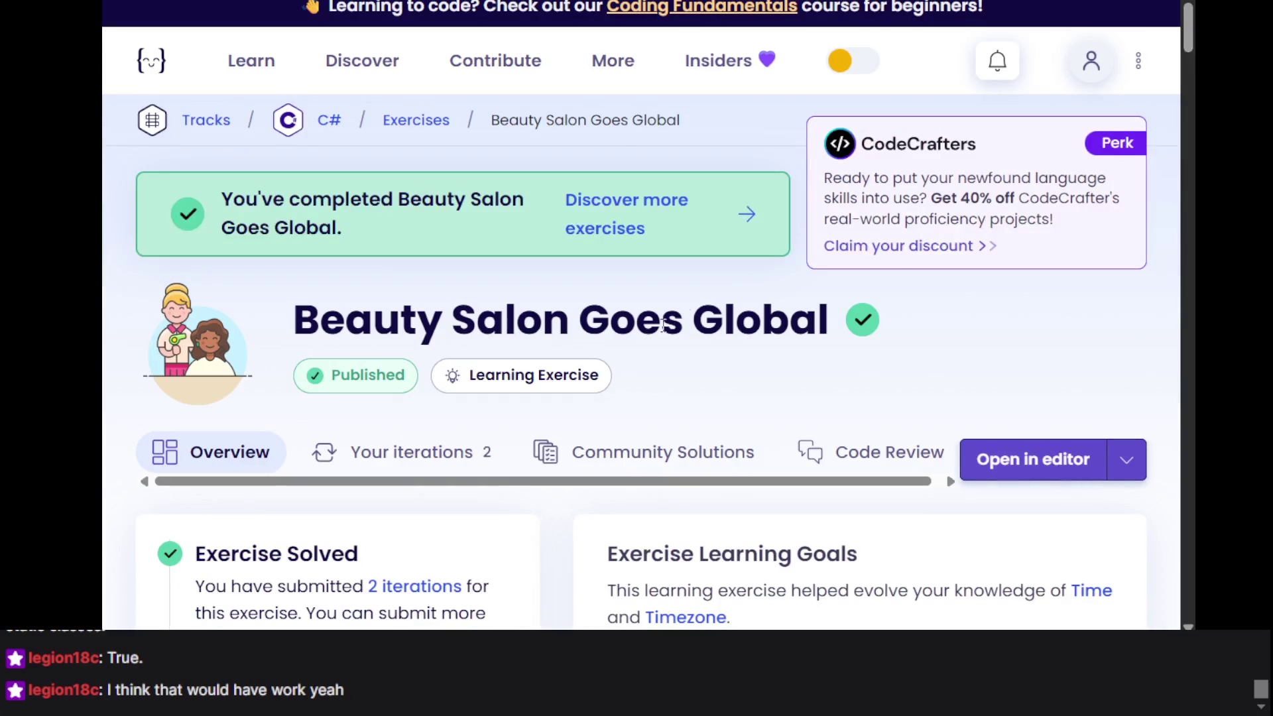
{"action": "scroll", "coordinate": [883, 325], "scroll_direction": "down", "scroll_amount": 10}
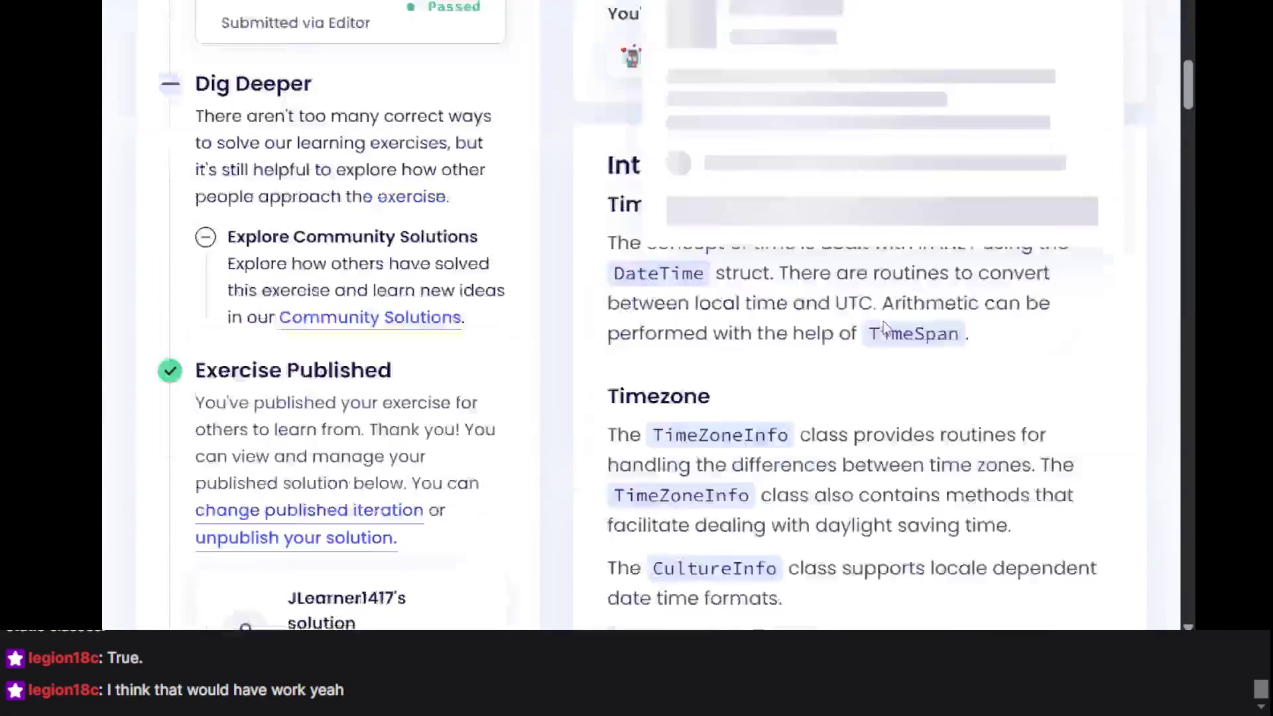
{"action": "scroll", "coordinate": [484, 199], "scroll_direction": "up", "scroll_amount": 3}
{"action": "scroll", "coordinate": [472, 197], "scroll_direction": "down", "scroll_amount": 8}
{"action": "scroll", "coordinate": [473, 197], "scroll_direction": "down", "scroll_amount": 5}
{"action": "scroll", "coordinate": [473, 196], "scroll_direction": "up", "scroll_amount": 9}
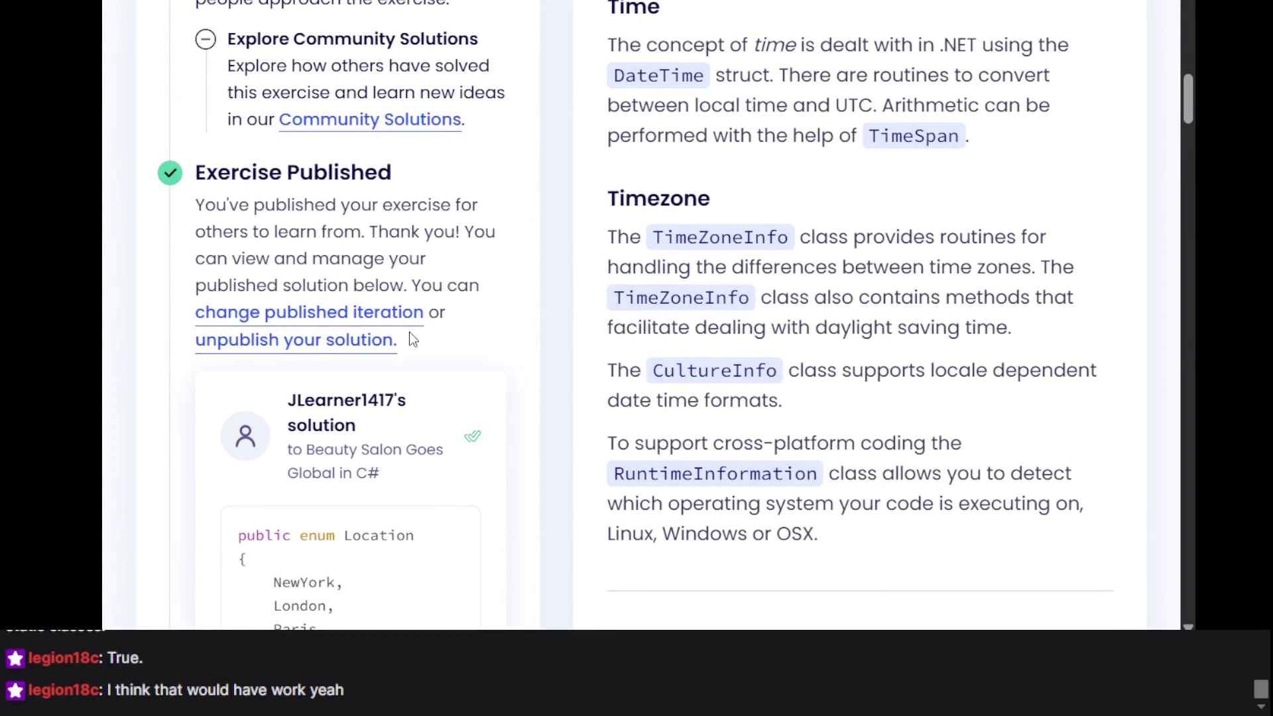
{"action": "scroll", "coordinate": [411, 340], "scroll_direction": "up", "scroll_amount": 3}
{"action": "scroll", "coordinate": [427, 268], "scroll_direction": "up", "scroll_amount": 2}
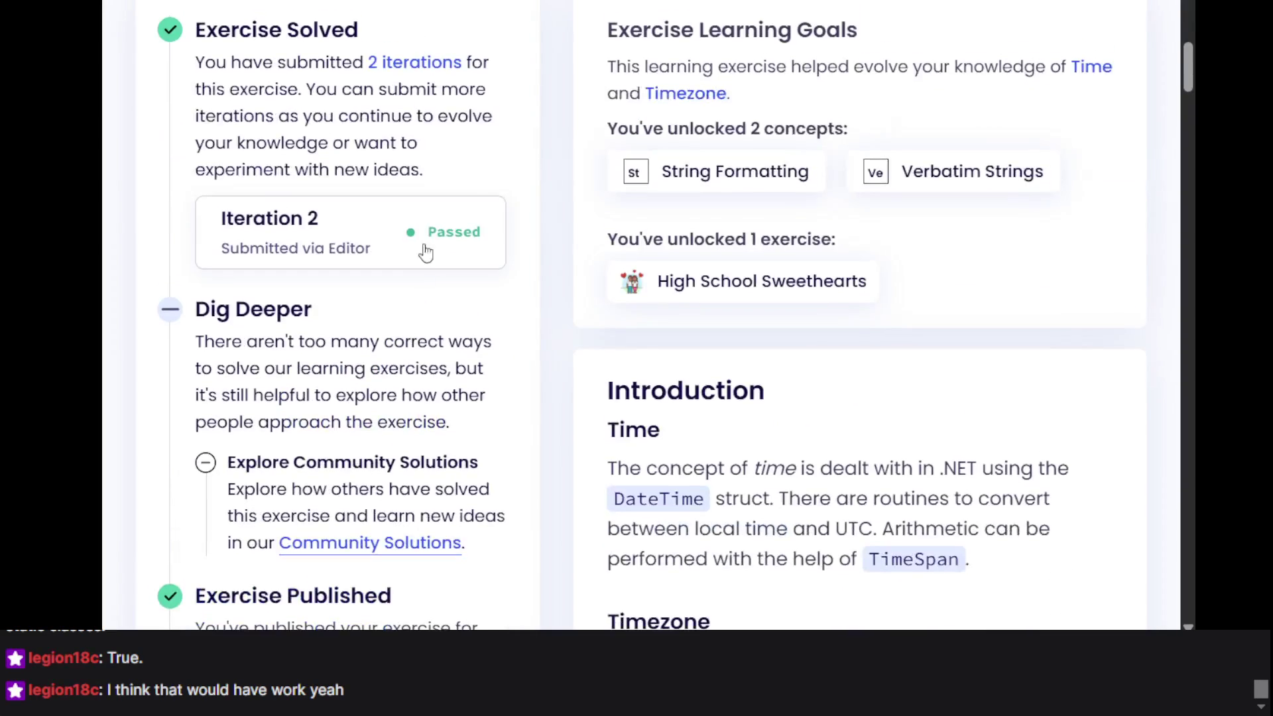
{"action": "scroll", "coordinate": [419, 236], "scroll_direction": "up", "scroll_amount": 5}
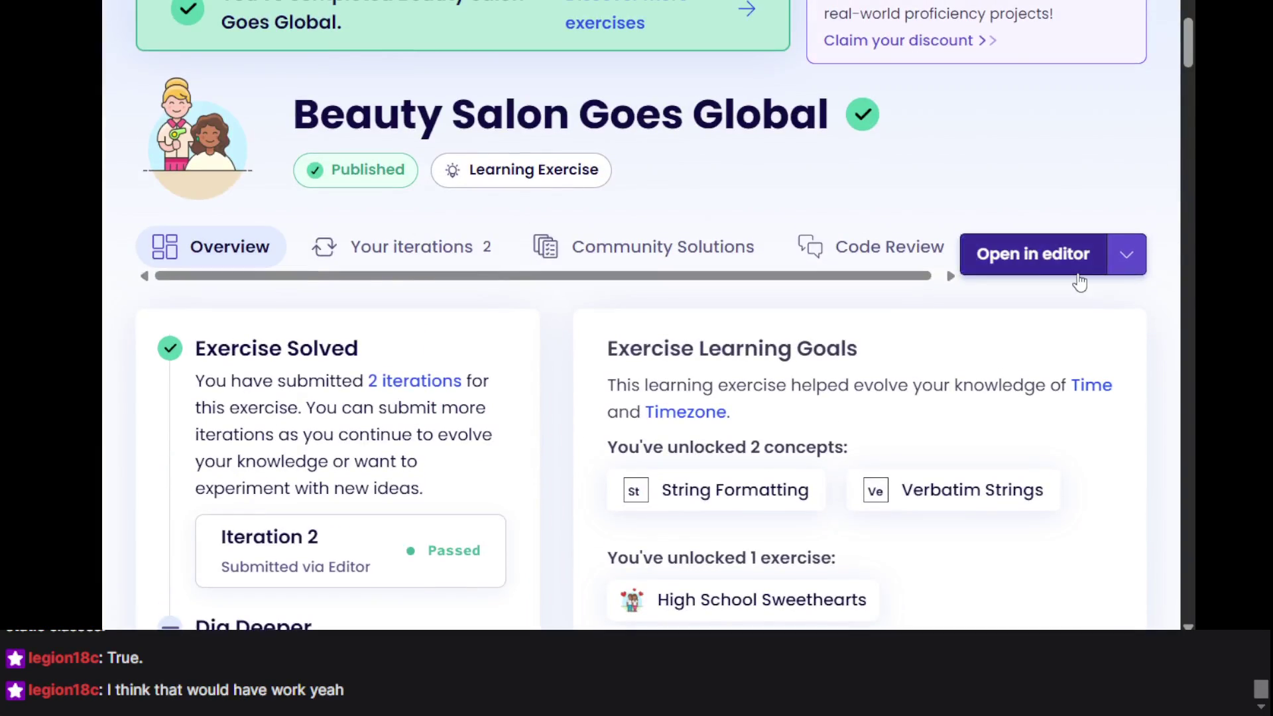
{"action": "scroll", "coordinate": [1061, 278], "scroll_direction": "up", "scroll_amount": 2}
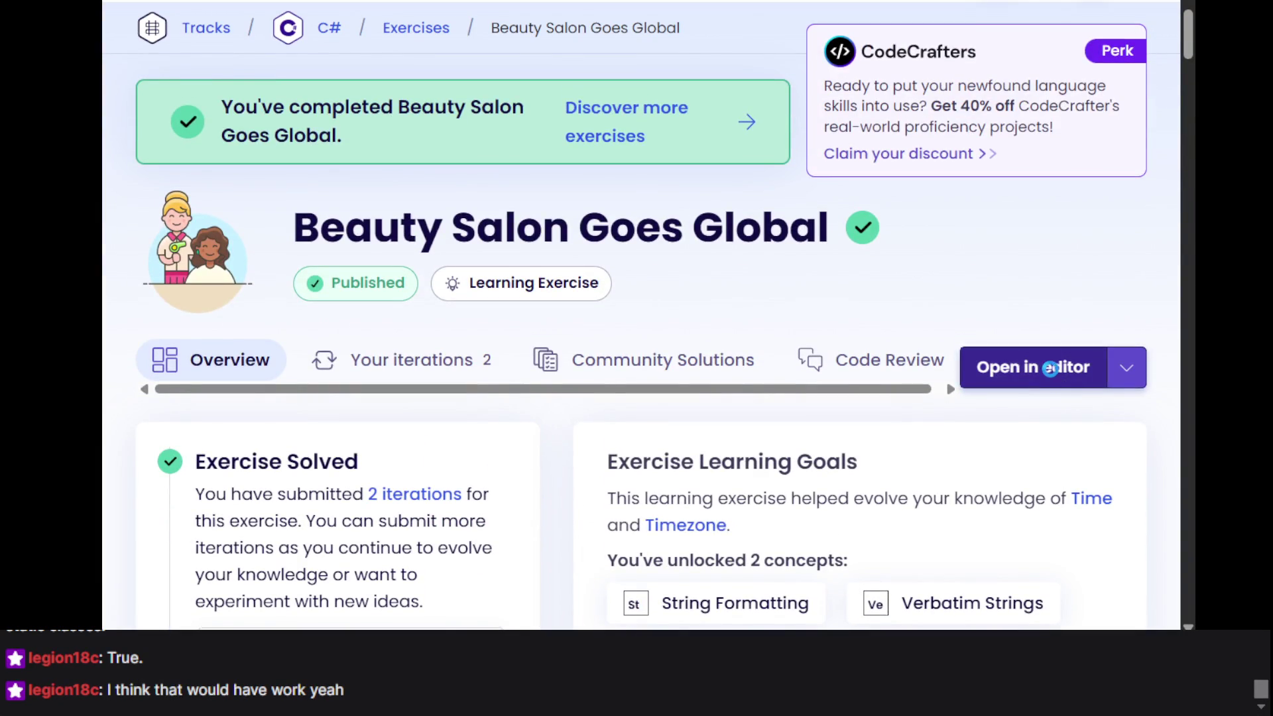
Submit the passing solution from the editor as an iteration and dismiss the feedback notice
{"action": "left_click", "coordinate": [1051, 369]}
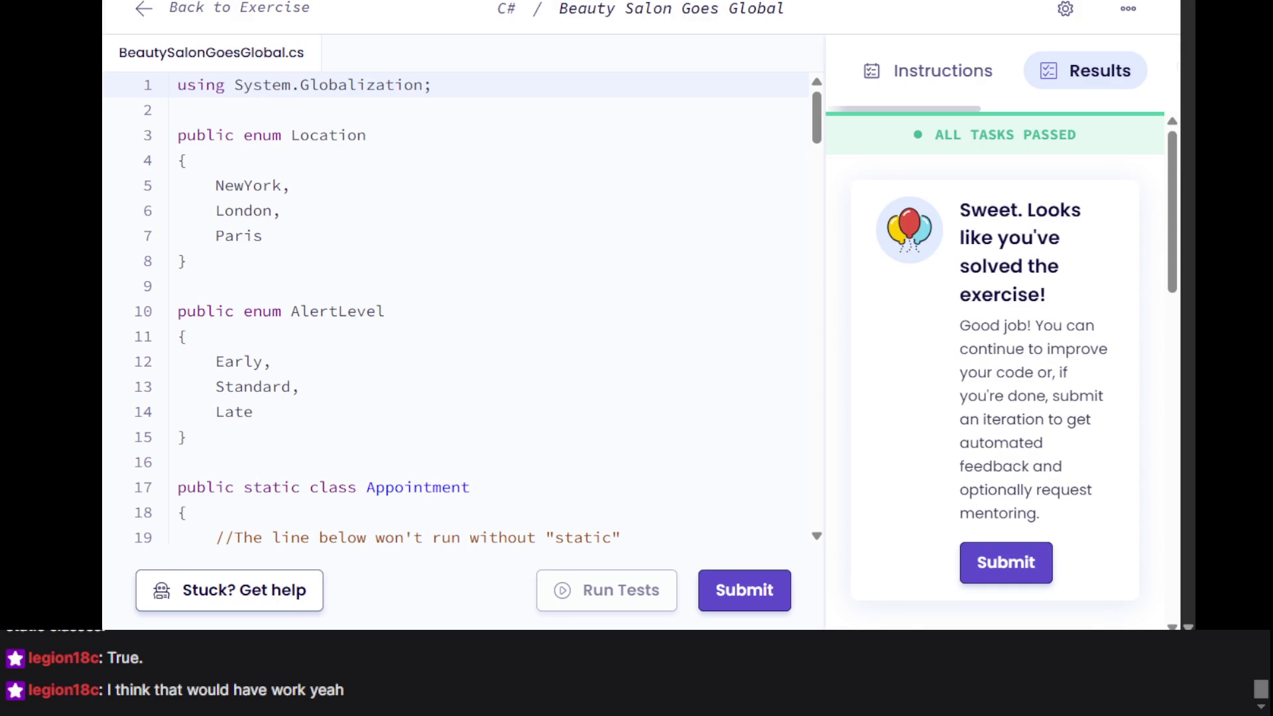
{"action": "left_click", "coordinate": [1007, 563]}
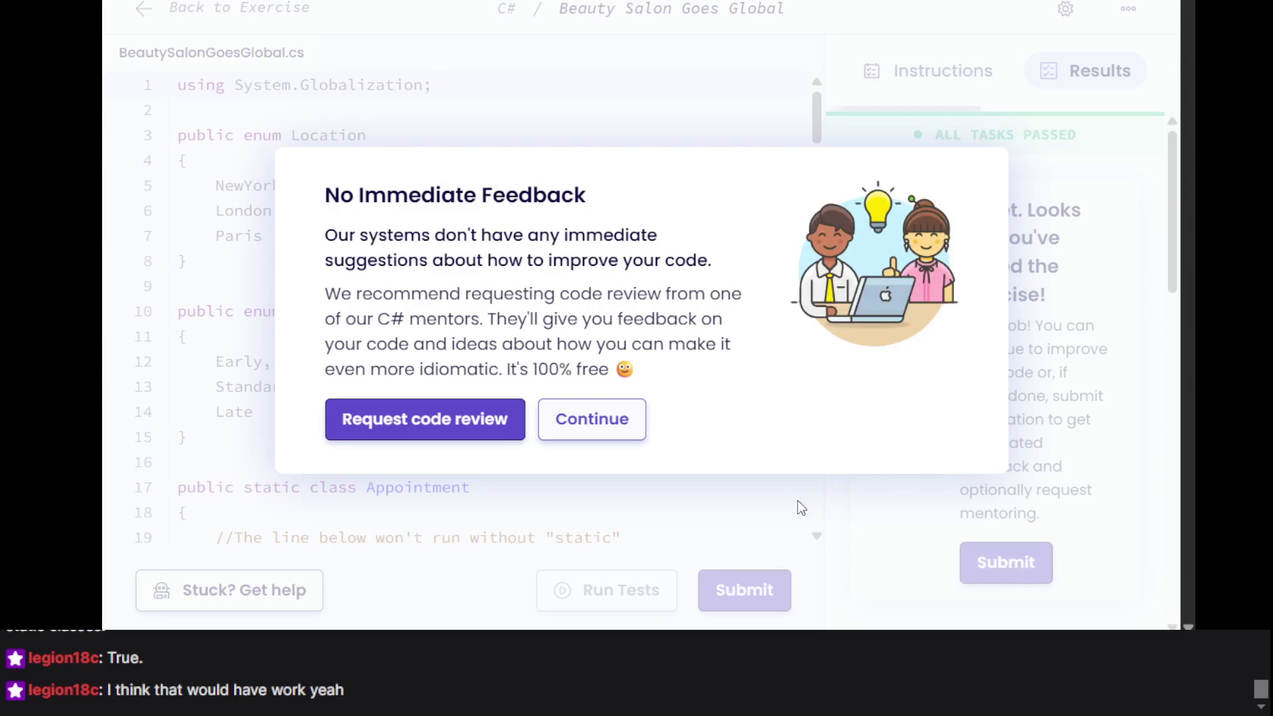
{"action": "left_click", "coordinate": [631, 428]}
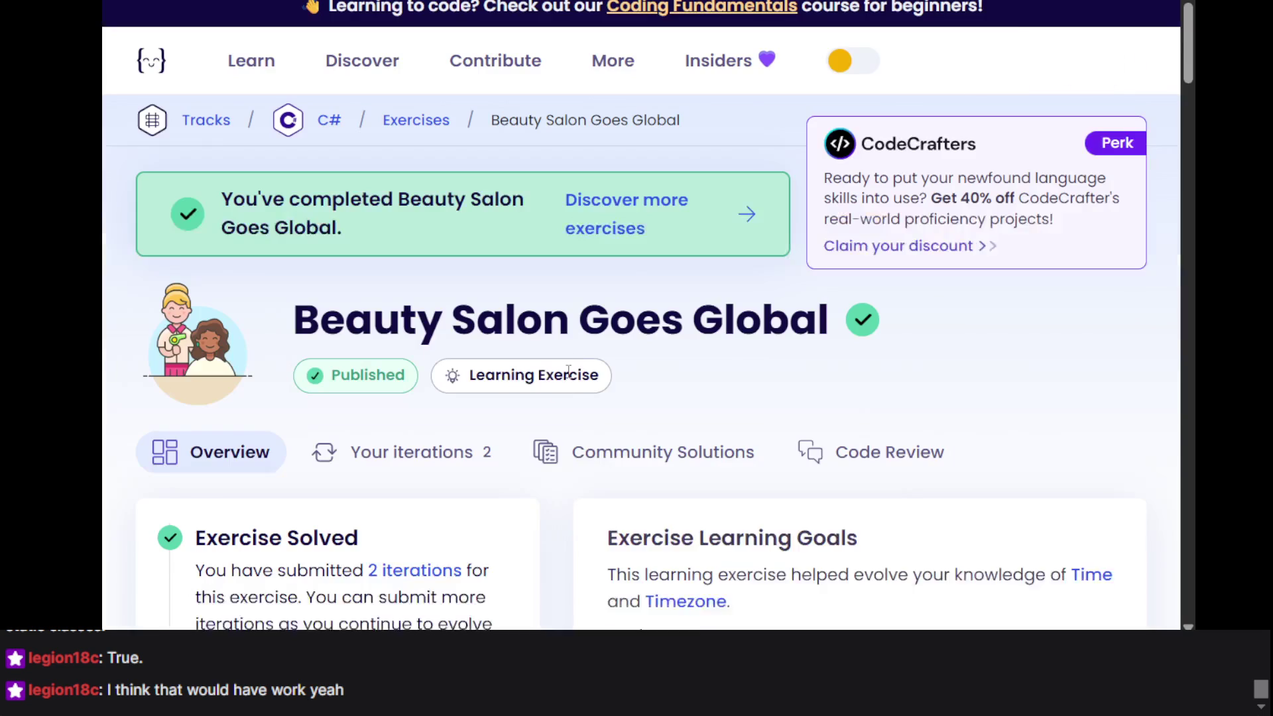
{"action": "scroll", "coordinate": [1064, 504], "scroll_direction": "down", "scroll_amount": 8}
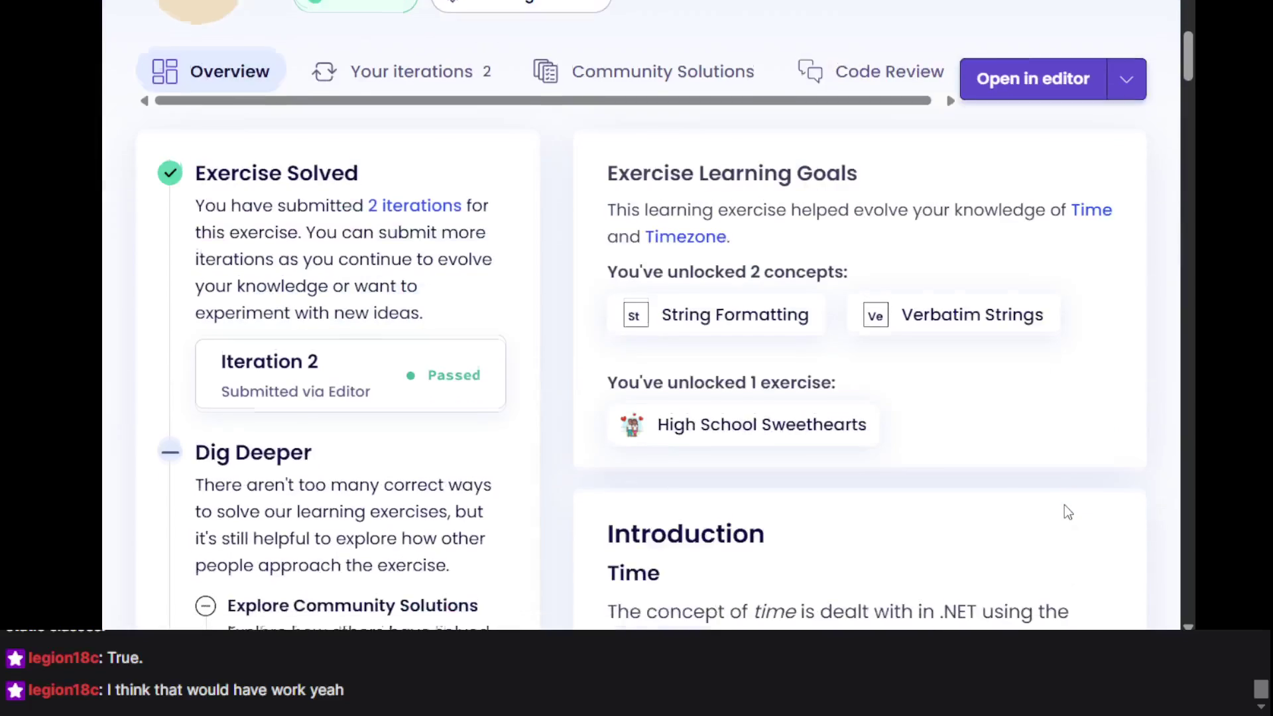
{"action": "scroll", "coordinate": [1064, 504], "scroll_direction": "up", "scroll_amount": 10}
Reopen the code editor, return to the C# track overview, and switch over to Khan Academy
{"action": "left_click", "coordinate": [1028, 459]}
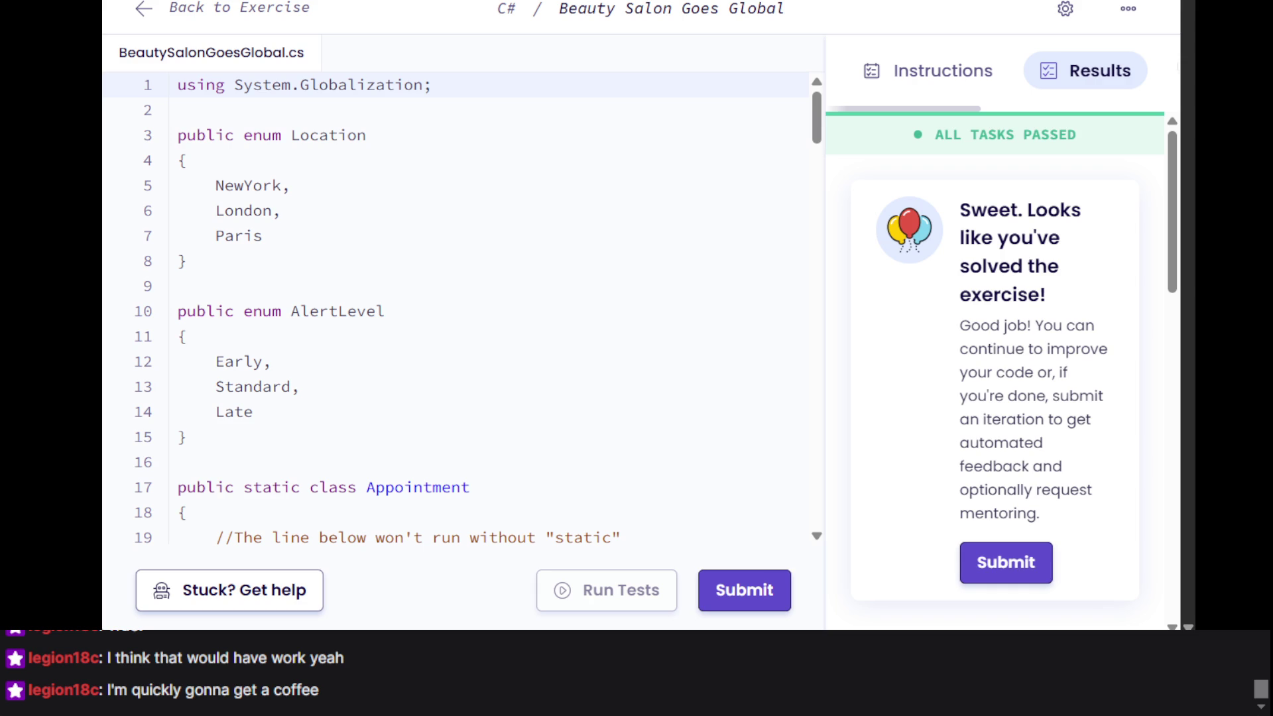
{"action": "left_click", "coordinate": [579, 239]}
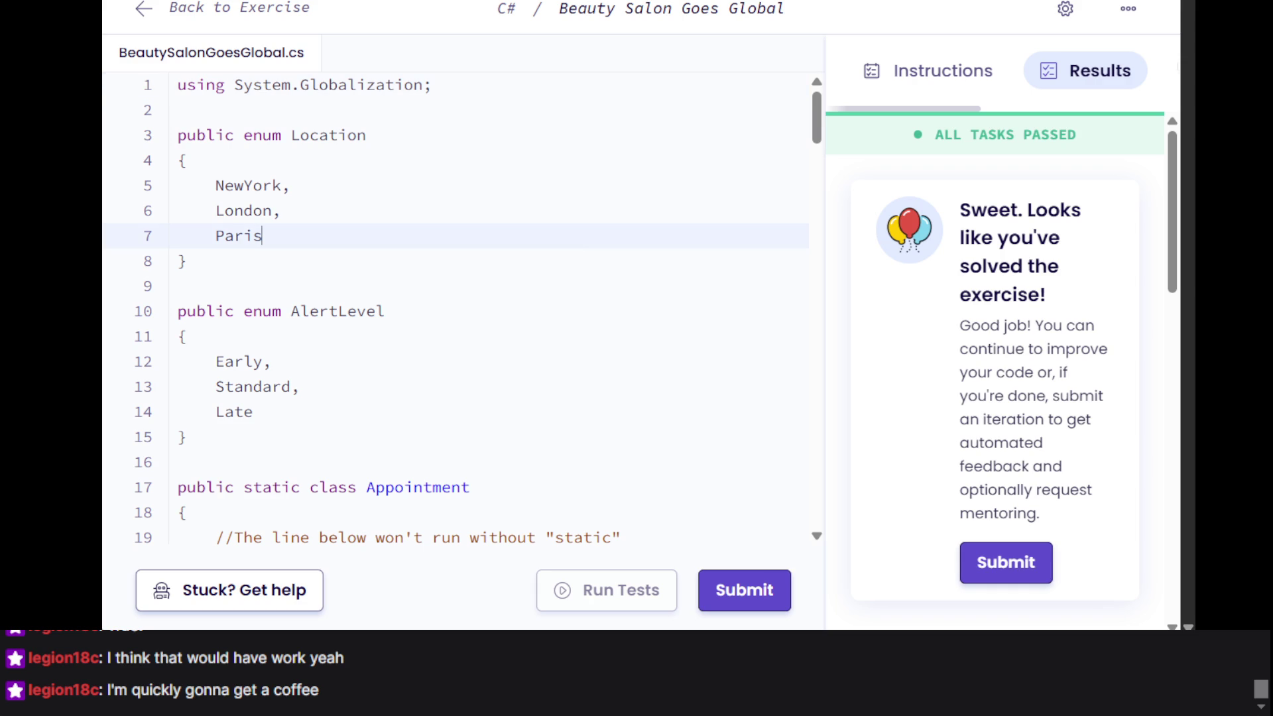
{"action": "left_click", "coordinate": [216, 160]}
{"action": "key", "text": "alt+Left"}
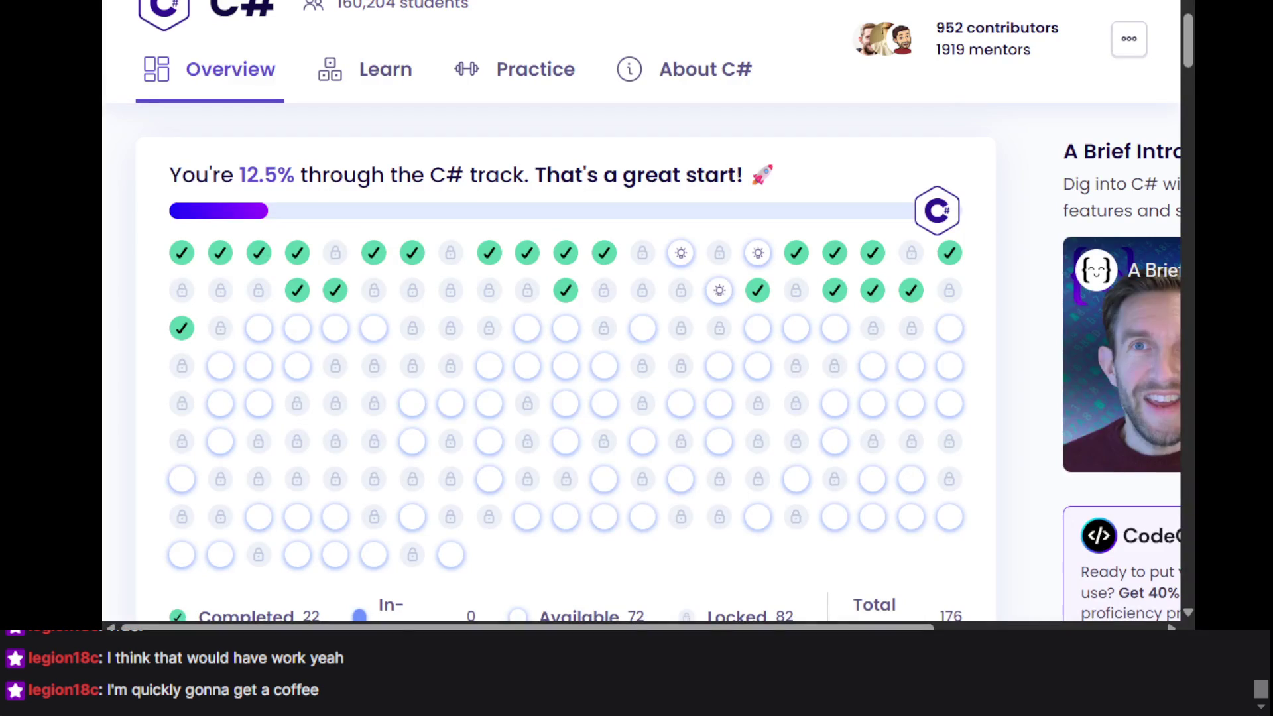
{"action": "key", "text": "alt+Tab"}
Read question 4's table of steps 50, 90, 110 and heights 10, 18, 22 m, focusing the answer box
{"action": "scroll", "coordinate": [561, 309], "scroll_direction": "up", "scroll_amount": 2}
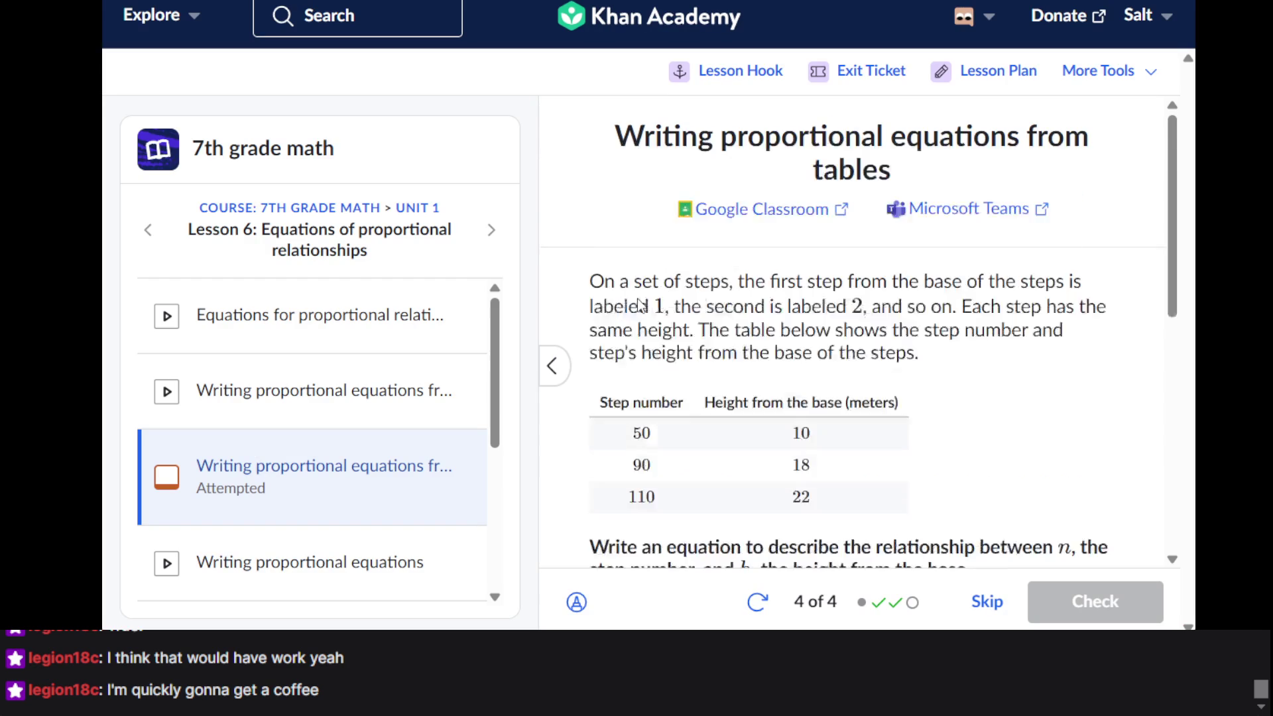
{"action": "scroll", "coordinate": [561, 309], "scroll_direction": "down", "scroll_amount": 5}
{"action": "scroll", "coordinate": [561, 309], "scroll_direction": "up", "scroll_amount": 5}
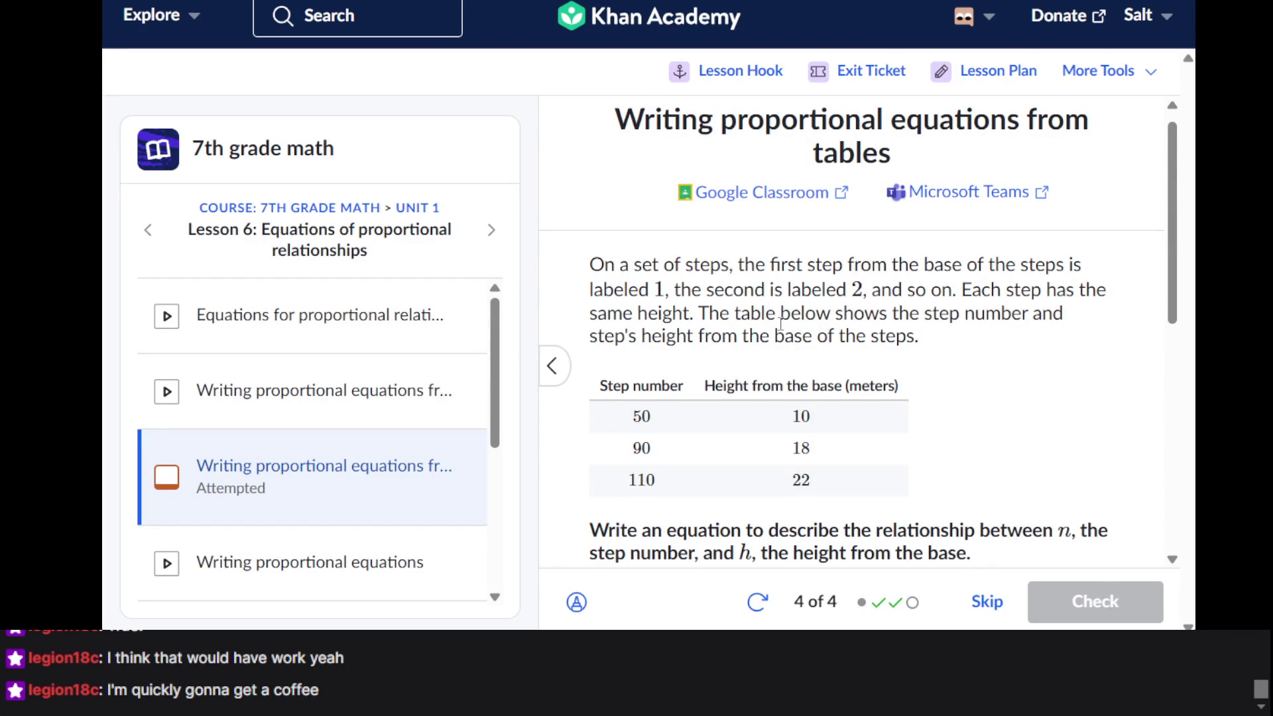
{"action": "scroll", "coordinate": [781, 323], "scroll_direction": "down", "scroll_amount": 2}
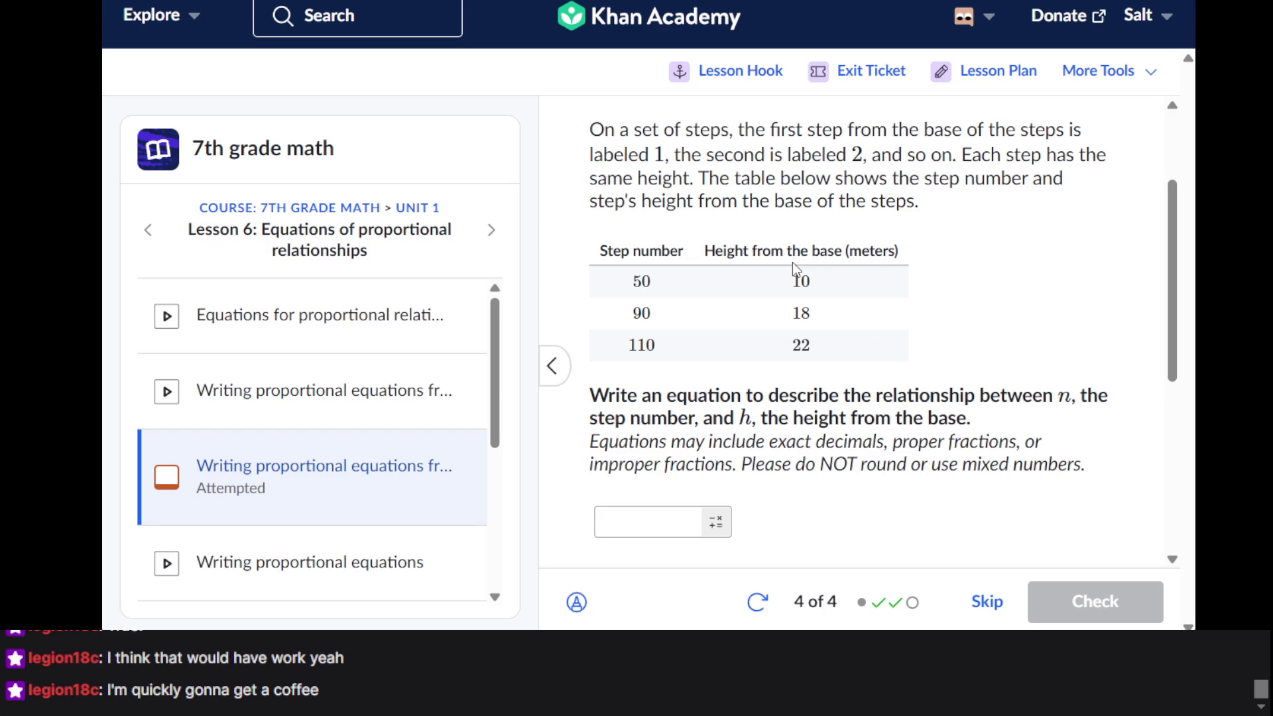
{"action": "scroll", "coordinate": [771, 287], "scroll_direction": "down", "scroll_amount": 2}
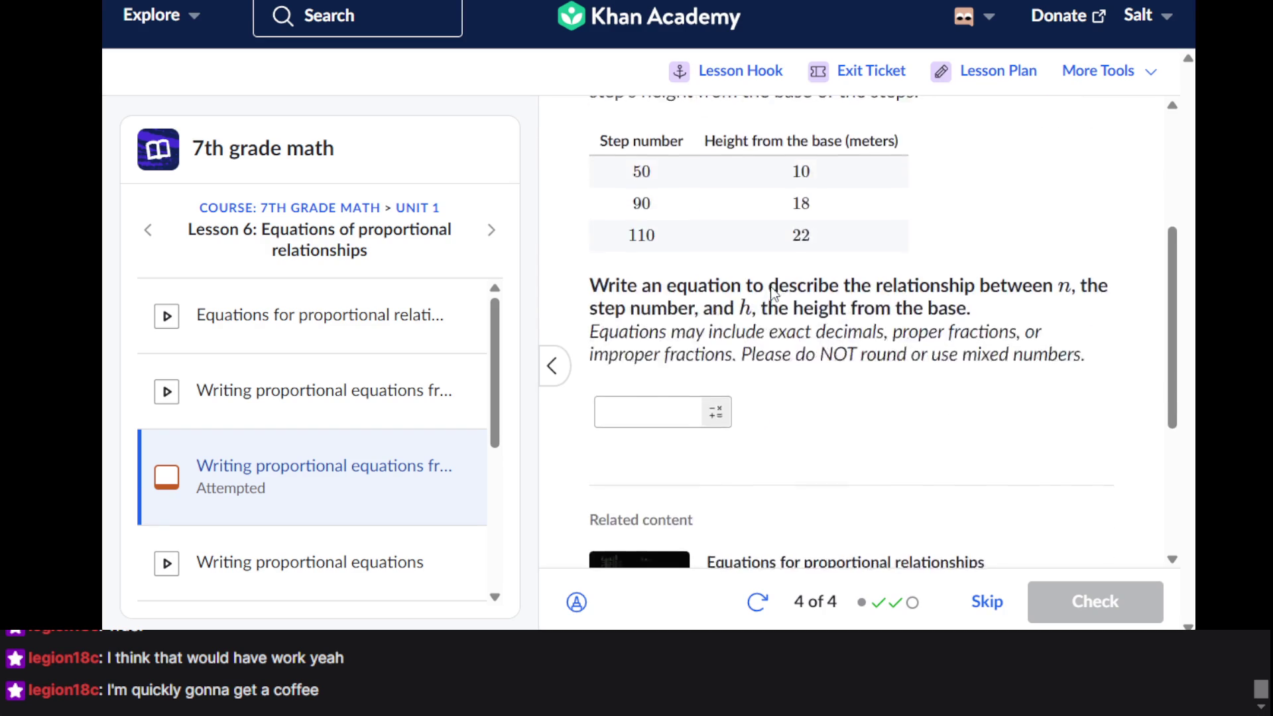
{"action": "scroll", "coordinate": [770, 286], "scroll_direction": "up", "scroll_amount": 2}
{"action": "scroll", "coordinate": [770, 293], "scroll_direction": "down", "scroll_amount": 2}
{"action": "left_click", "coordinate": [660, 419]}
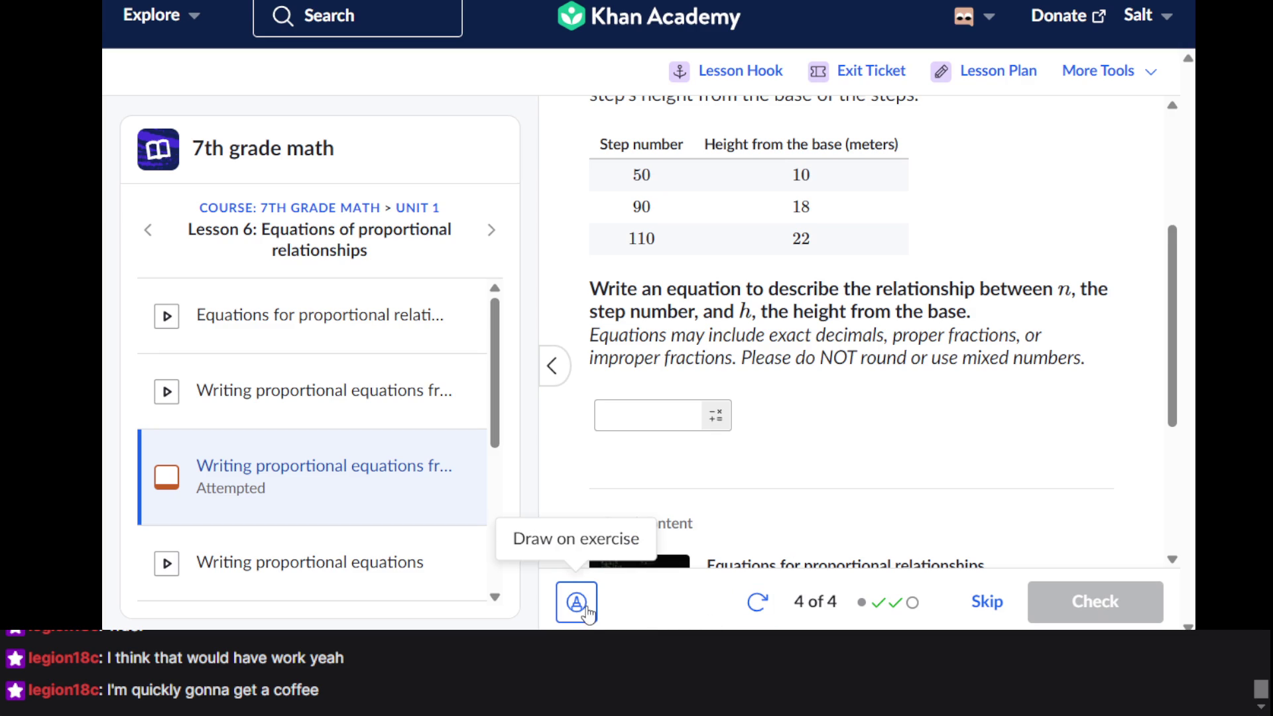
{"action": "scroll", "coordinate": [634, 502], "scroll_direction": "up", "scroll_amount": 1}
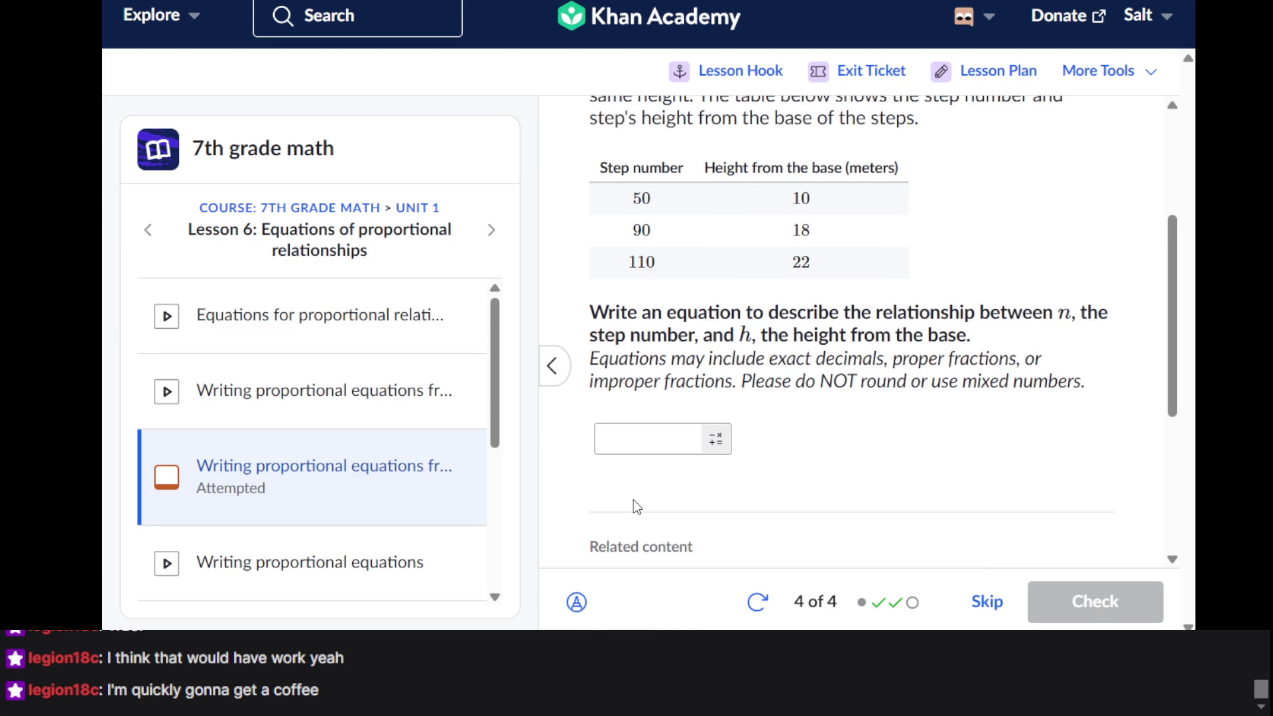
{"action": "scroll", "coordinate": [634, 500], "scroll_direction": "up", "scroll_amount": 2}
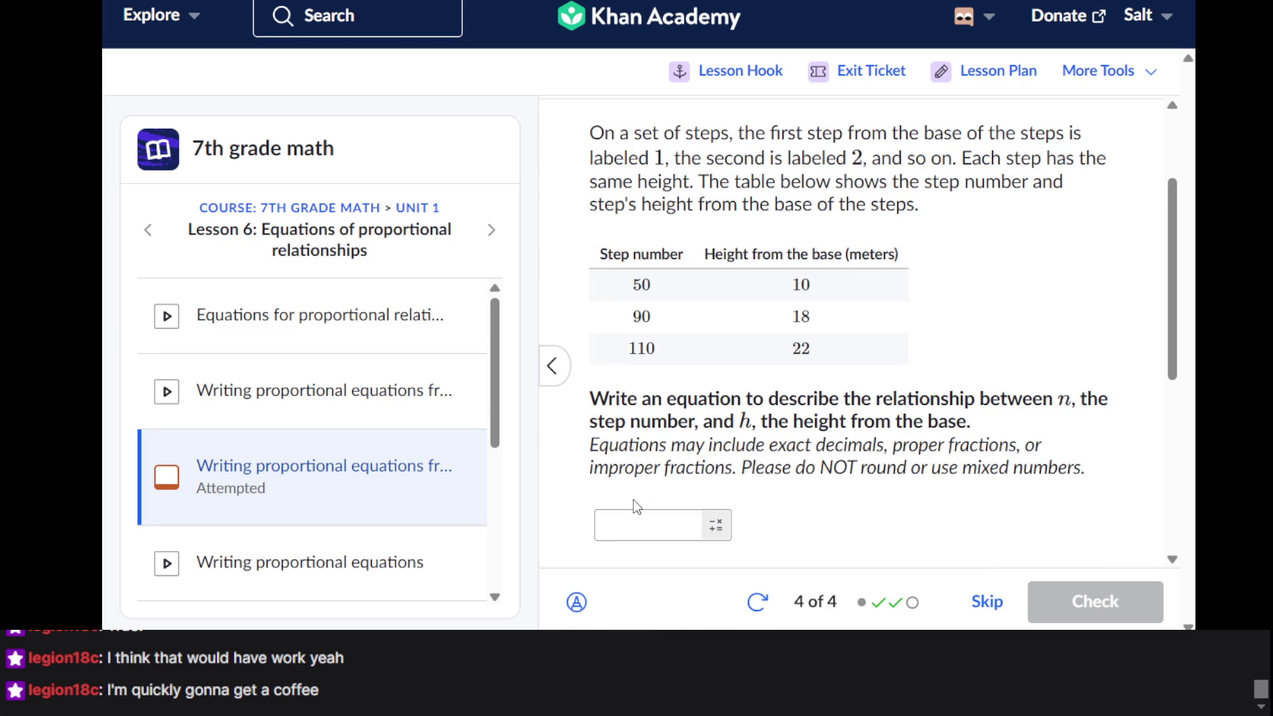
{"action": "left_click", "coordinate": [576, 603]}
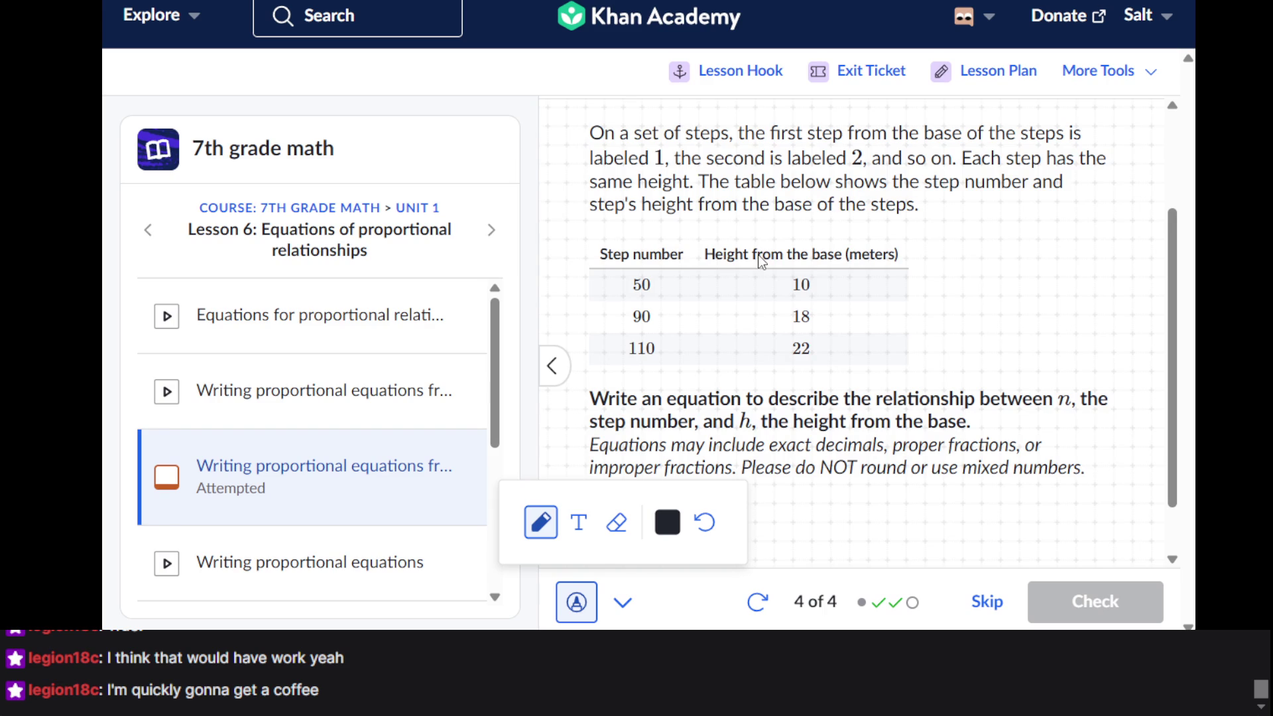
{"action": "left_click", "coordinate": [753, 321]}
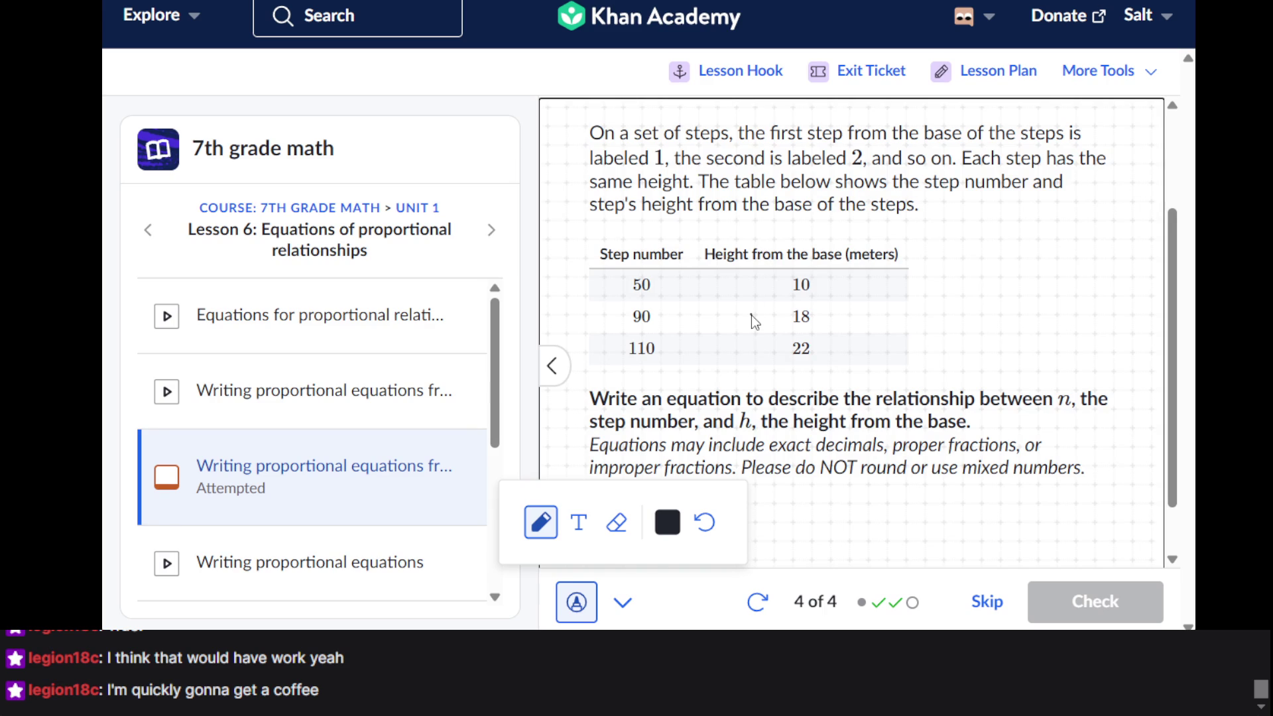
{"action": "mouse_move", "coordinate": [751, 315]}
{"action": "left_mouse_down"}
{"action": "mouse_move", "coordinate": [753, 299]}
{"action": "mouse_move", "coordinate": [777, 316]}
{"action": "left_mouse_up"}
{"action": "left_click_drag", "start_coordinate": [779, 236], "coordinate": [801, 292]}
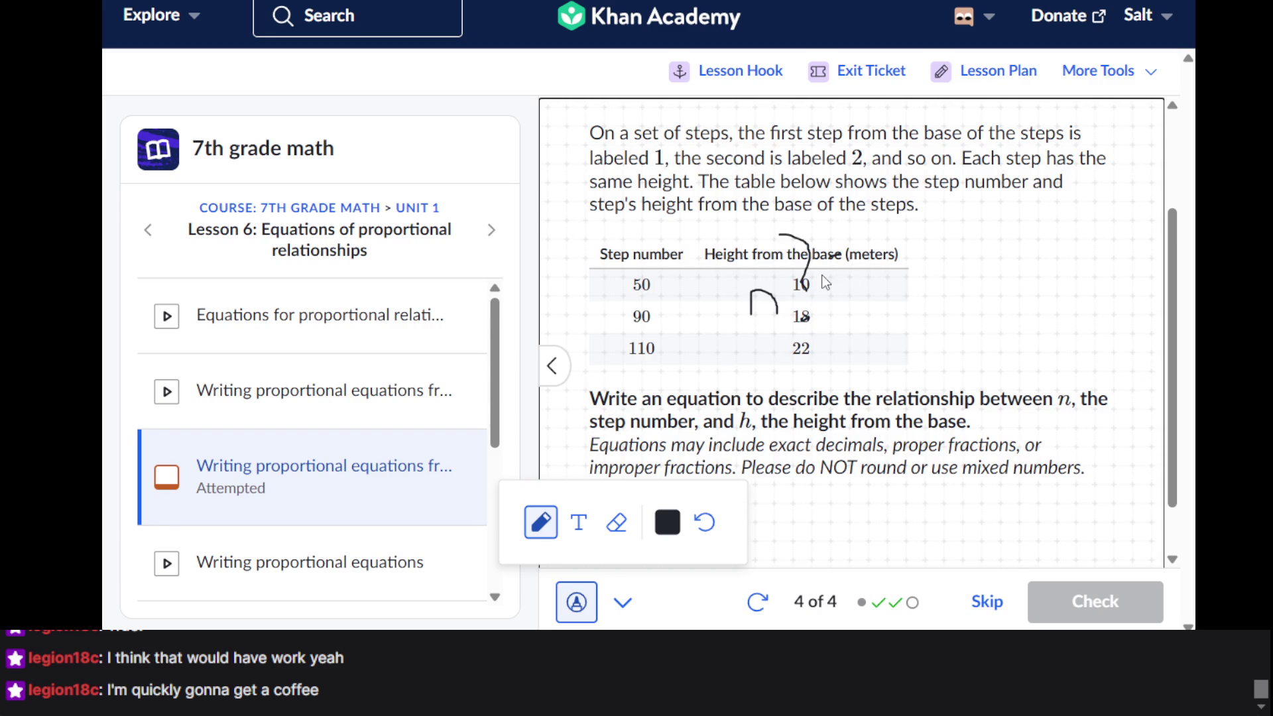
{"action": "left_click_drag", "start_coordinate": [821, 273], "coordinate": [866, 274]}
{"action": "mouse_move", "coordinate": [909, 225]}
{"action": "left_mouse_down"}
{"action": "mouse_move", "coordinate": [927, 284]}
{"action": "mouse_move", "coordinate": [948, 249]}
{"action": "mouse_move", "coordinate": [984, 278]}
{"action": "left_mouse_up"}
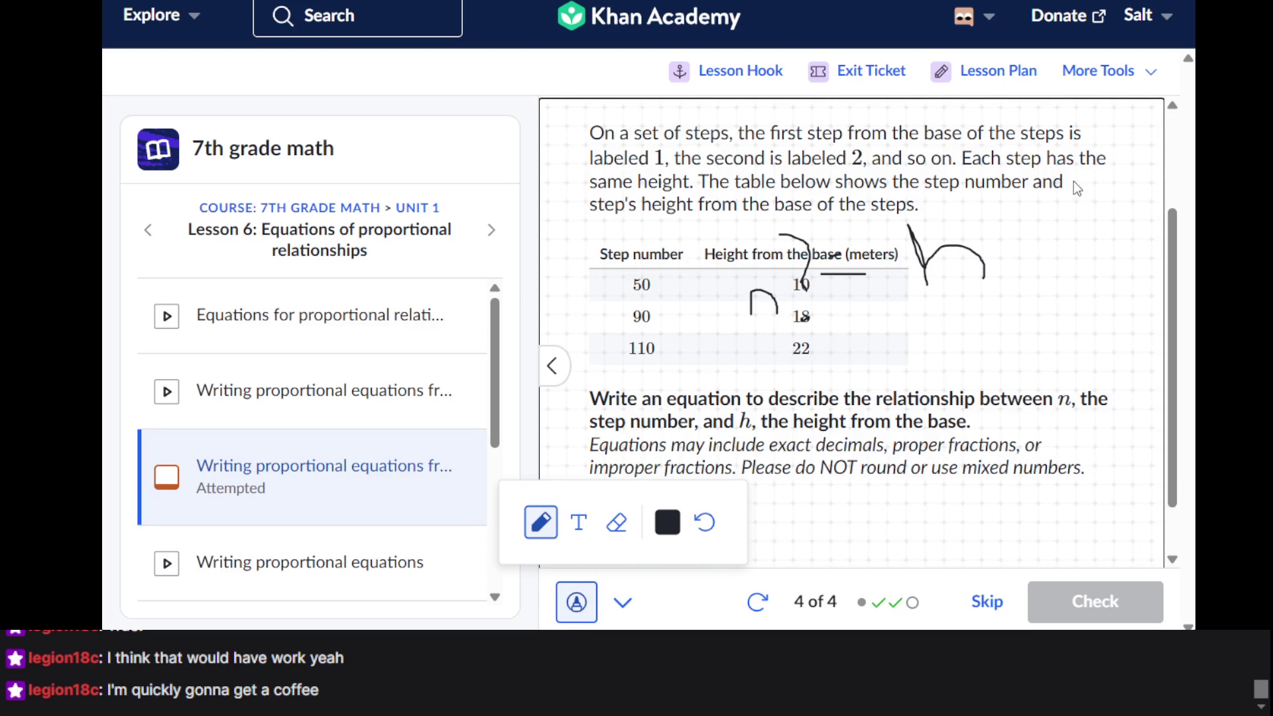
{"action": "mouse_move", "coordinate": [1072, 271]}
{"action": "left_mouse_down"}
{"action": "mouse_move", "coordinate": [1079, 312]}
{"action": "mouse_move", "coordinate": [1141, 331]}
{"action": "mouse_move", "coordinate": [1069, 388]}
{"action": "mouse_move", "coordinate": [1063, 422]}
{"action": "left_mouse_up"}
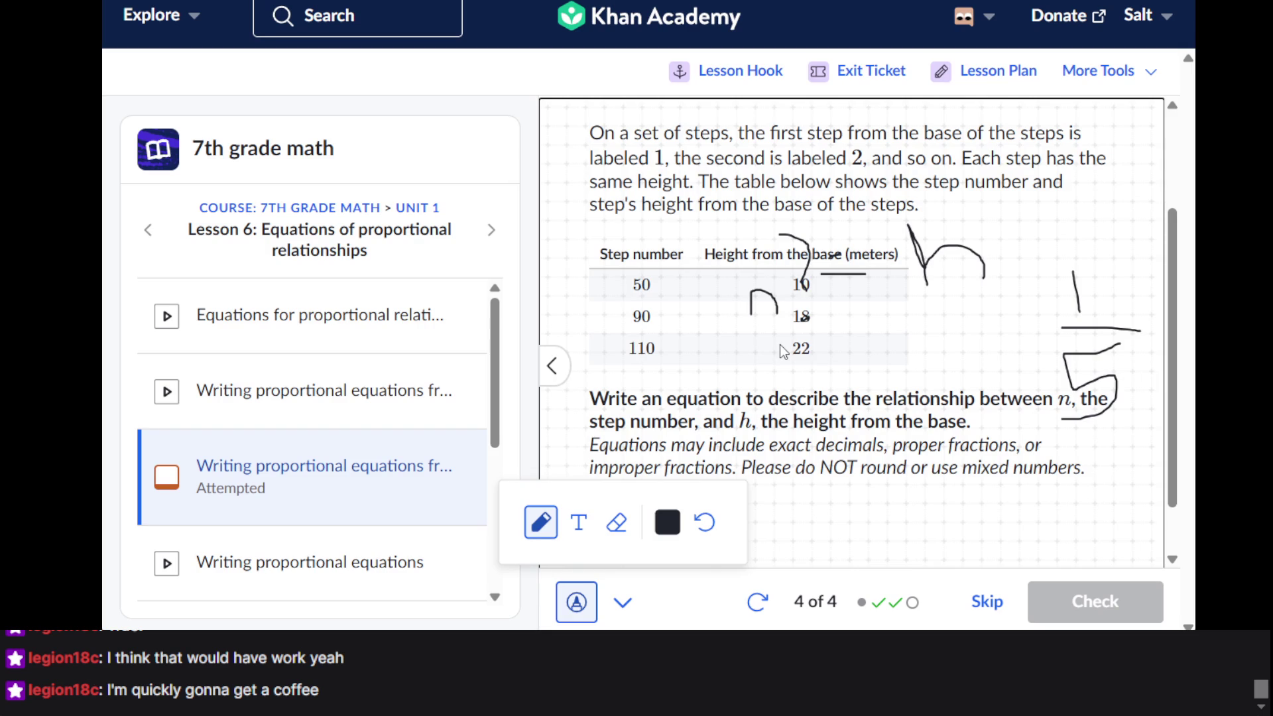
{"action": "left_click", "coordinate": [592, 611]}
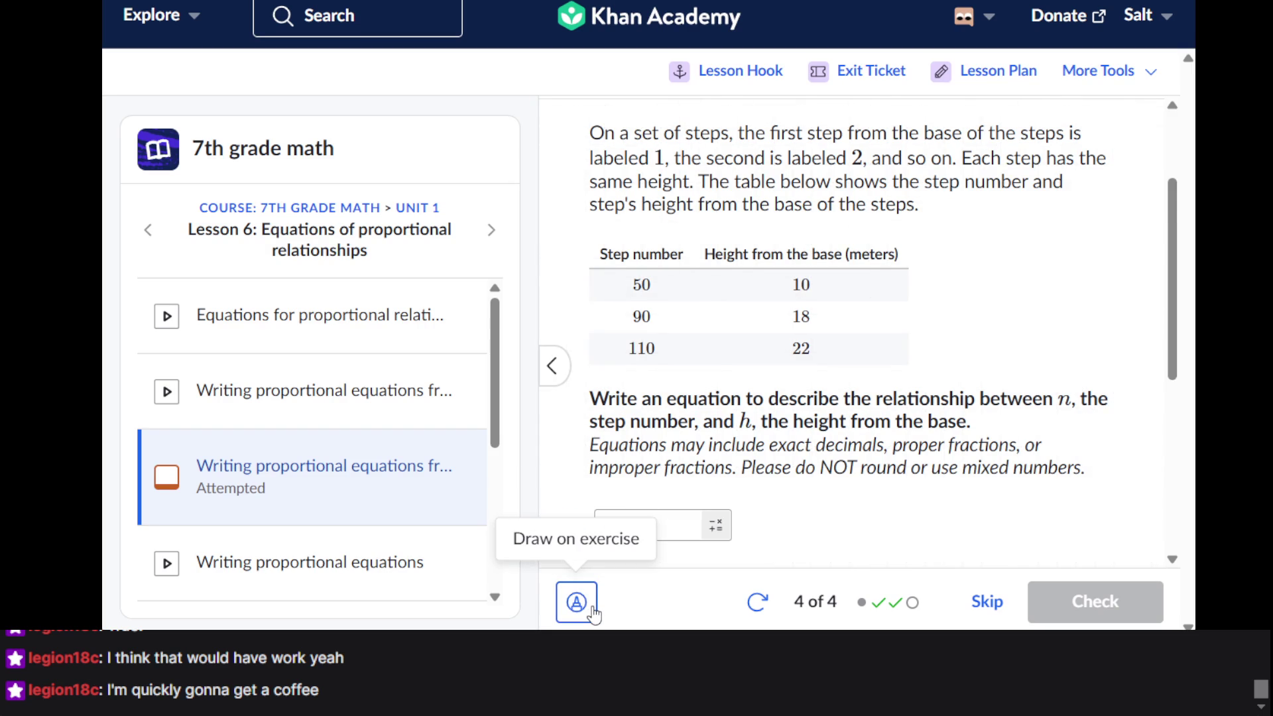
Start the answer with n followed by parentheses using the math keypad
{"action": "scroll", "coordinate": [697, 398], "scroll_direction": "down", "scroll_amount": 3}
{"action": "left_click", "coordinate": [647, 345]}
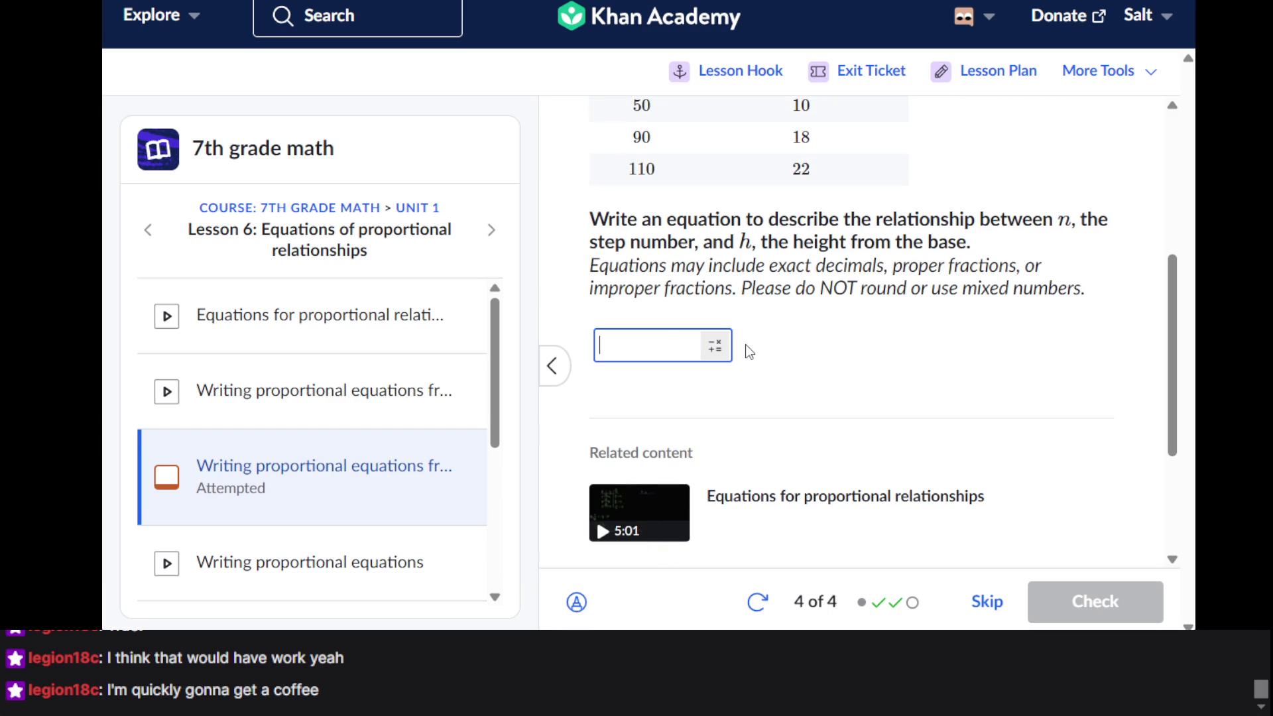
{"action": "left_click", "coordinate": [707, 356]}
{"action": "left_click", "coordinate": [623, 67]}
{"action": "left_click", "coordinate": [636, 132]}
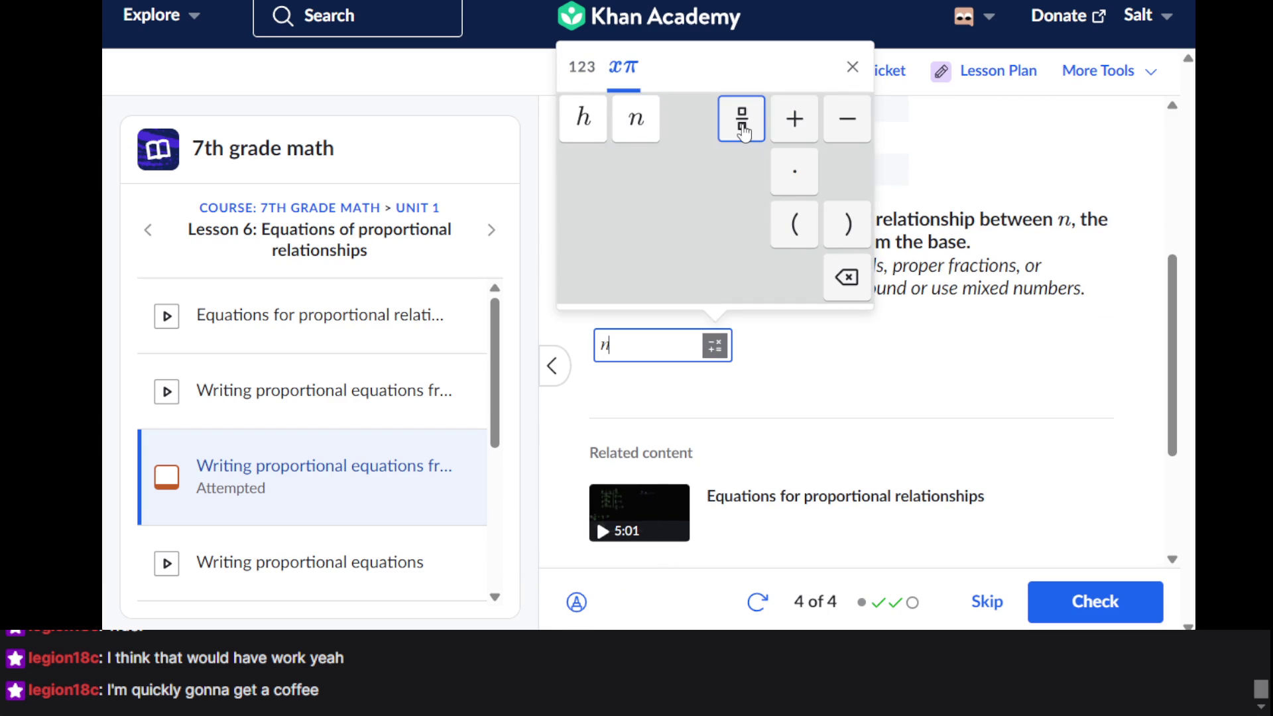
{"action": "left_click", "coordinate": [593, 82]}
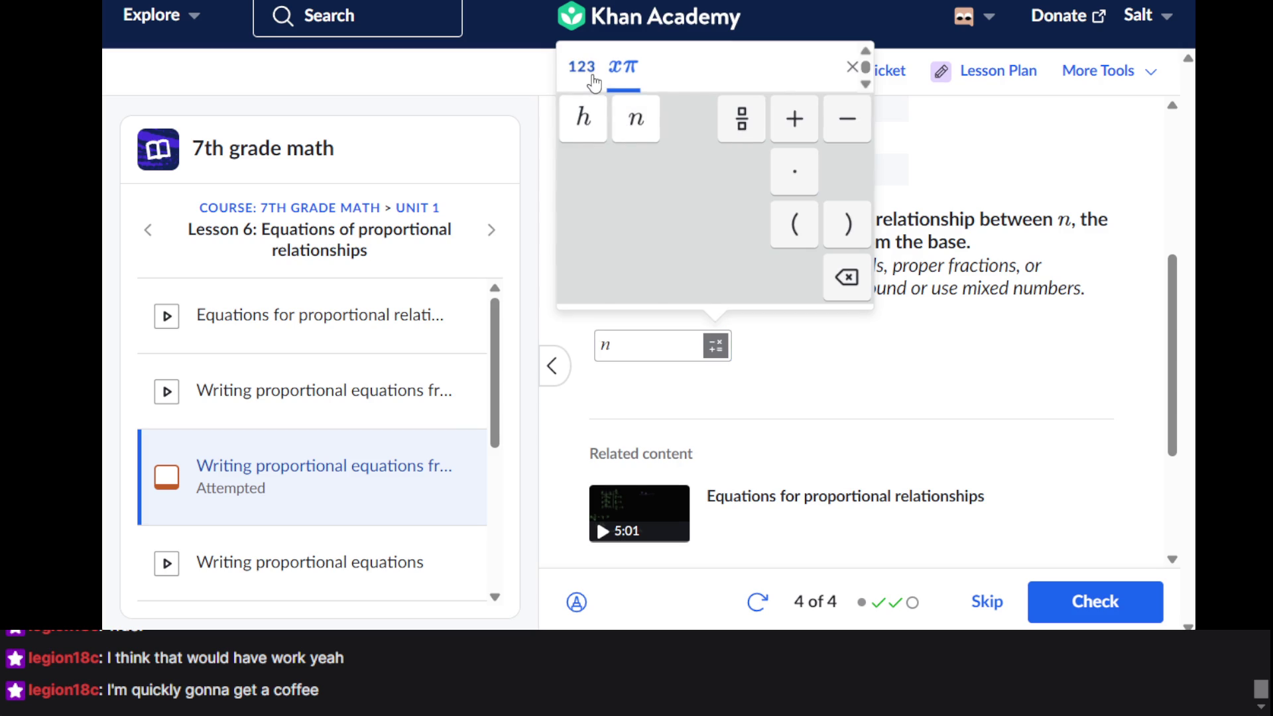
{"action": "left_click", "coordinate": [593, 82]}
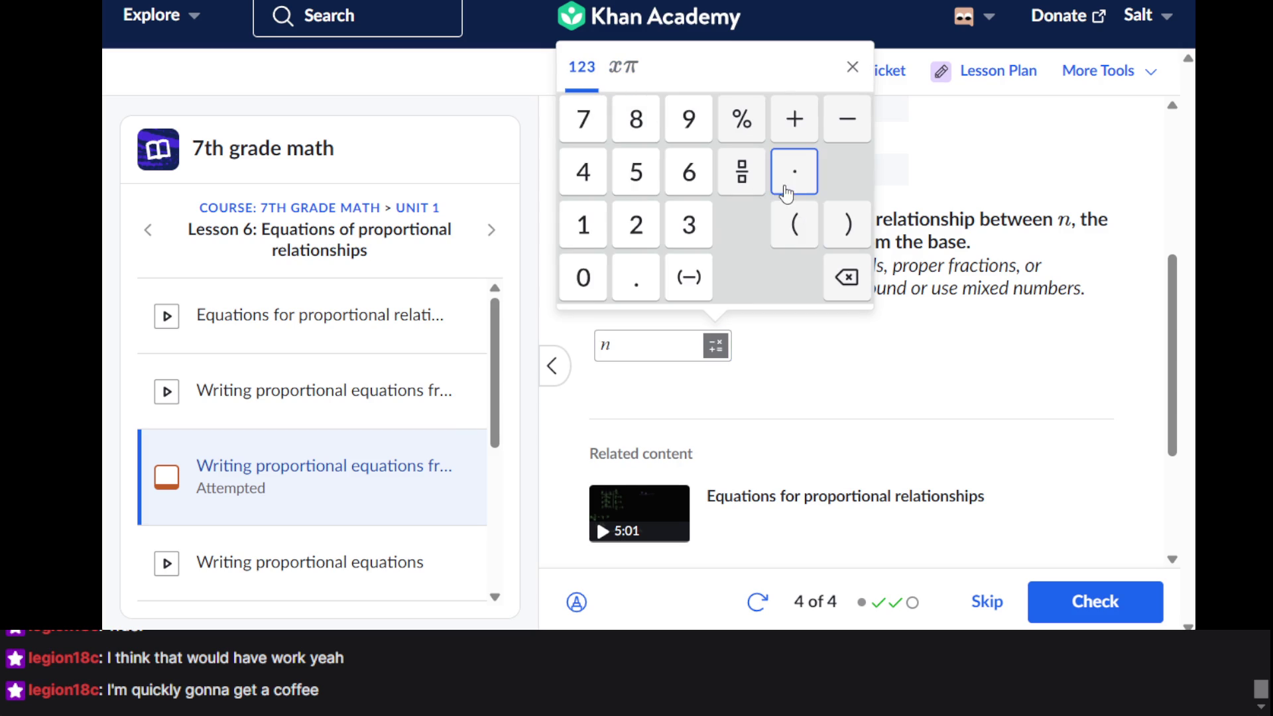
{"action": "left_click", "coordinate": [794, 237]}
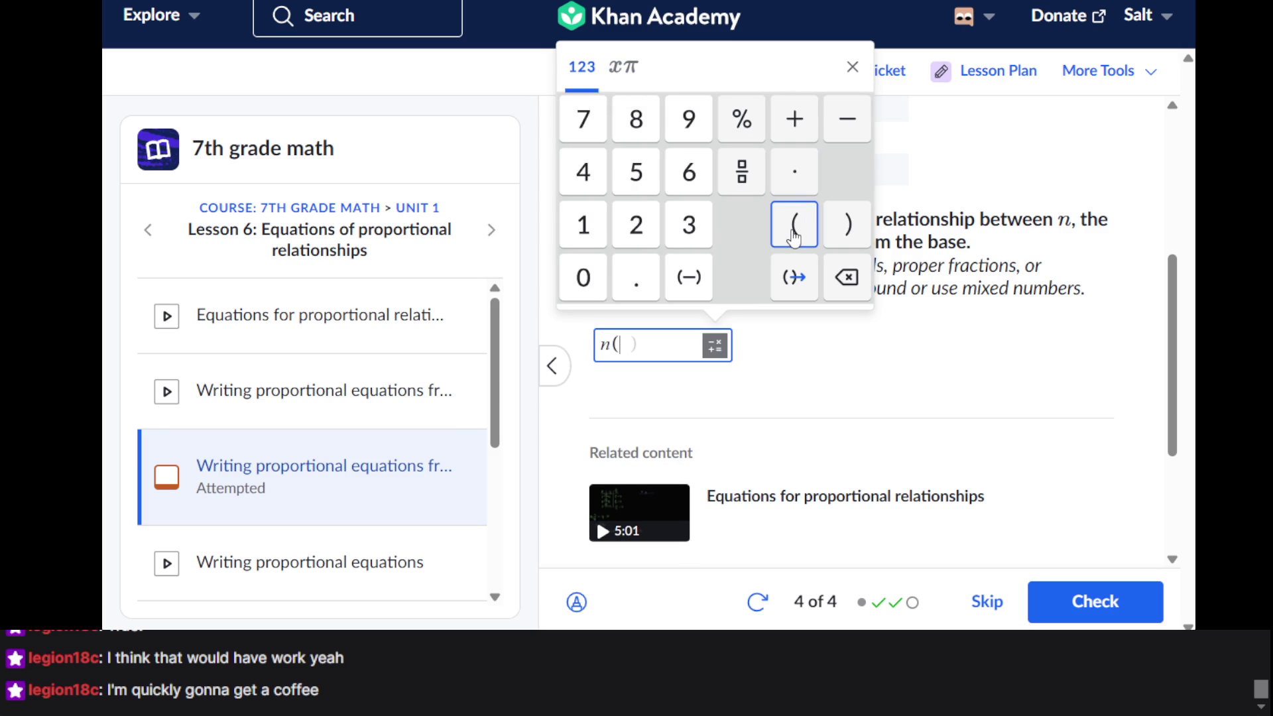
Put 1/5 inside the parentheses, add = h, check n(1/5) = h, and continue to the bonus
{"action": "left_click", "coordinate": [733, 187]}
{"action": "type", "text": "1/"}
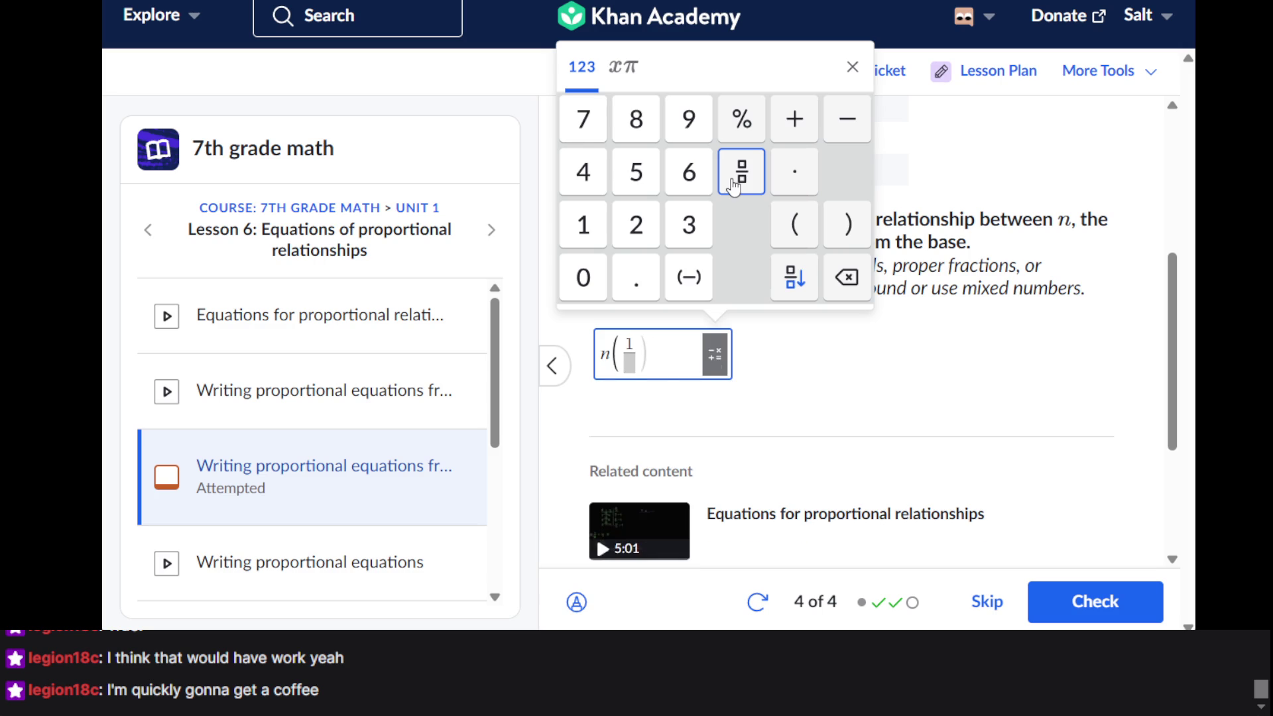
{"action": "key", "text": "Down"}
{"action": "type", "text": "5"}
{"action": "left_click", "coordinate": [795, 277]}
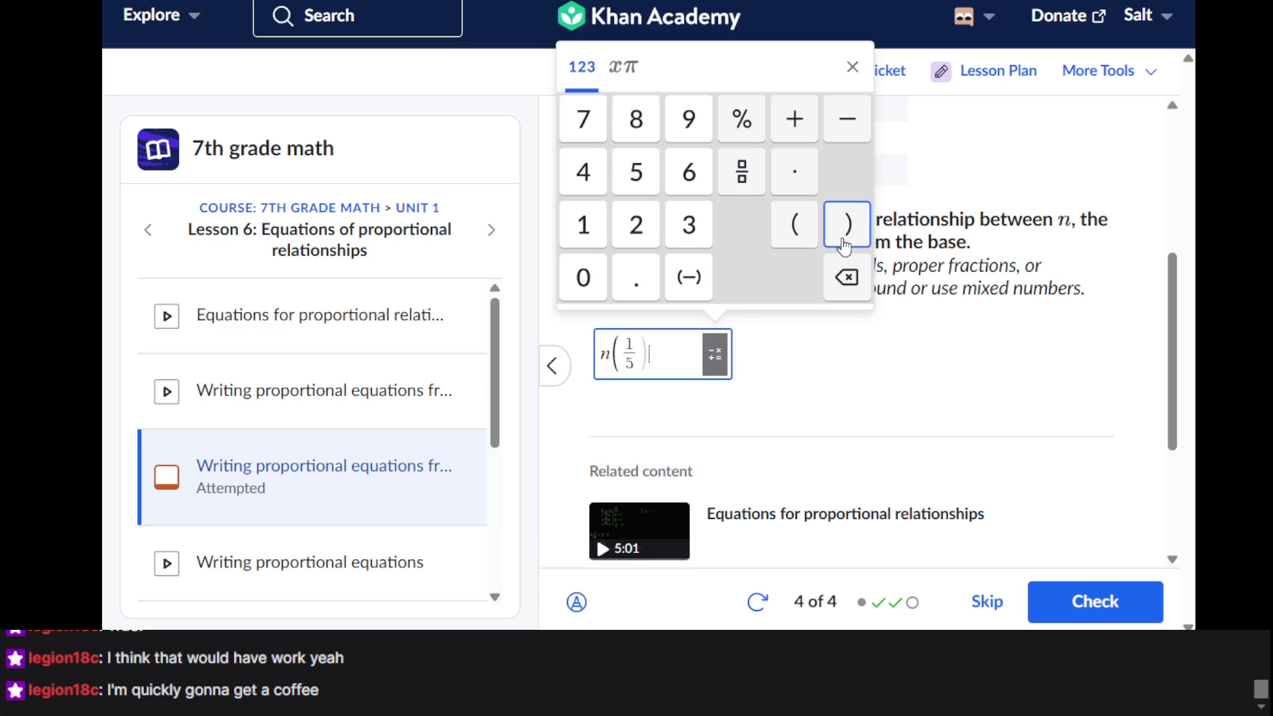
{"action": "left_click", "coordinate": [843, 242]}
{"action": "type", "text": "="}
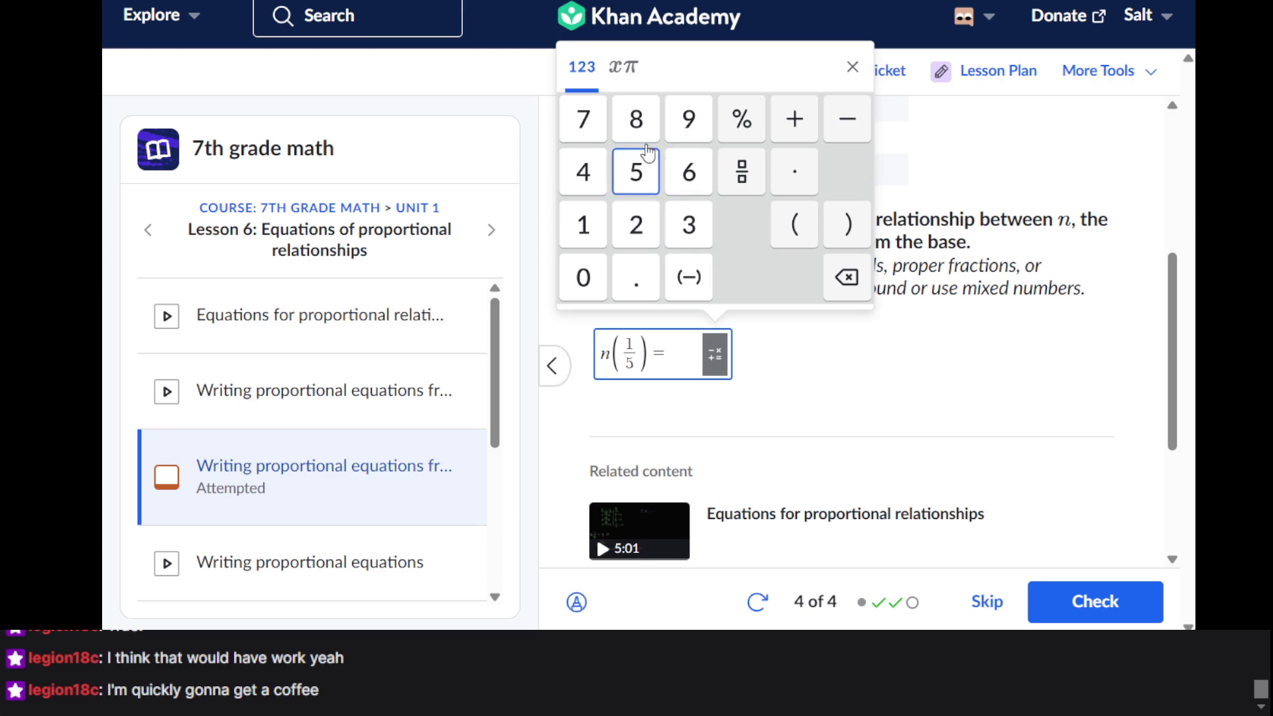
{"action": "left_click", "coordinate": [629, 73]}
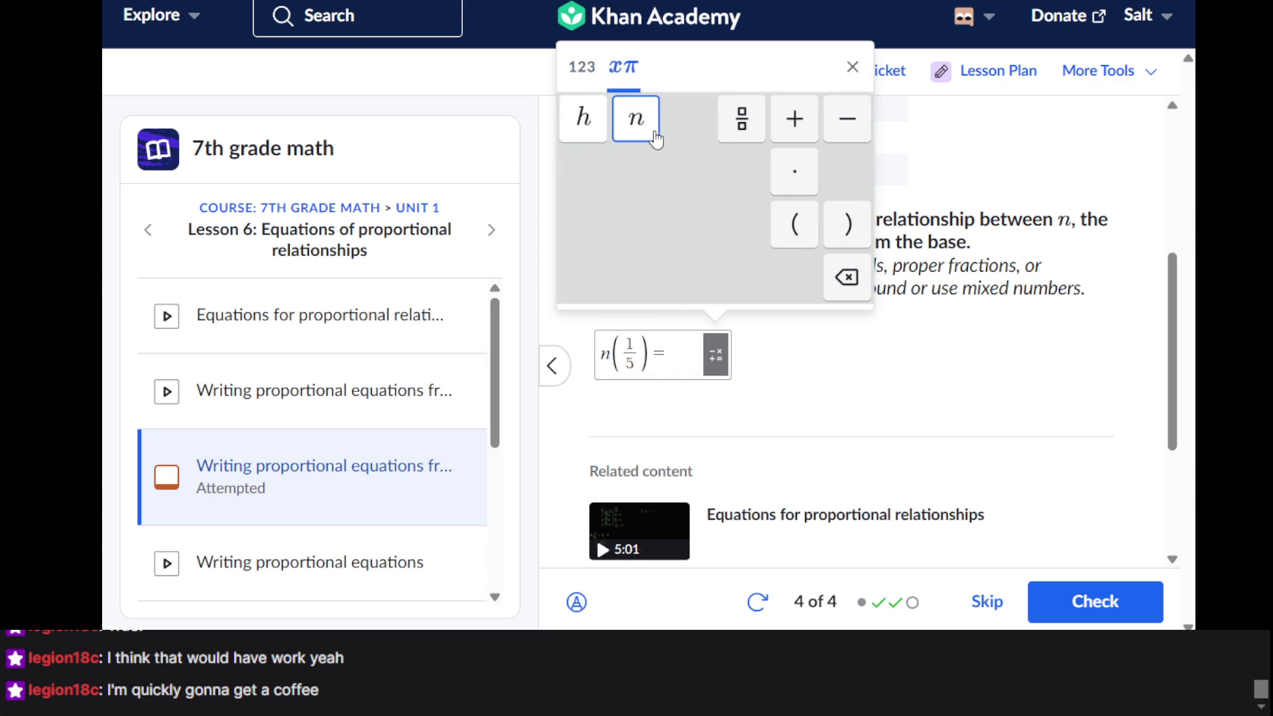
{"action": "left_click", "coordinate": [582, 119]}
{"action": "left_click", "coordinate": [1066, 606]}
{"action": "left_click", "coordinate": [1067, 606]}
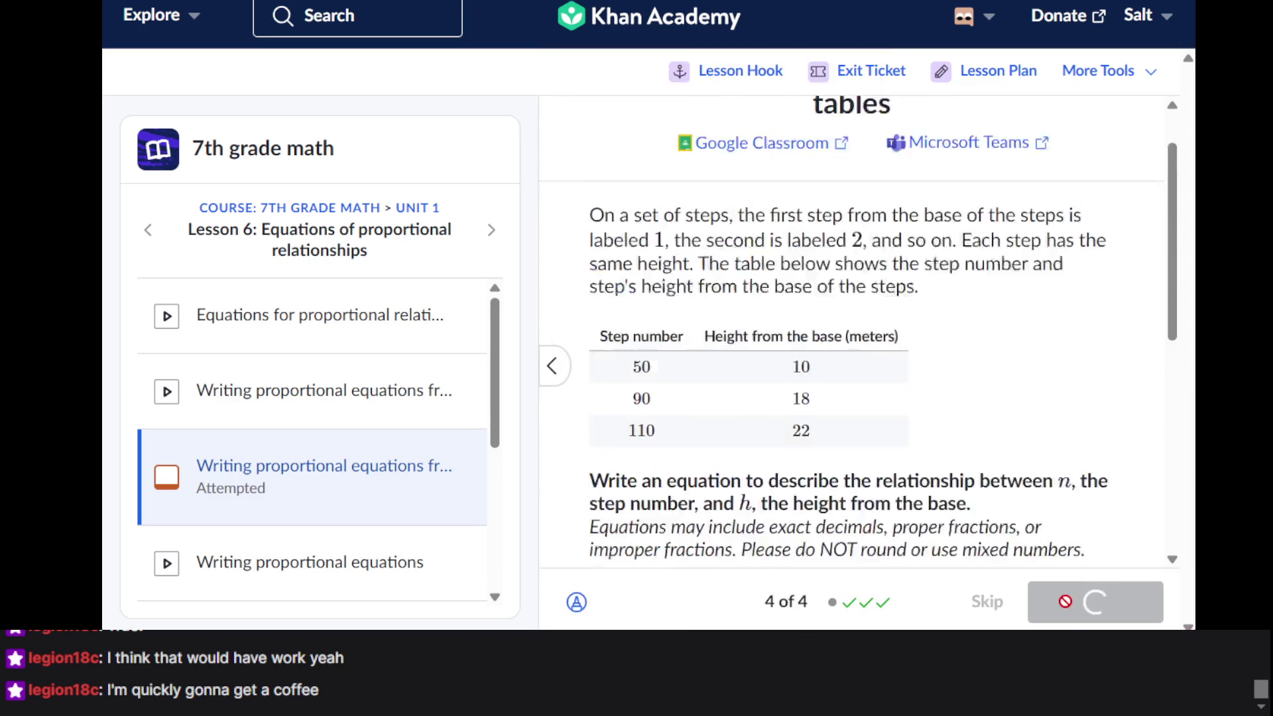
Begin the crane equation with c and an opening parenthesis, correcting stray digits and parentheses
{"action": "scroll", "coordinate": [766, 335], "scroll_direction": "up", "scroll_amount": 1}
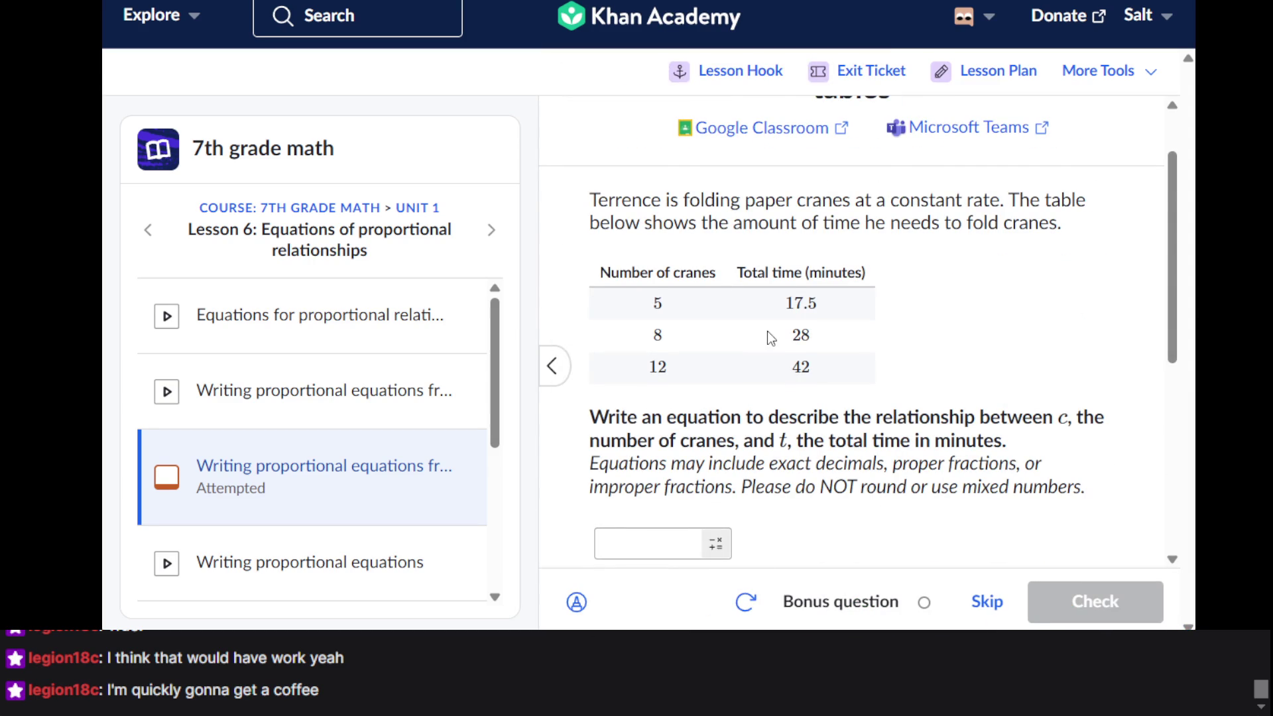
{"action": "scroll", "coordinate": [766, 331], "scroll_direction": "down", "scroll_amount": 2}
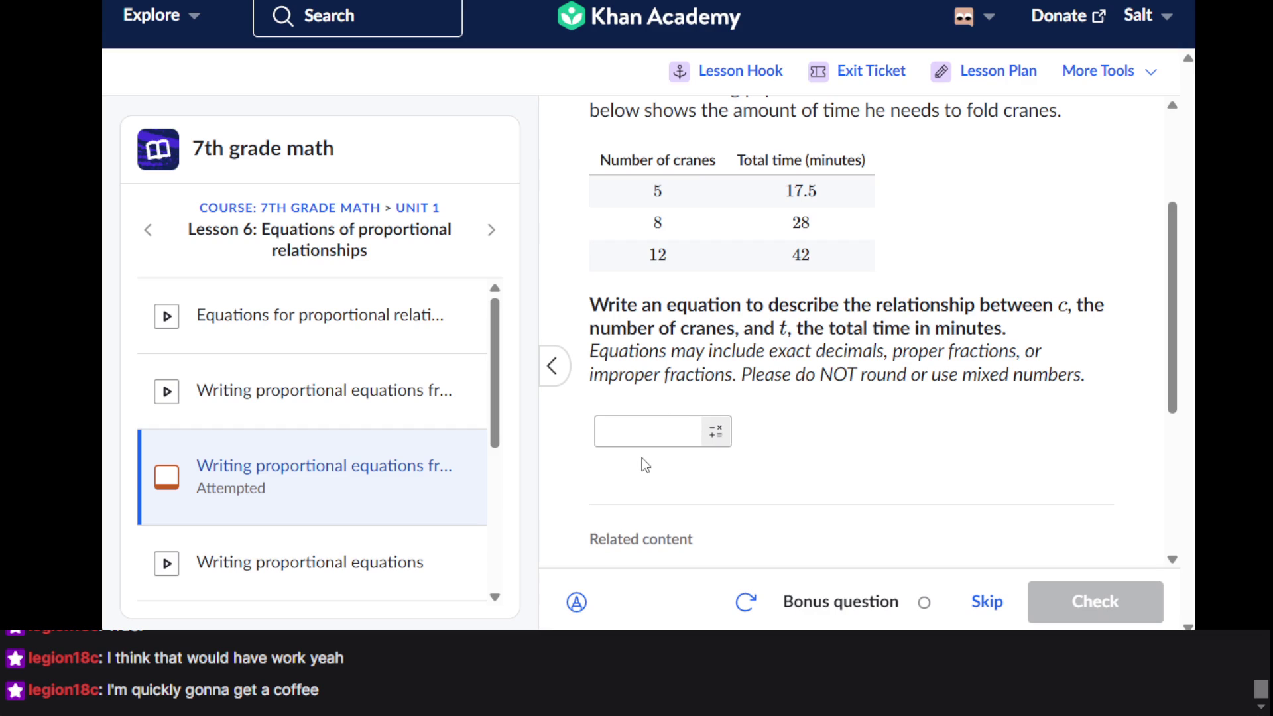
{"action": "left_click", "coordinate": [637, 431]}
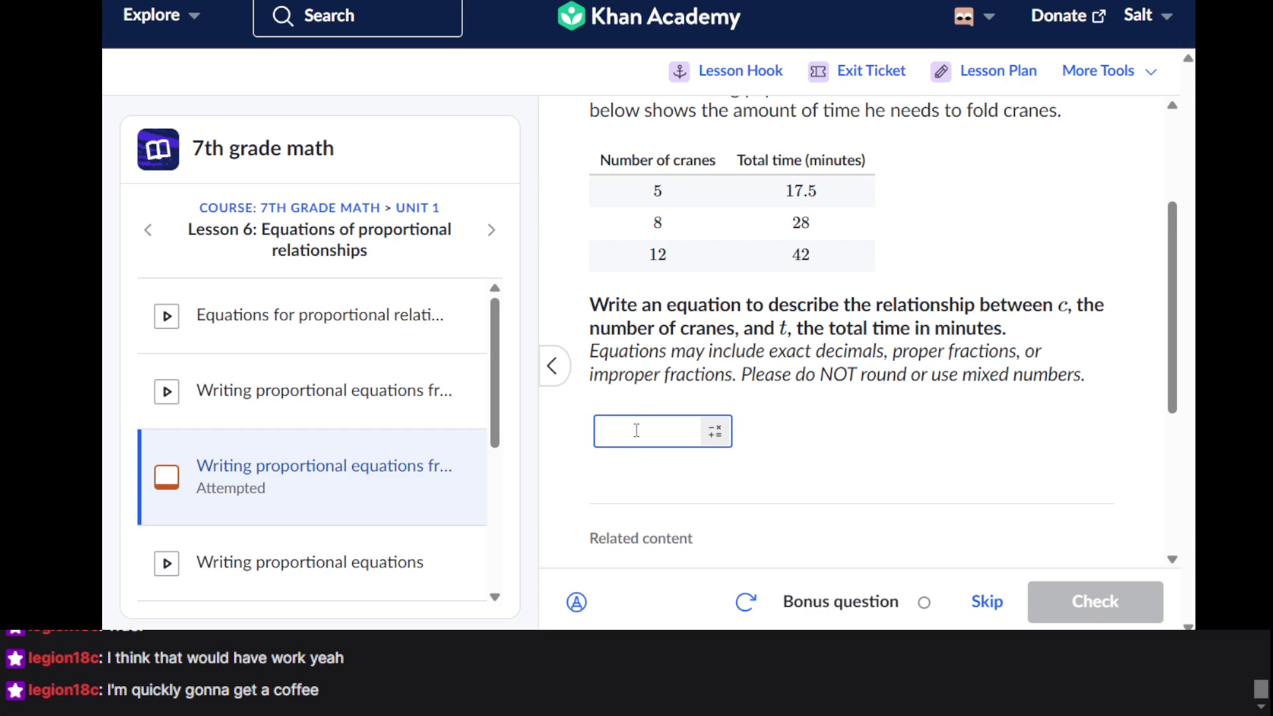
{"action": "type", "text": "c"}
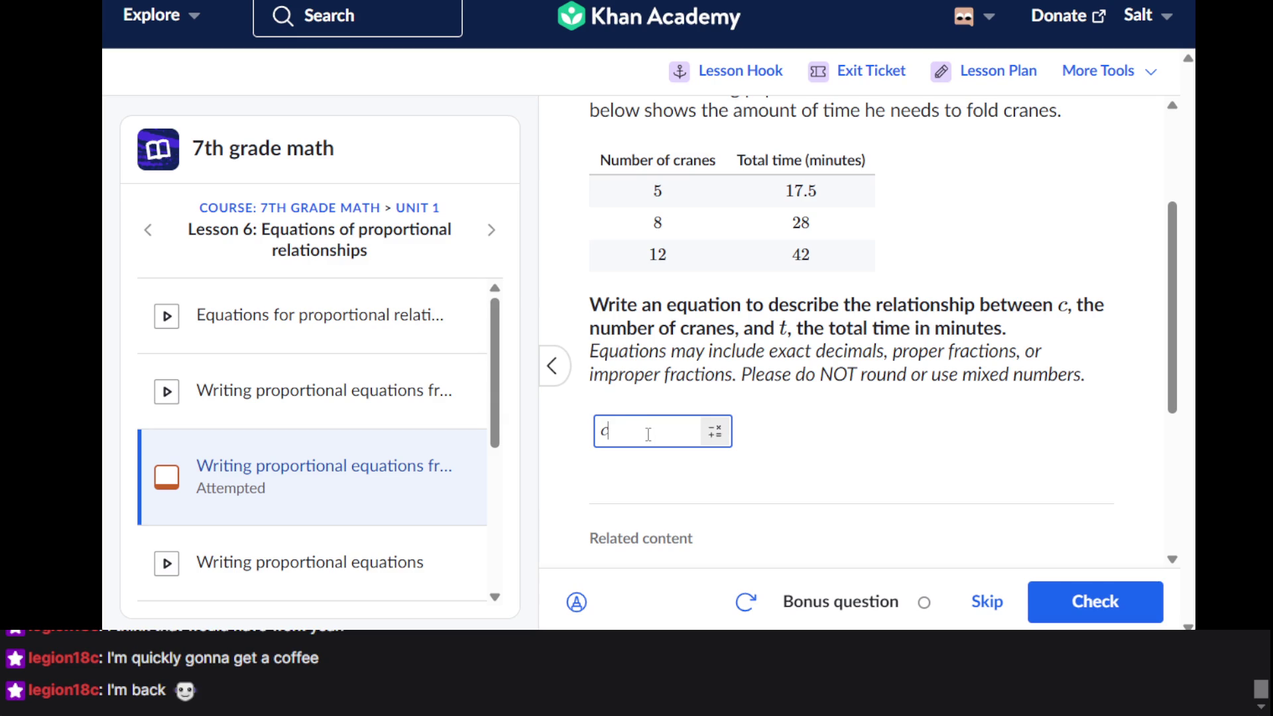
{"action": "left_click", "coordinate": [716, 438]}
{"action": "left_click", "coordinate": [784, 330]}
{"action": "type", "text": "1"}
{"action": "left_click", "coordinate": [783, 330]}
{"action": "type", "text": "7."}
{"action": "key", "text": "BackSpace"}
{"action": "key", "text": "BackSpace"}
{"action": "key", "text": "BackSpace"}
{"action": "type", "text": "7.5"}
{"action": "key", "text": "BackSpace"}
{"action": "key", "text": "BackSpace"}
{"action": "key", "text": "BackSpace"}
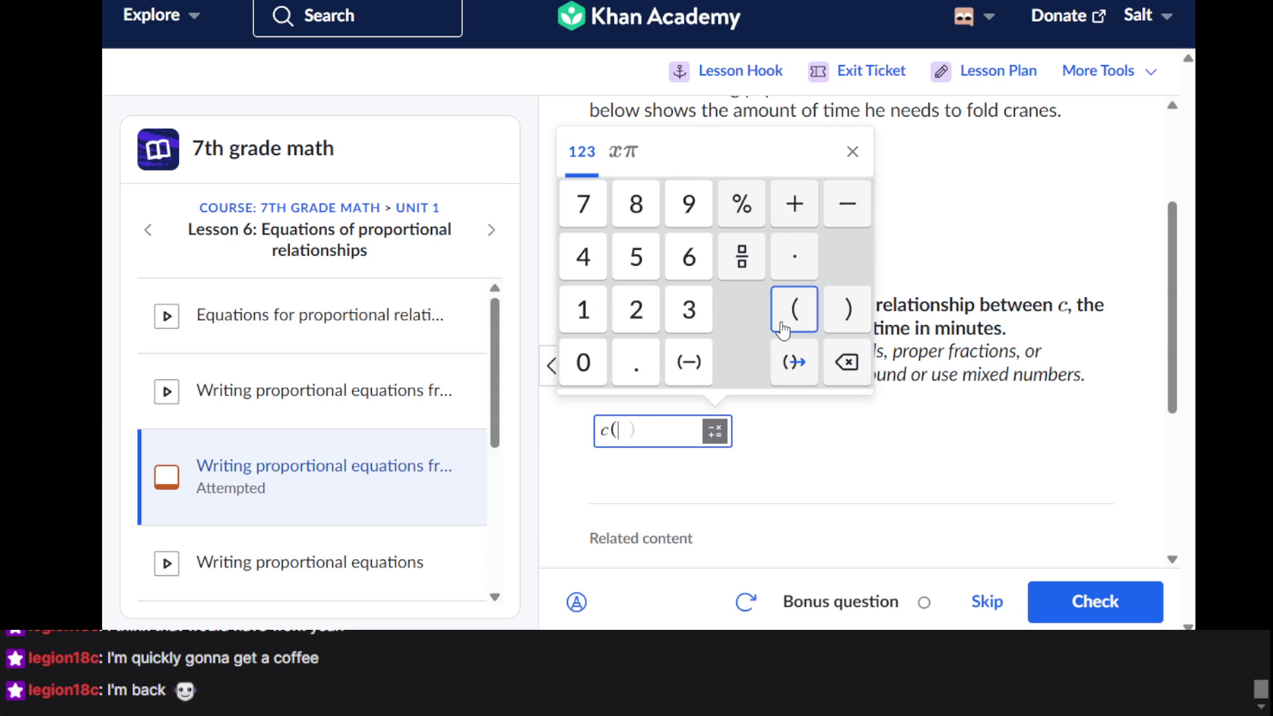
Attempt the fraction 17.5 over 5 inside the parentheses, then clear it to start over
{"action": "left_click", "coordinate": [741, 256]}
{"action": "type", "text": "1/"}
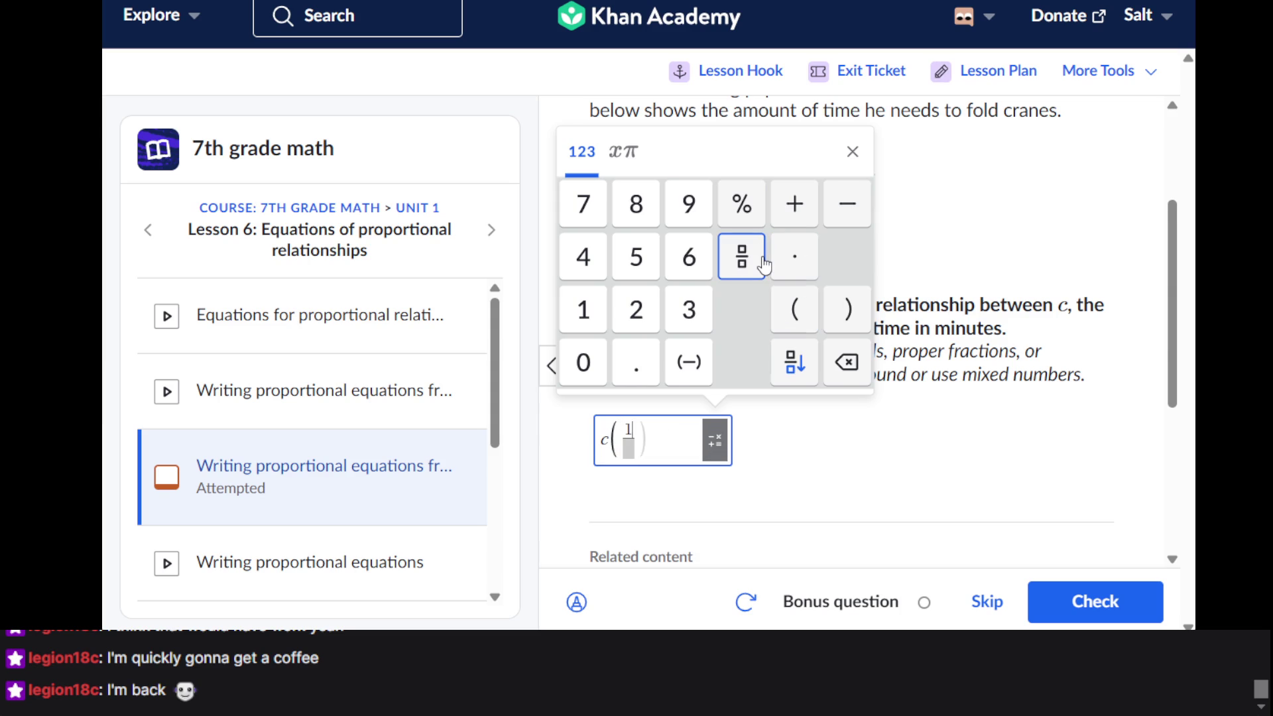
{"action": "type", "text": "7.5"}
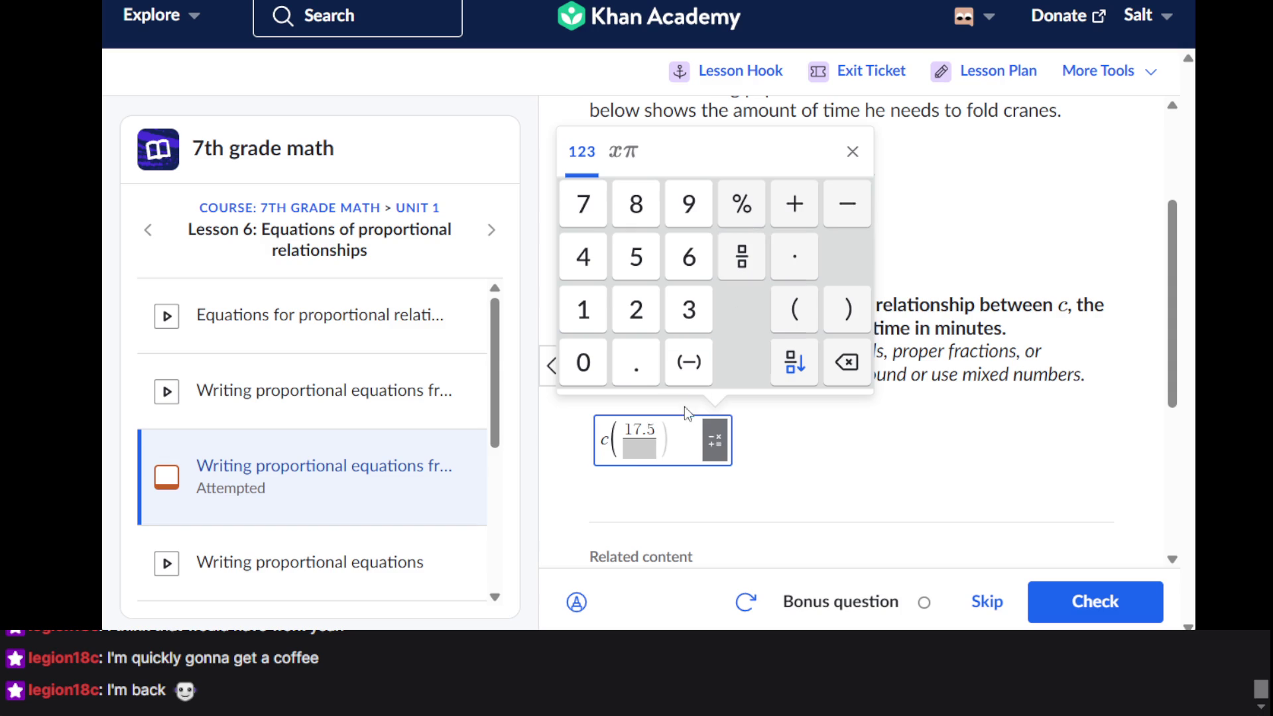
{"action": "left_click", "coordinate": [650, 449]}
{"action": "type", "text": "6"}
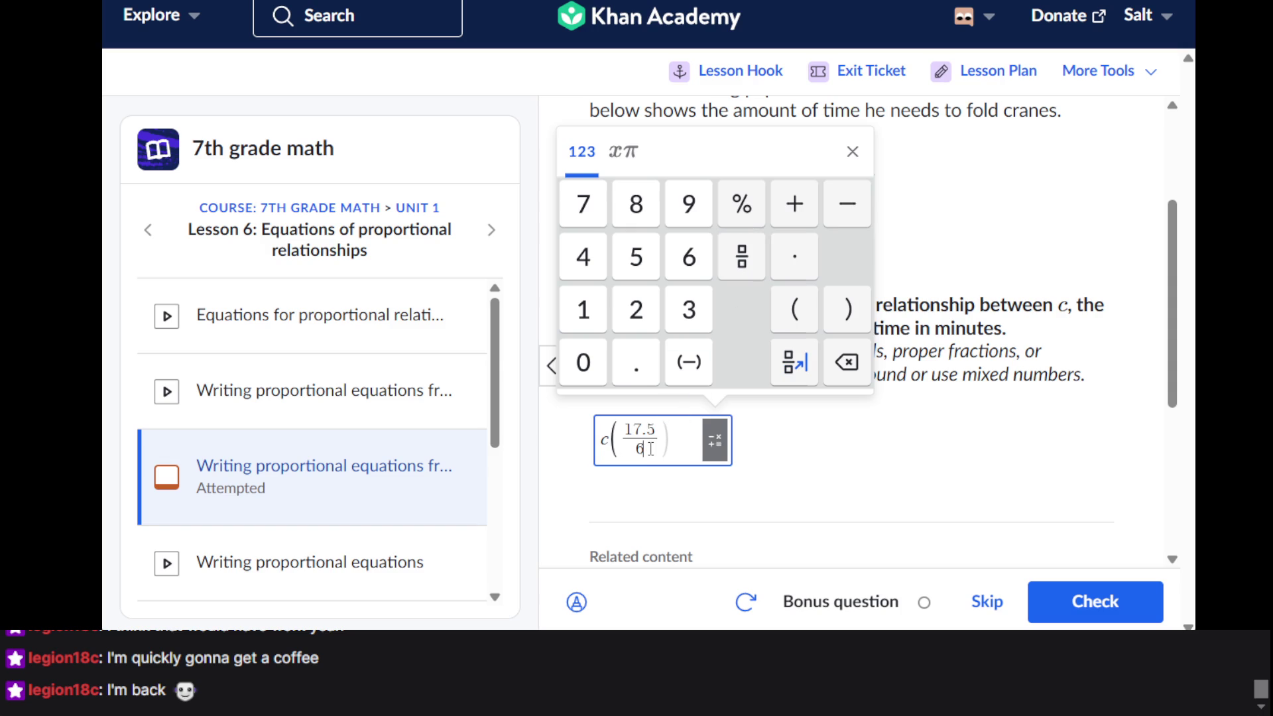
{"action": "key", "text": "BackSpace"}
{"action": "key", "text": "BackSpace"}
{"action": "type", "text": "5"}
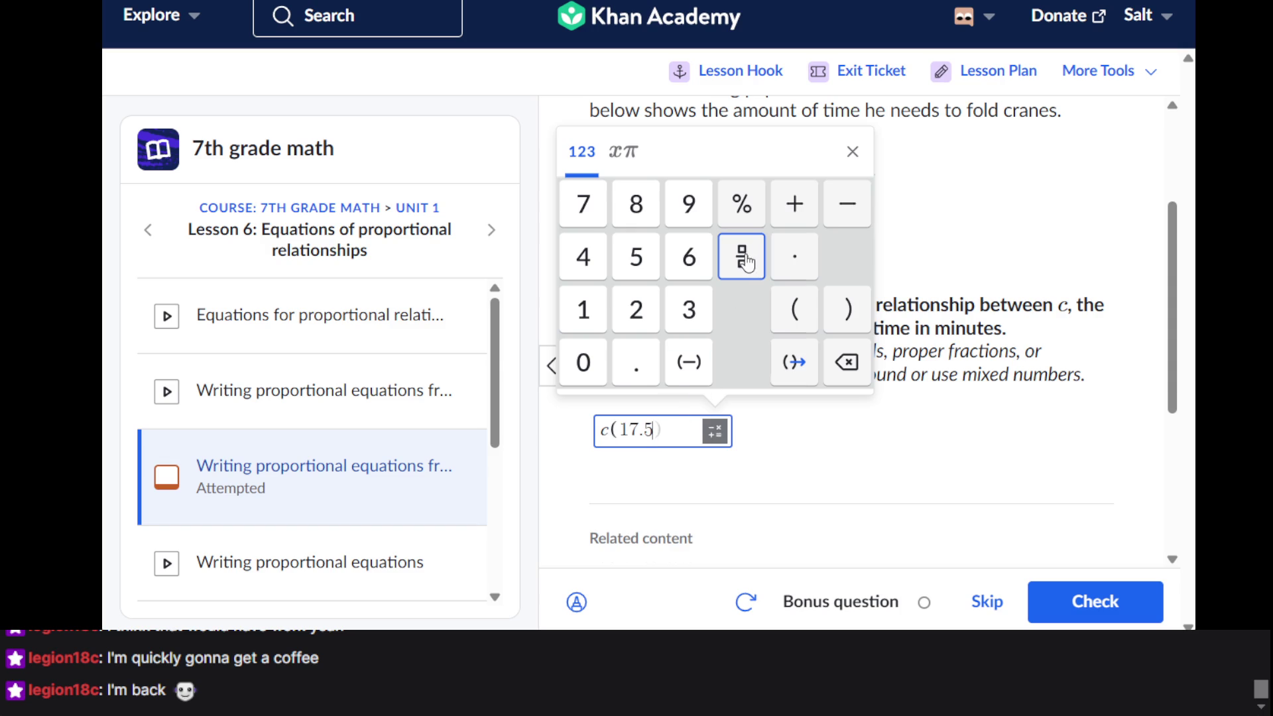
{"action": "left_click", "coordinate": [742, 256]}
{"action": "key", "text": "BackSpace"}
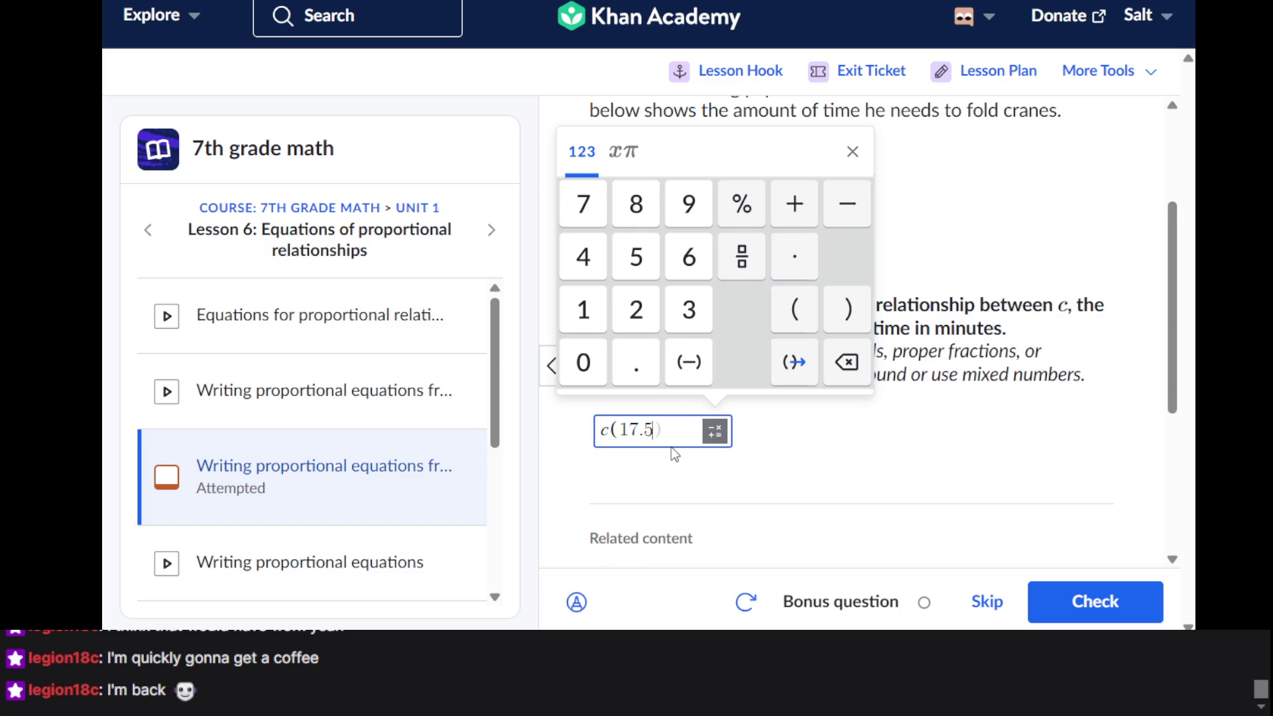
{"action": "key", "text": "BackSpace"}
{"action": "key", "text": "BackSpace"}
{"action": "key", "text": "BackSpace"}
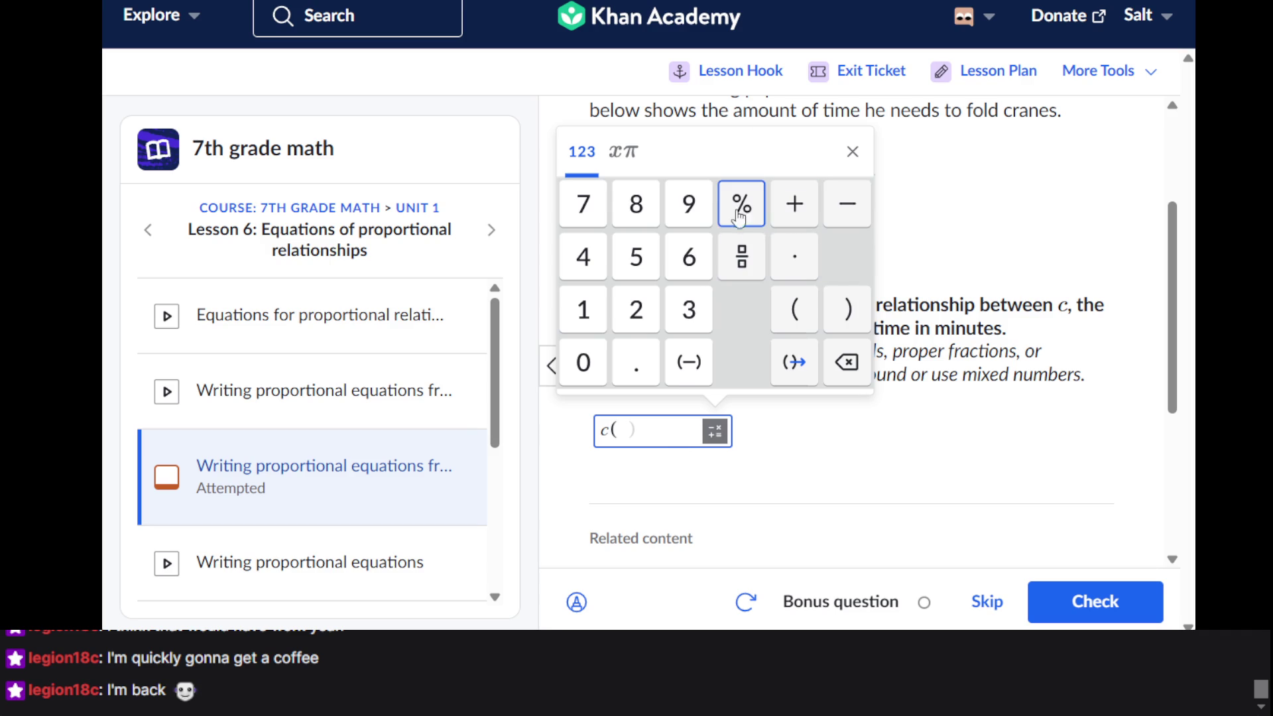
Enter the fraction 17.5/5 inside the parentheses after c
{"action": "left_click", "coordinate": [744, 271]}
{"action": "type", "text": "7.5/"}
{"action": "left_click", "coordinate": [644, 446]}
{"action": "type", "text": "5"}
{"action": "key", "text": "Right"}
{"action": "left_click", "coordinate": [846, 320]}
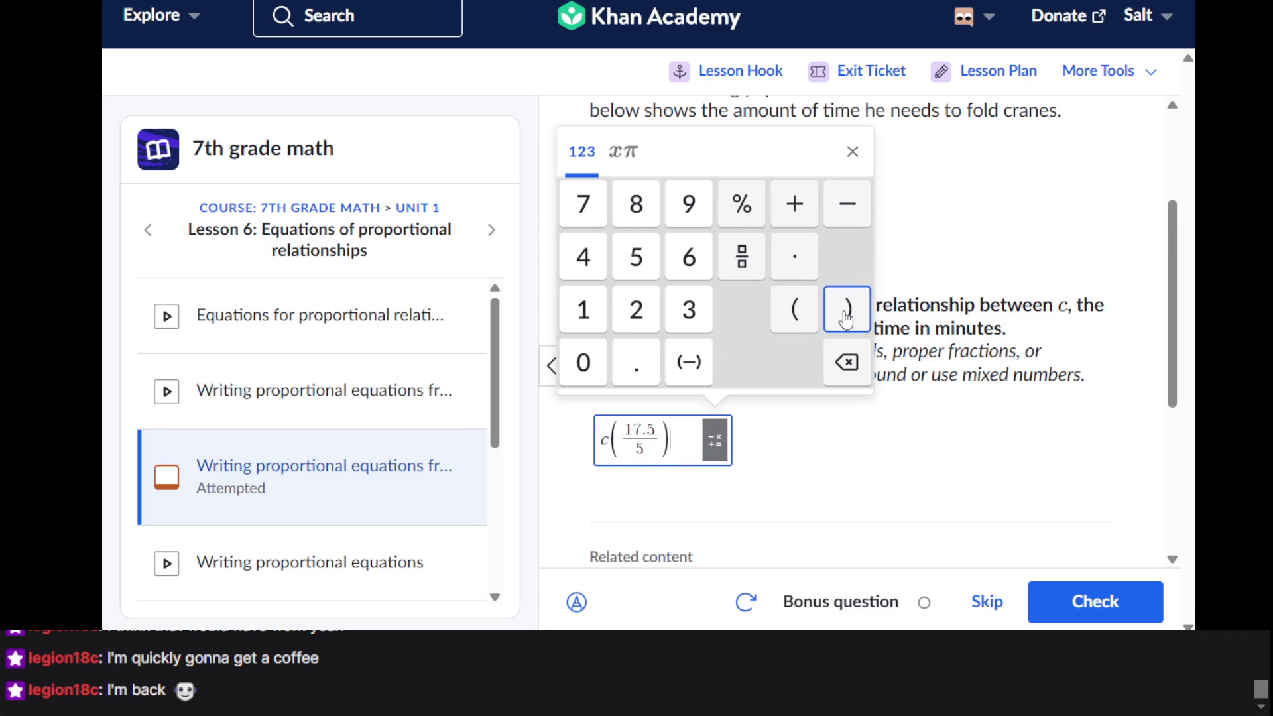
Finish the equation with = t, check c(17.5/5) = t, and show the summary
{"action": "type", "text": "="}
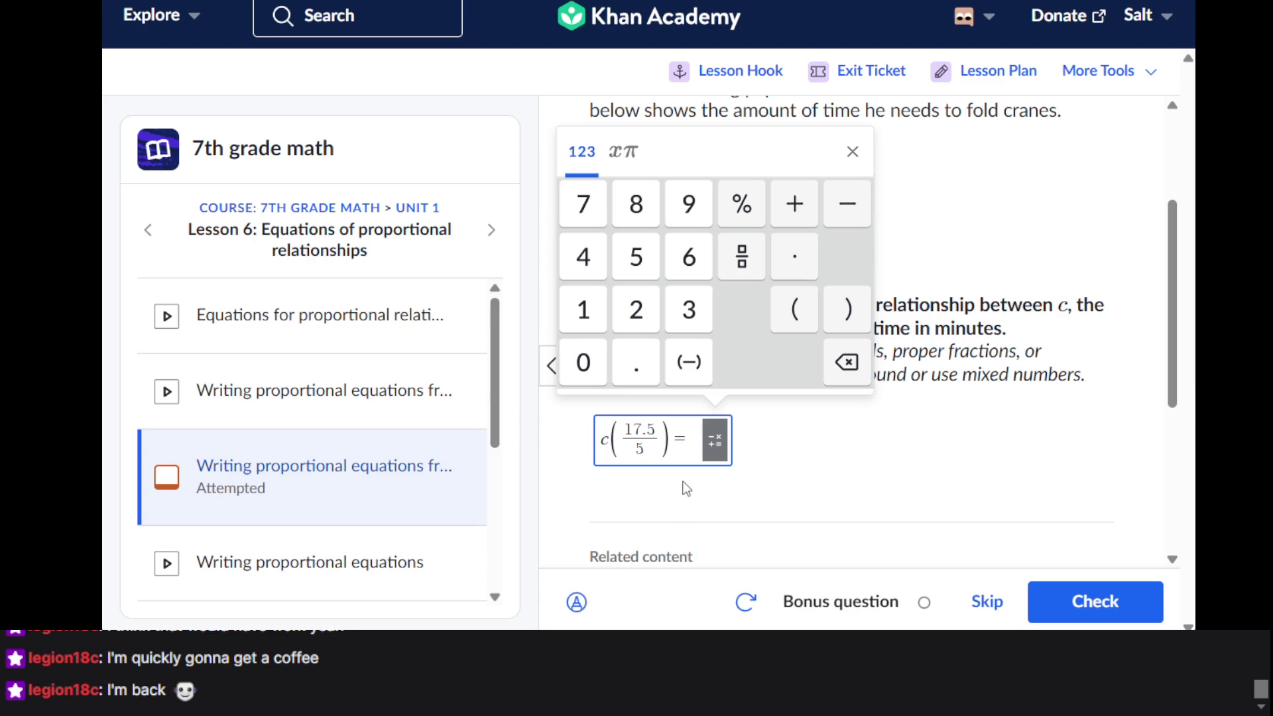
{"action": "left_click", "coordinate": [709, 500]}
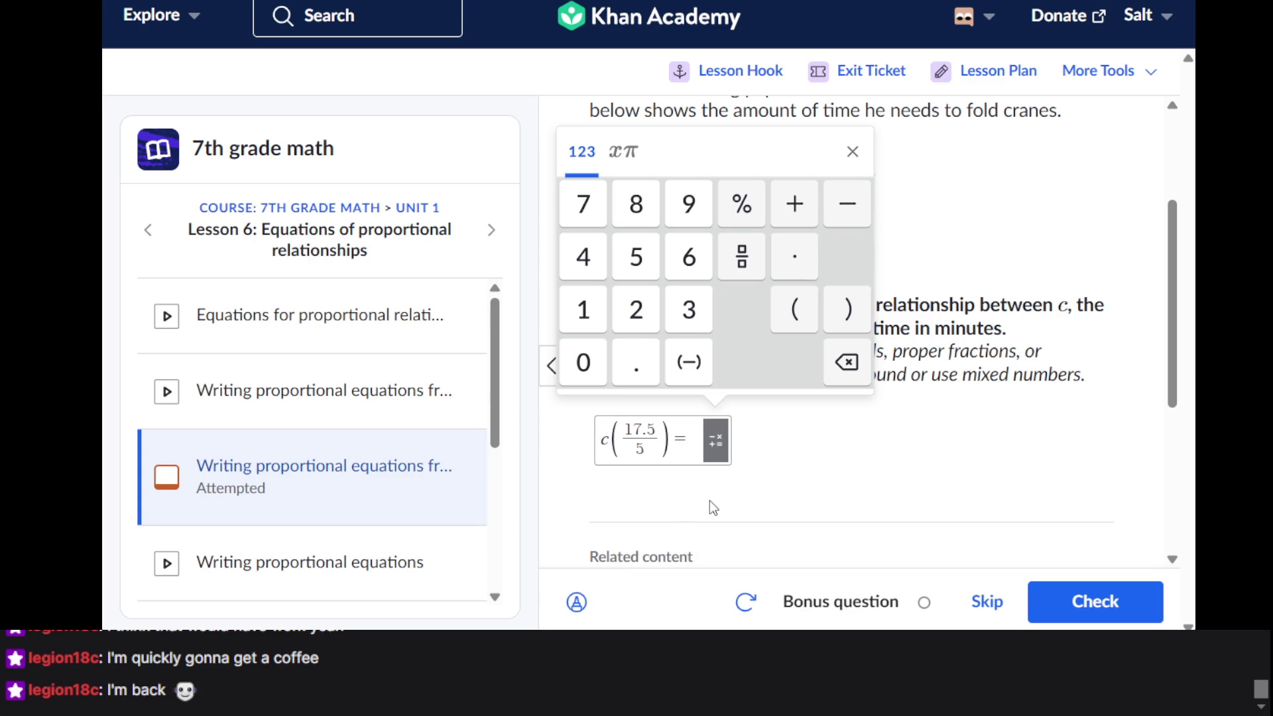
{"action": "left_click", "coordinate": [867, 152]}
{"action": "left_click", "coordinate": [699, 437]}
{"action": "type", "text": "t"}
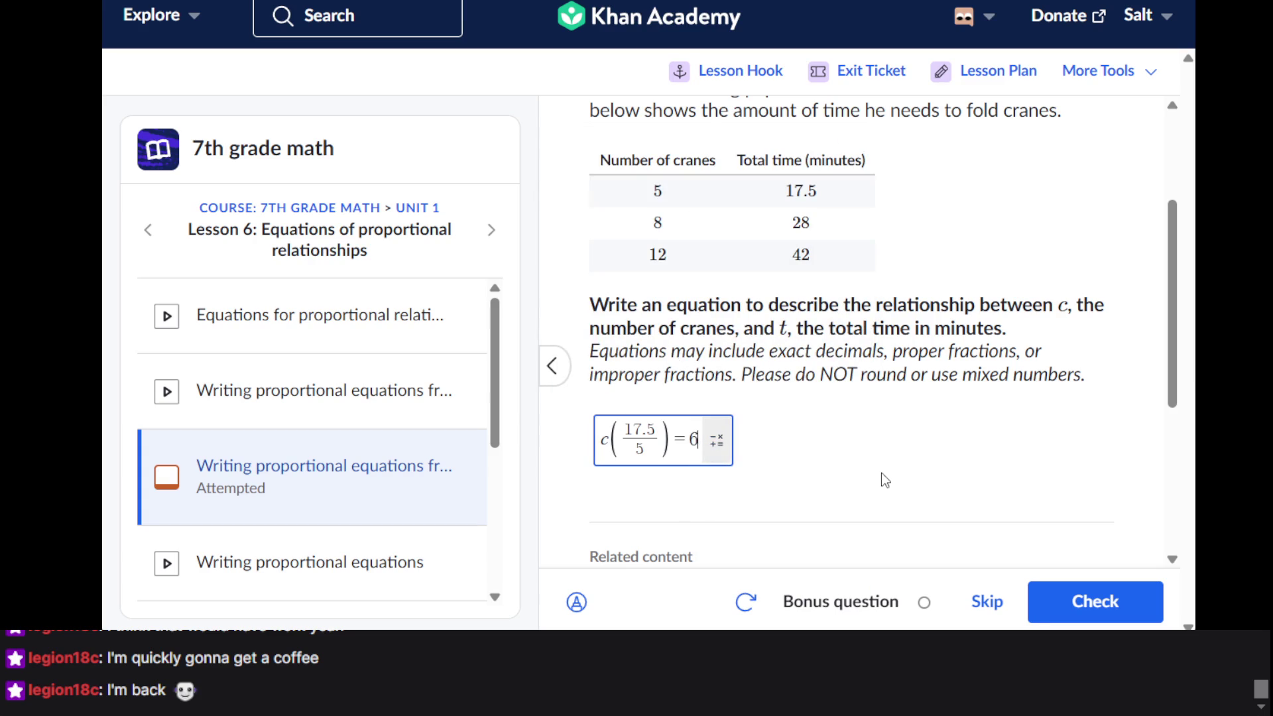
{"action": "left_click", "coordinate": [1088, 603]}
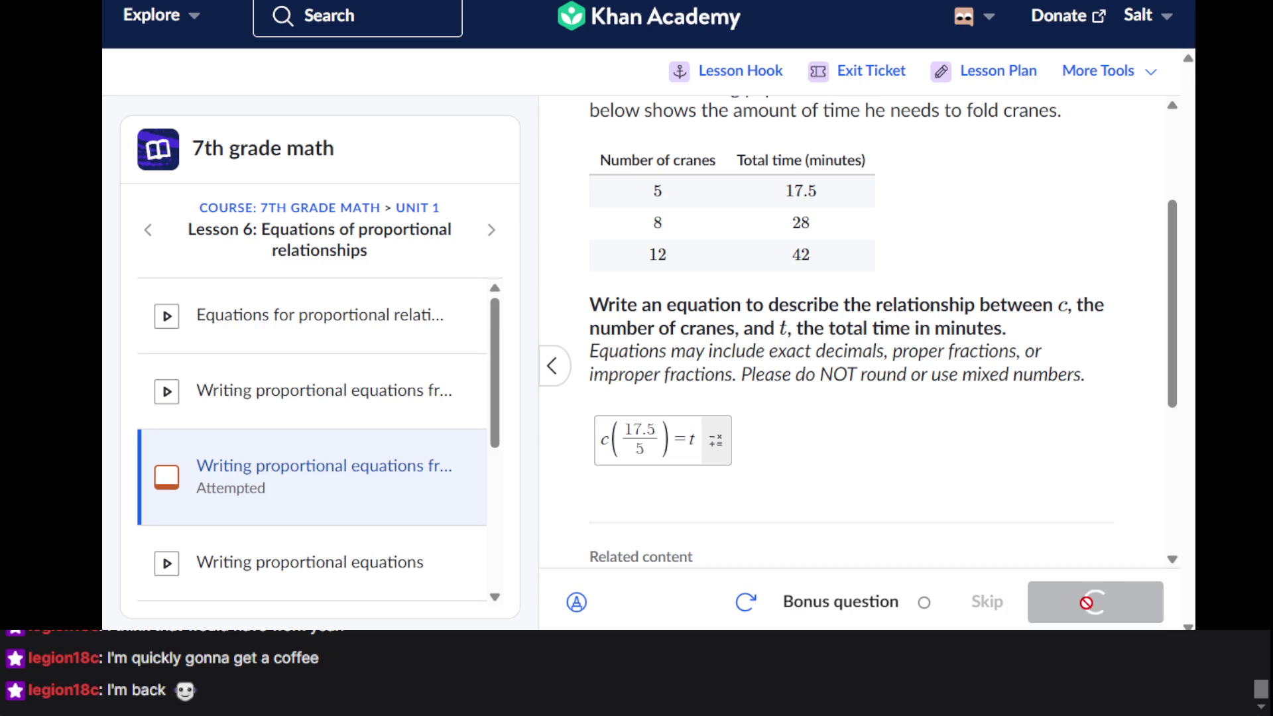
{"action": "left_click", "coordinate": [1081, 584]}
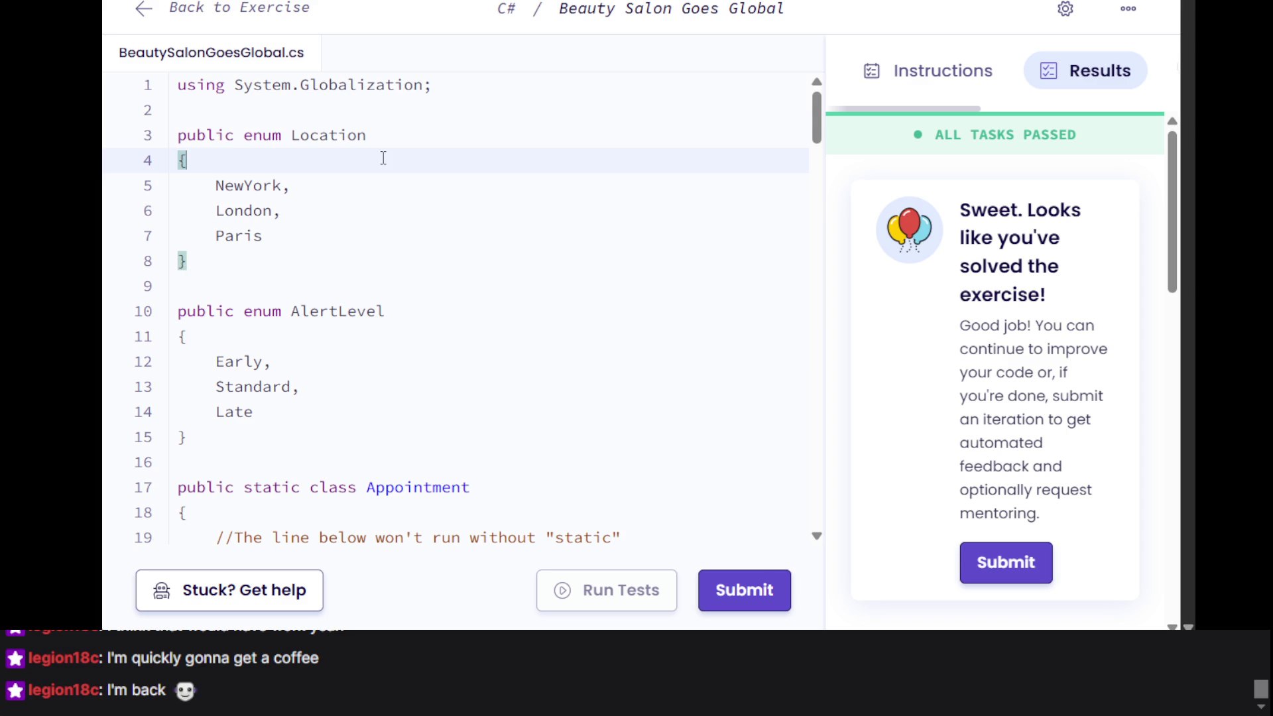
{"action": "key", "text": "ctrl+a"}
{"action": "key", "text": "ctrl+v"}
{"action": "left_click", "coordinate": [500, 292]}
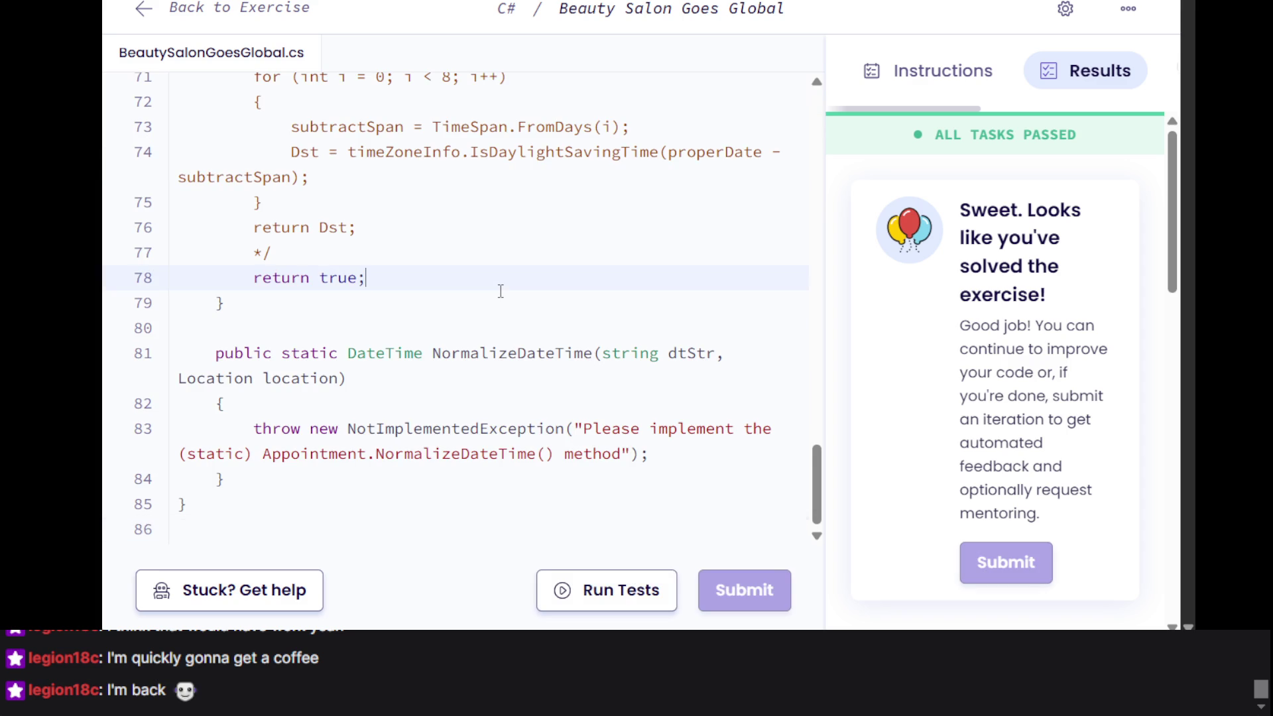
{"action": "scroll", "coordinate": [501, 292], "scroll_direction": "up", "scroll_amount": 6}
{"action": "scroll", "coordinate": [500, 291], "scroll_direction": "up", "scroll_amount": 5}
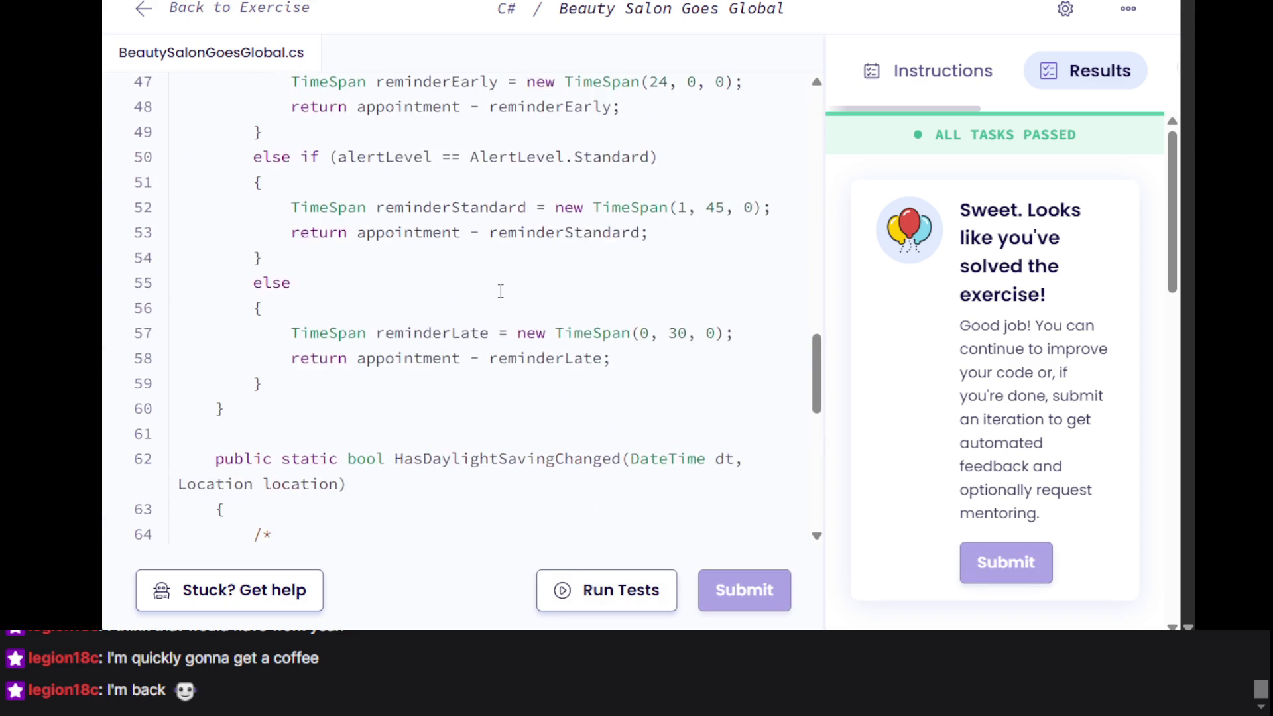
{"action": "scroll", "coordinate": [500, 292], "scroll_direction": "down", "scroll_amount": 11}
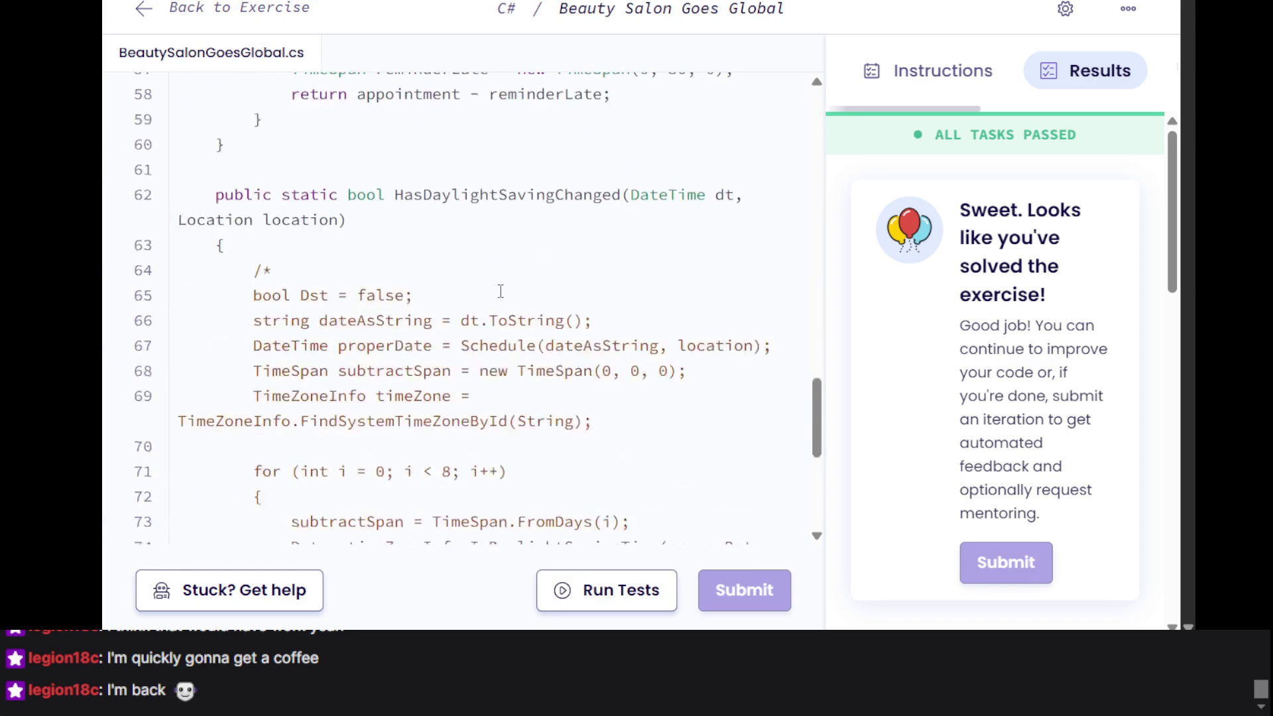
{"action": "scroll", "coordinate": [501, 291], "scroll_direction": "up", "scroll_amount": 4}
{"action": "scroll", "coordinate": [501, 291], "scroll_direction": "up", "scroll_amount": 5}
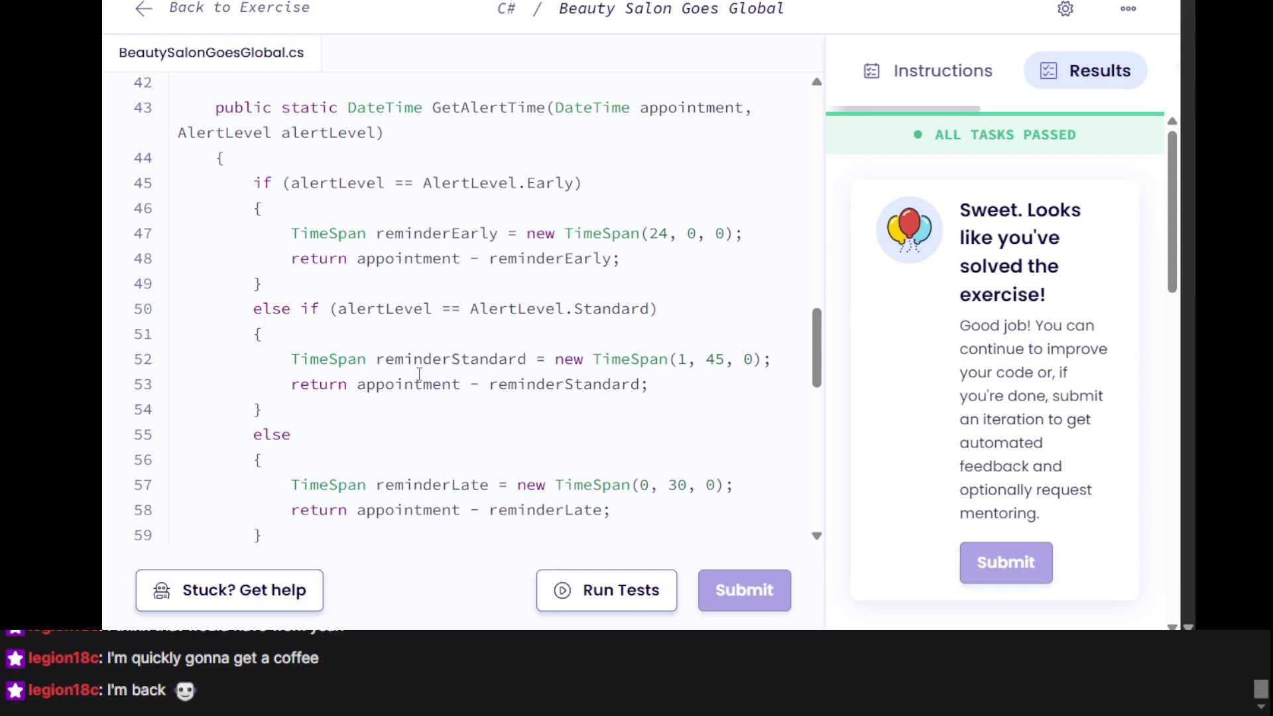
{"action": "scroll", "coordinate": [419, 374], "scroll_direction": "up", "scroll_amount": 5}
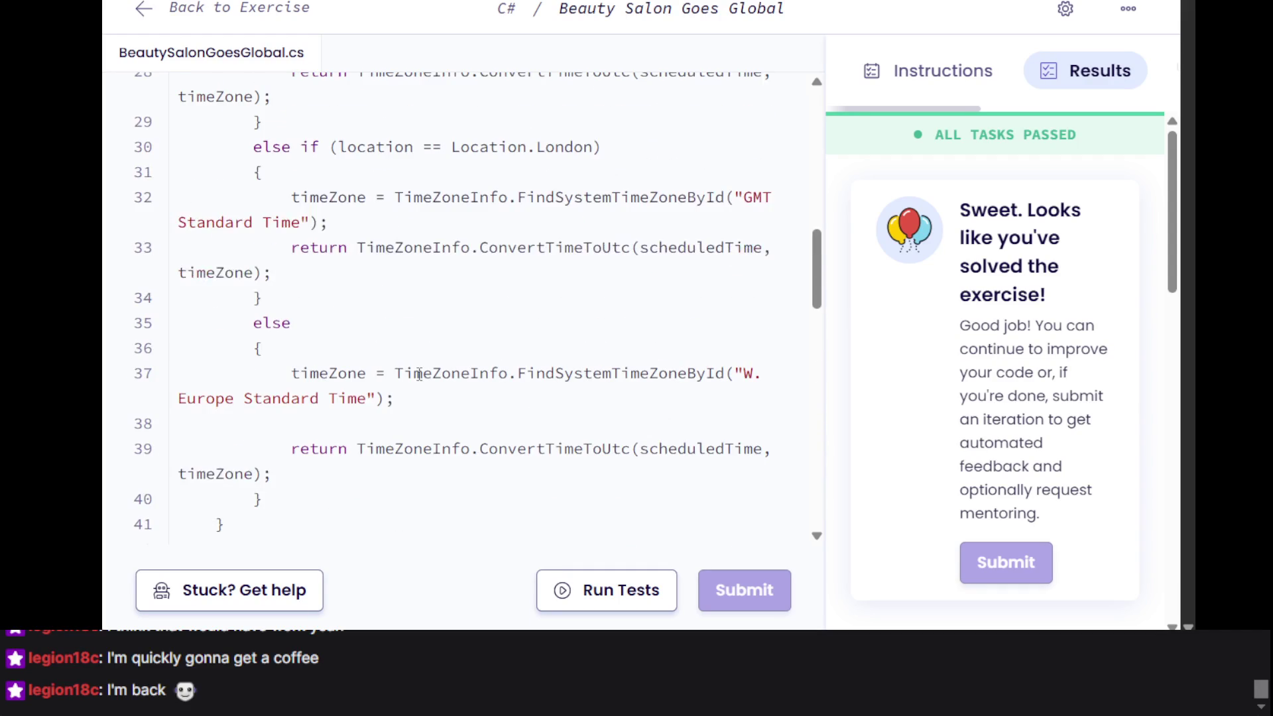
{"action": "scroll", "coordinate": [419, 374], "scroll_direction": "up", "scroll_amount": 3}
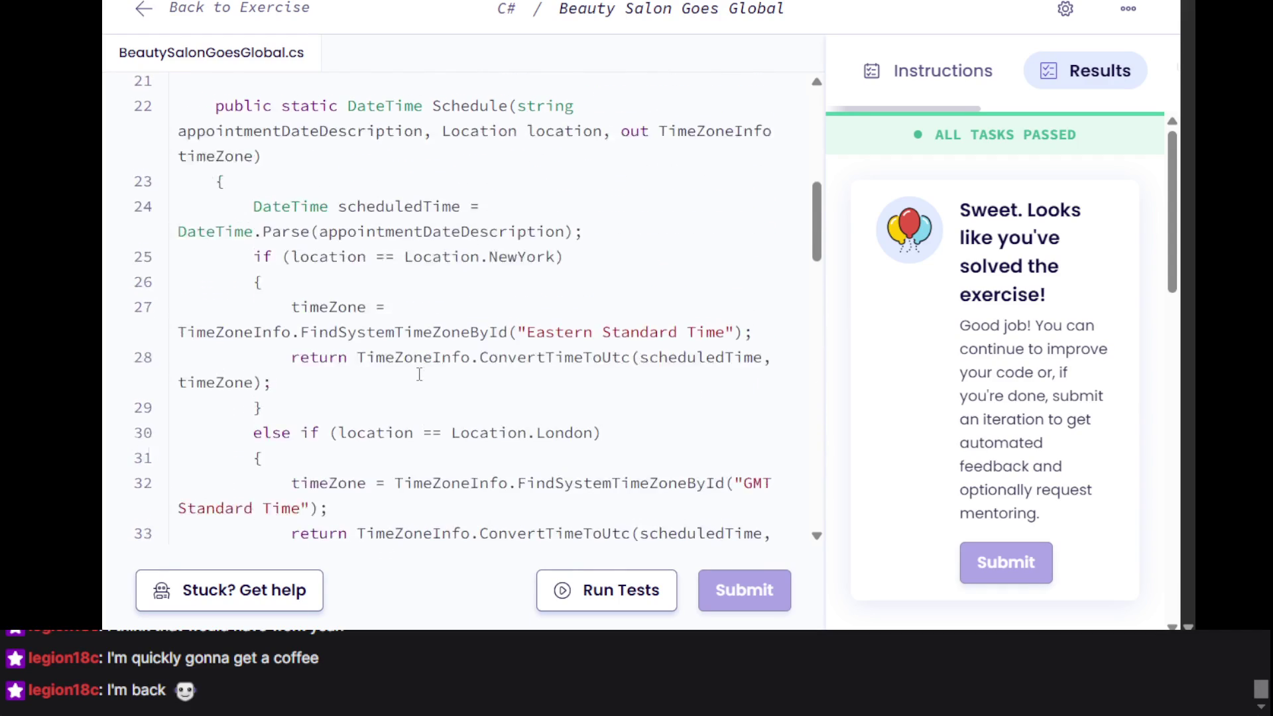
{"action": "scroll", "coordinate": [419, 374], "scroll_direction": "up", "scroll_amount": 3}
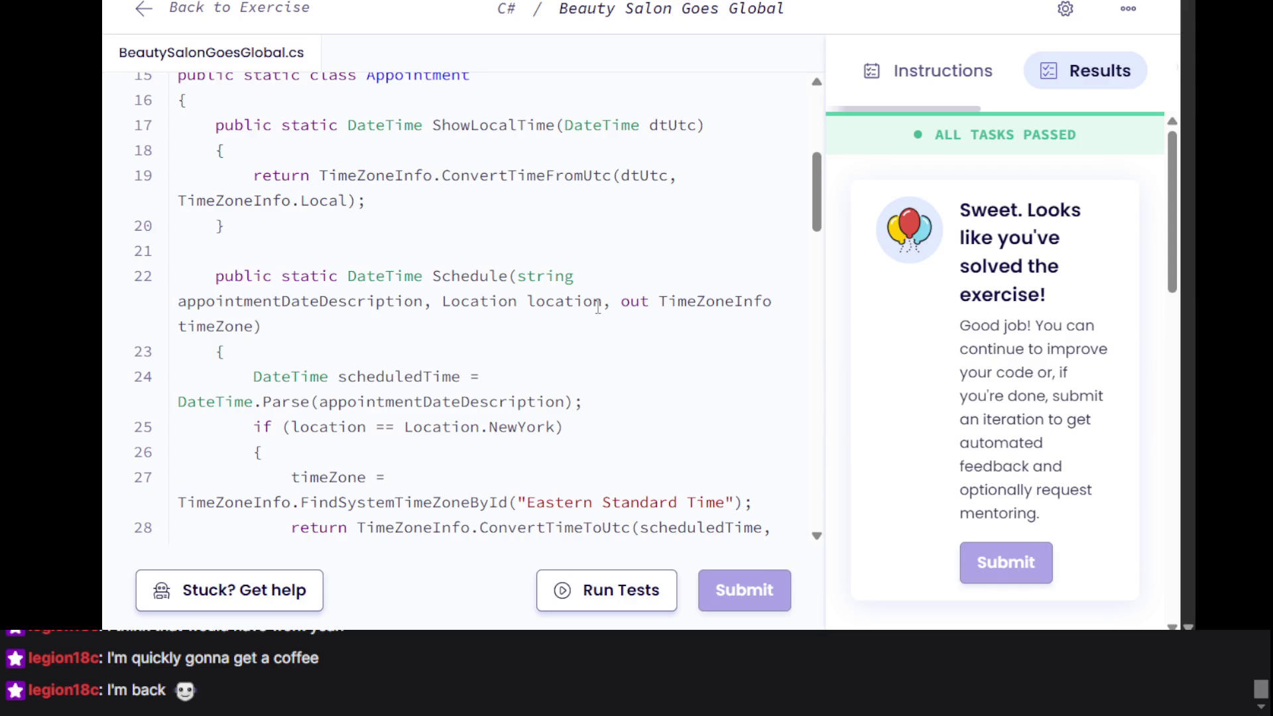